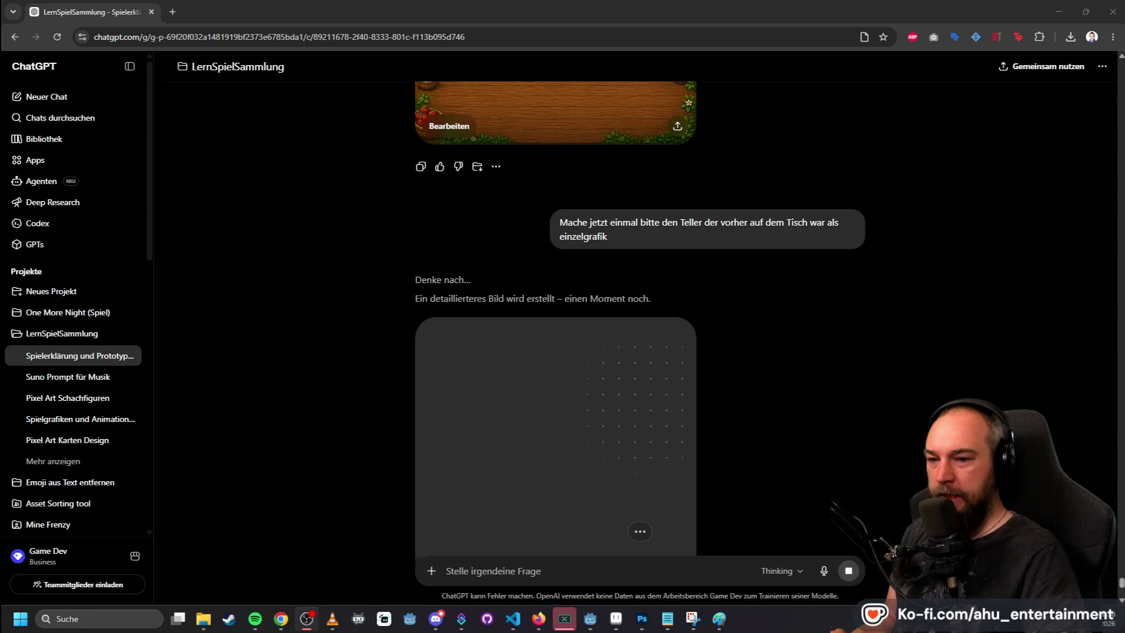
# - Check the still-generating plate image in ChatGPT, then bring Photoshop to the front
pyautogui.scroll(-2, 820, 315)
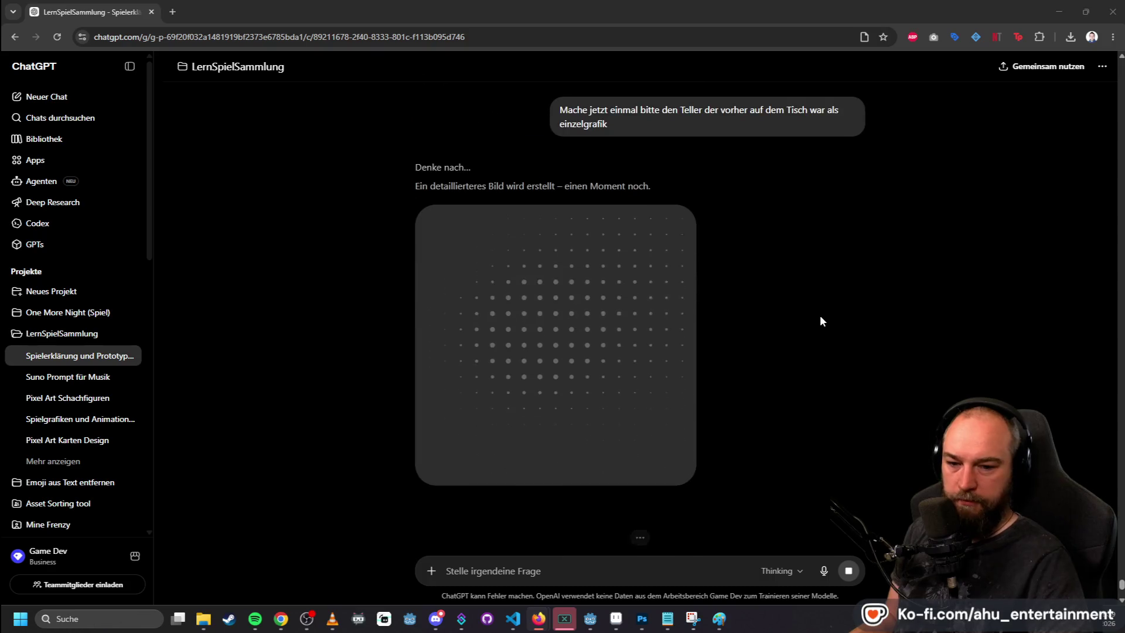
pyautogui.scroll(3, 838, 330)
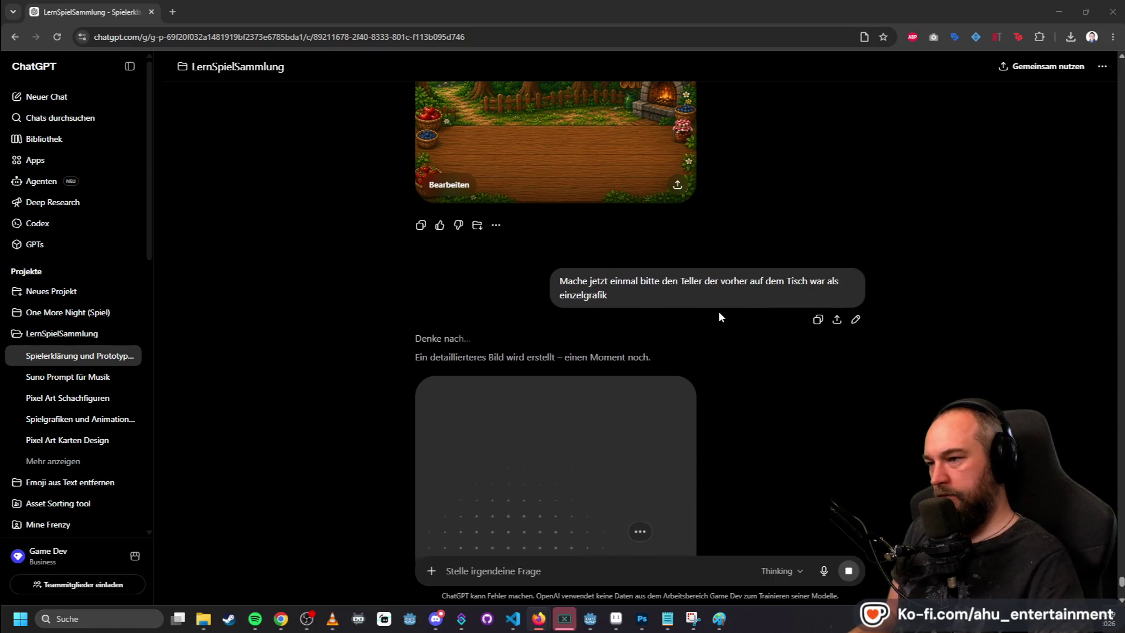
pyautogui.scroll(-3, 727, 305)
pyautogui.scroll(6, 750, 310)
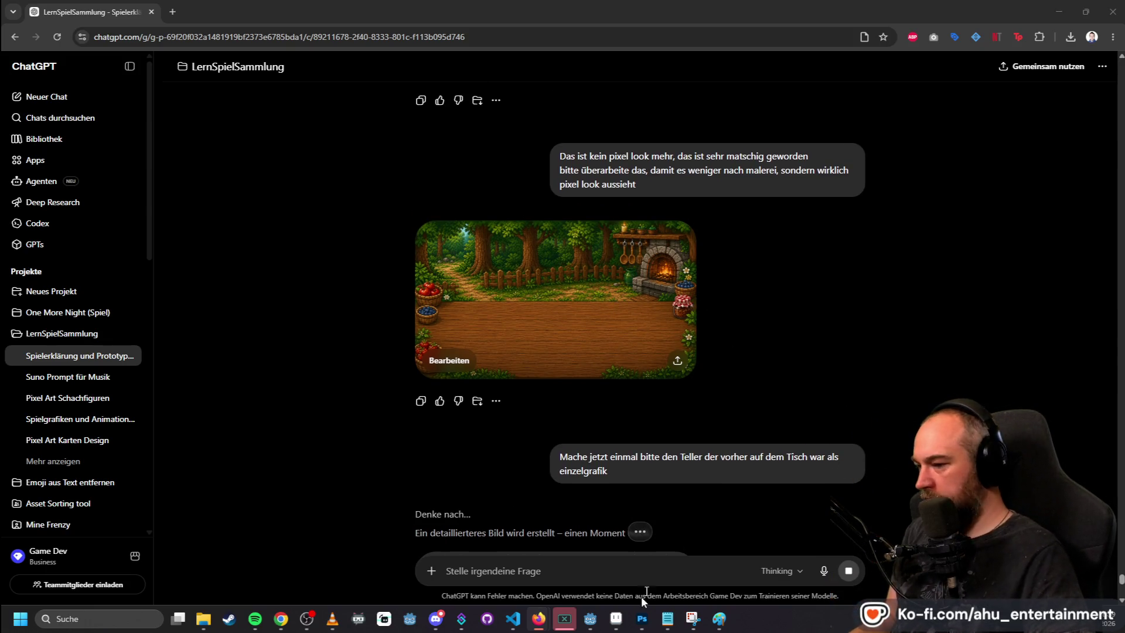
pyautogui.click(642, 618)
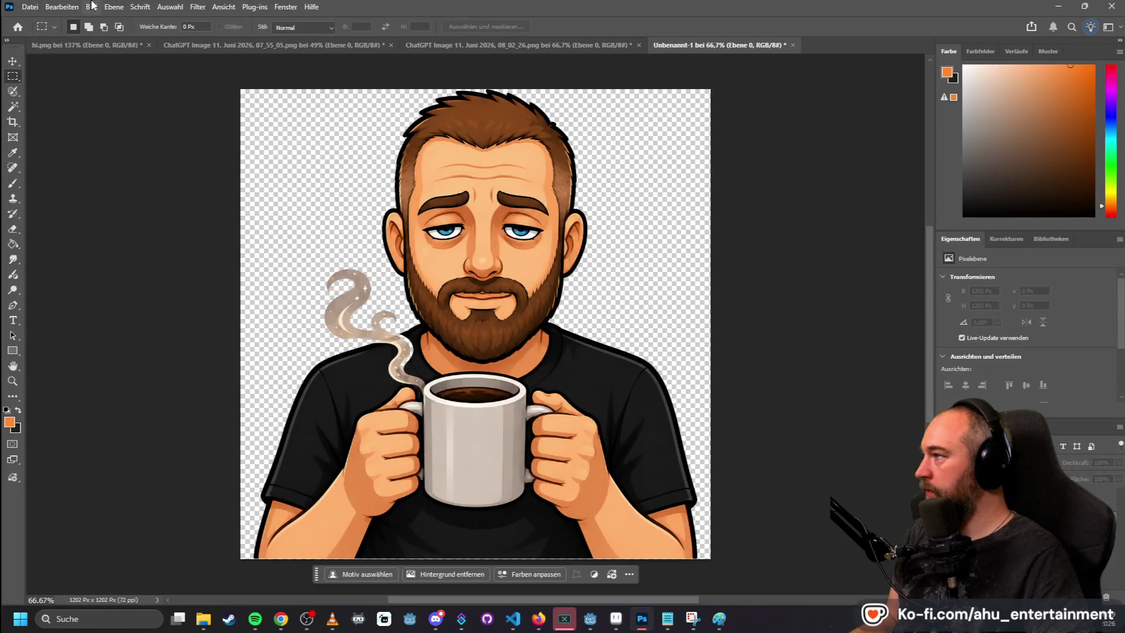
# - Open Küche-Pixel-Look.png from the file explorer and resize it to 1920 × 1080 pixels
pyautogui.click(212, 627)
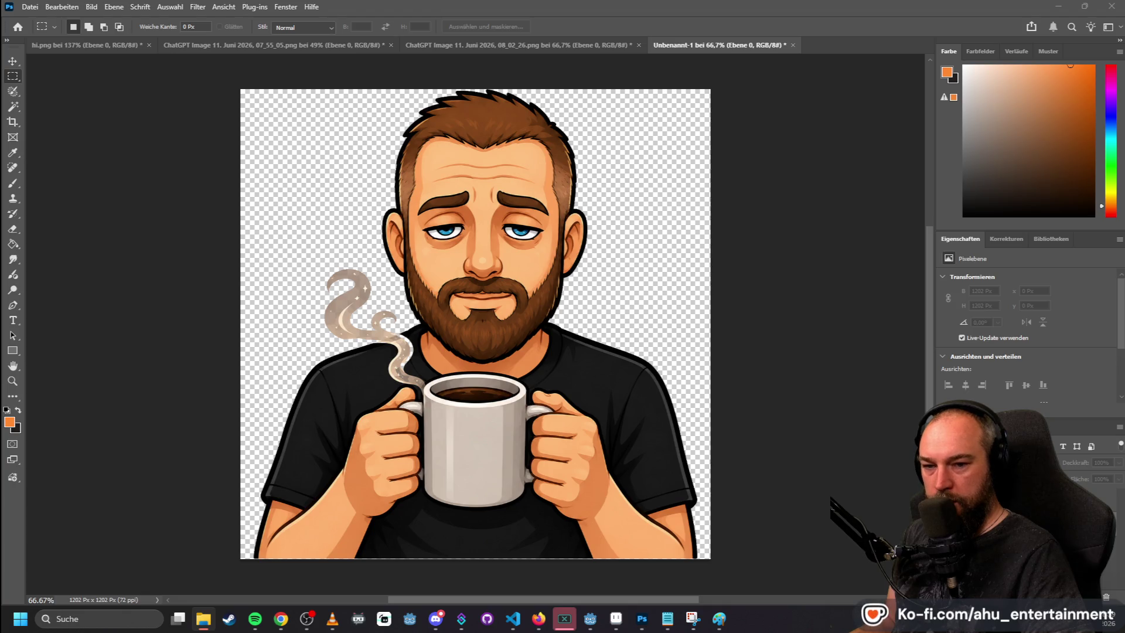
pyautogui.moveTo(804, 206); pyautogui.dragTo(867, 59)
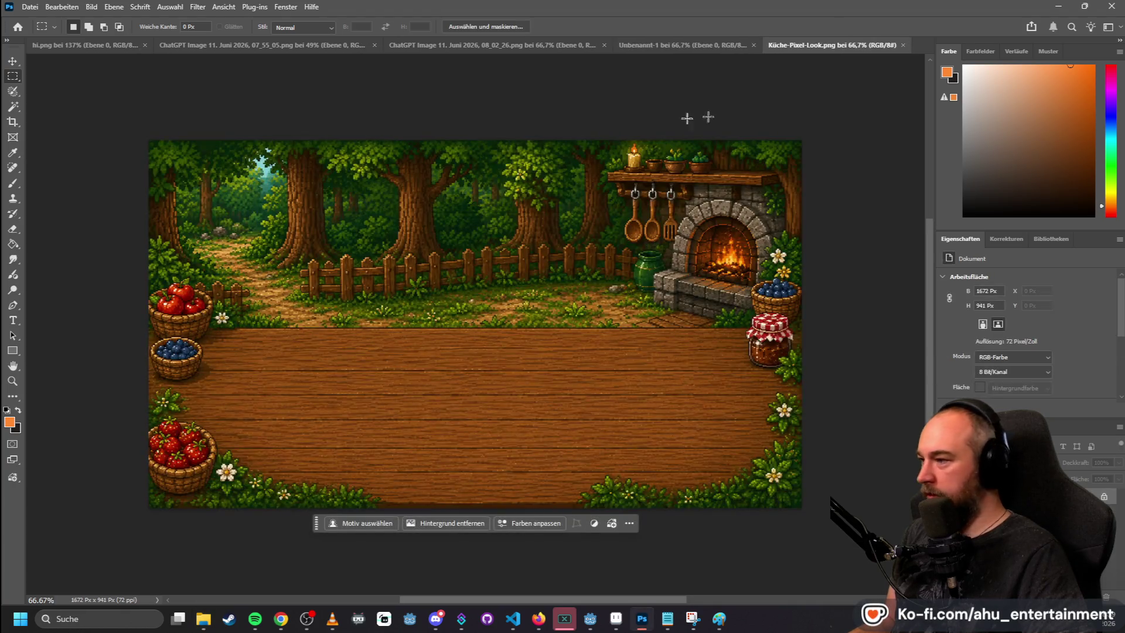
pyautogui.click(146, 9)
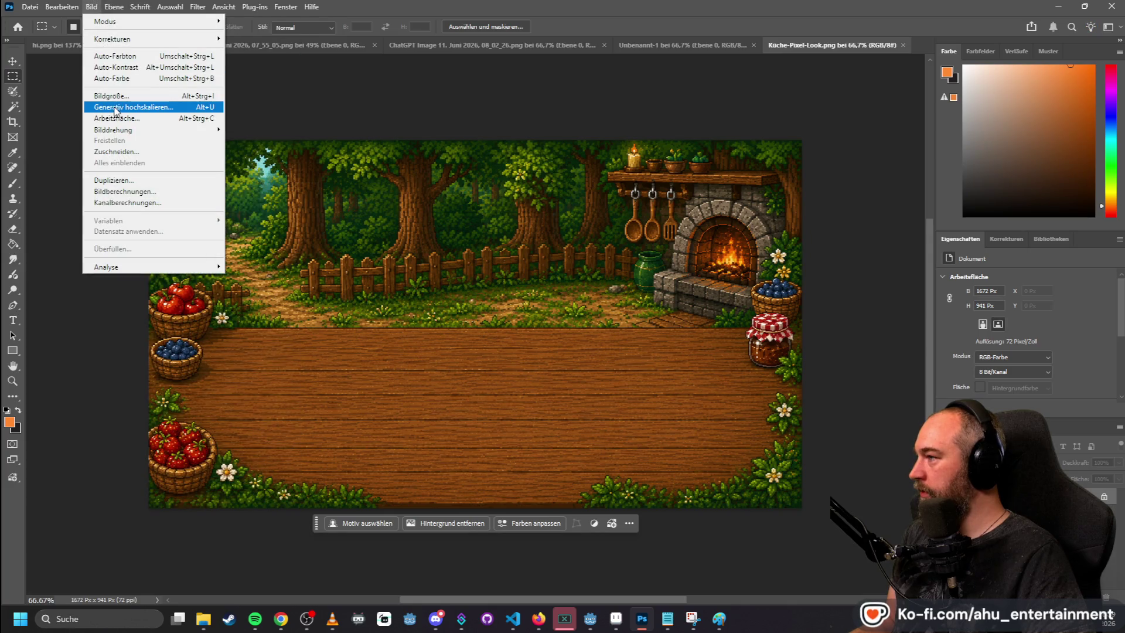
pyautogui.click(117, 107)
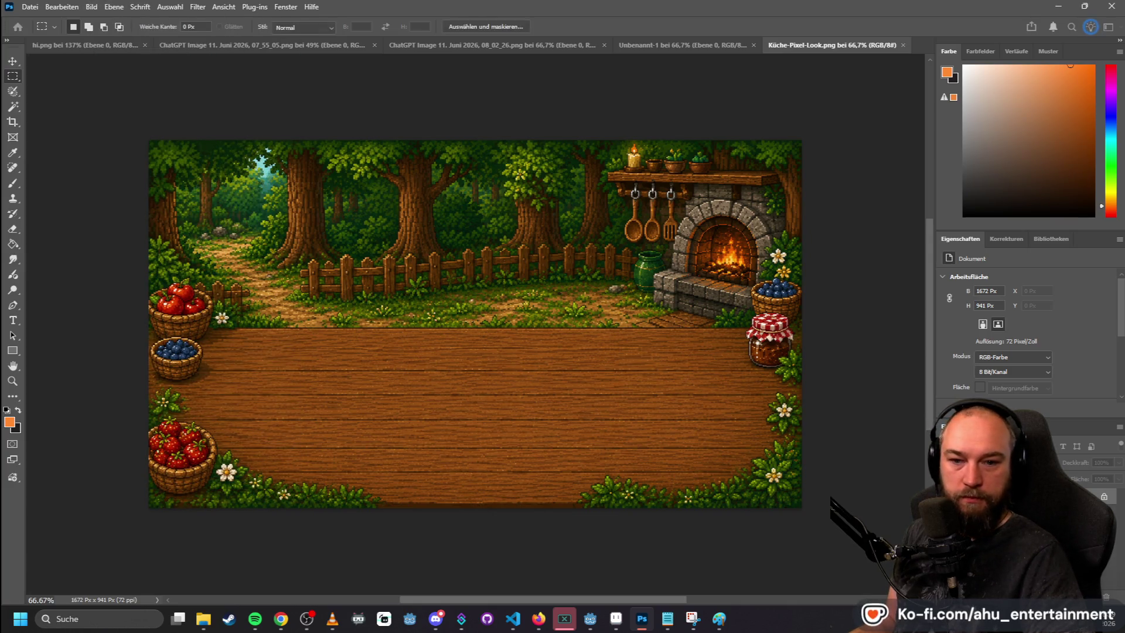
pyautogui.click(656, 144)
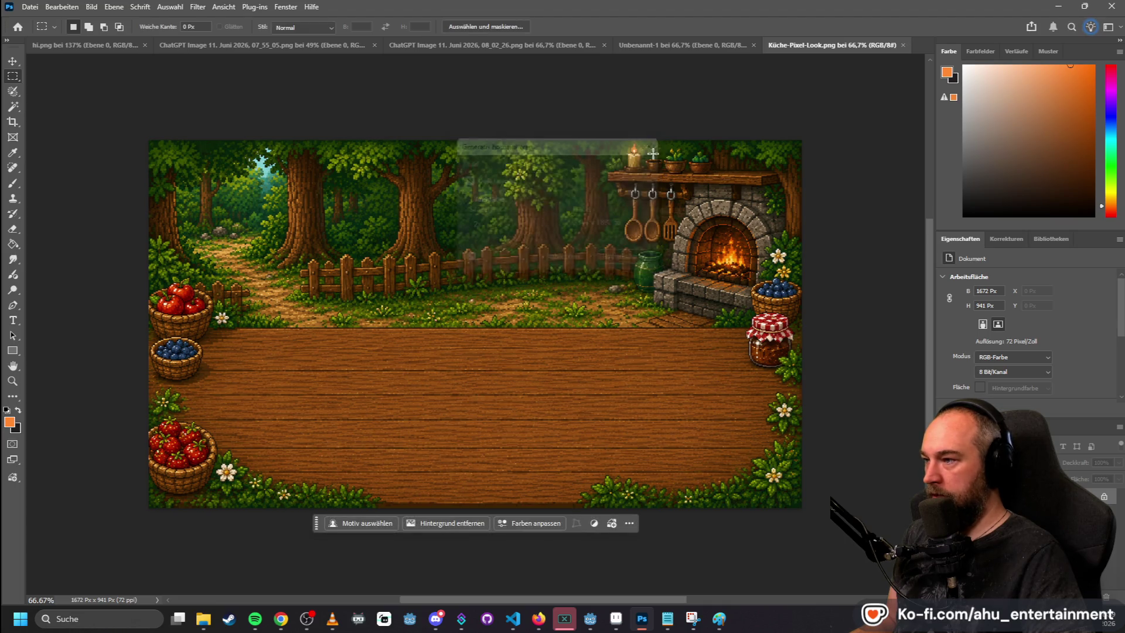
pyautogui.click(92, 7)
pyautogui.click(134, 96)
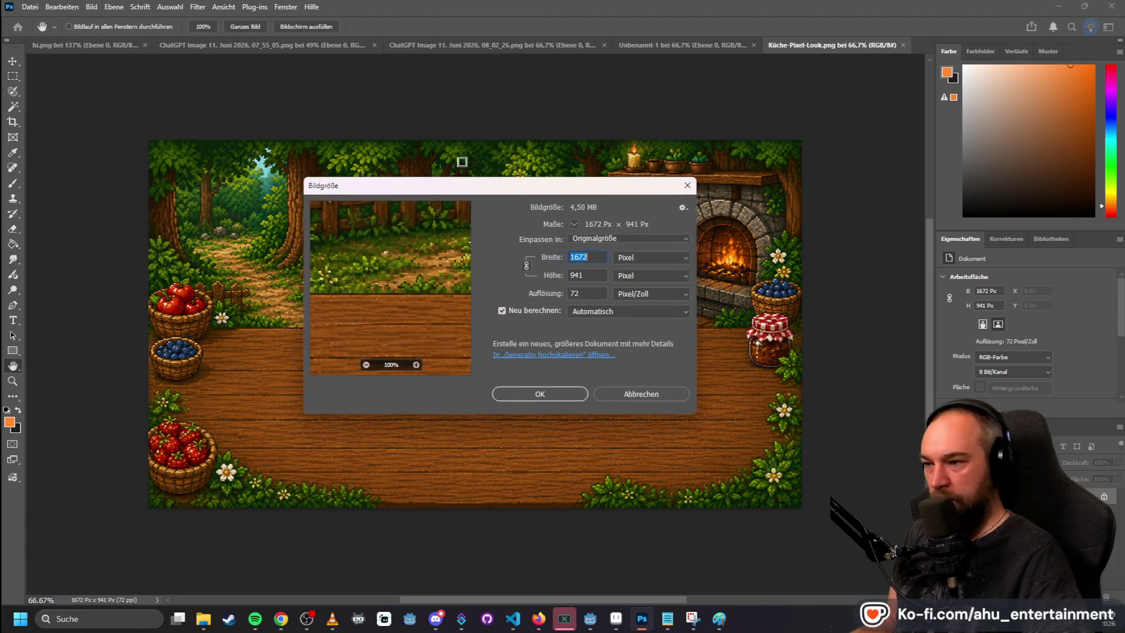
pyautogui.write('1920')
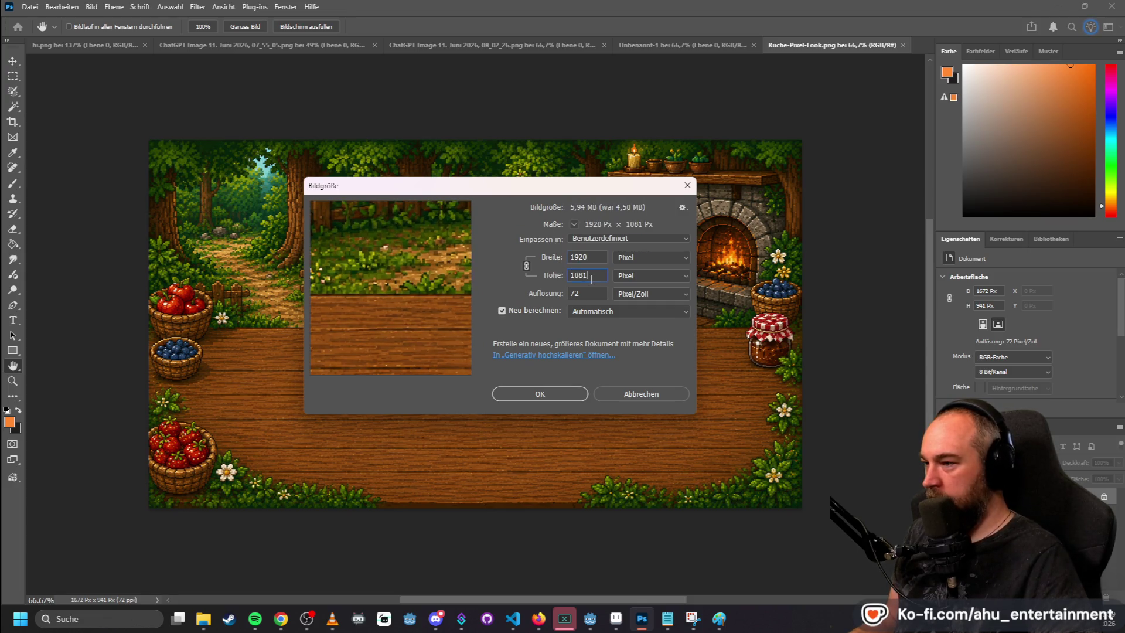
pyautogui.press('BackSpace')
pyautogui.press('BackSpace')
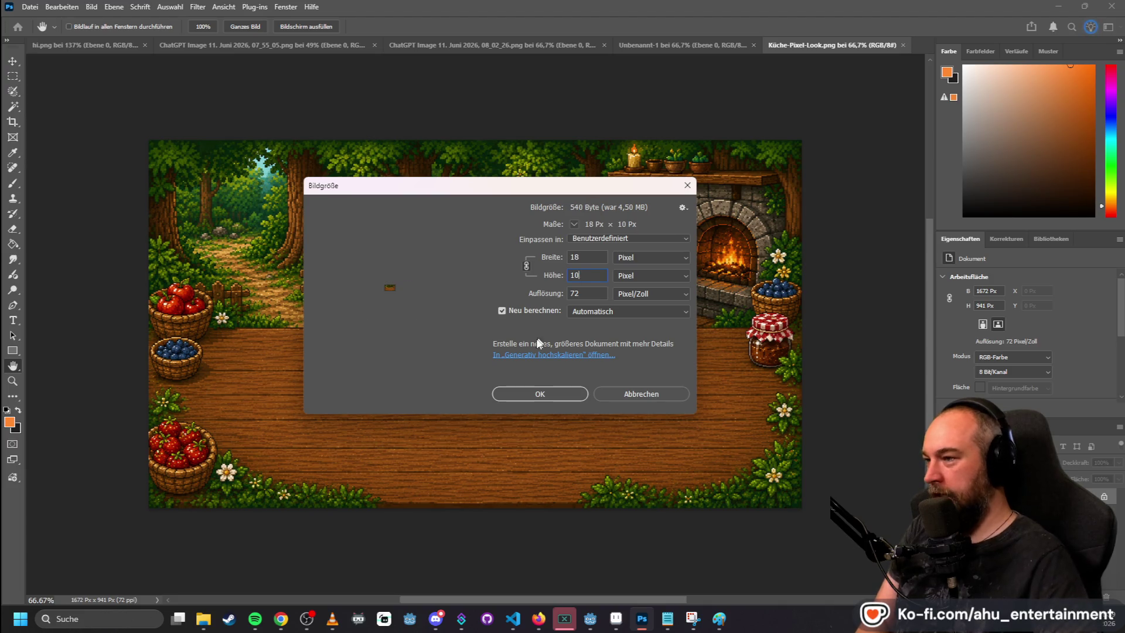
pyautogui.write('1920')
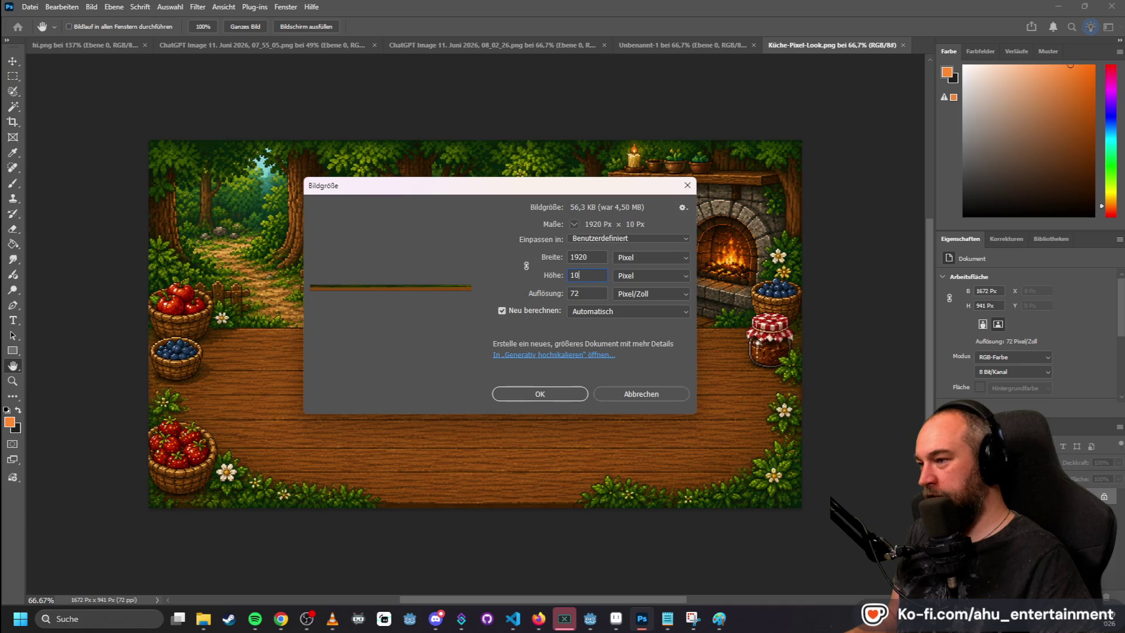
pyautogui.write('80')
pyautogui.click(575, 394)
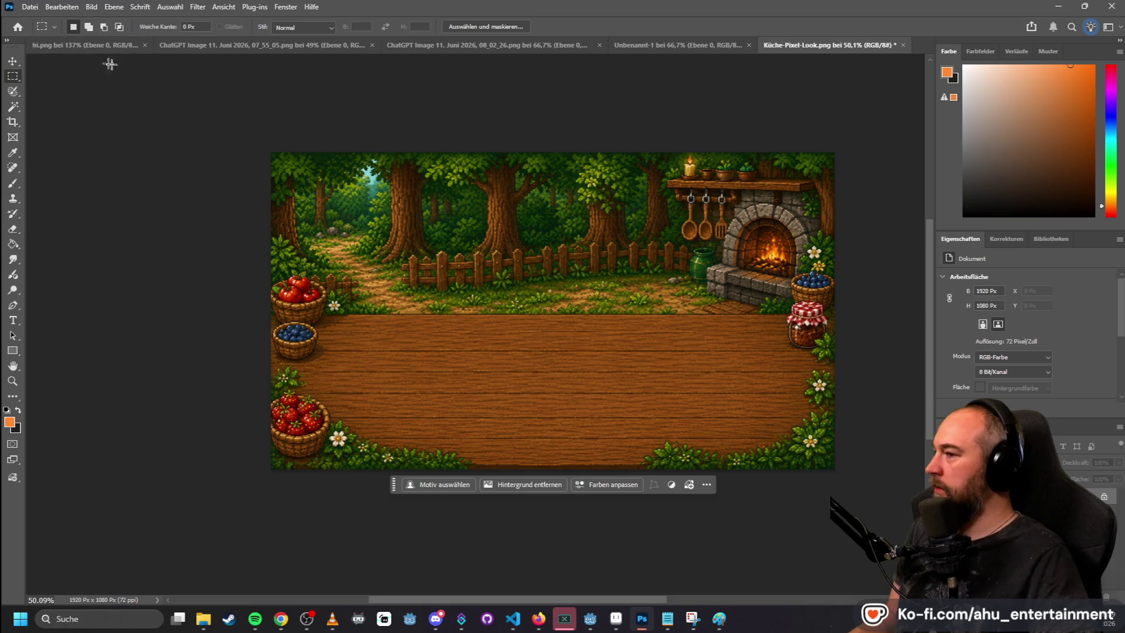
# - Quick-export the kitchen image as PNG into Dokumente/GitHub/RinoLernt/lern-spiel-sammlung/Test-Assets
pyautogui.click(30, 7)
pyautogui.moveTo(181, 216)
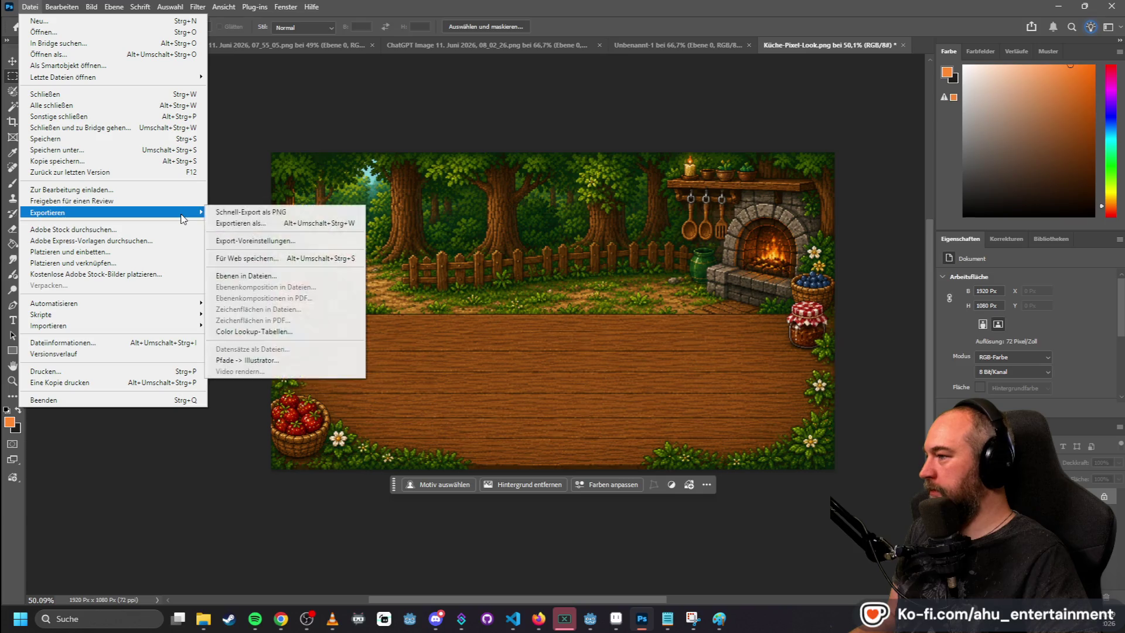
pyautogui.click(351, 211)
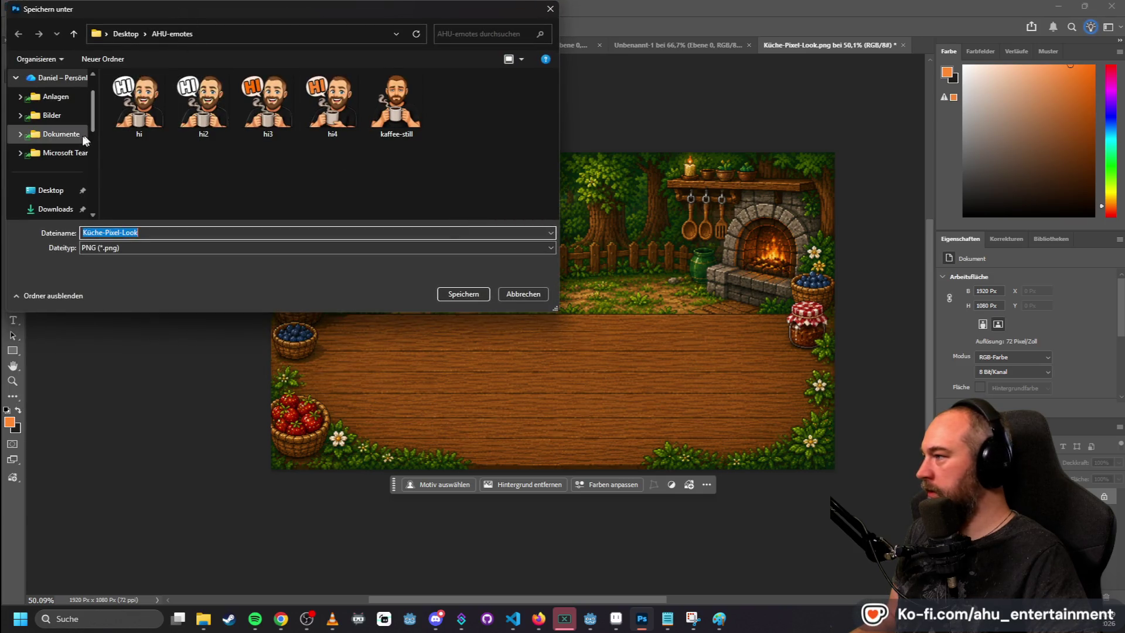
pyautogui.scroll(-3, 55, 171)
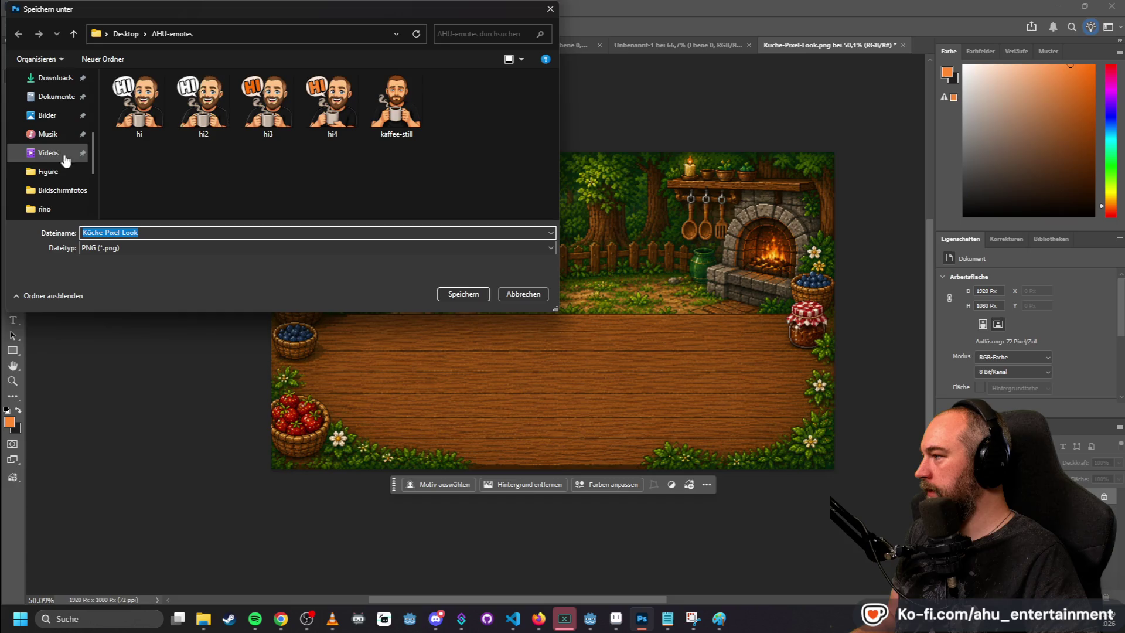
pyautogui.click(57, 96)
pyautogui.scroll(-2, 158, 158)
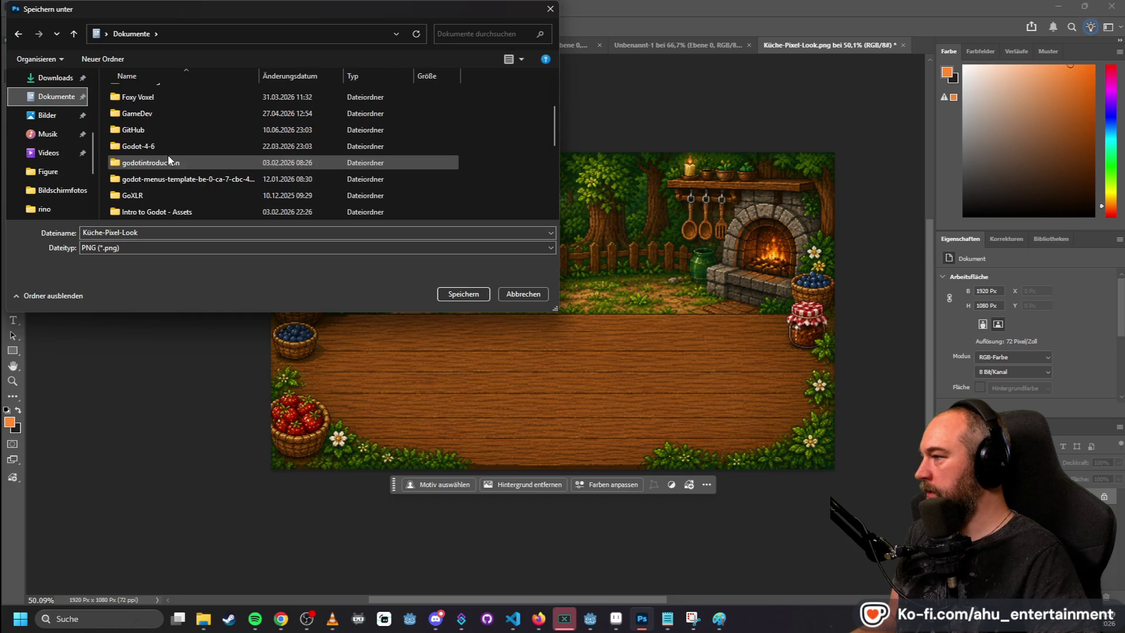
pyautogui.doubleClick(138, 128)
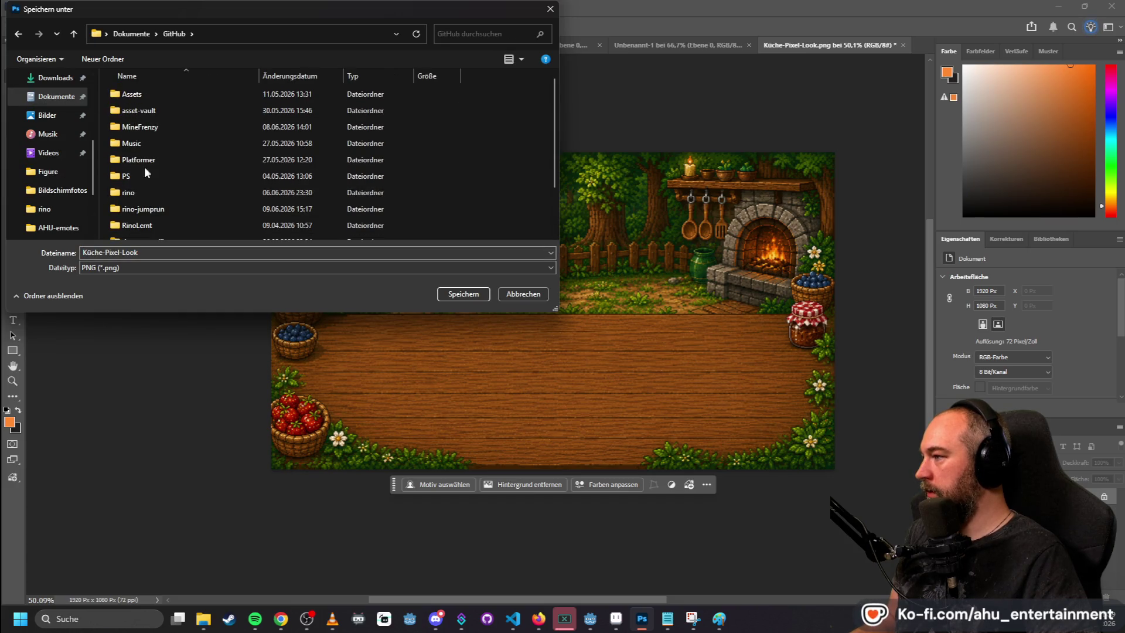
pyautogui.doubleClick(148, 224)
pyautogui.click(160, 113)
pyautogui.doubleClick(160, 114)
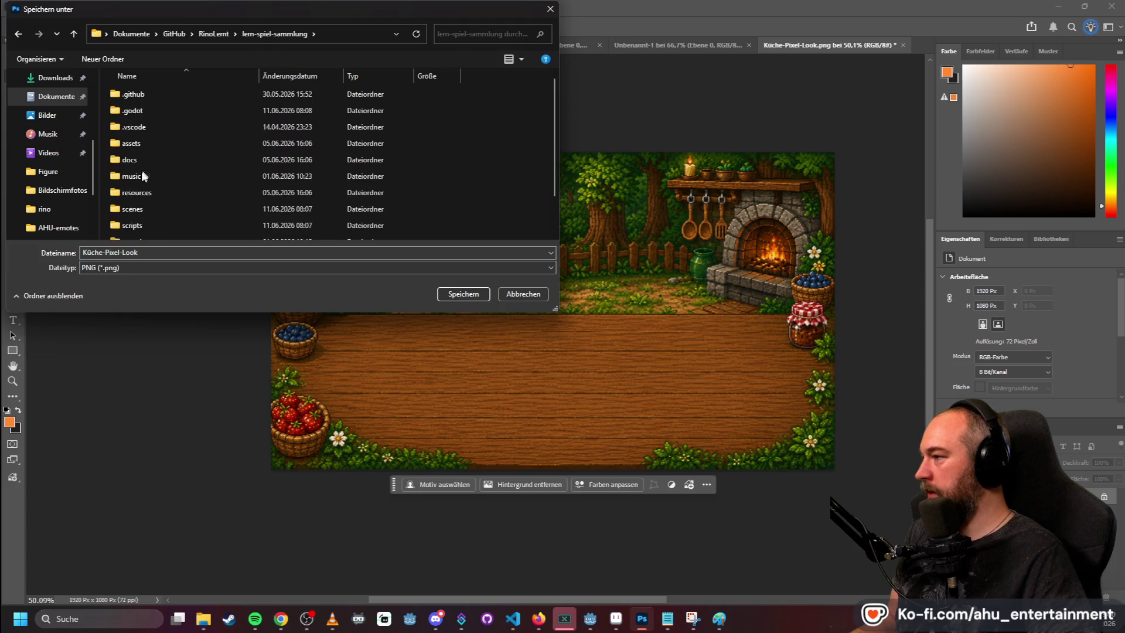
pyautogui.doubleClick(149, 219)
# - Append -1080p to save it as Küche-Pixel-Look-1080p.png
pyautogui.click(153, 232)
pyautogui.click(153, 232)
pyautogui.write('-1080p')
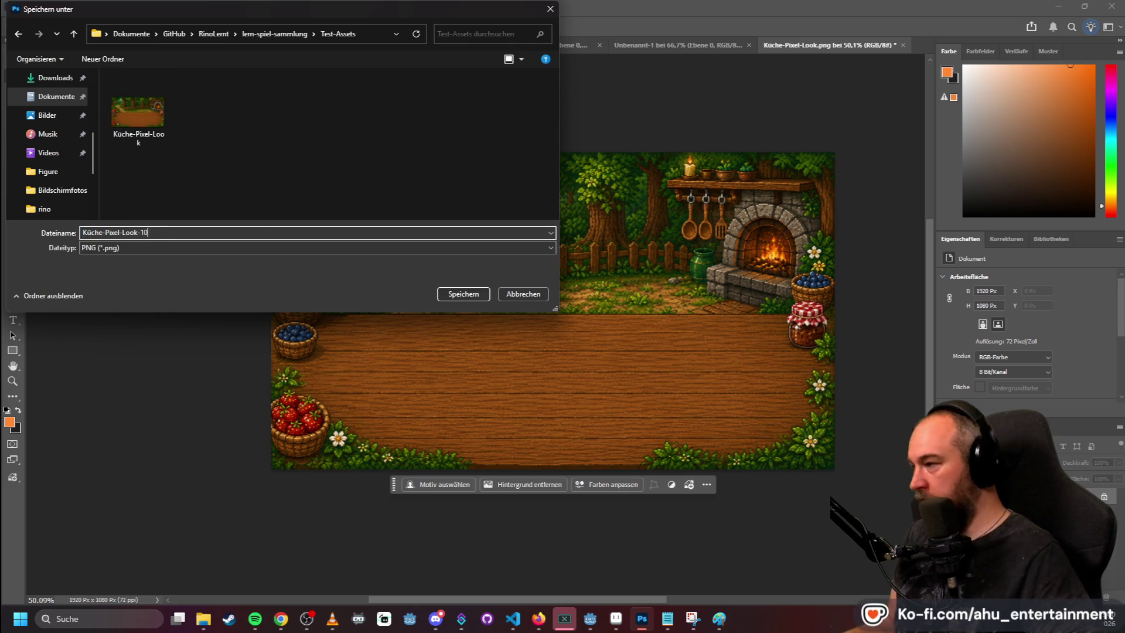
pyautogui.press('Return')
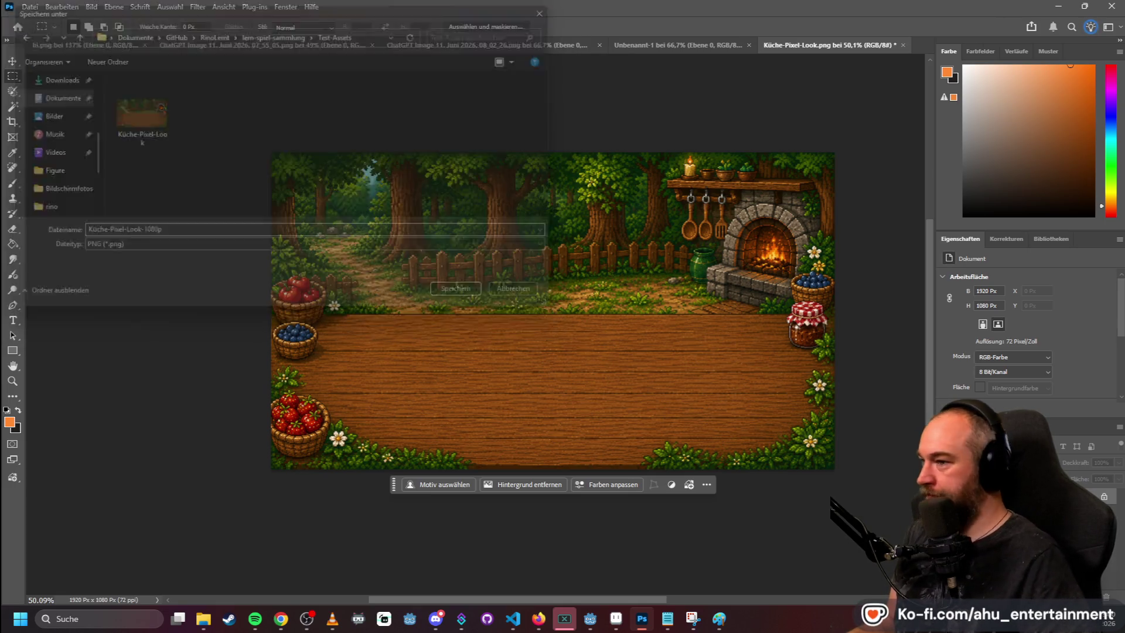
pyautogui.click(1056, 7)
# - Copy the finished pixel-art wooden plate image from ChatGPT
pyautogui.scroll(-4, 850, 212)
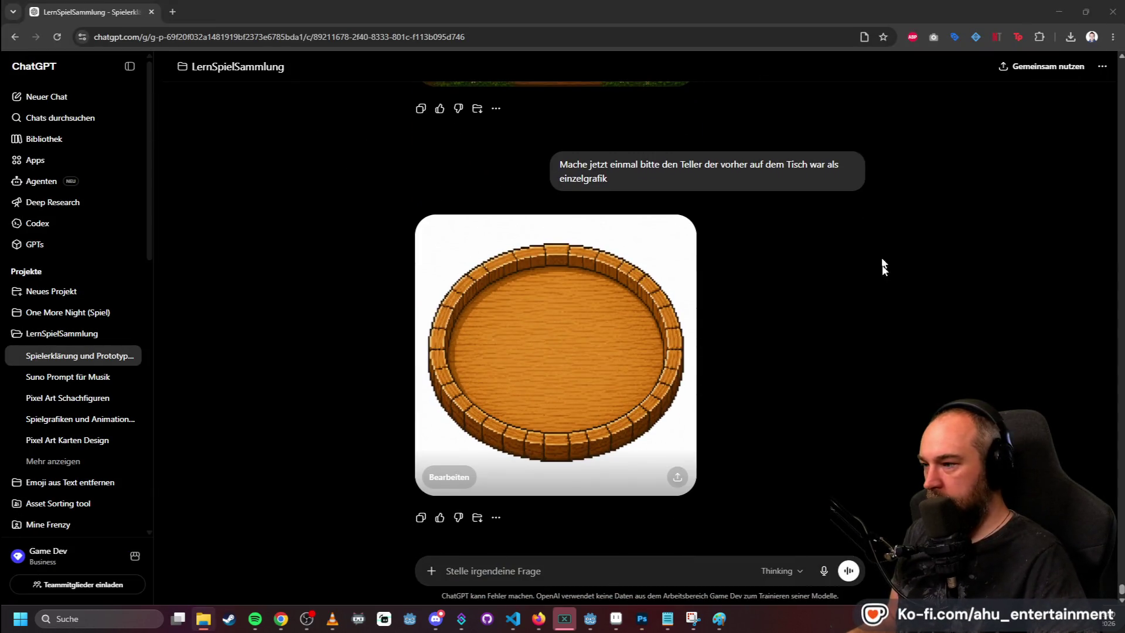
pyautogui.click(640, 351)
pyautogui.rightClick(596, 162)
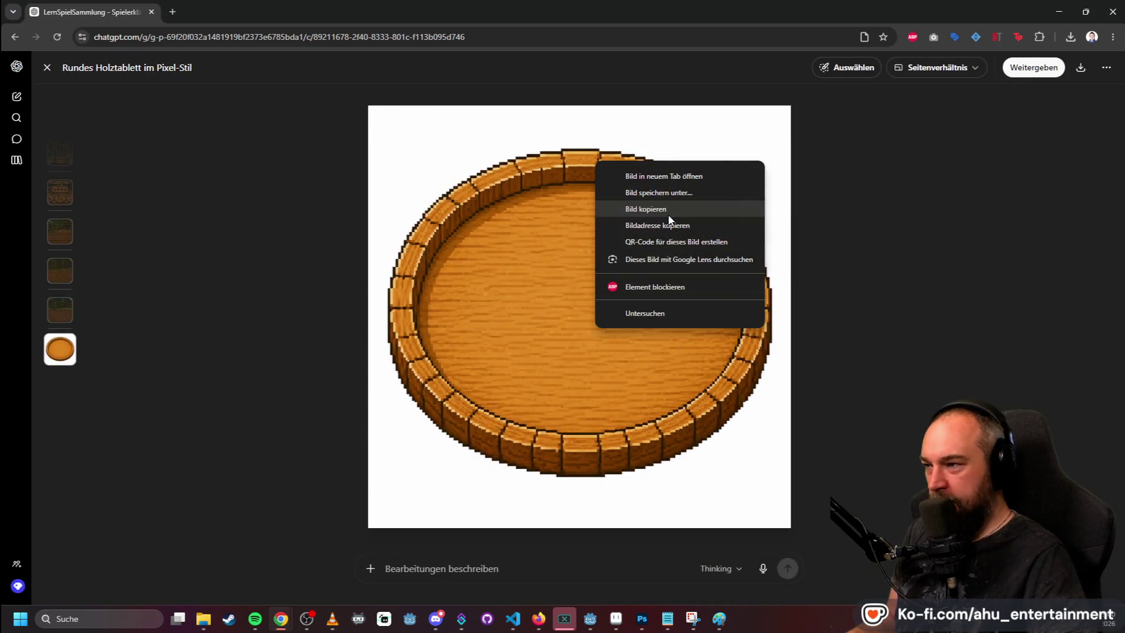
pyautogui.click(660, 210)
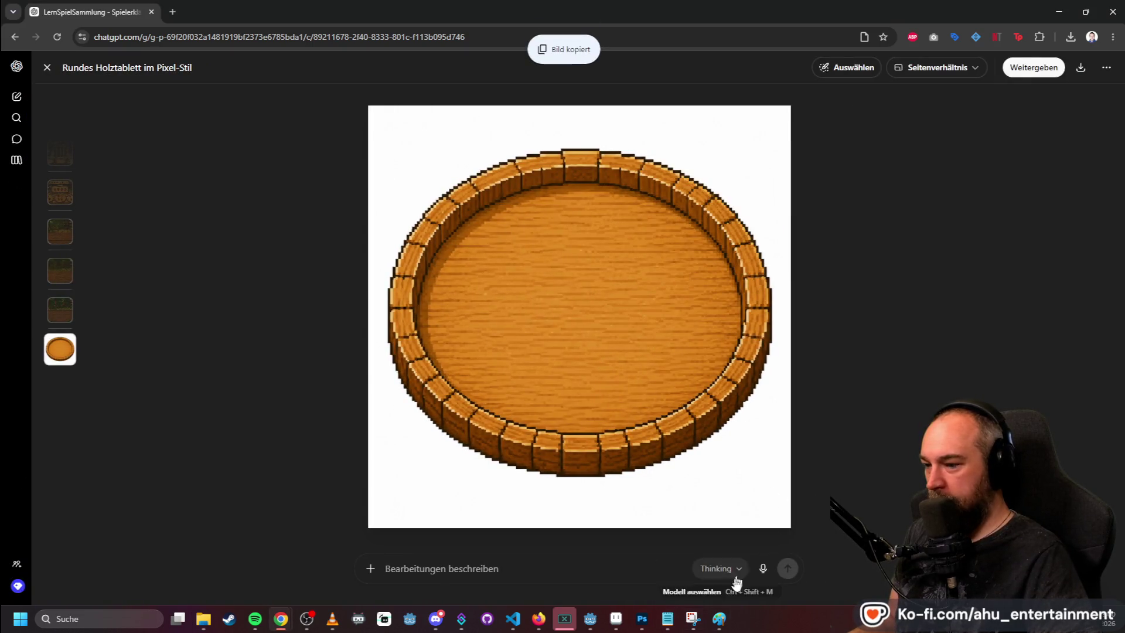
# - Paste the plate into a new clipboard-sized Photoshop document
pyautogui.click(642, 617)
pyautogui.click(30, 6)
pyautogui.click(41, 22)
pyautogui.doubleClick(471, 296)
pyautogui.hotkey('ctrl', 'v')
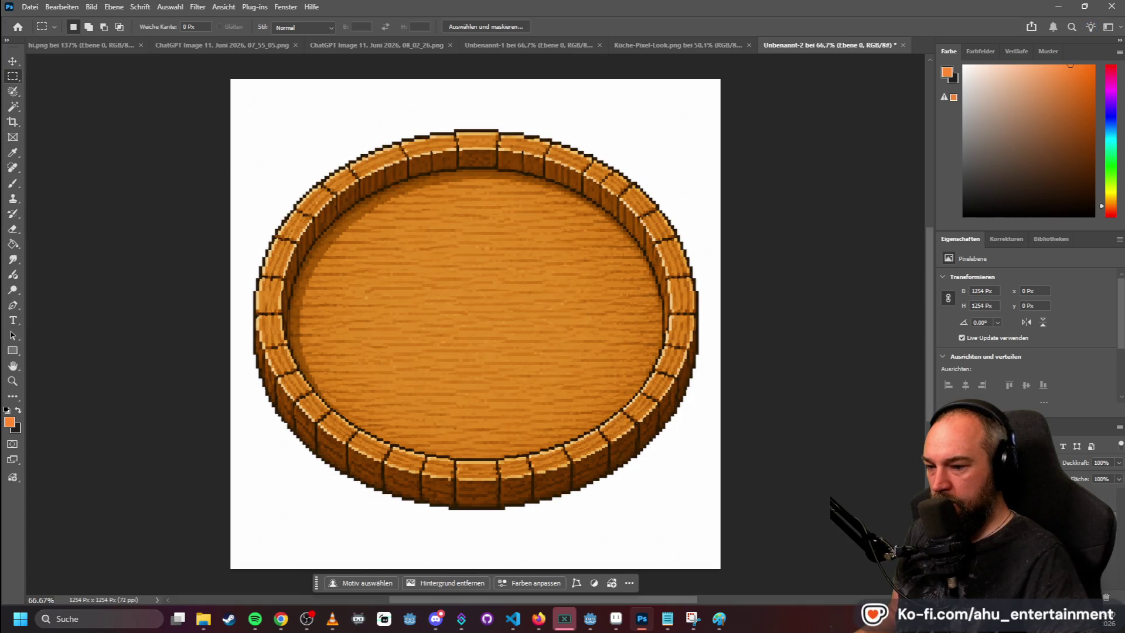
# - Magic-wand-select the white surround, delete it, and deselect, leaving the plate on transparency
pyautogui.click(13, 106)
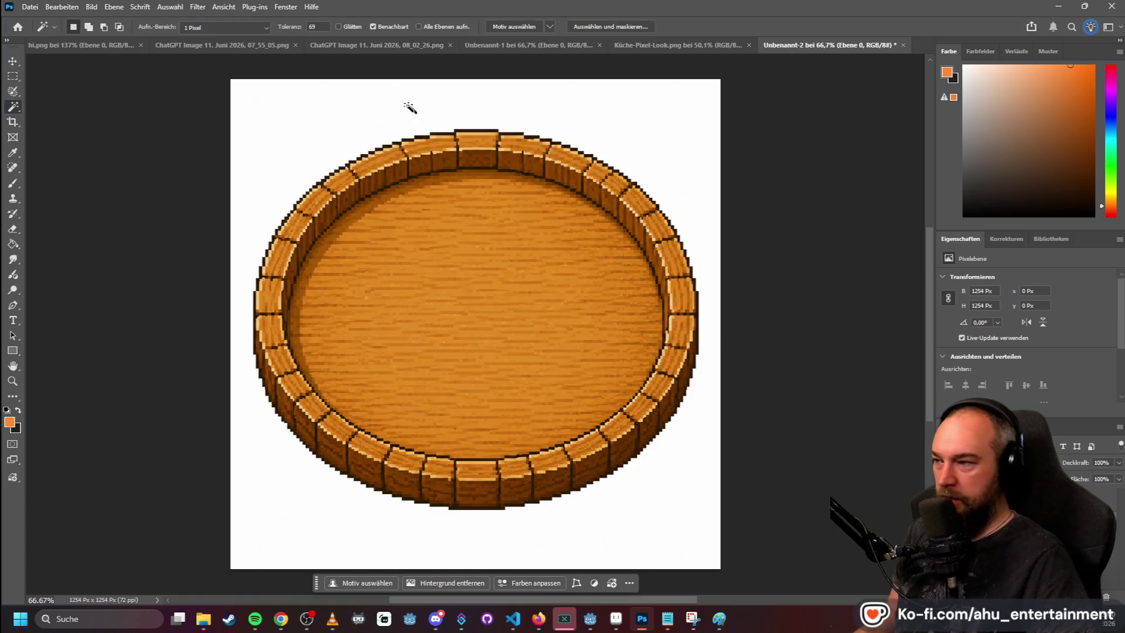
pyautogui.click(296, 116)
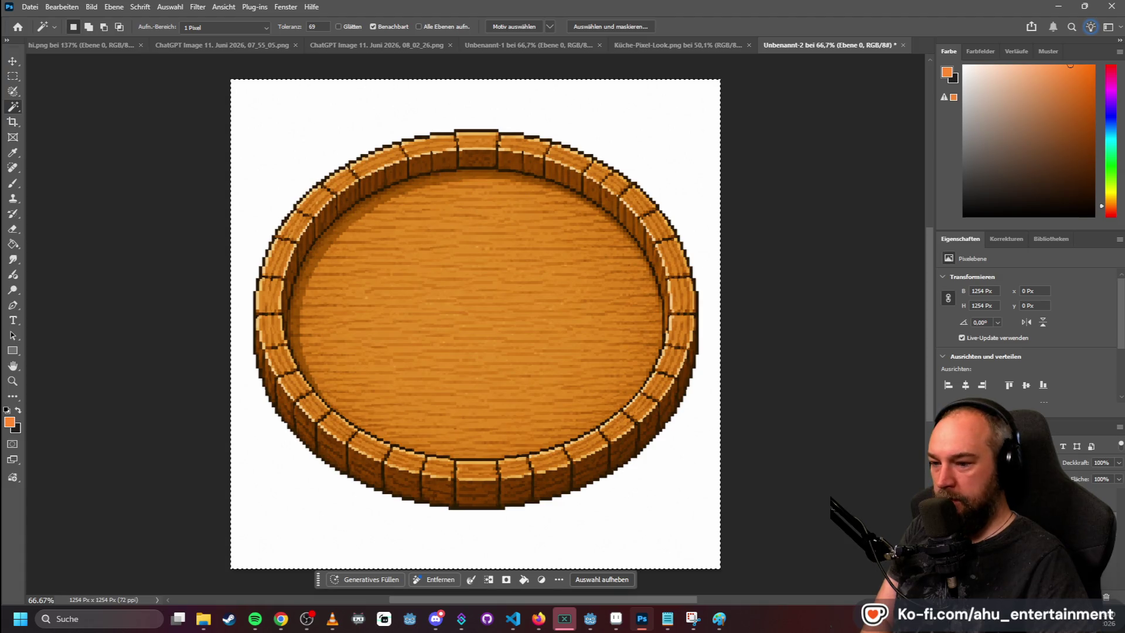
pyautogui.click(1118, 427)
pyautogui.press('Escape')
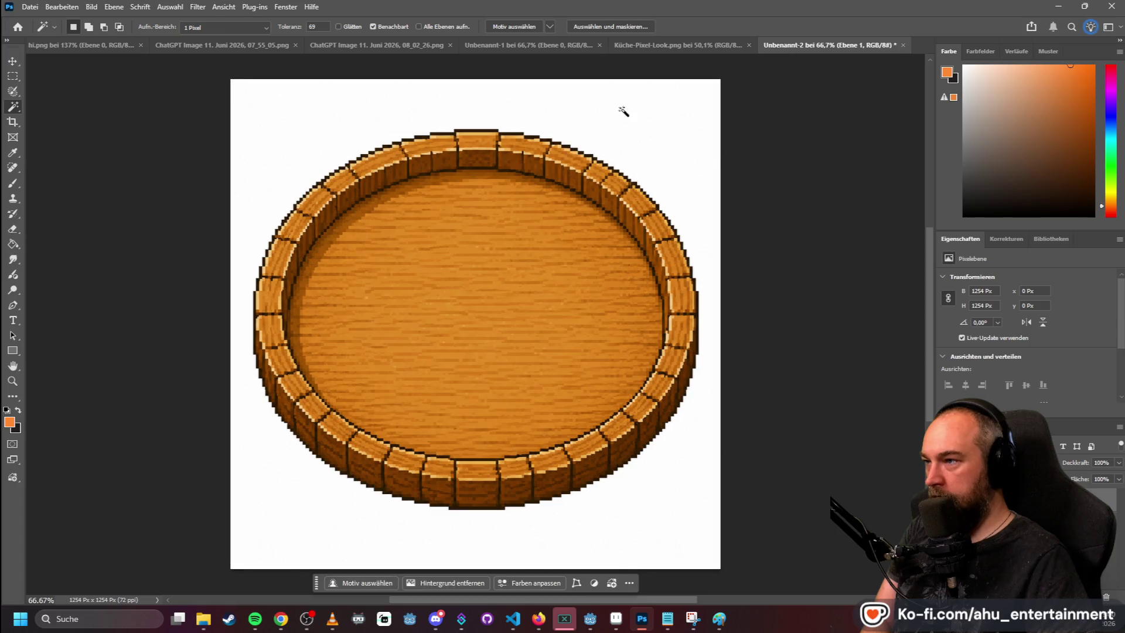
pyautogui.press('Delete')
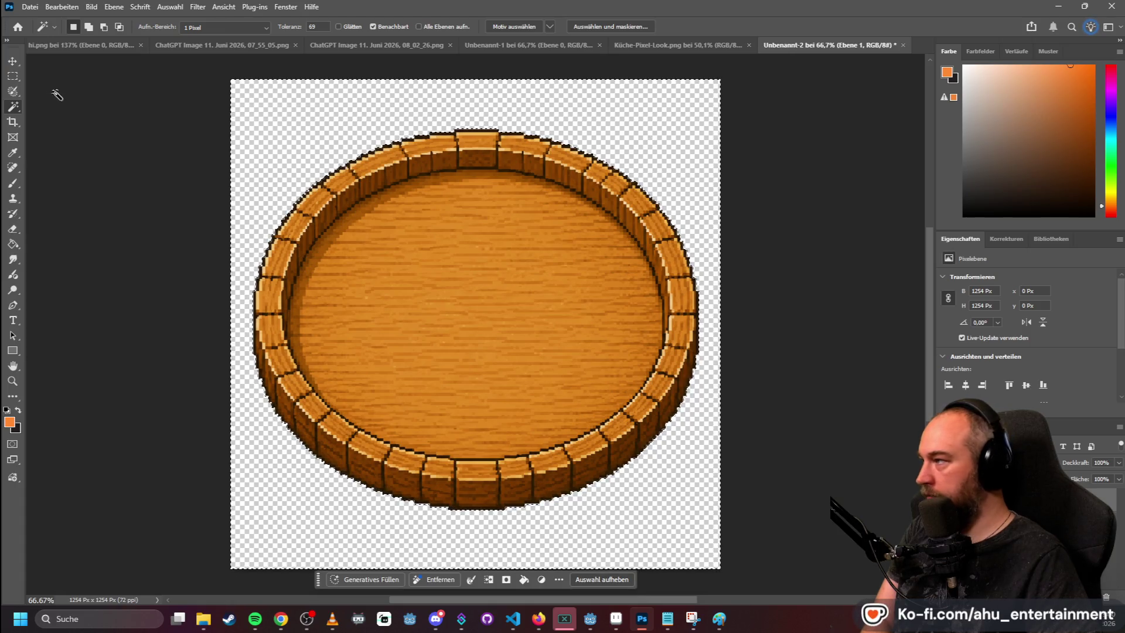
pyautogui.click(13, 76)
pyautogui.hotkey('ctrl', 'd')
pyautogui.scroll(-2, 670, 232)
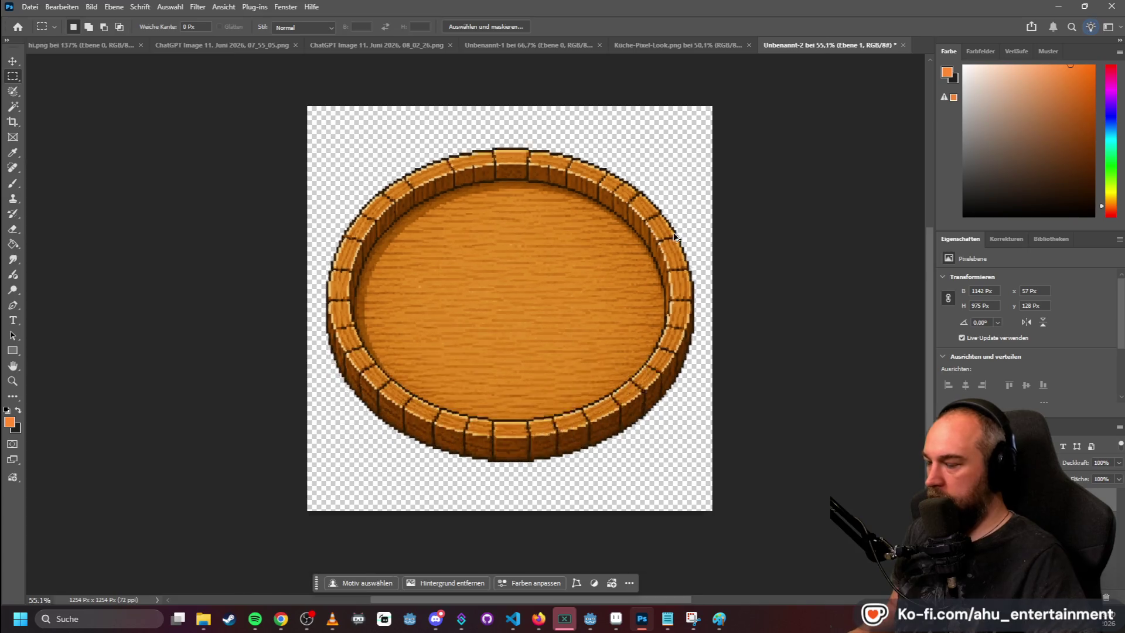
# - Quick-export the transparent plate as PNG named teller-groß in Test-Assets
pyautogui.click(30, 8)
pyautogui.moveTo(142, 221)
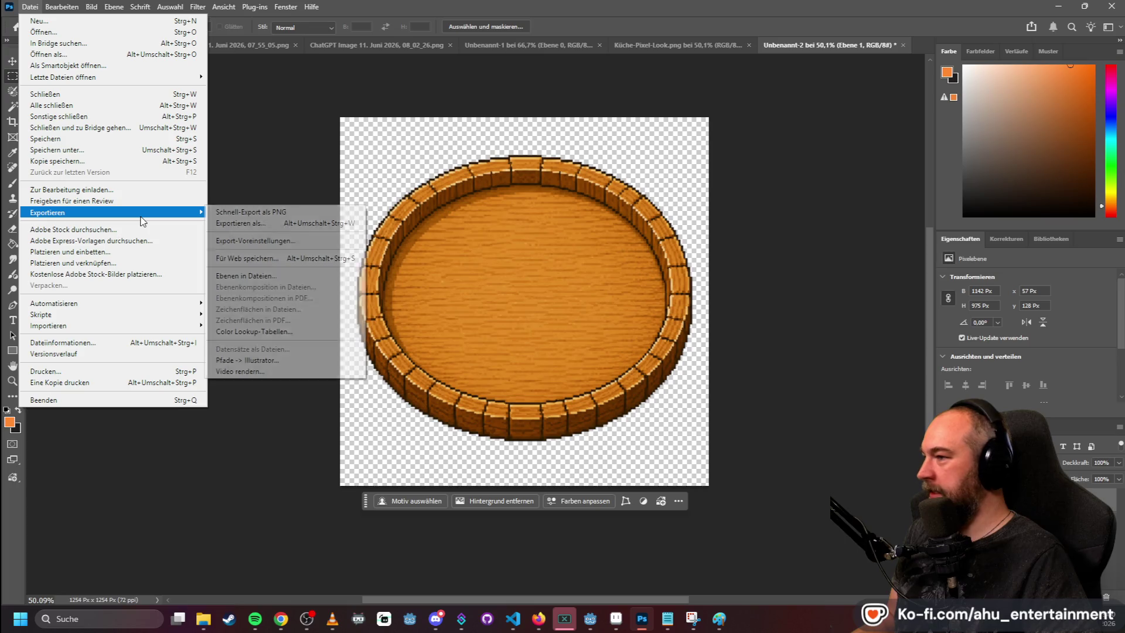
pyautogui.click(251, 212)
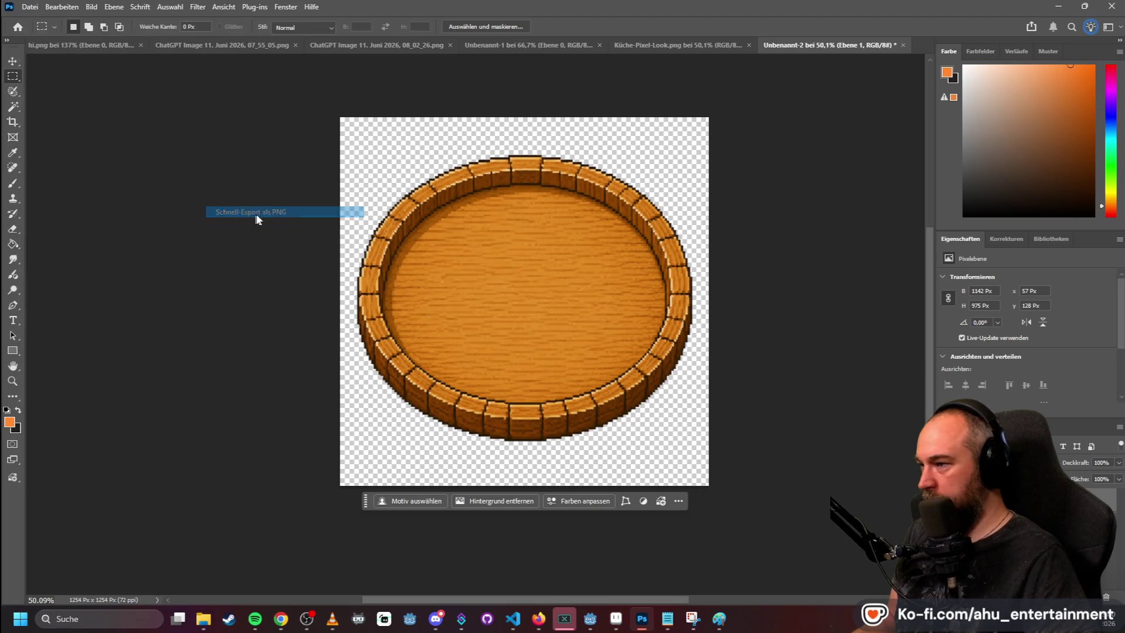
pyautogui.write('tel')
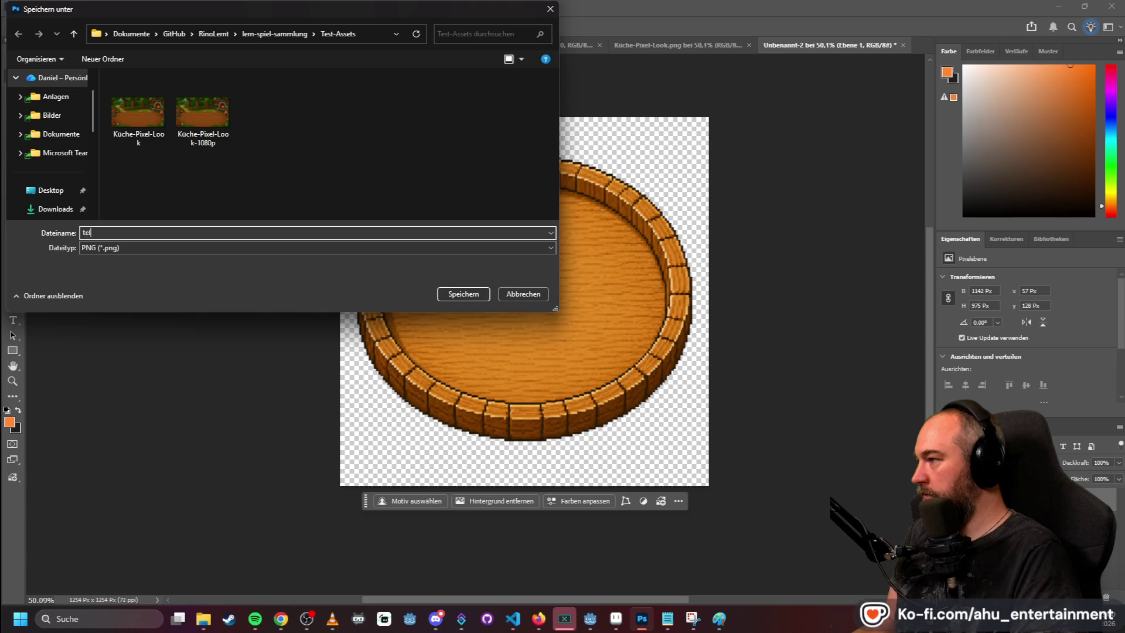
pyautogui.write('ler-grp')
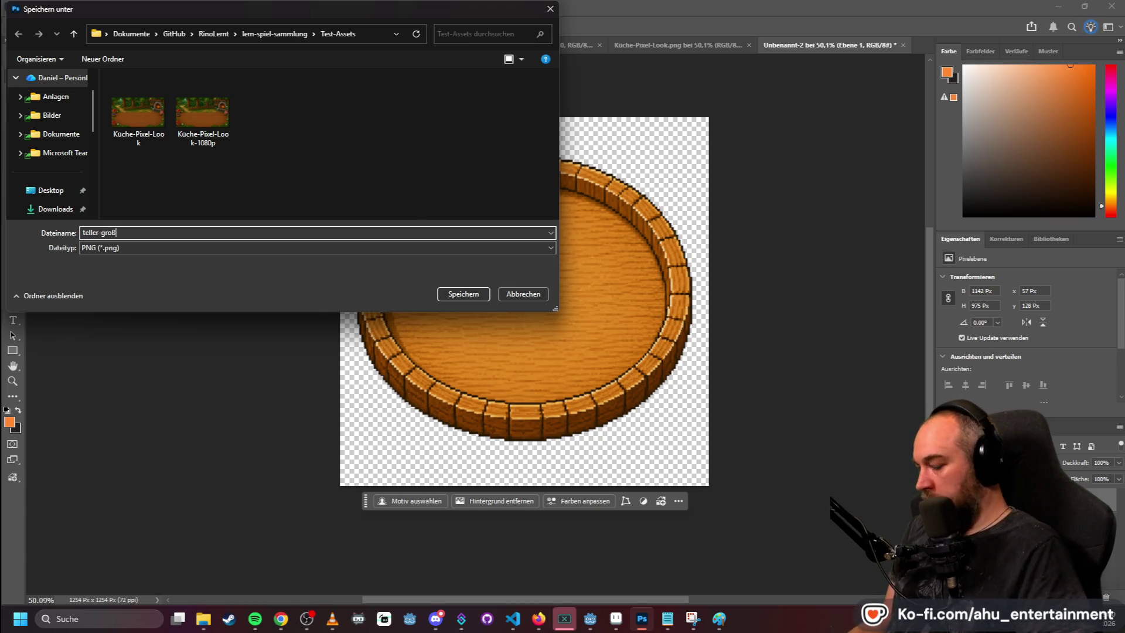
pyautogui.press('Return')
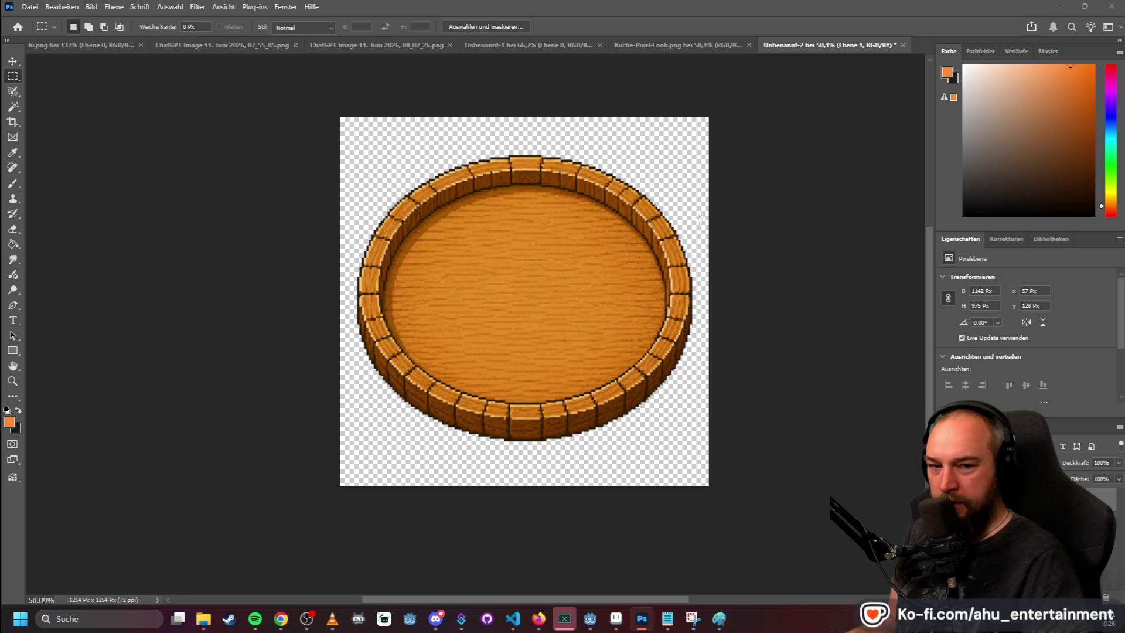
# - Create a clipboard-sized new document, then undo the accidentally pasted plate
pyautogui.hotkey('alt', 'Tab')
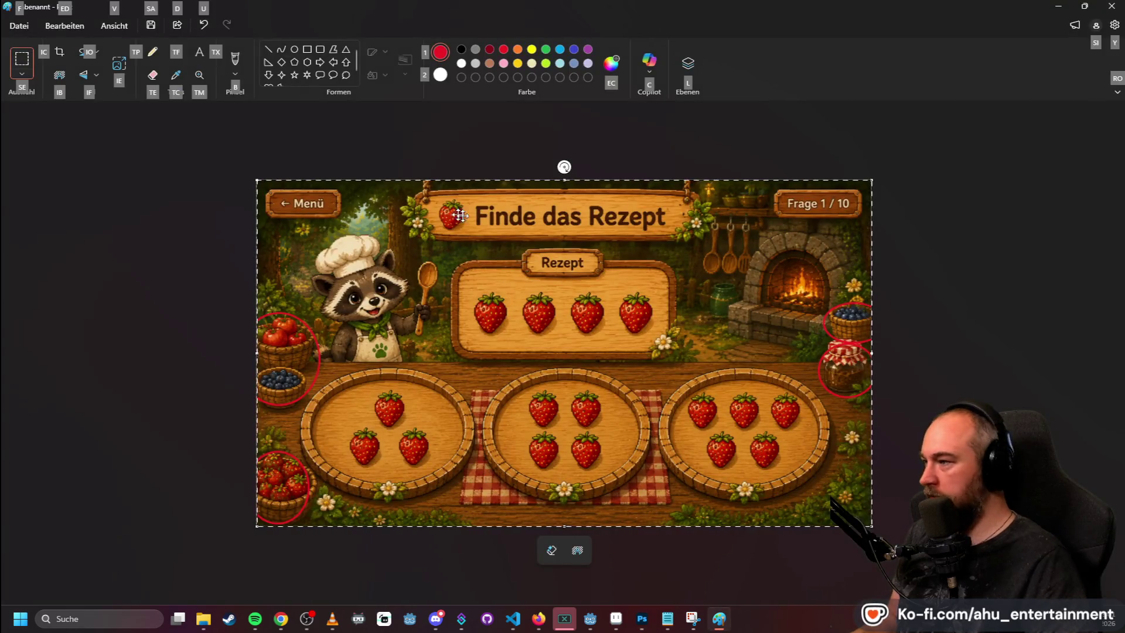
pyautogui.hotkey('alt', 'Tab')
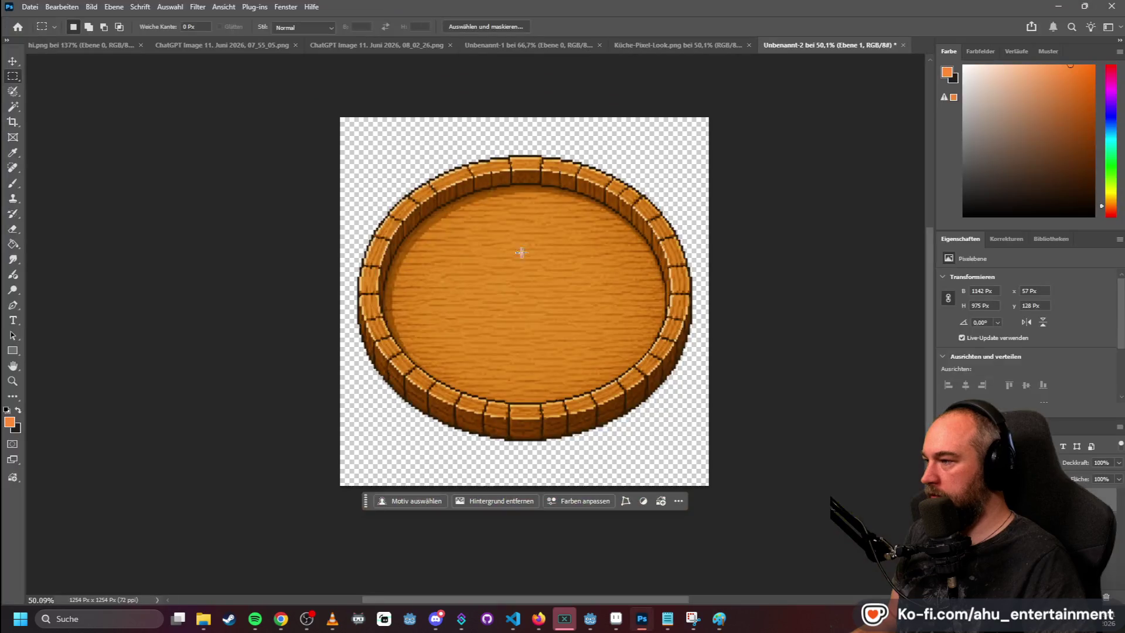
pyautogui.click(32, 7)
pyautogui.click(47, 21)
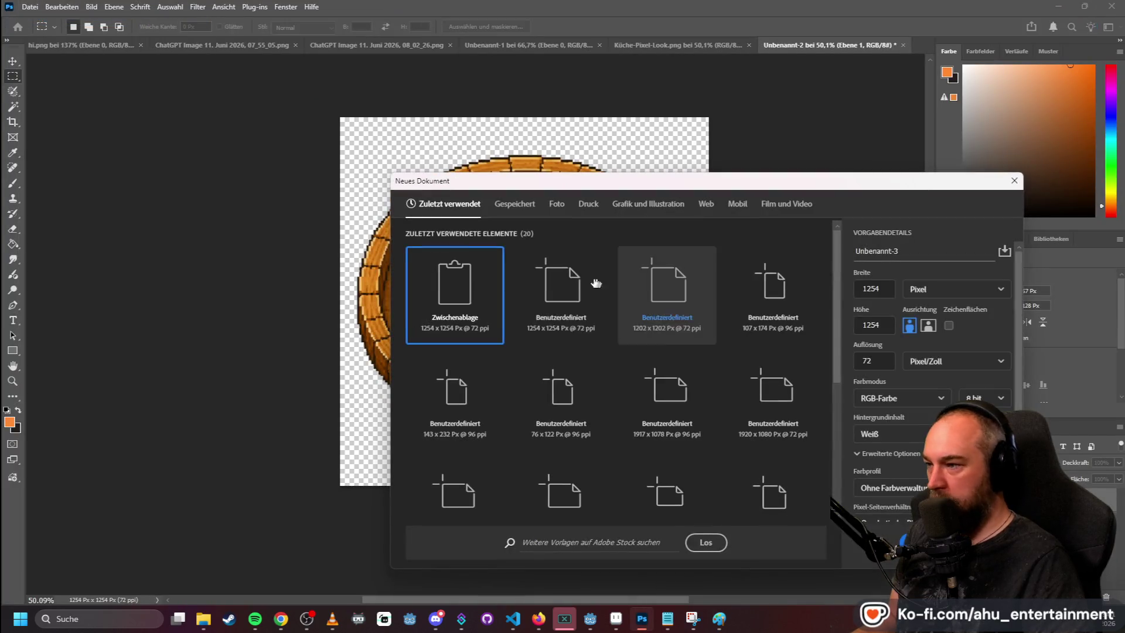
pyautogui.doubleClick(452, 283)
pyautogui.hotkey('ctrl', 'v')
pyautogui.hotkey('ctrl', 'z')
# - Copy the game screenshot from Paint and paste it into a new clipboard-sized document
pyautogui.hotkey('alt', 'Tab')
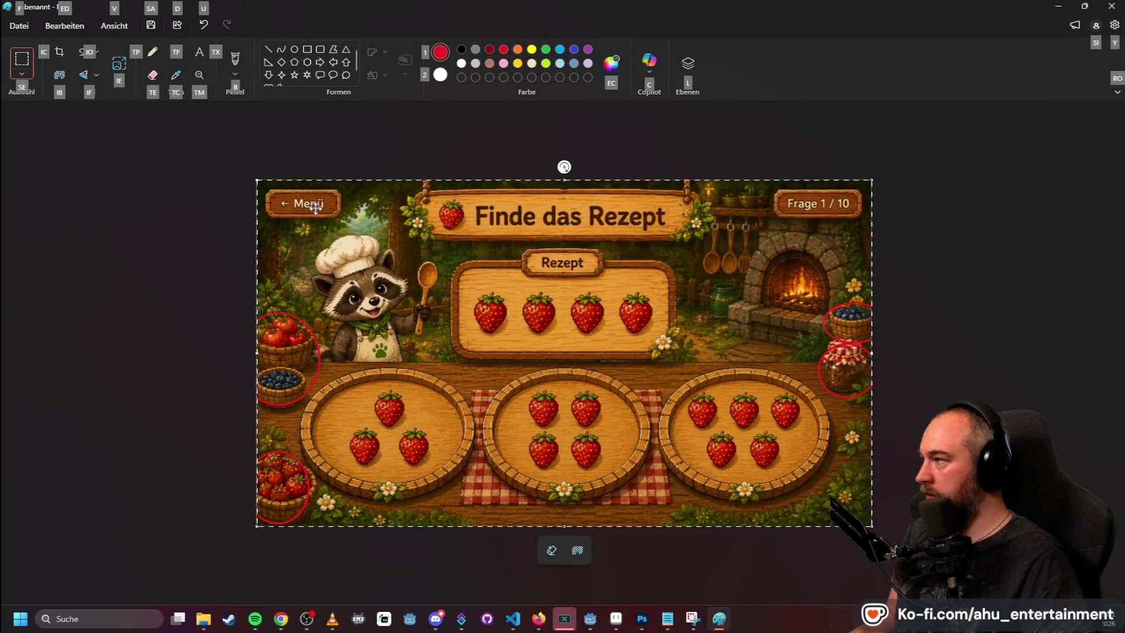
pyautogui.press('alt')
pyautogui.hotkey('alt', 'Tab')
pyautogui.click(25, 7)
pyautogui.click(41, 21)
pyautogui.doubleClick(482, 295)
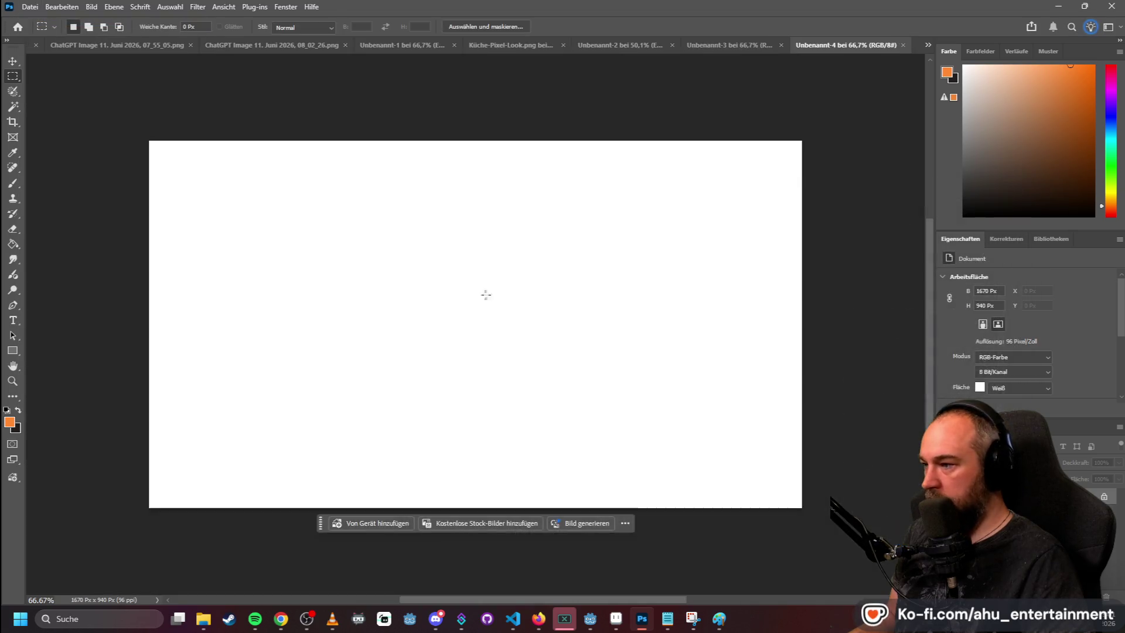
pyautogui.hotkey('ctrl', 'v')
# - Resize the screenshot document to 1920 × 1080 pixels
pyautogui.click(90, 6)
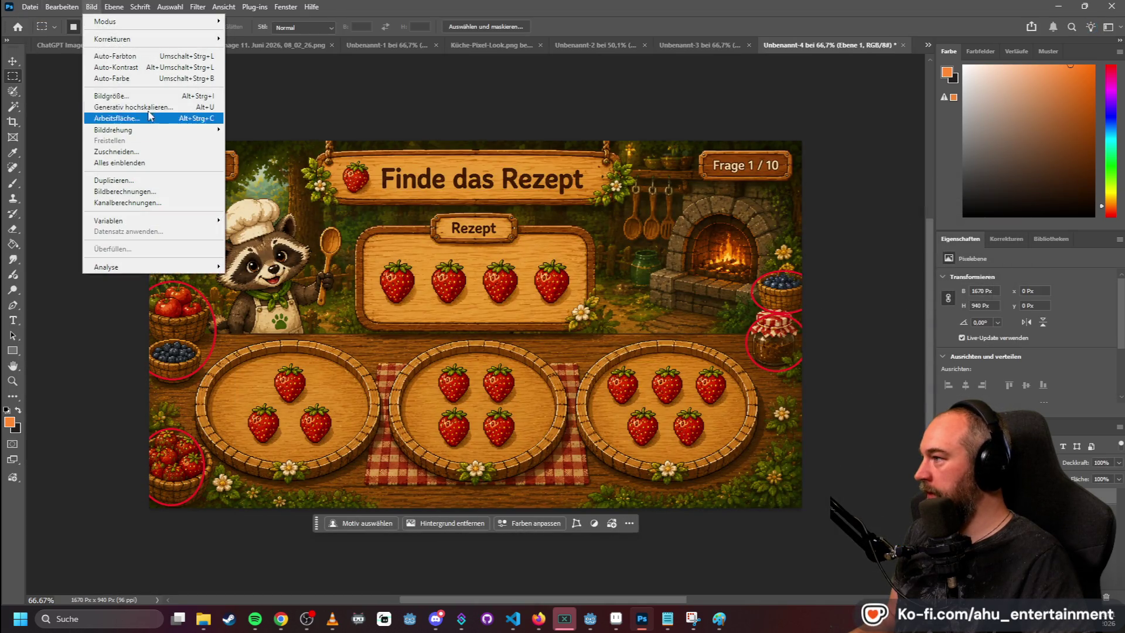
pyautogui.click(152, 96)
pyautogui.write('1920')
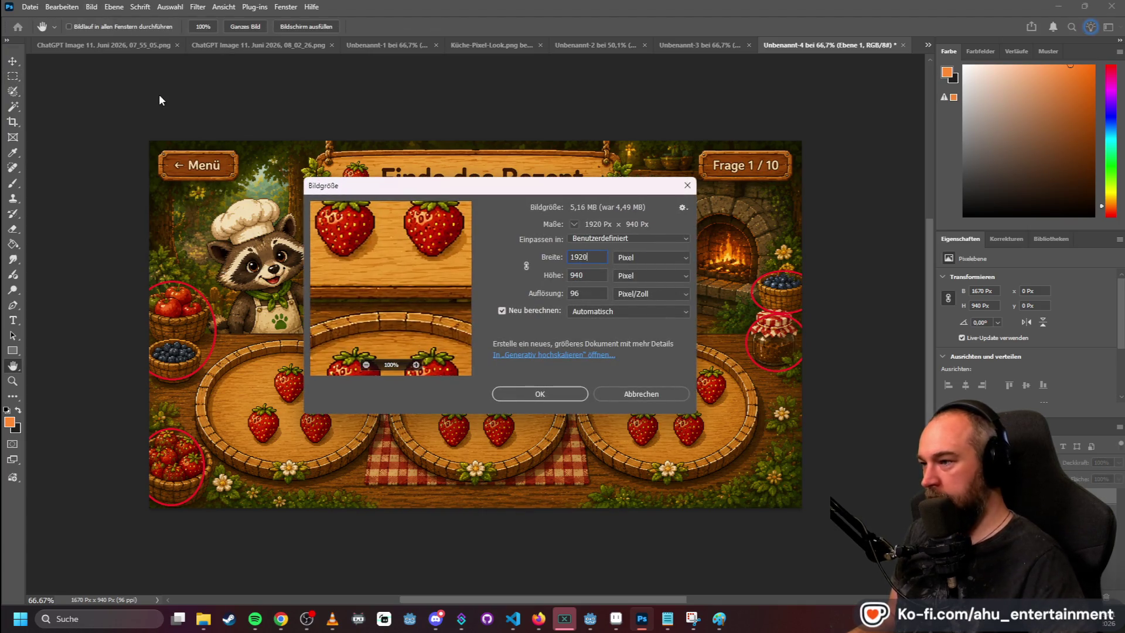
pyautogui.write('1080')
pyautogui.press('Return')
# - Marquee-select the middle plate on the tablecloth, then drop the selection
pyautogui.scroll(-2, 599, 369)
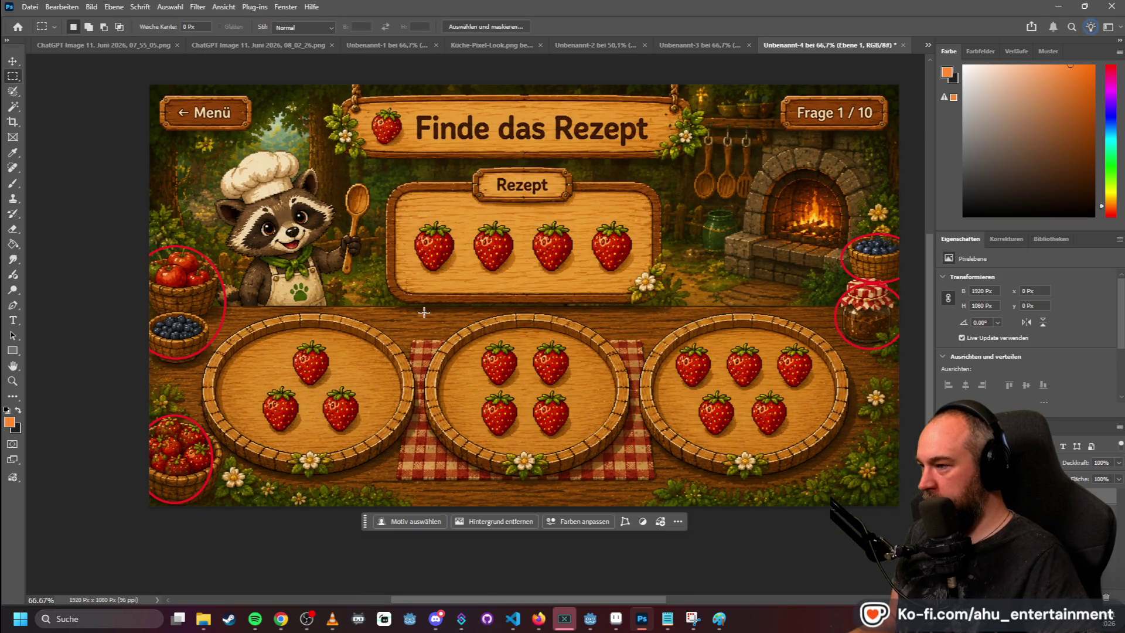
pyautogui.moveTo(421, 310)
pyautogui.mouseDown()
pyautogui.moveTo(506, 365)
pyautogui.moveTo(638, 483)
pyautogui.mouseUp()
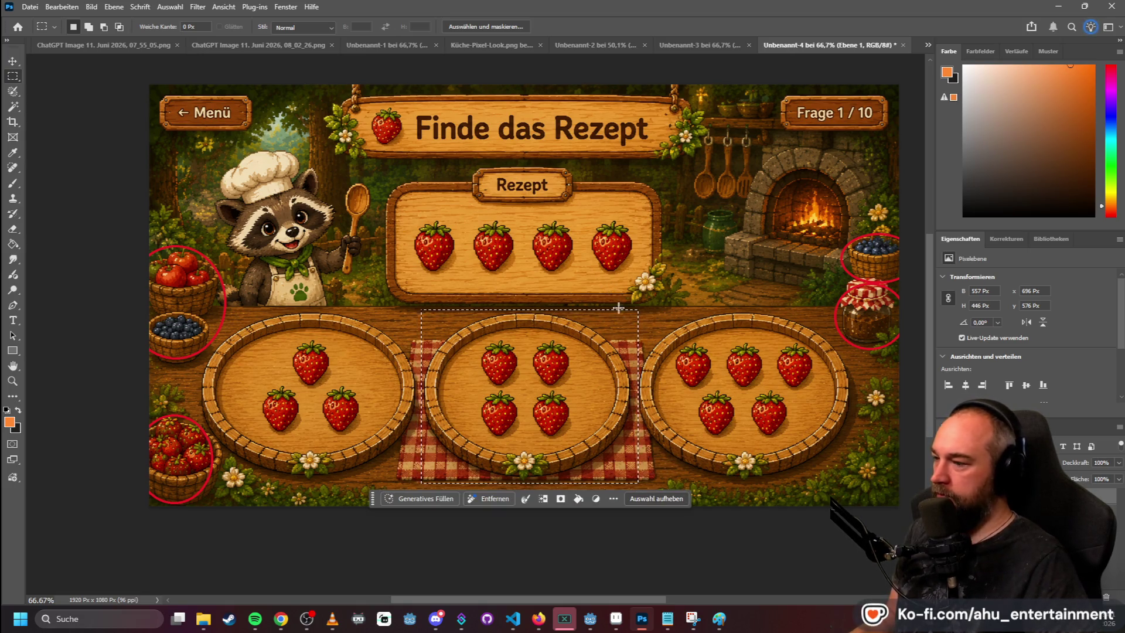
pyautogui.click(670, 305)
pyautogui.moveTo(418, 308)
pyautogui.mouseDown()
pyautogui.moveTo(526, 416)
pyautogui.moveTo(640, 475)
pyautogui.mouseUp()
pyautogui.click(723, 210)
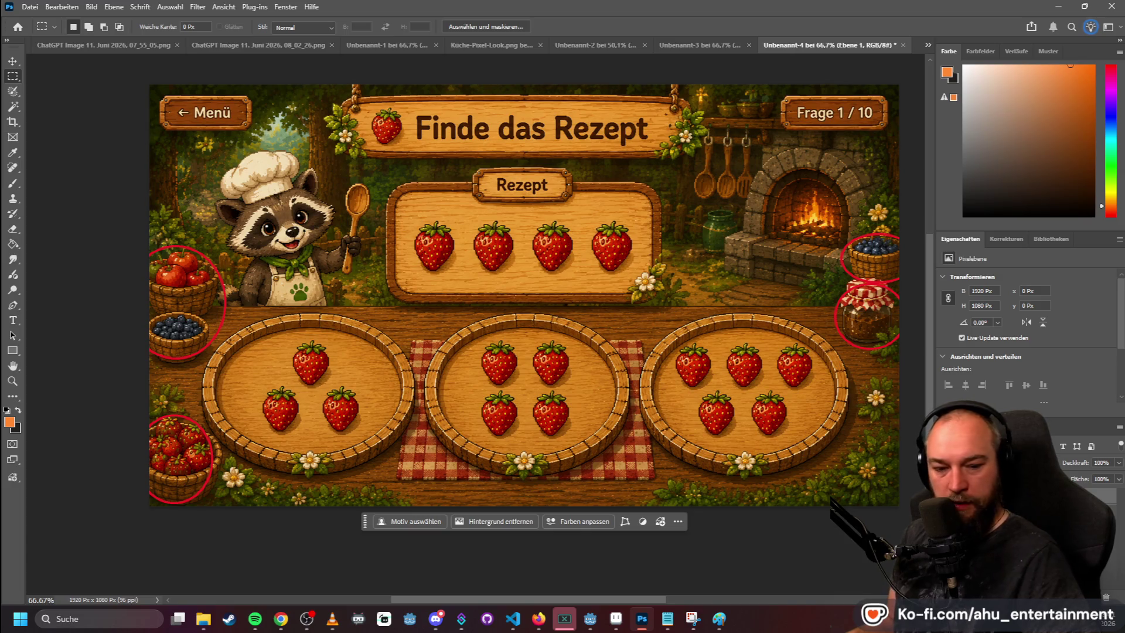
pyautogui.hotkey('alt', 'Tab')
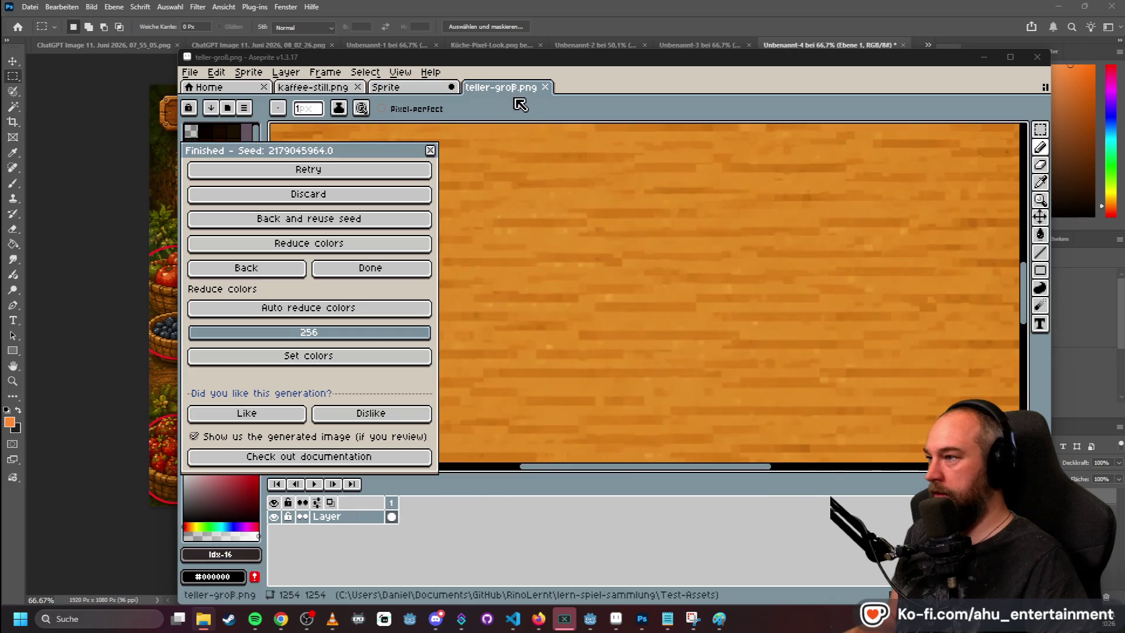
# - Accept the earlier PixelLab plate result and start Image to pixel art for teller-groß
pyautogui.scroll(-4, 623, 266)
pyautogui.scroll(4, 623, 264)
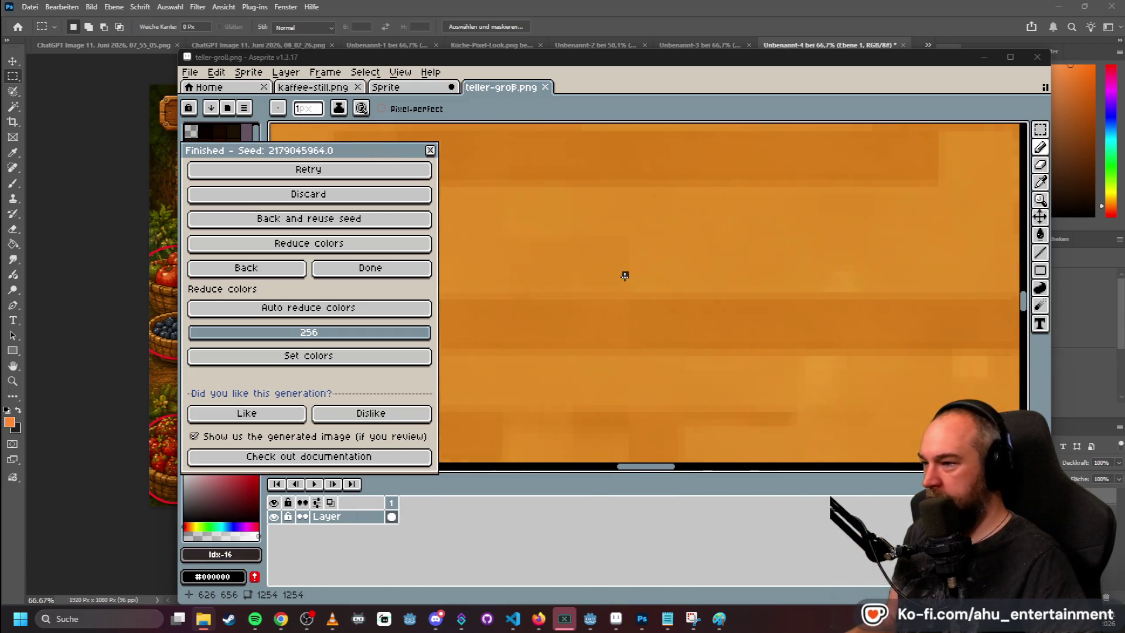
pyautogui.scroll(-5, 672, 229)
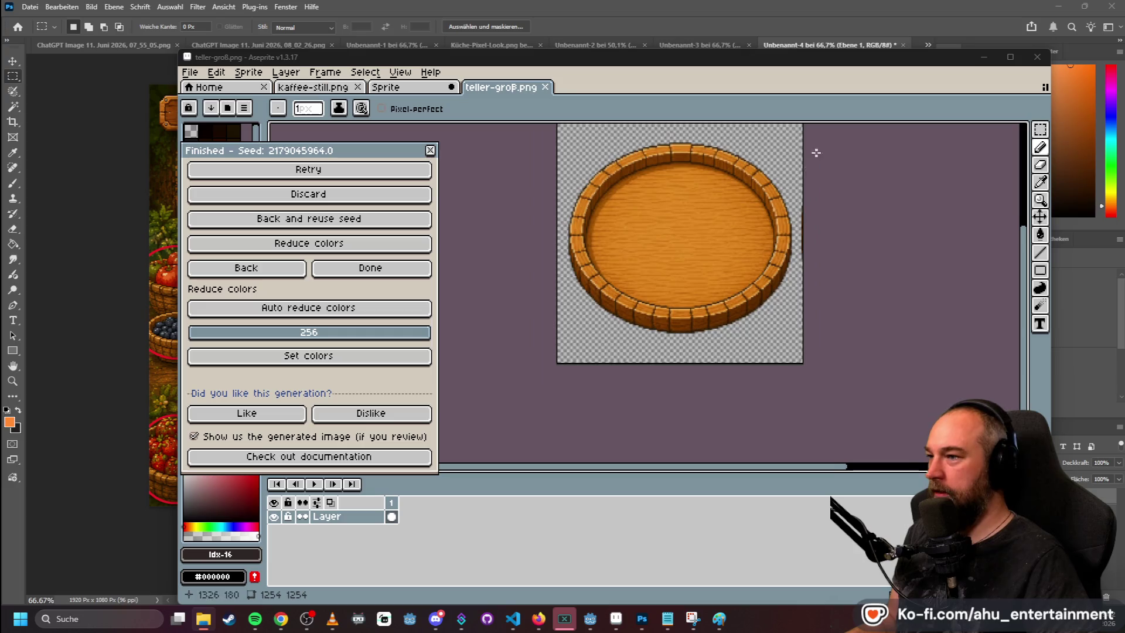
pyautogui.click(368, 269)
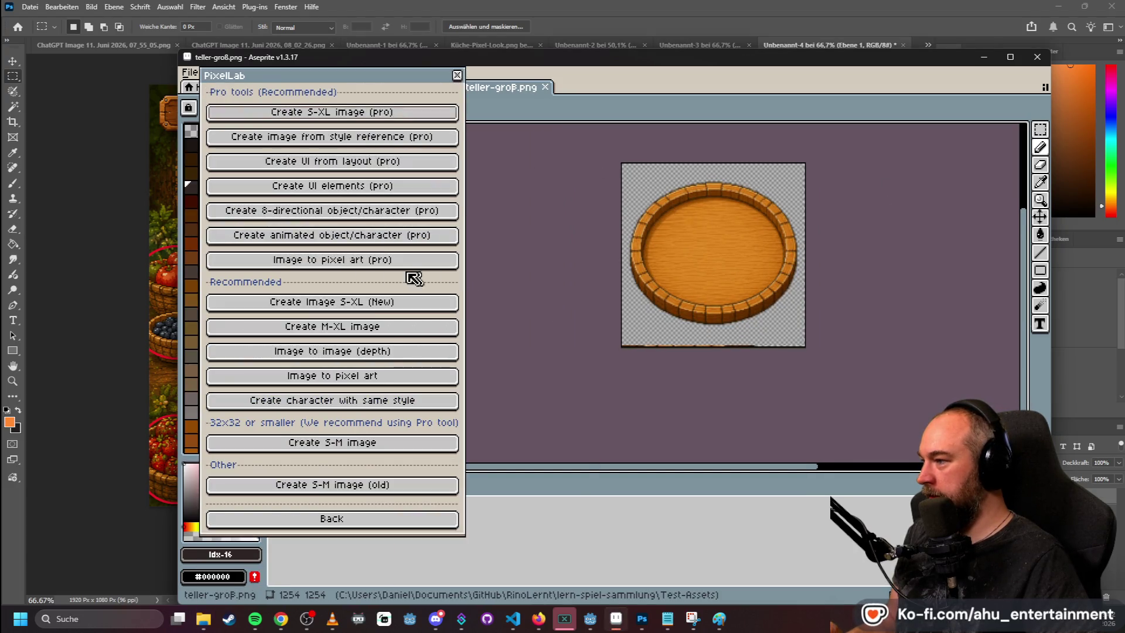
pyautogui.click(370, 376)
# - Generate pixel art with a custom 400 × 400 output sprite size
pyautogui.click(514, 280)
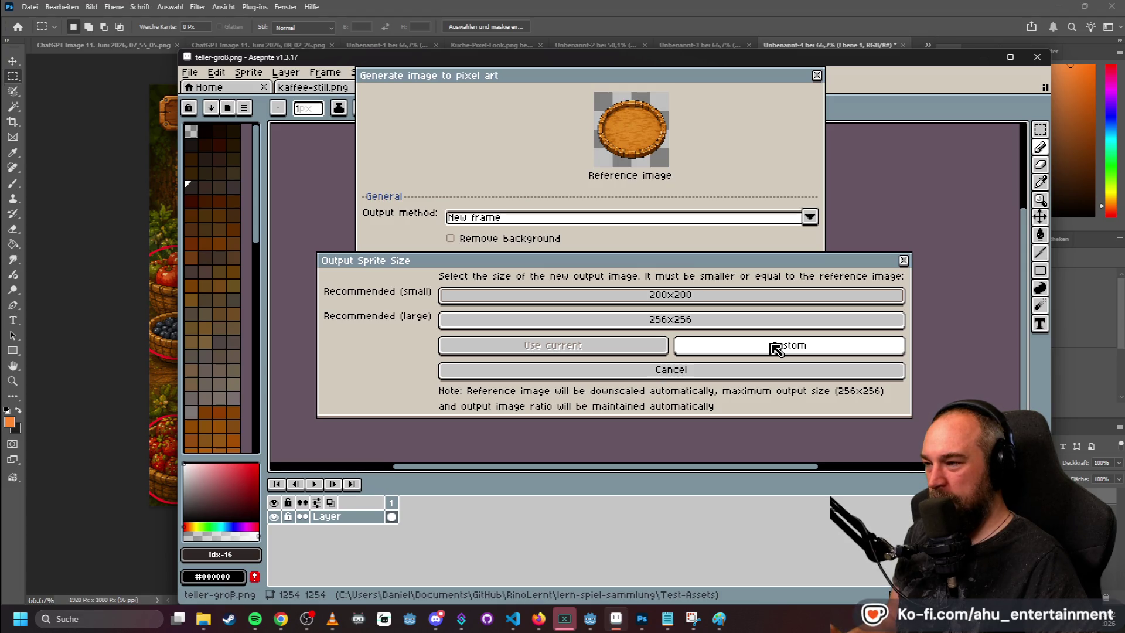
pyautogui.click(776, 349)
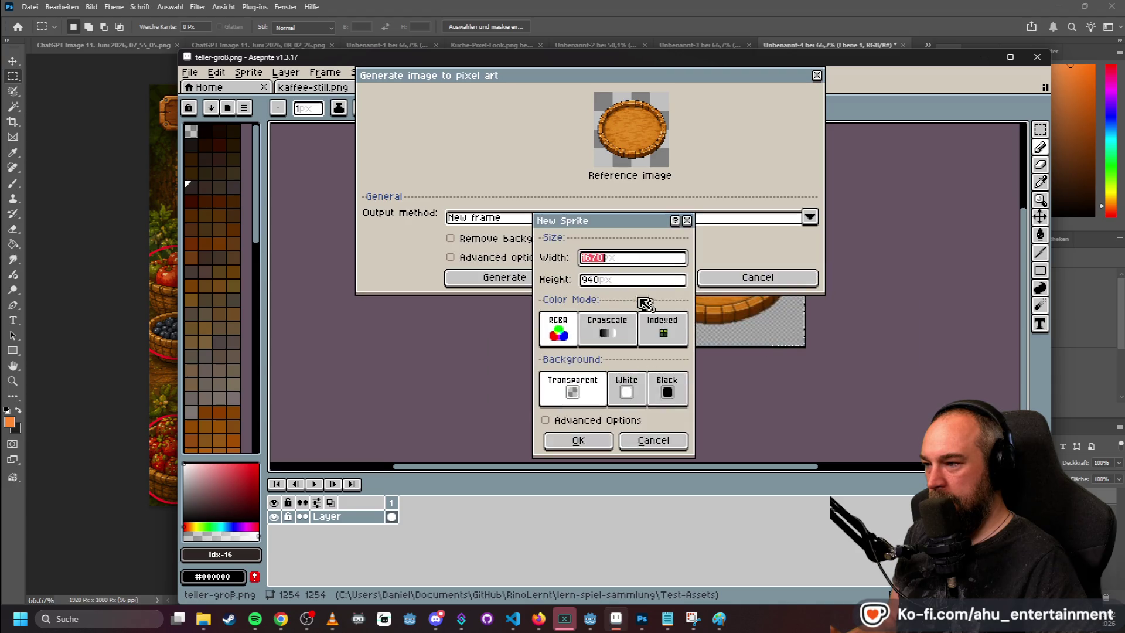
pyautogui.press('BackSpace')
pyautogui.press('BackSpace')
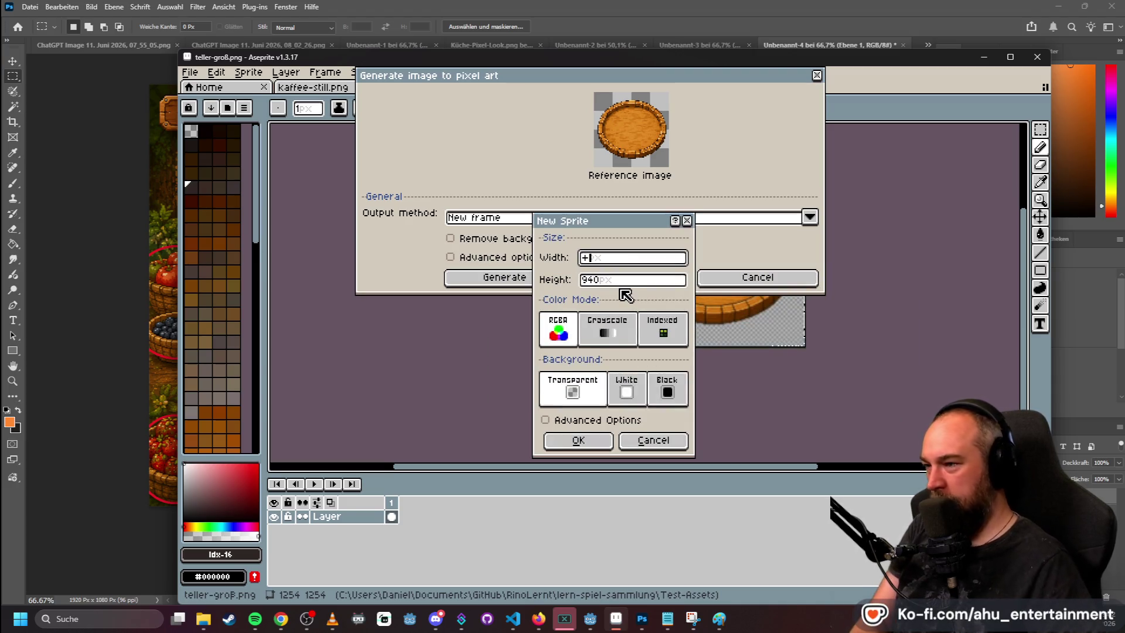
pyautogui.write('400')
pyautogui.press('Tab')
pyautogui.write('0')
pyautogui.press('Return')
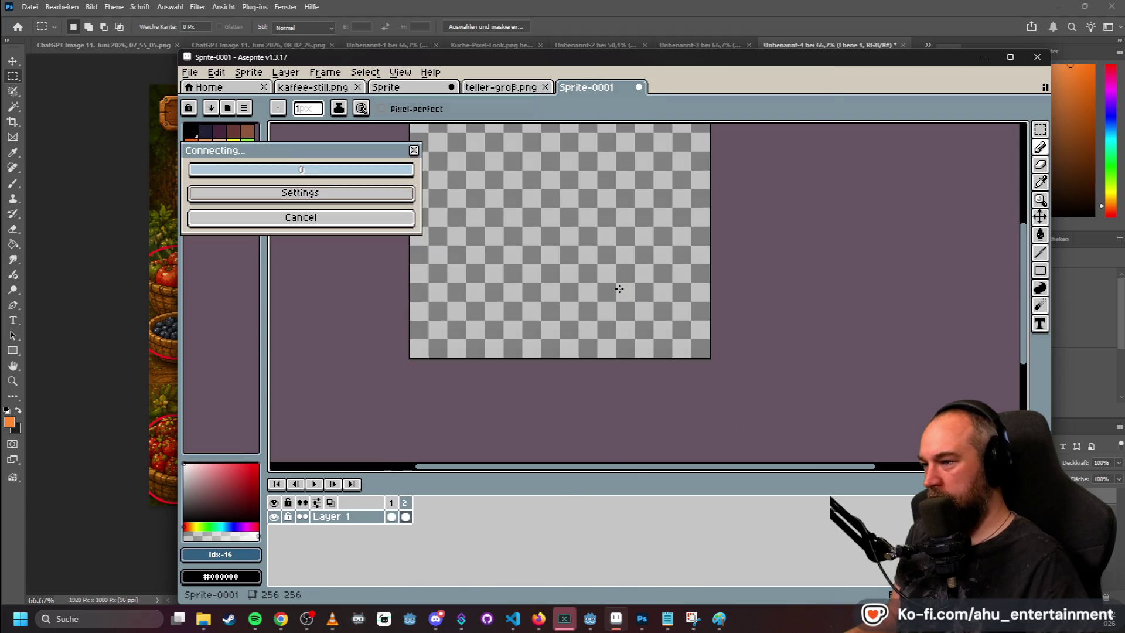
# - Wait for PixelLab to finish the 256 × 256 plate sprite and accept it
pyautogui.scroll(-2, 735, 300)
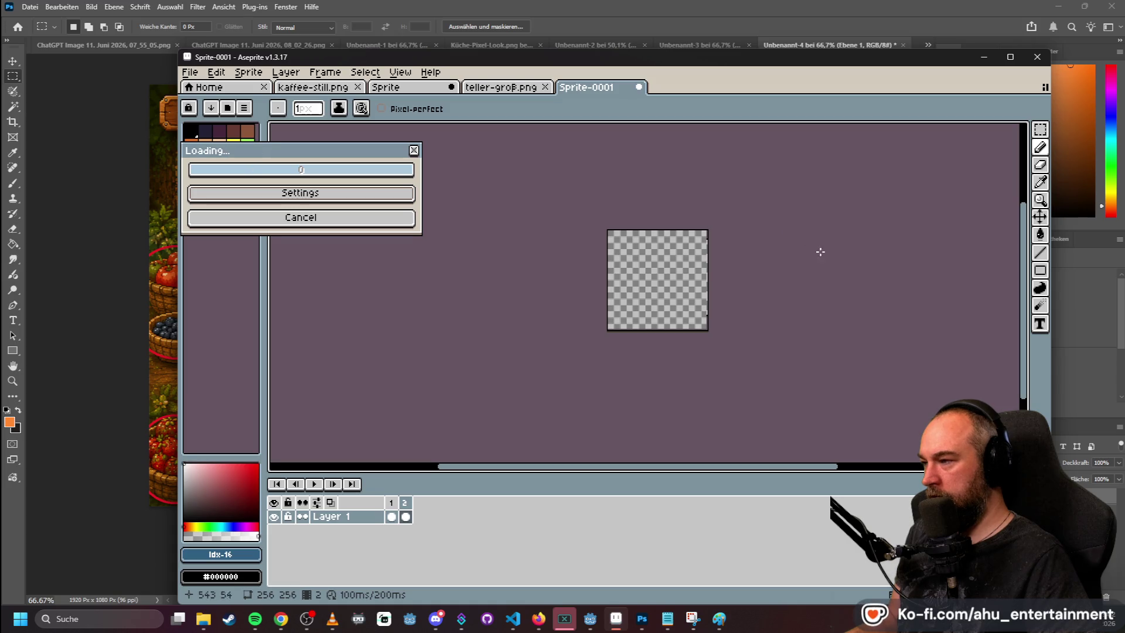
pyautogui.scroll(1, 822, 260)
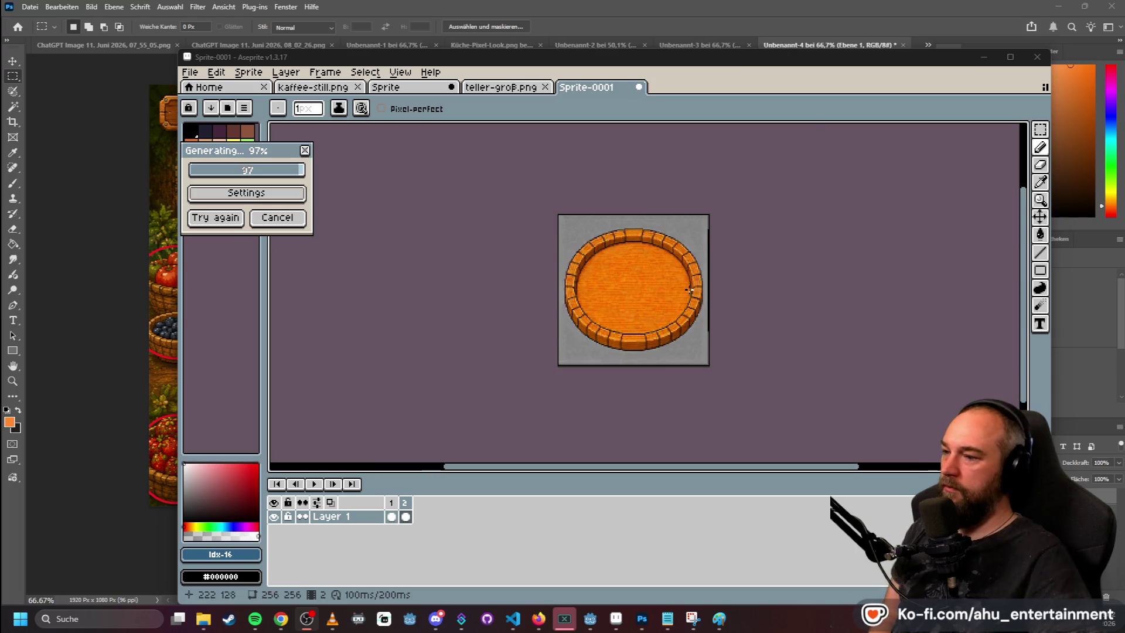
pyautogui.scroll(3, 689, 290)
pyautogui.scroll(-3, 564, 291)
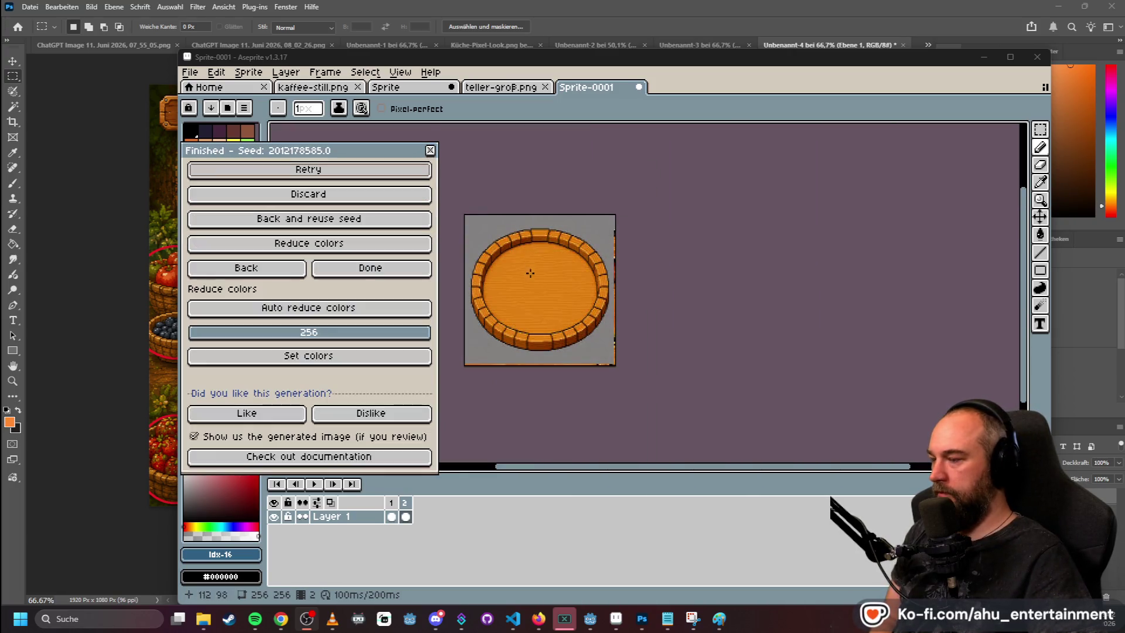
pyautogui.scroll(3, 530, 272)
pyautogui.scroll(-3, 534, 278)
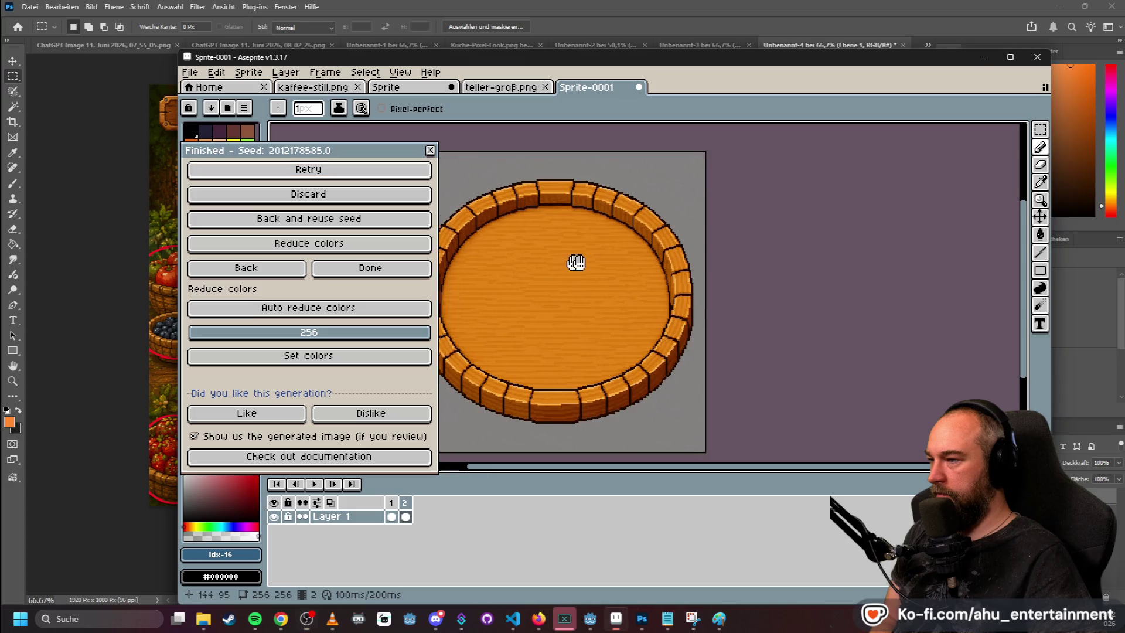
pyautogui.scroll(-1, 610, 268)
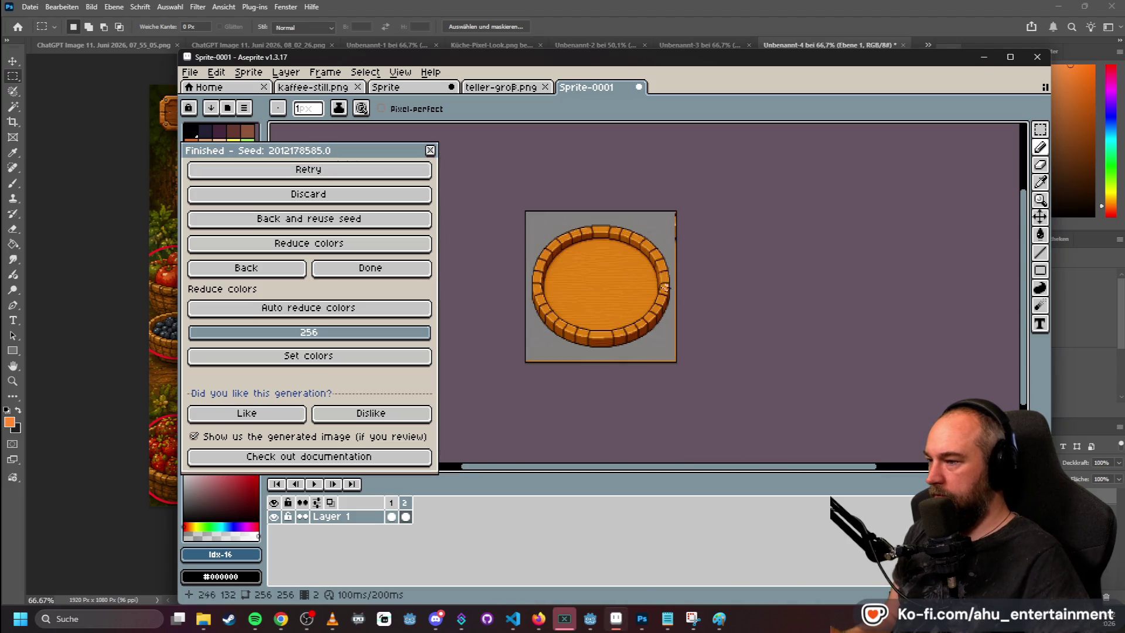
pyautogui.click(390, 269)
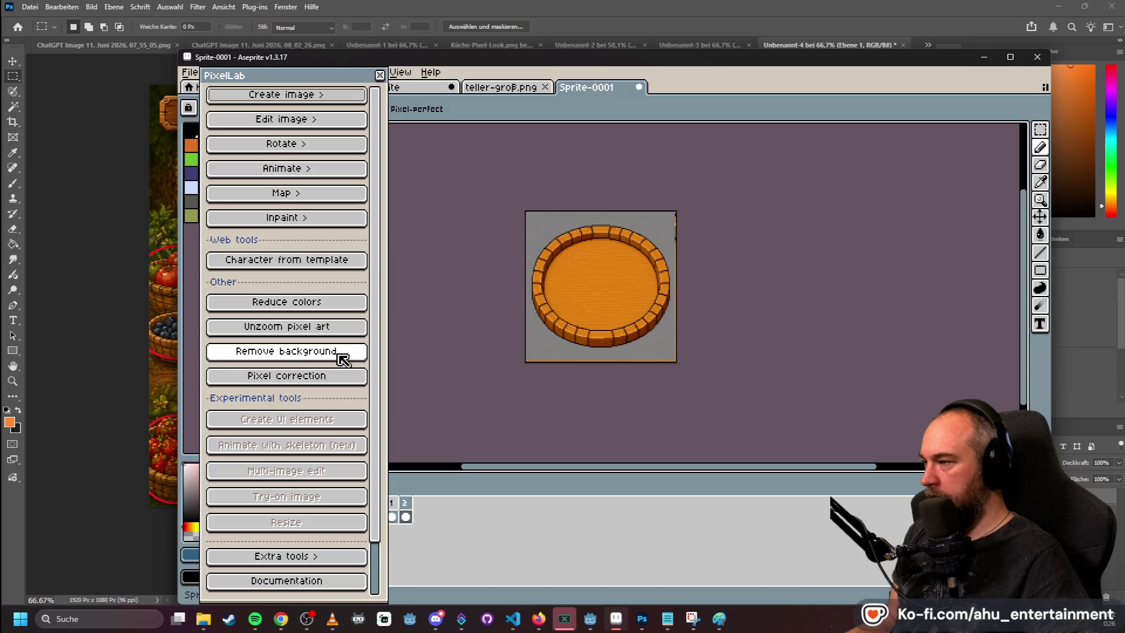
# - Delete the empty second frame from the plate sprite's timeline
pyautogui.scroll(3, 597, 215)
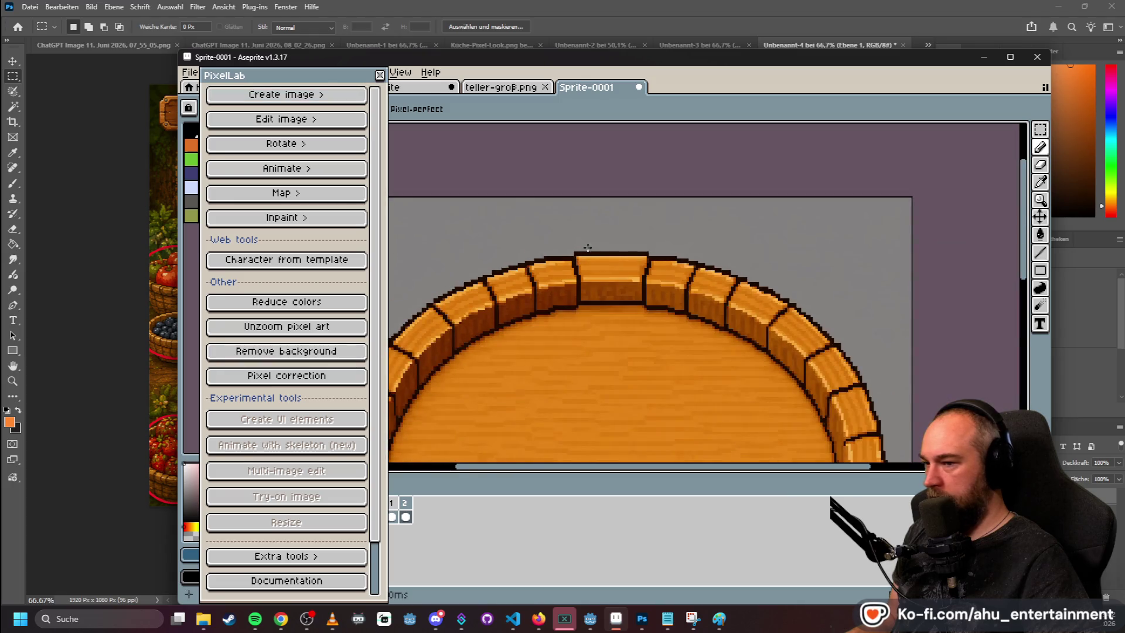
pyautogui.scroll(-3, 587, 247)
pyautogui.moveTo(331, 82)
pyautogui.mouseDown()
pyautogui.moveTo(263, 110)
pyautogui.moveTo(399, 128)
pyautogui.moveTo(237, 180)
pyautogui.mouseUp()
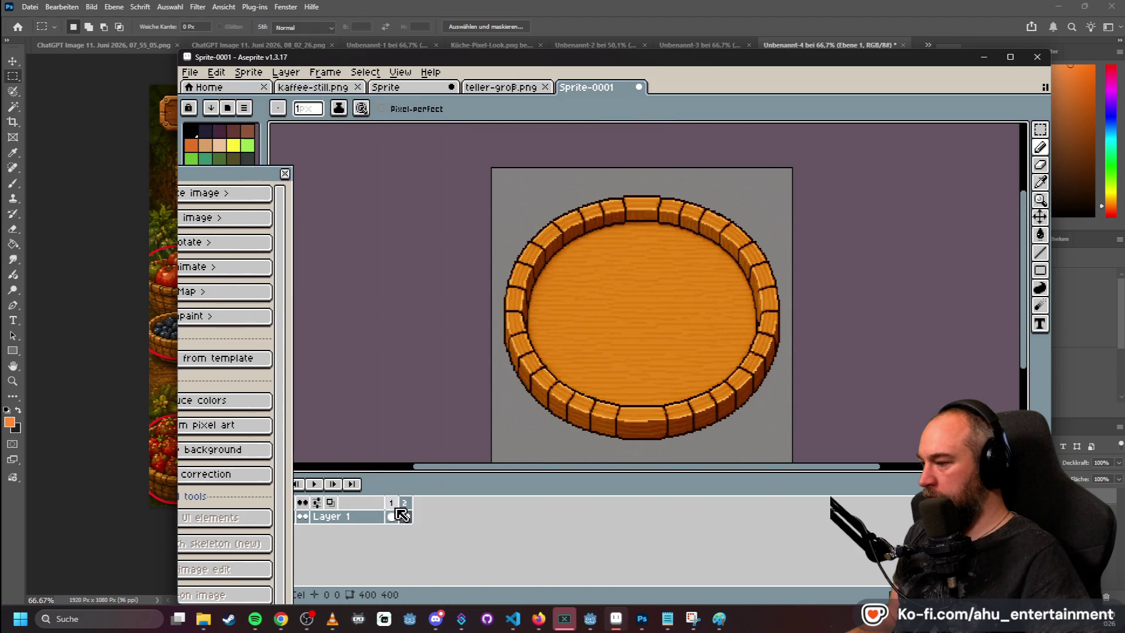
pyautogui.rightClick(401, 514)
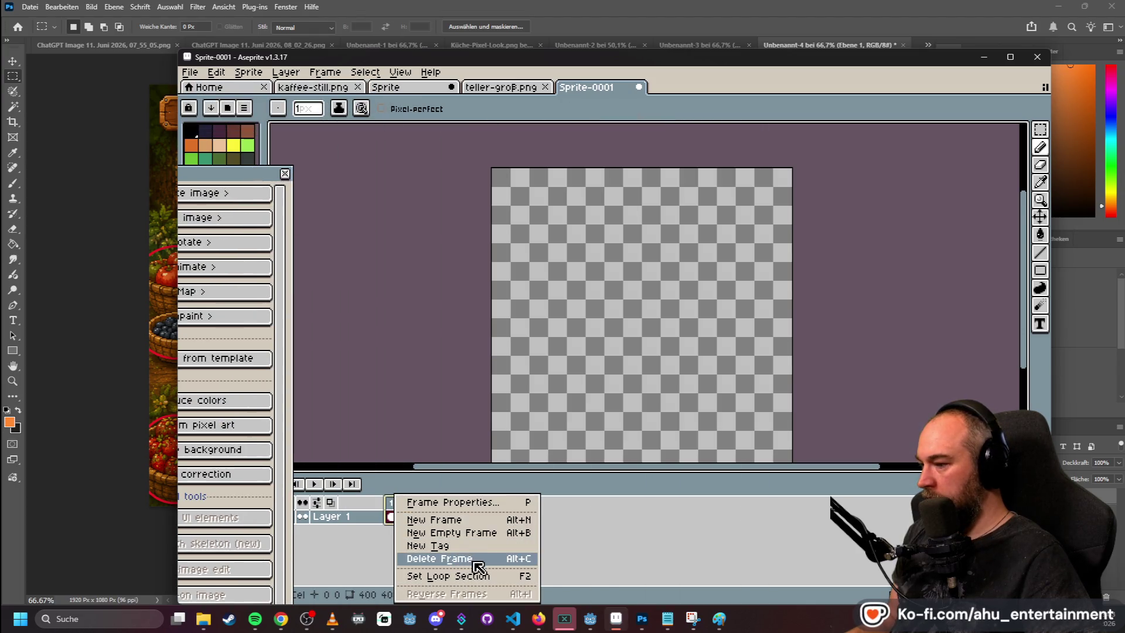
pyautogui.click(477, 559)
# - Export the sprite as teller-256p.png into the Test-Assets folder
pyautogui.click(191, 72)
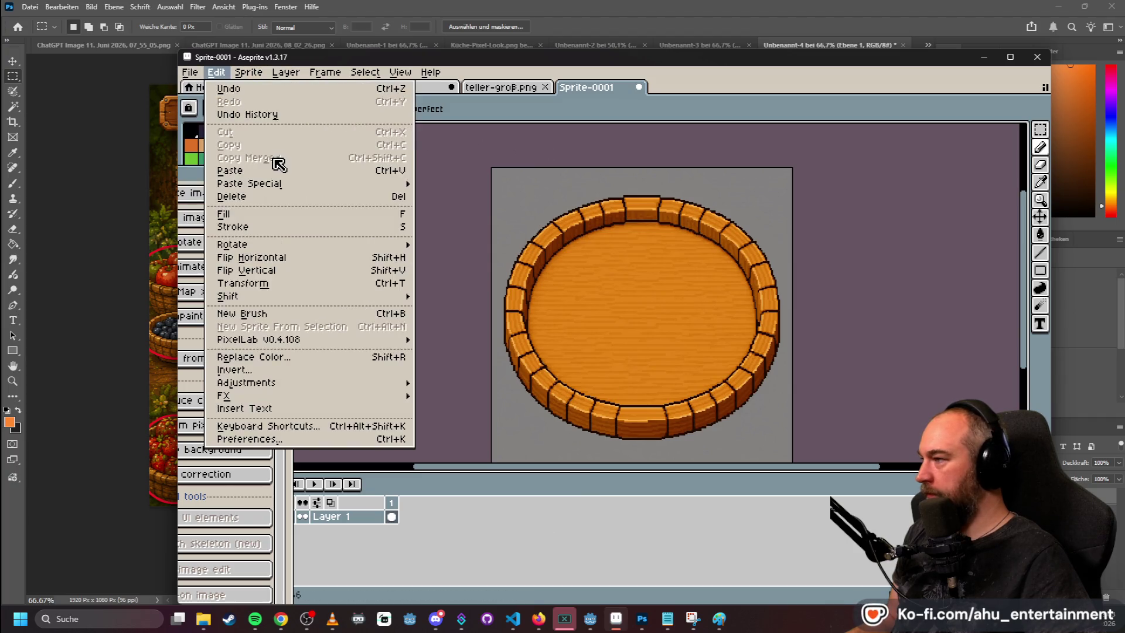
pyautogui.moveTo(261, 188)
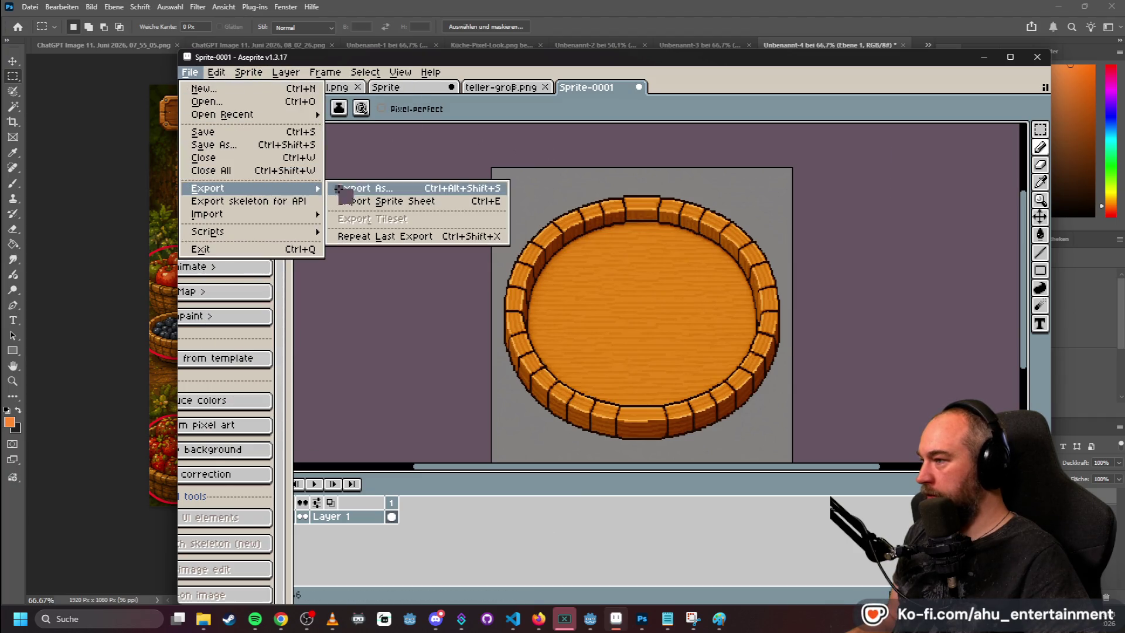
pyautogui.click(346, 187)
pyautogui.click(872, 179)
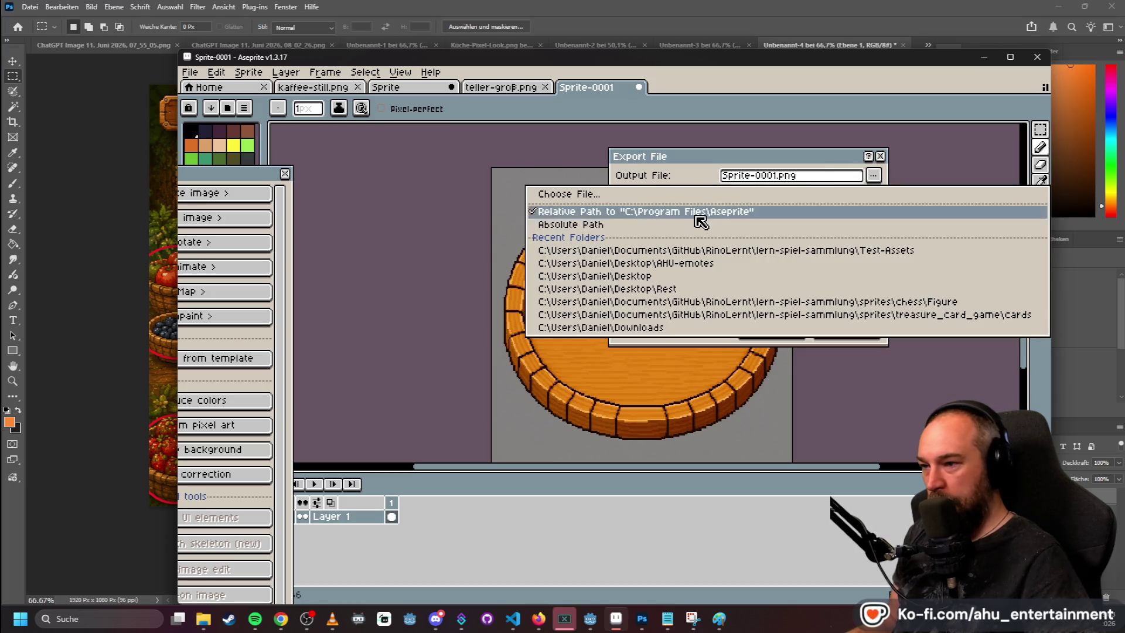
pyautogui.click(771, 257)
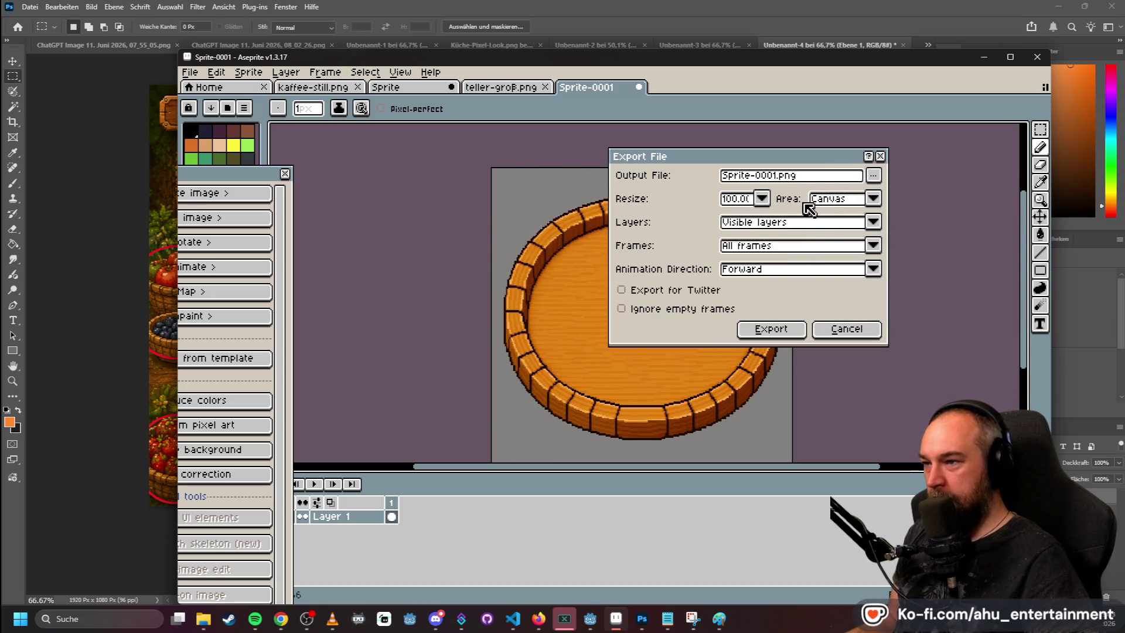
pyautogui.click(776, 177)
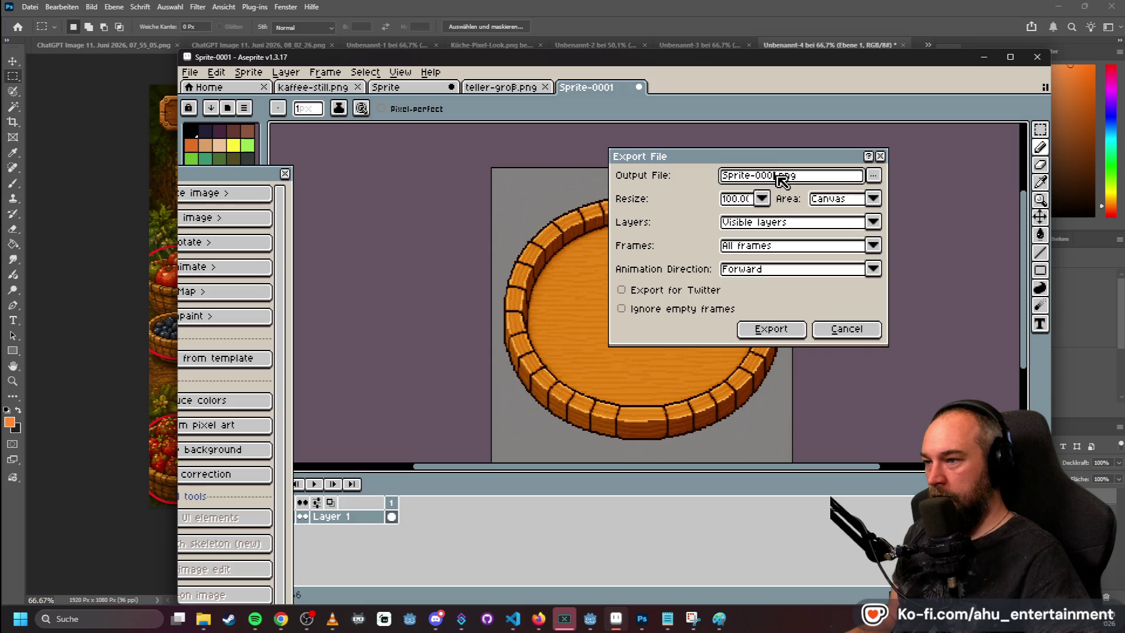
pyautogui.press('BackSpace')
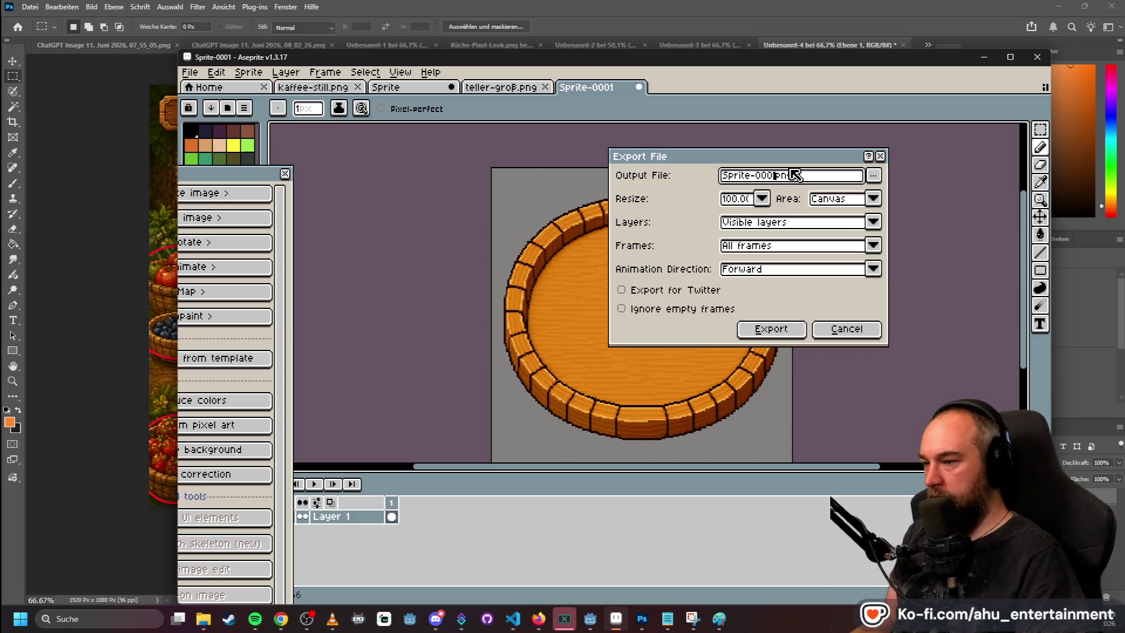
pyautogui.write('teller-256')
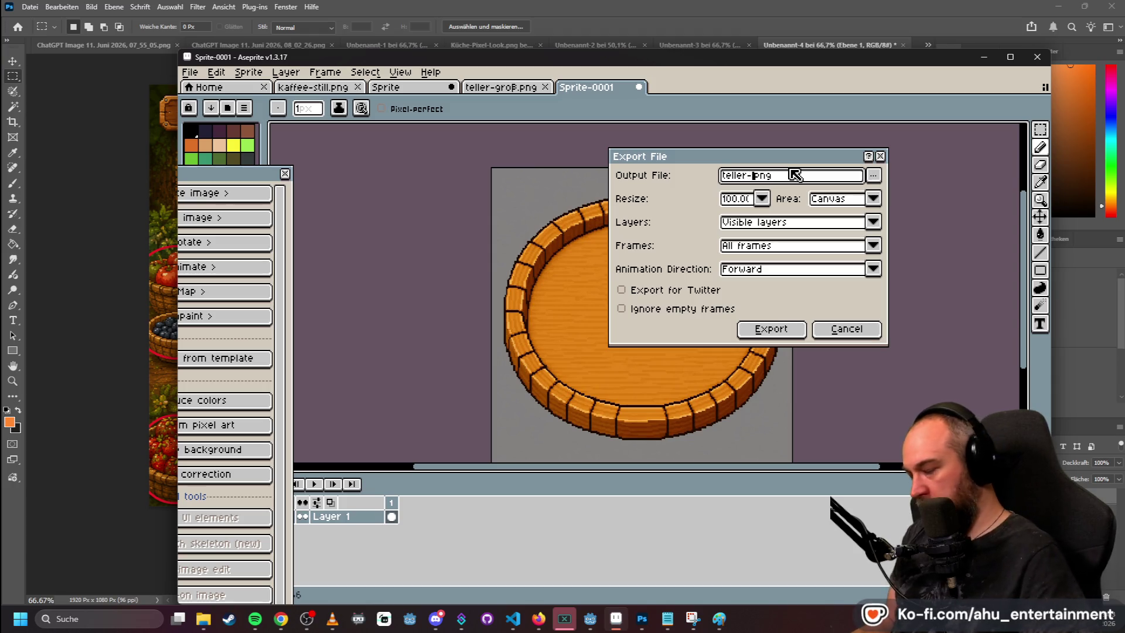
pyautogui.write('p')
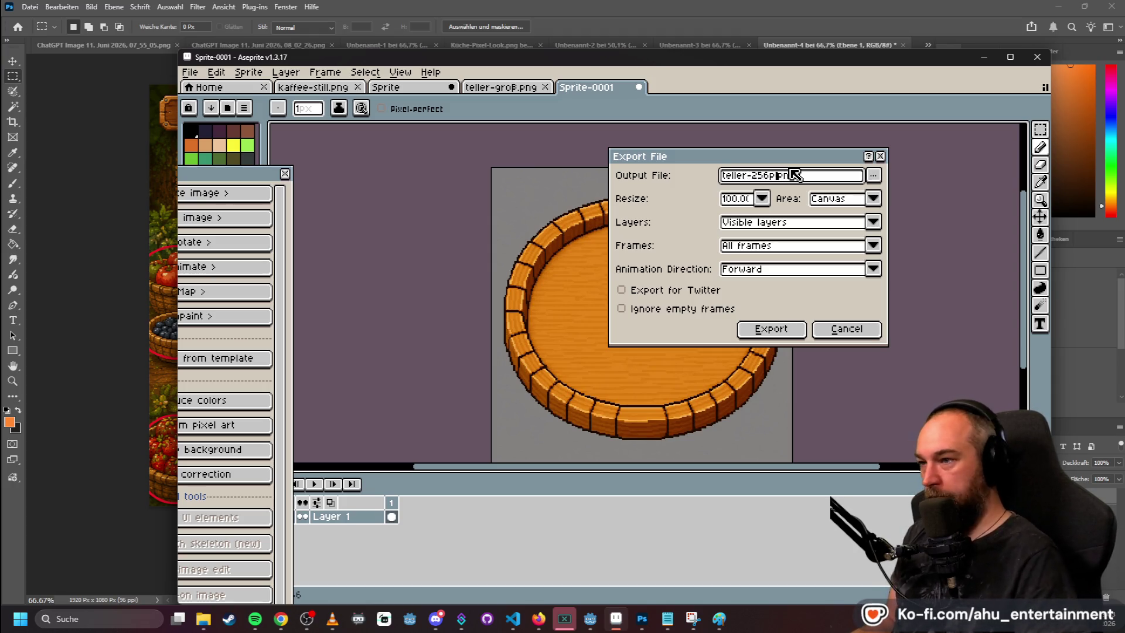
pyautogui.click(768, 330)
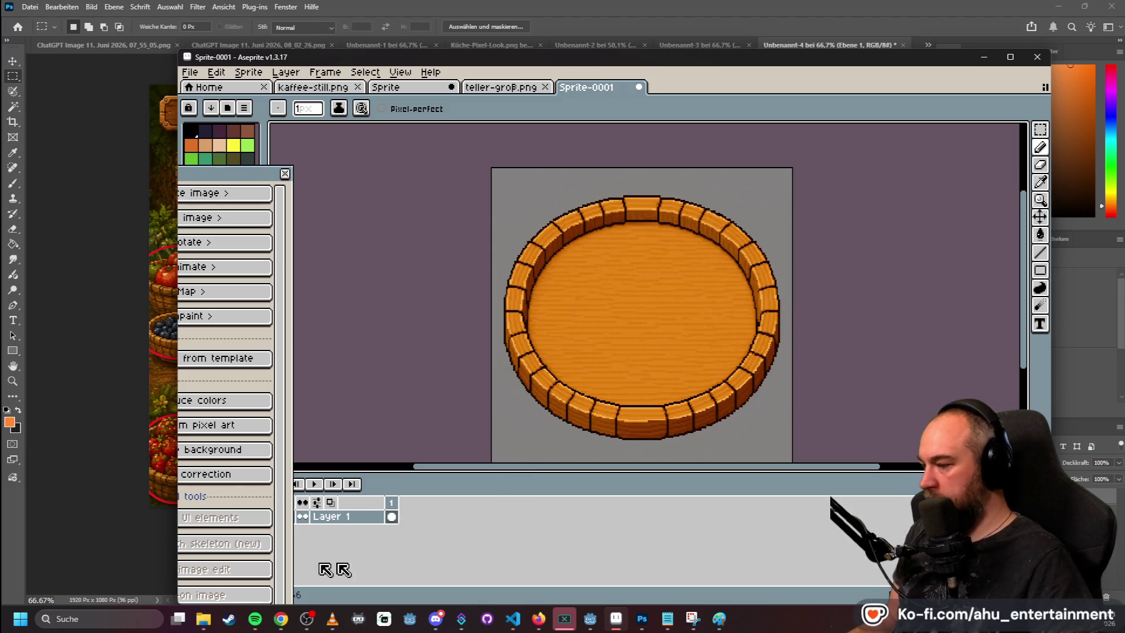
# - Open teller-256p.png in Photoshop by dragging it in from the file browser
pyautogui.moveTo(434, 616)
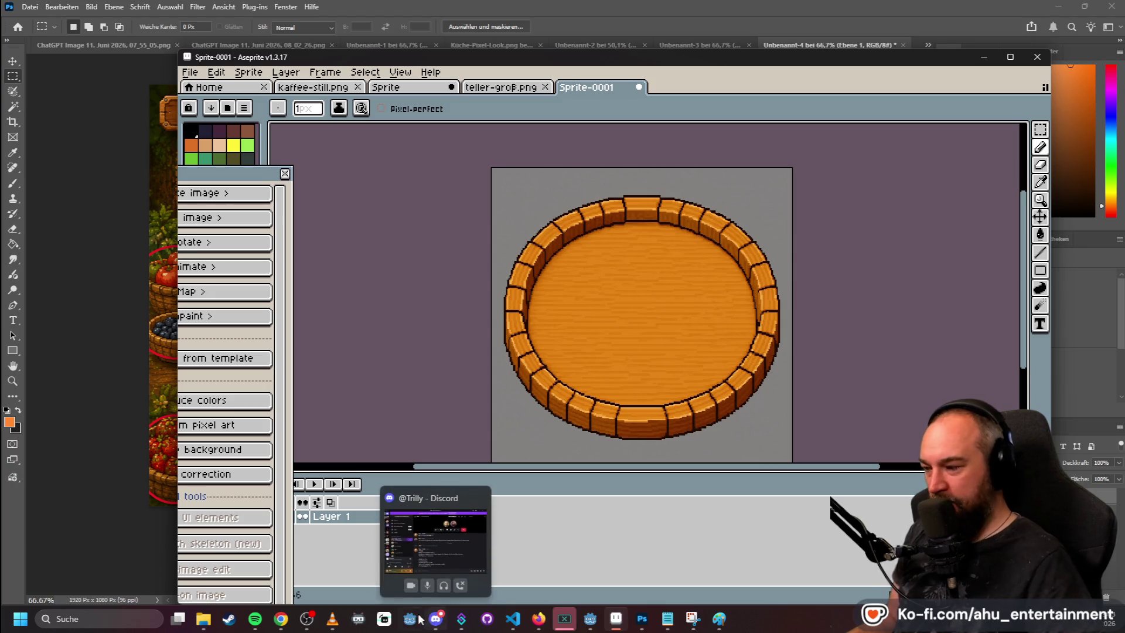
pyautogui.click(640, 626)
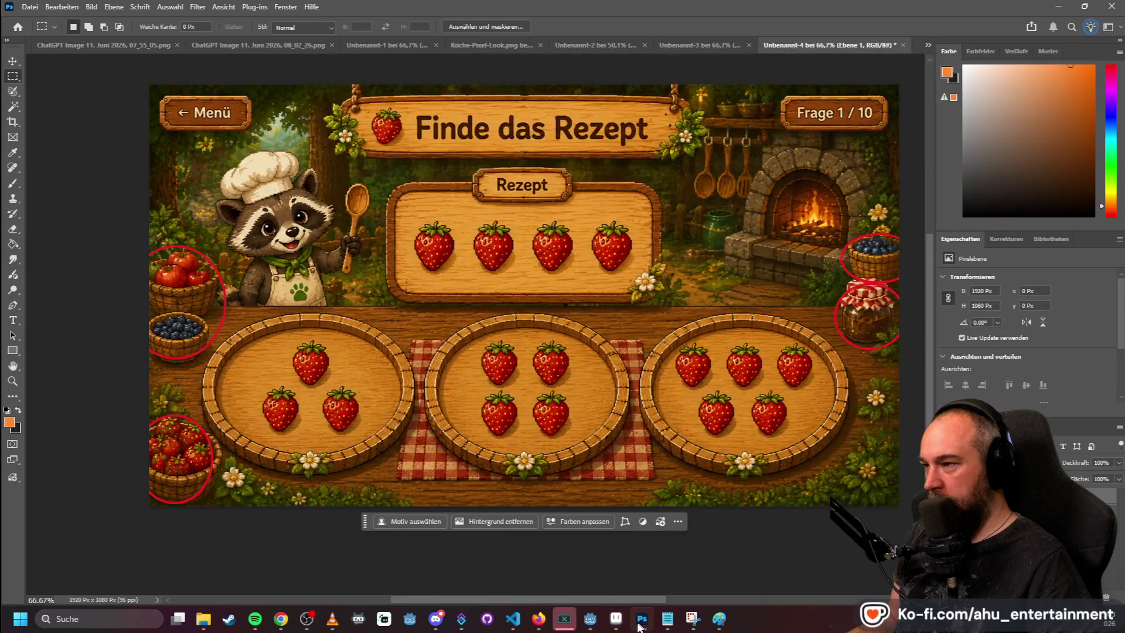
pyautogui.moveTo(644, 627)
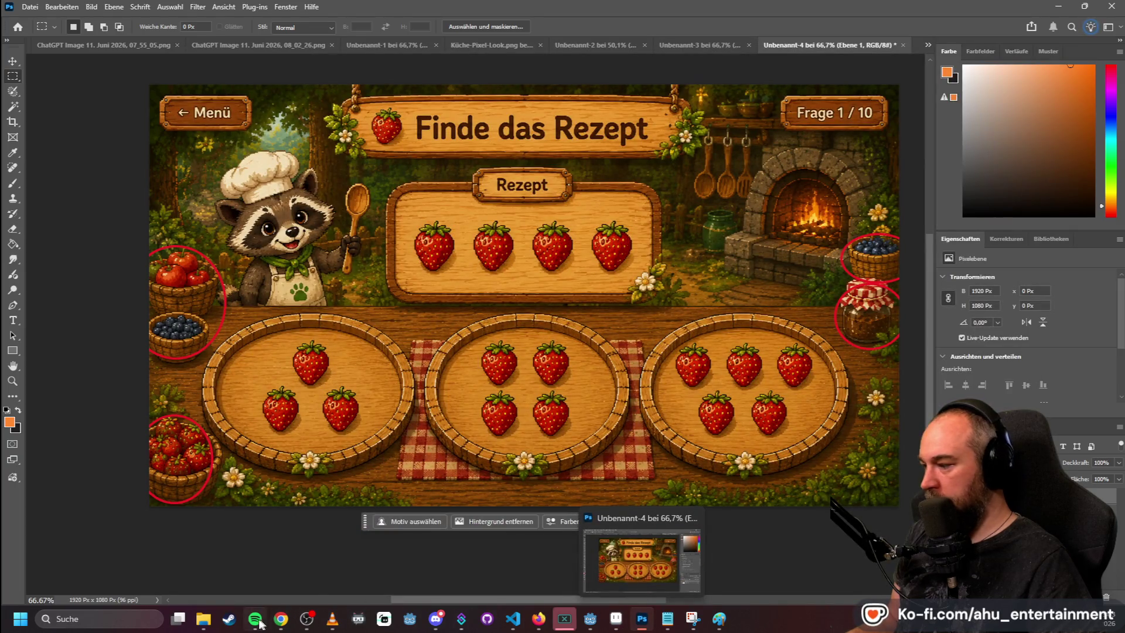
pyautogui.click(204, 625)
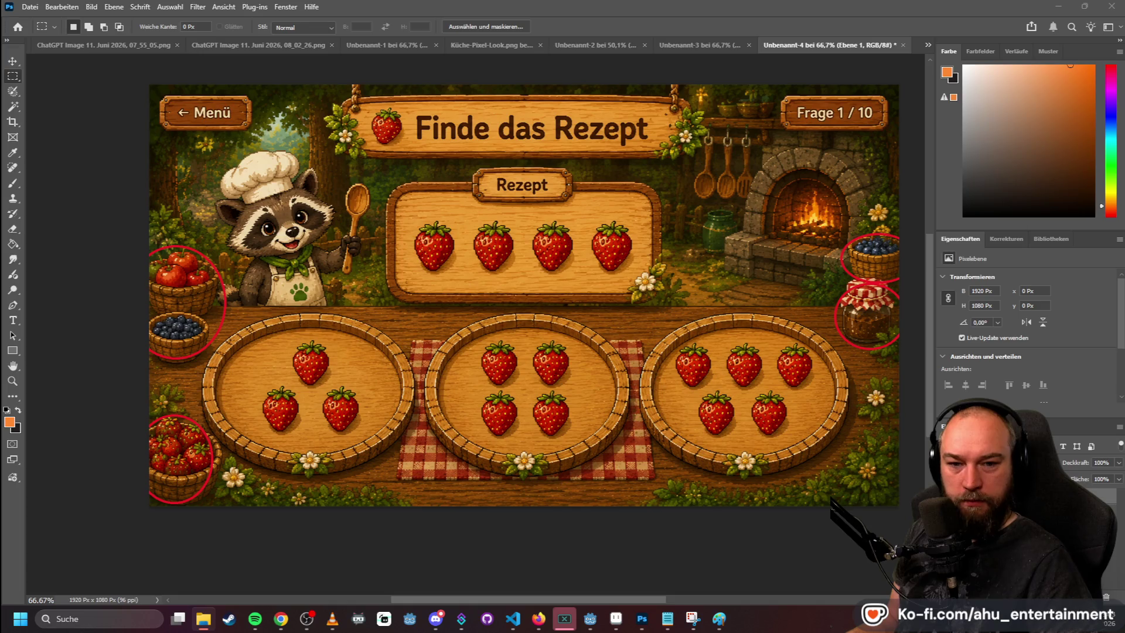
pyautogui.moveTo(782, 132)
pyautogui.mouseDown()
pyautogui.moveTo(924, 48)
pyautogui.moveTo(912, 54)
pyautogui.mouseUp()
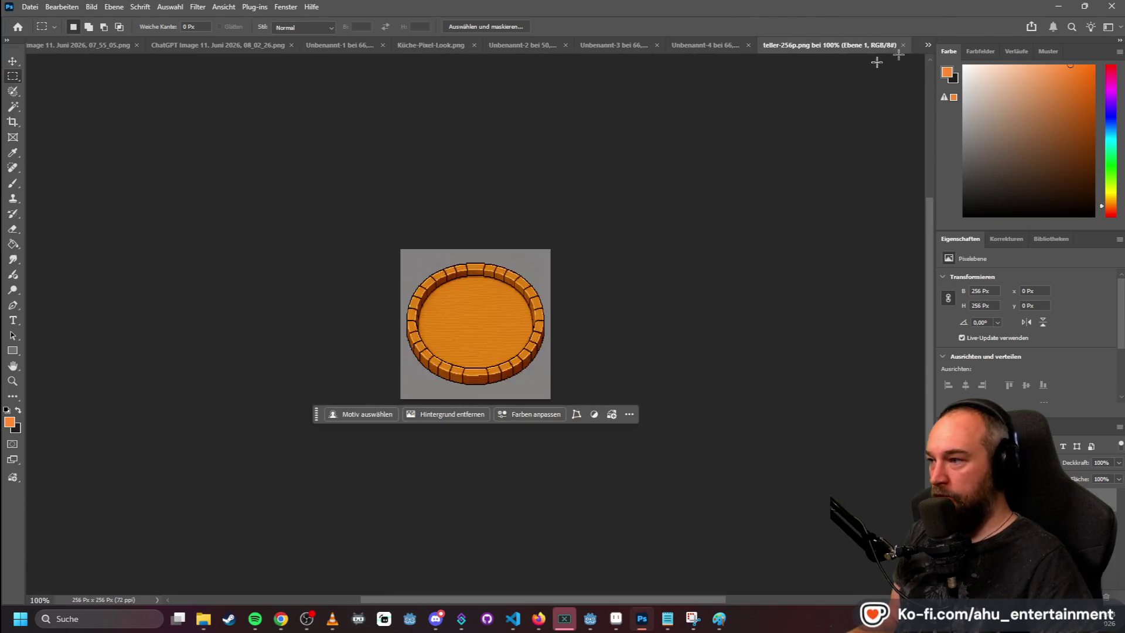
# - Select the grey background around the plate by colour, delete it to transparency, and deselect
pyautogui.click(11, 110)
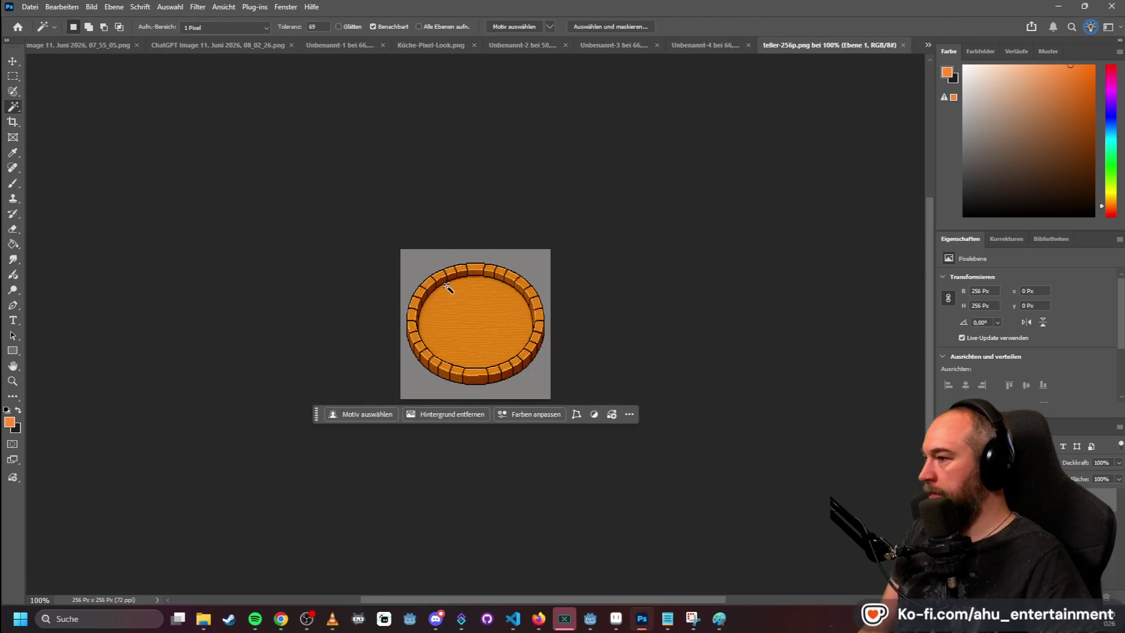
pyautogui.click(422, 263)
pyautogui.press('Delete')
pyautogui.click(14, 89)
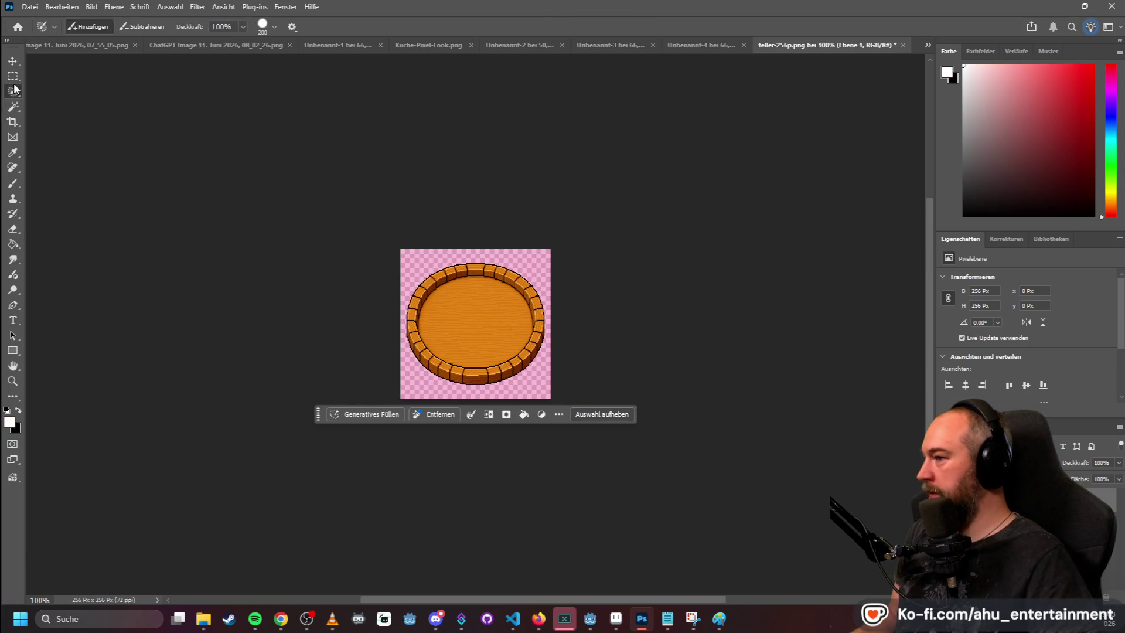
pyautogui.click(14, 76)
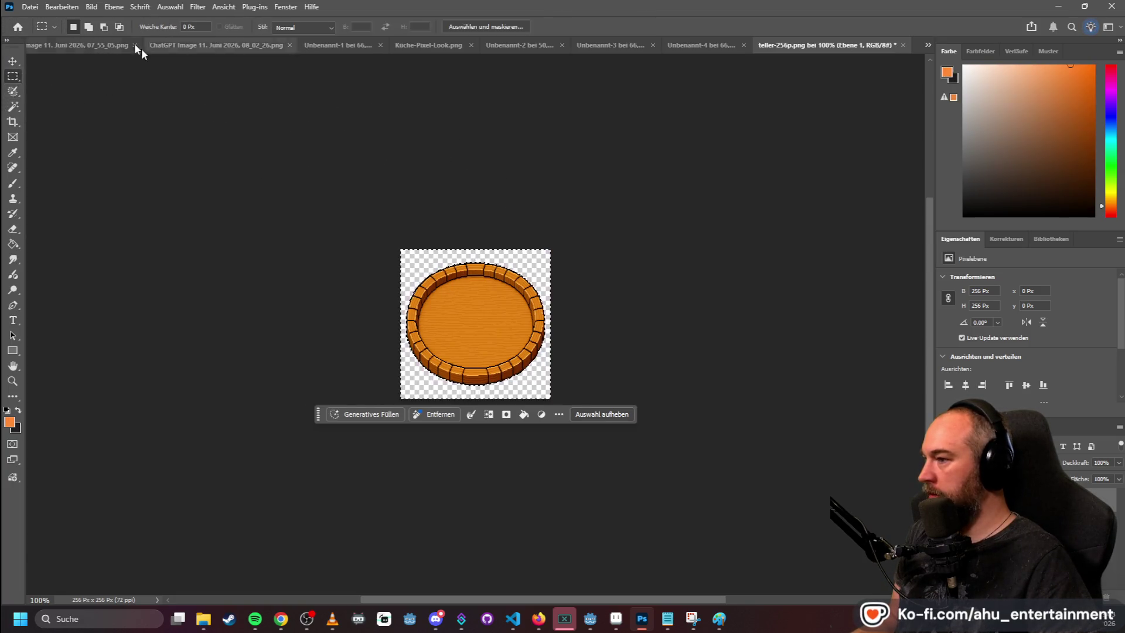
pyautogui.click(149, 92)
pyautogui.click(92, 7)
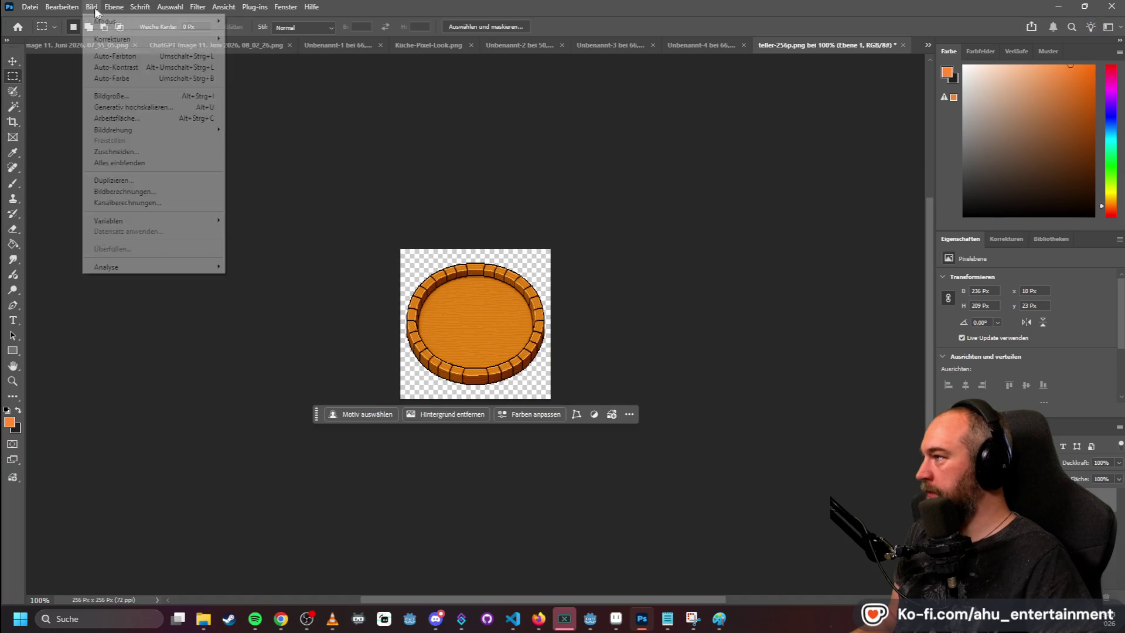
pyautogui.click(128, 96)
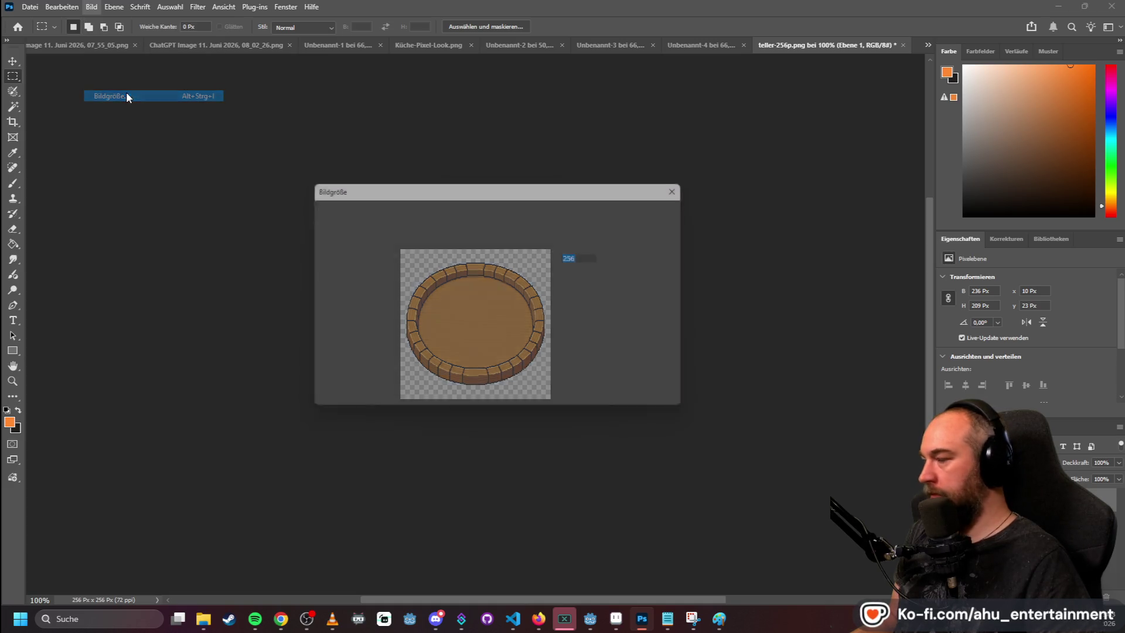
pyautogui.write('400')
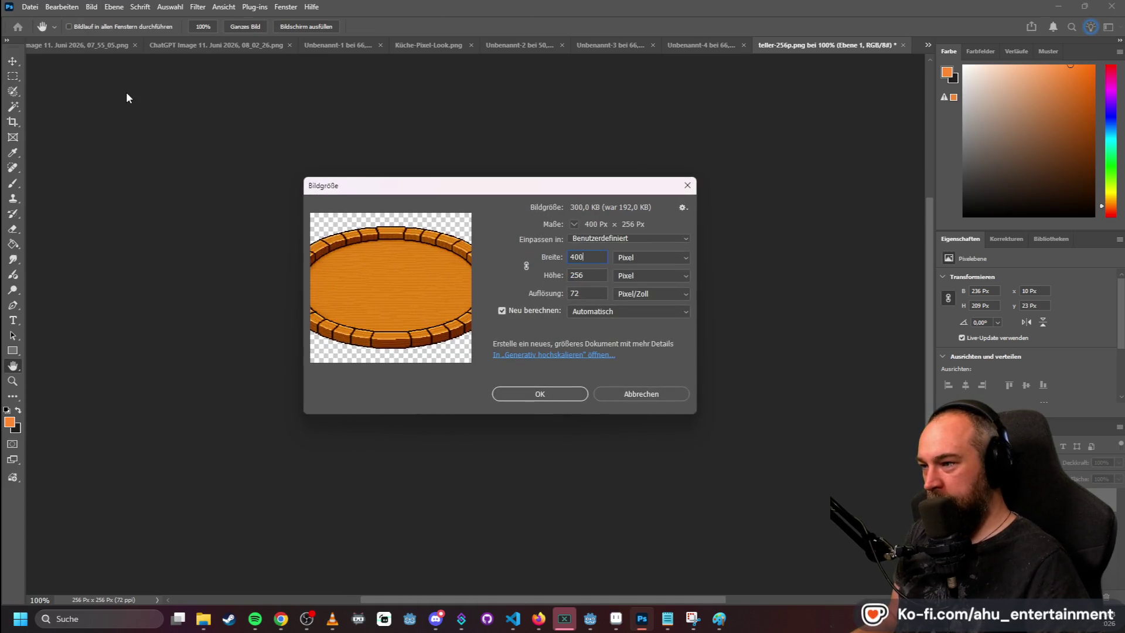
pyautogui.press('Tab')
pyautogui.write('400')
pyautogui.press('Return')
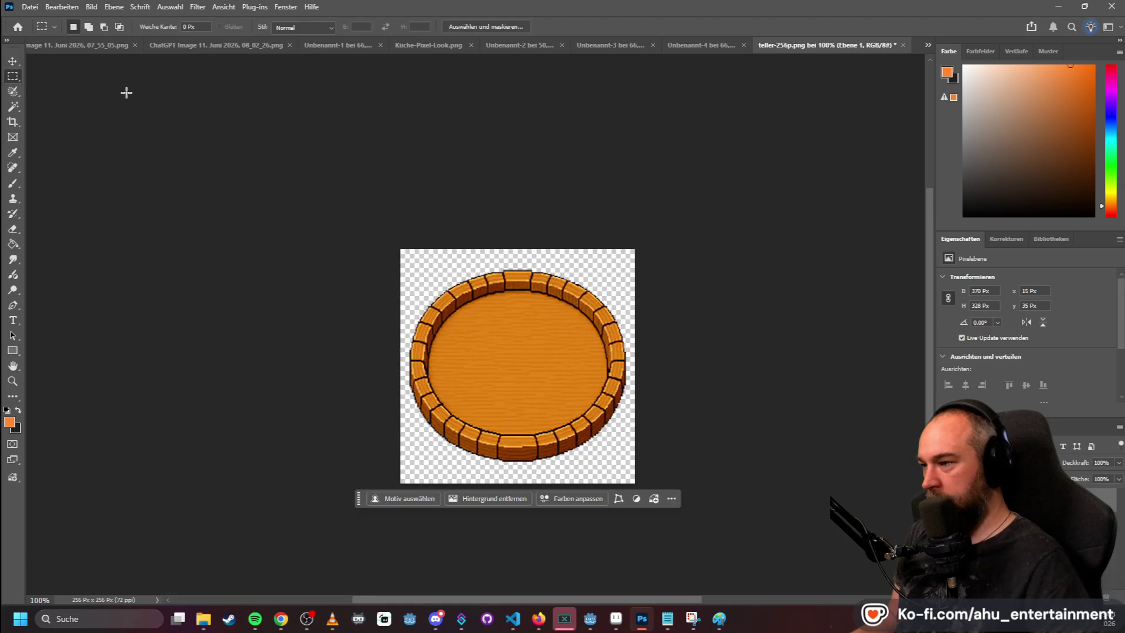
pyautogui.scroll(5, 508, 348)
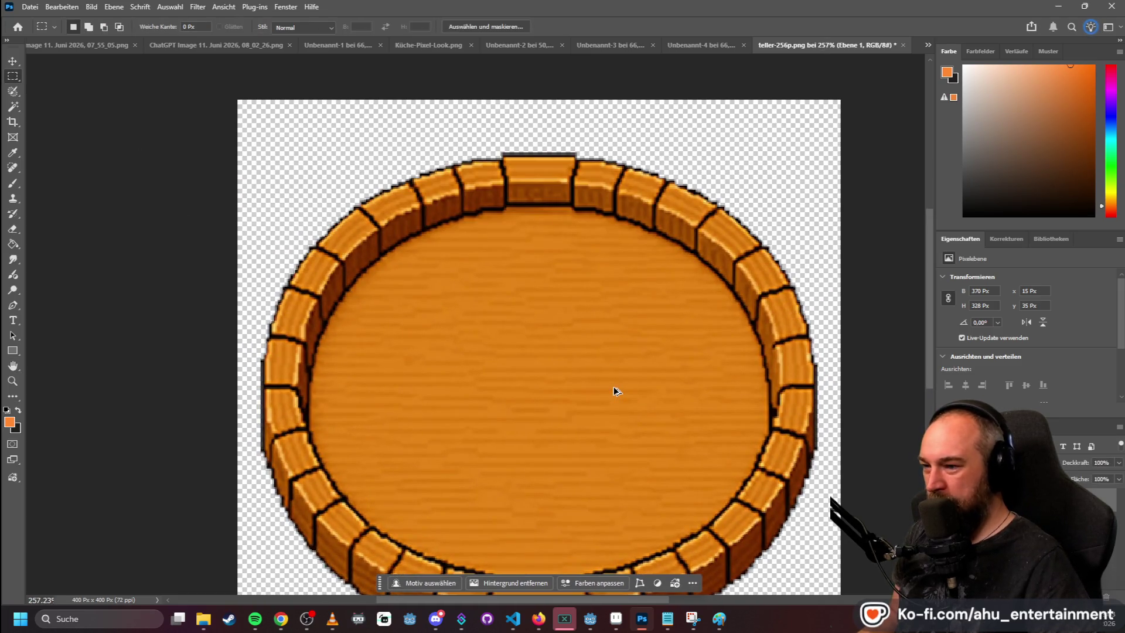
pyautogui.hotkey('ctrl', 'z')
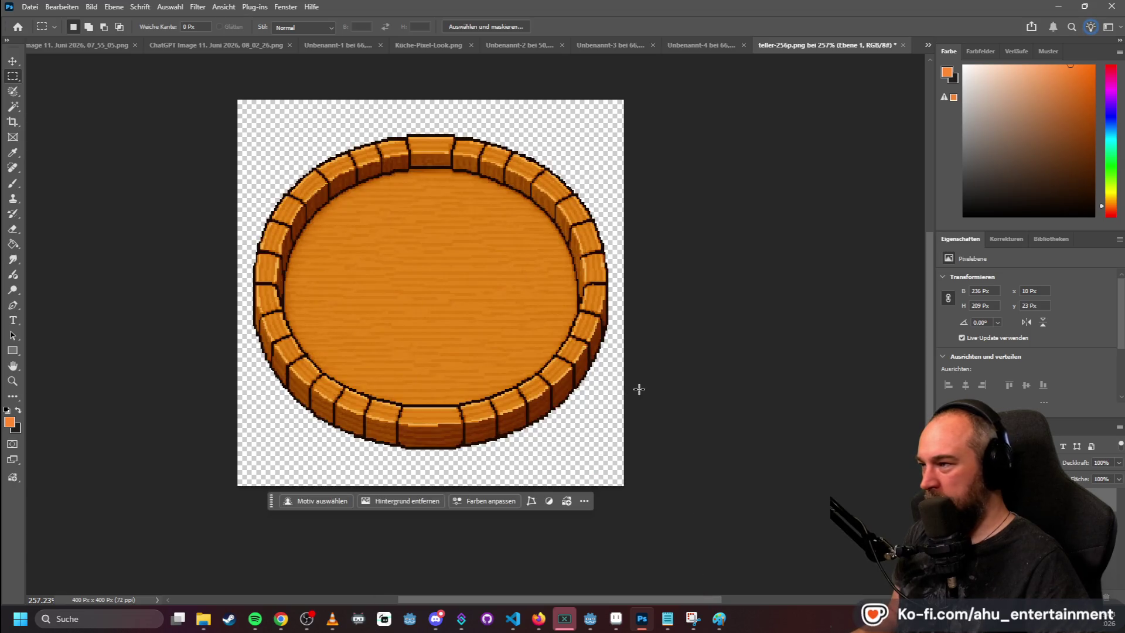
pyautogui.scroll(-3, 705, 346)
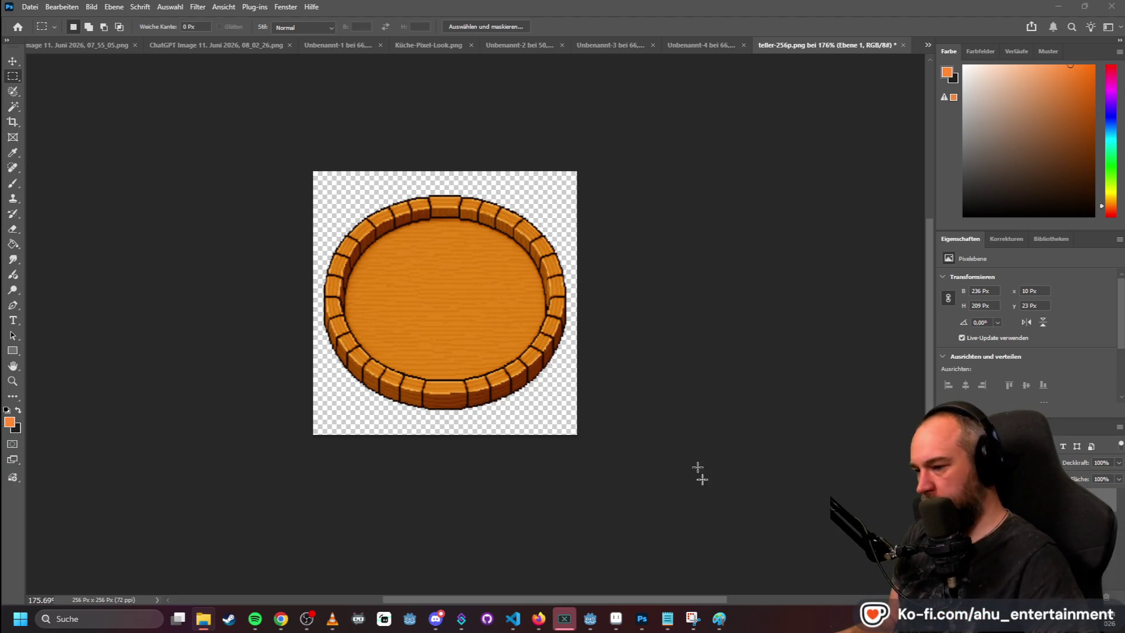
pyautogui.click(624, 619)
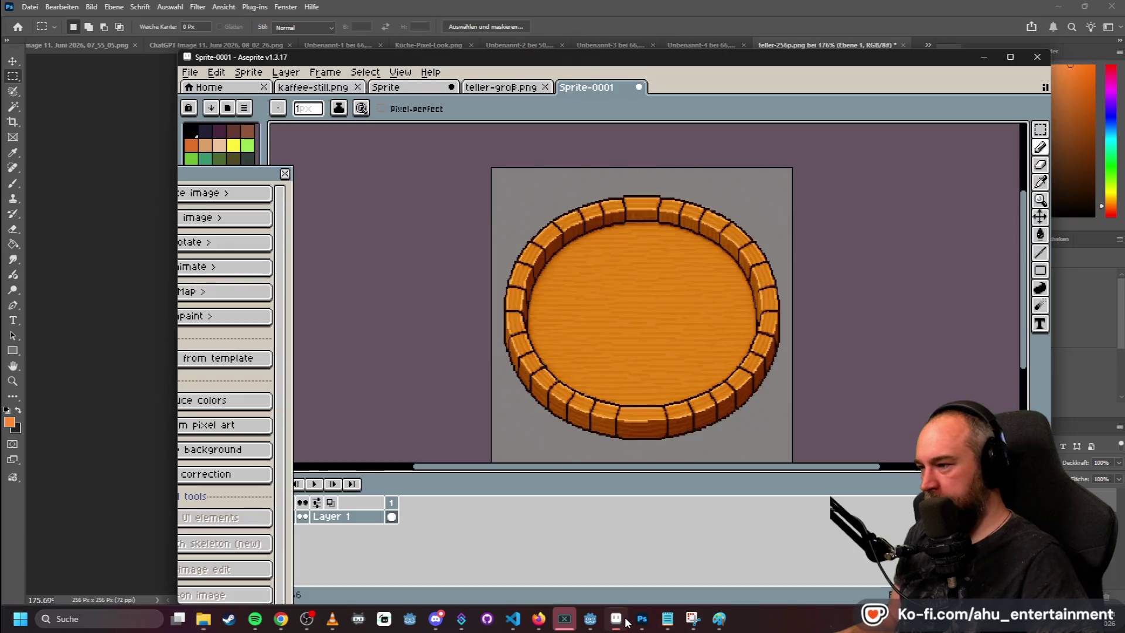
# - Open teller-256p.png in Aseprite as a new sprite tab, then bring Photoshop forward
pyautogui.scroll(-1, 819, 253)
pyautogui.scroll(-1, 820, 254)
pyautogui.scroll(1, 820, 255)
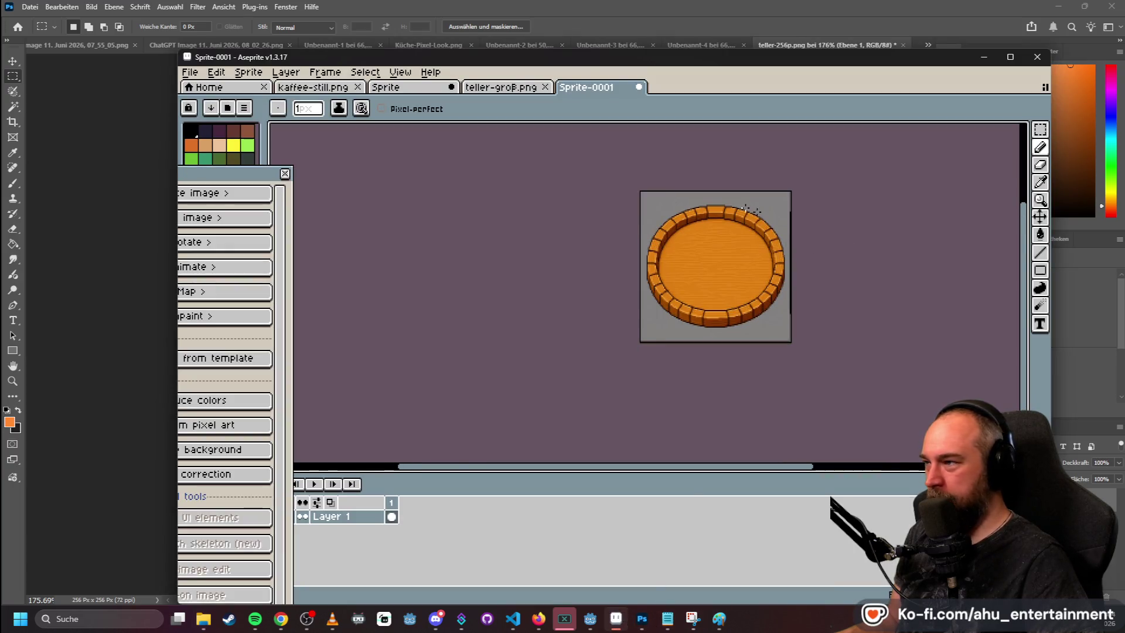
pyautogui.click(203, 618)
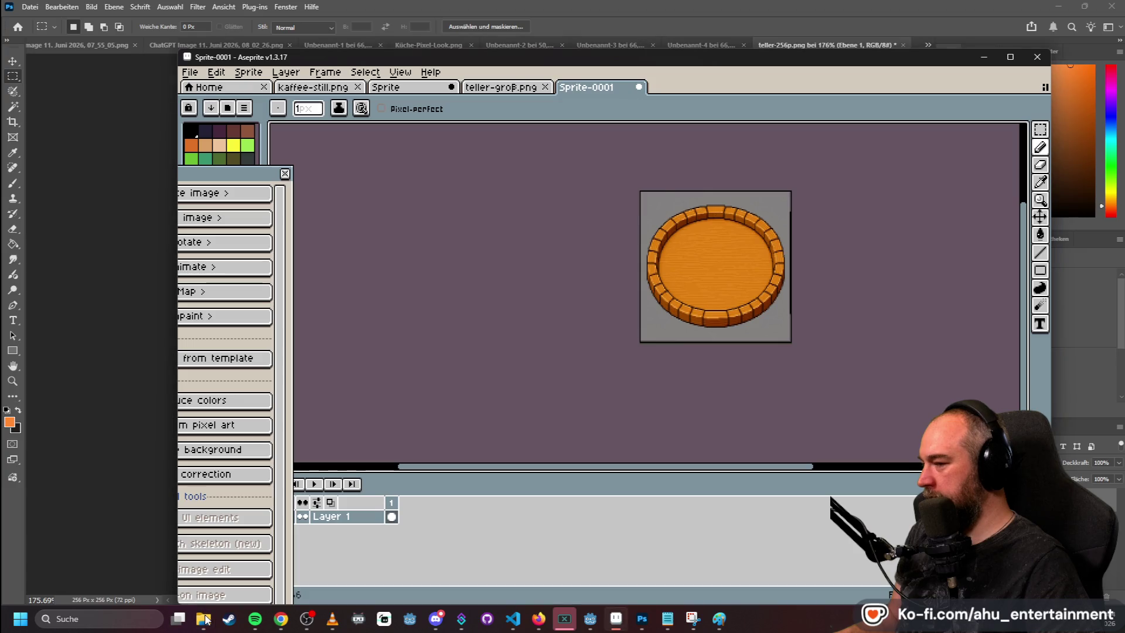
pyautogui.moveTo(706, 36); pyautogui.dragTo(703, 89)
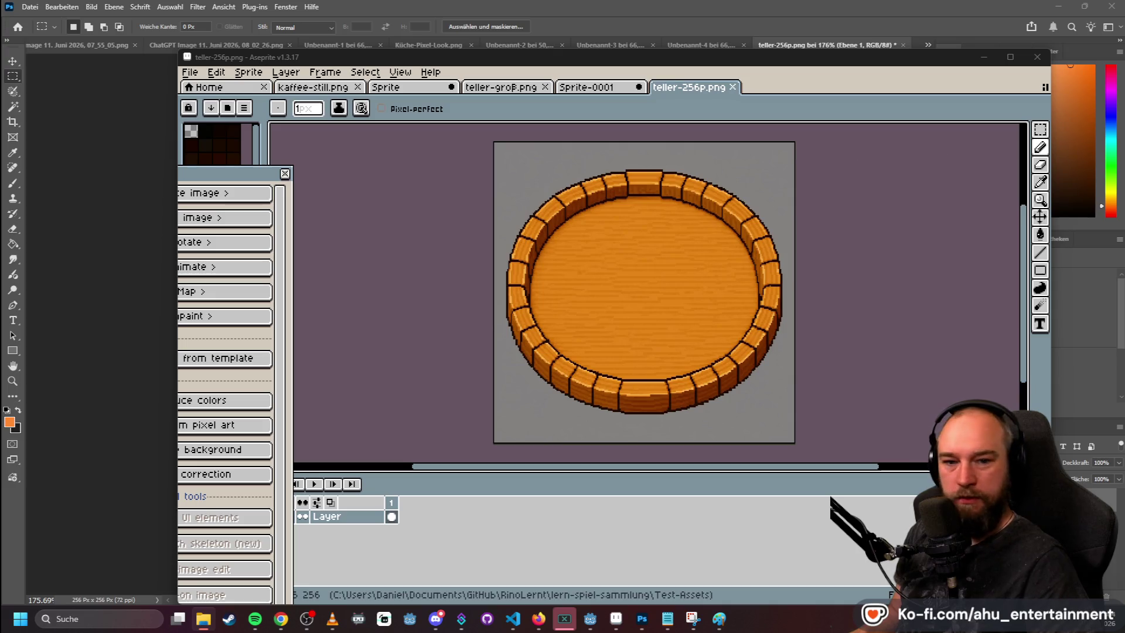
pyautogui.click(594, 5)
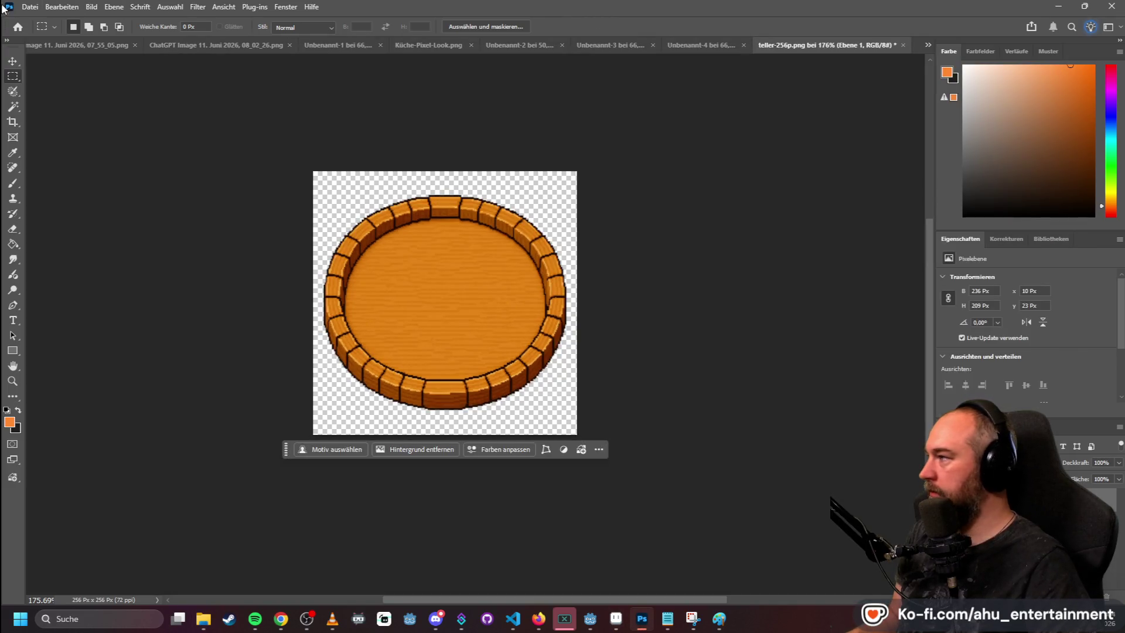
# - Quick-export the plate as teller-256p-transparent.png, then minimize Photoshop
pyautogui.click(30, 7)
pyautogui.moveTo(170, 212)
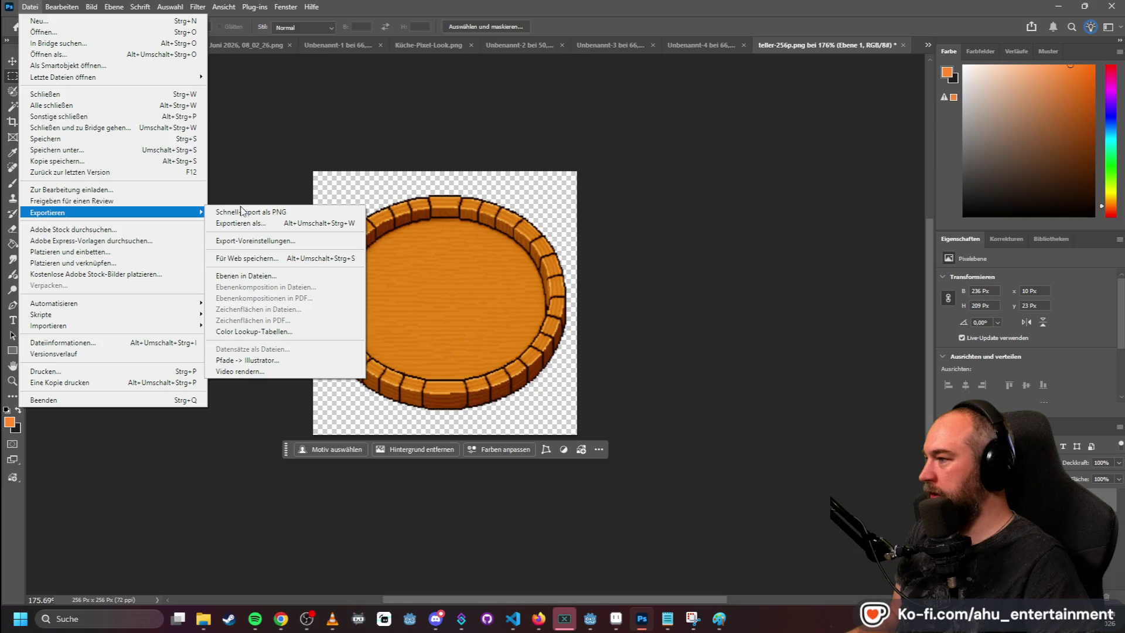
pyautogui.click(240, 211)
pyautogui.click(234, 233)
pyautogui.write('-tra')
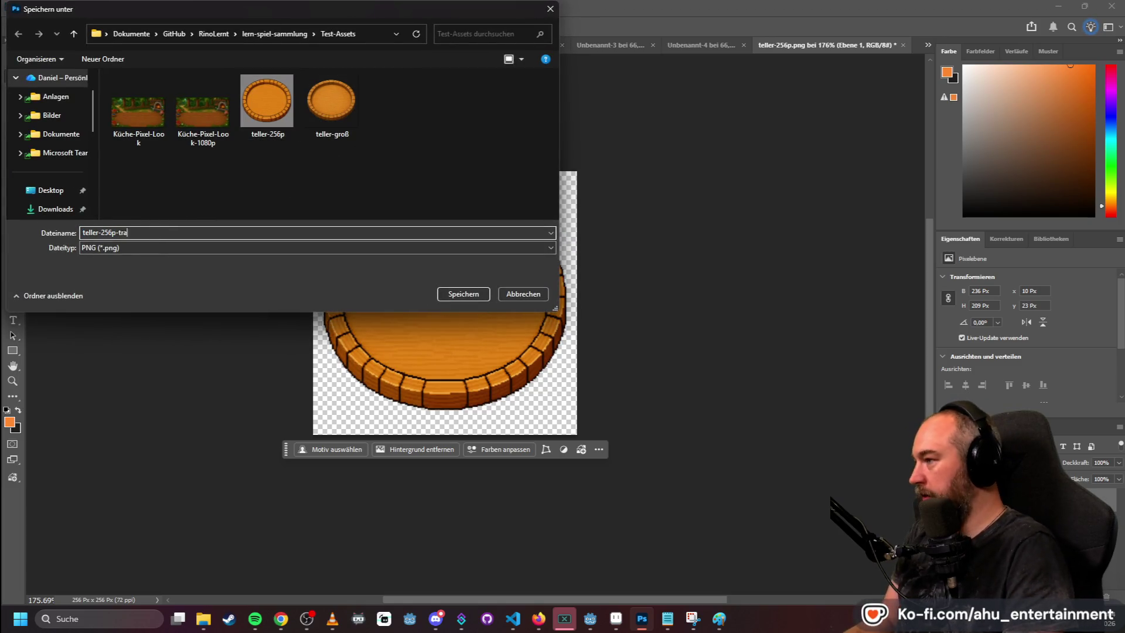
pyautogui.write('ent')
pyautogui.press('Return')
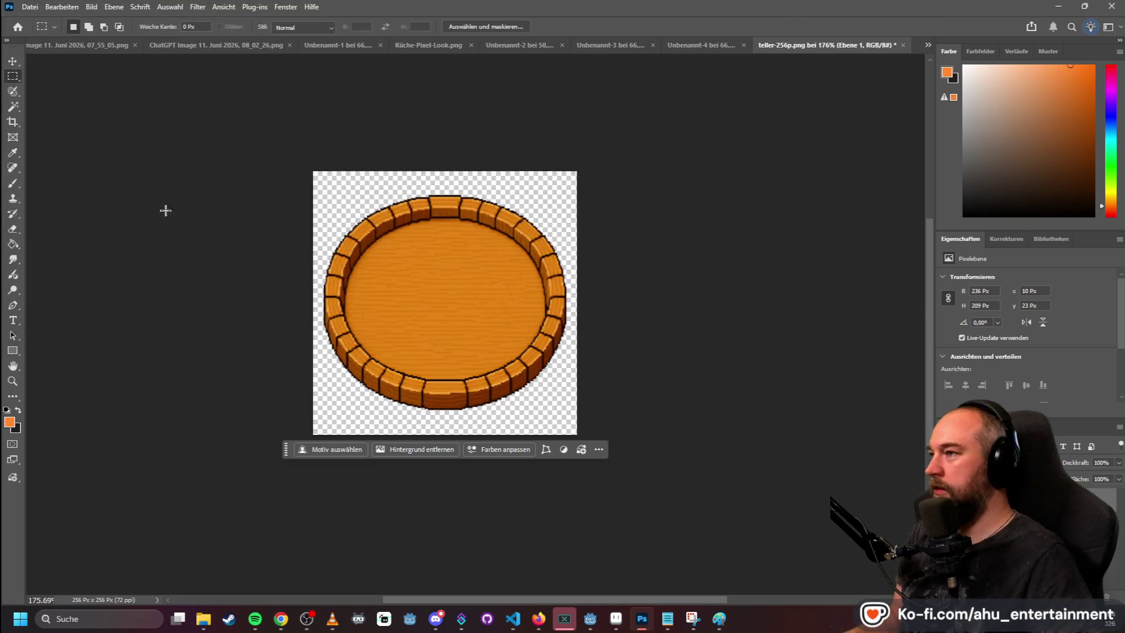
pyautogui.click(1057, 5)
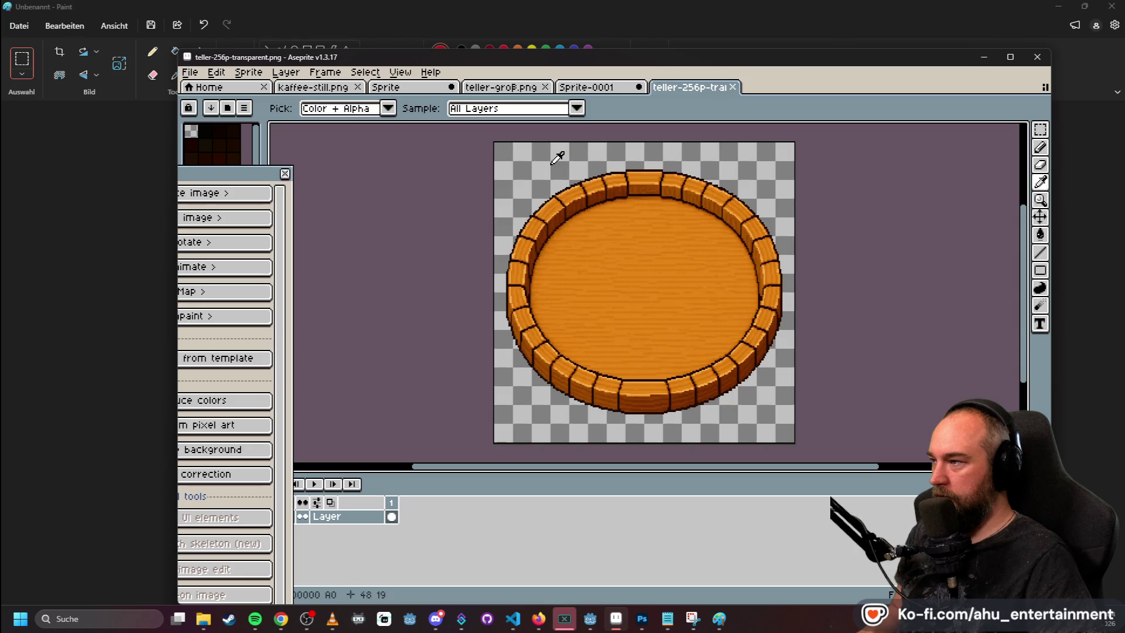
# - Create a new 400 × 400 transparent sprite, then return to the teller-256p-transparent tab
pyautogui.scroll(-3, 651, 198)
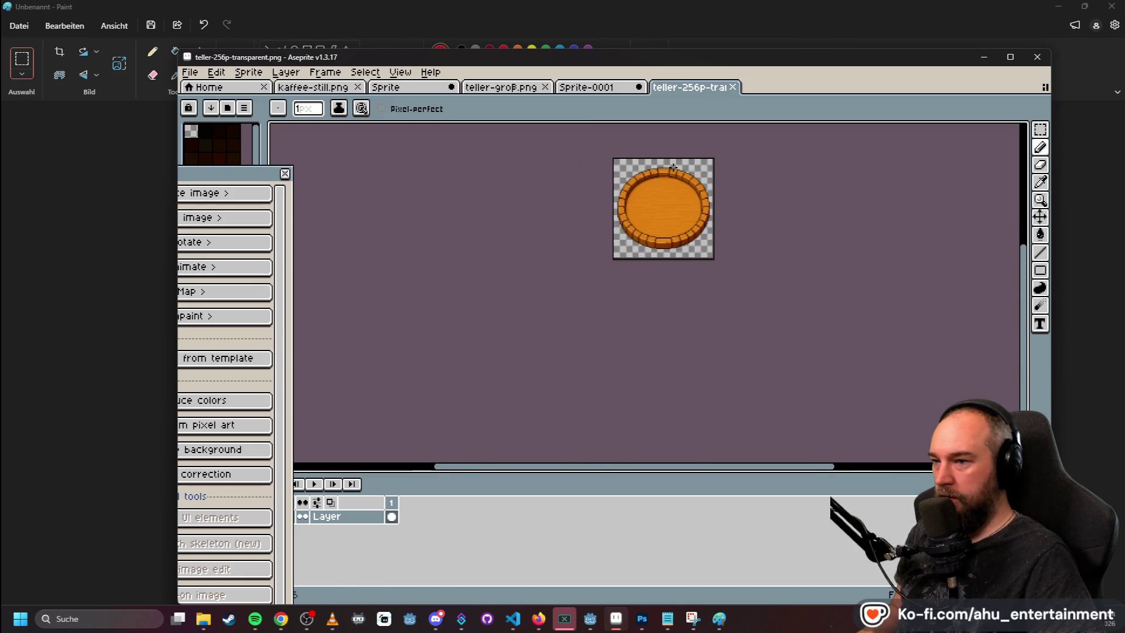
pyautogui.click(190, 72)
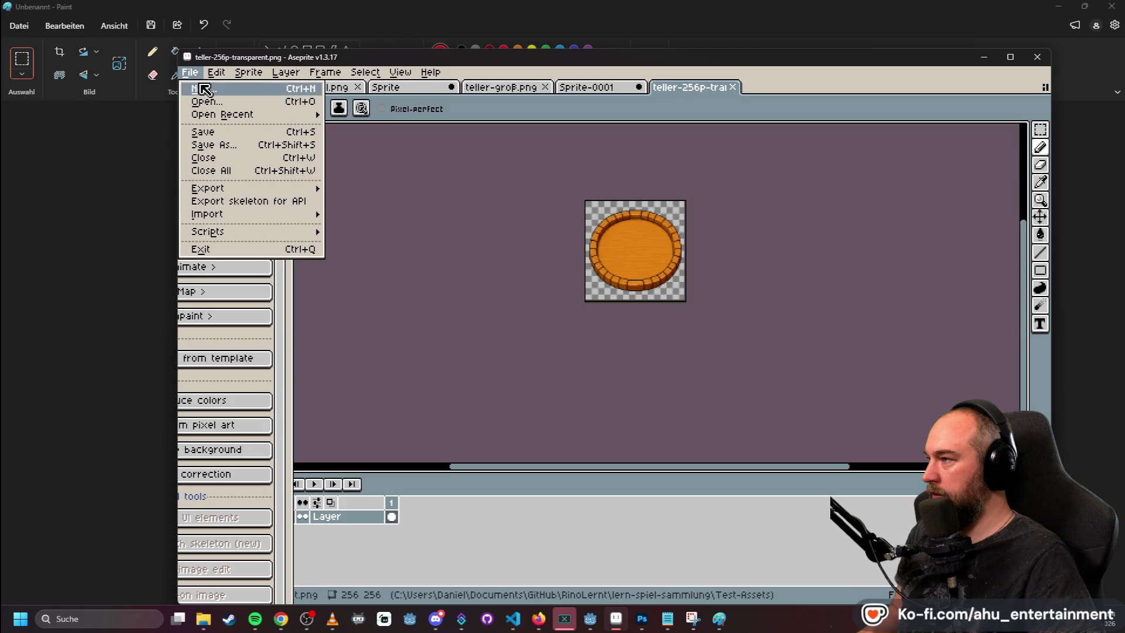
pyautogui.click(202, 97)
pyautogui.press('Tab')
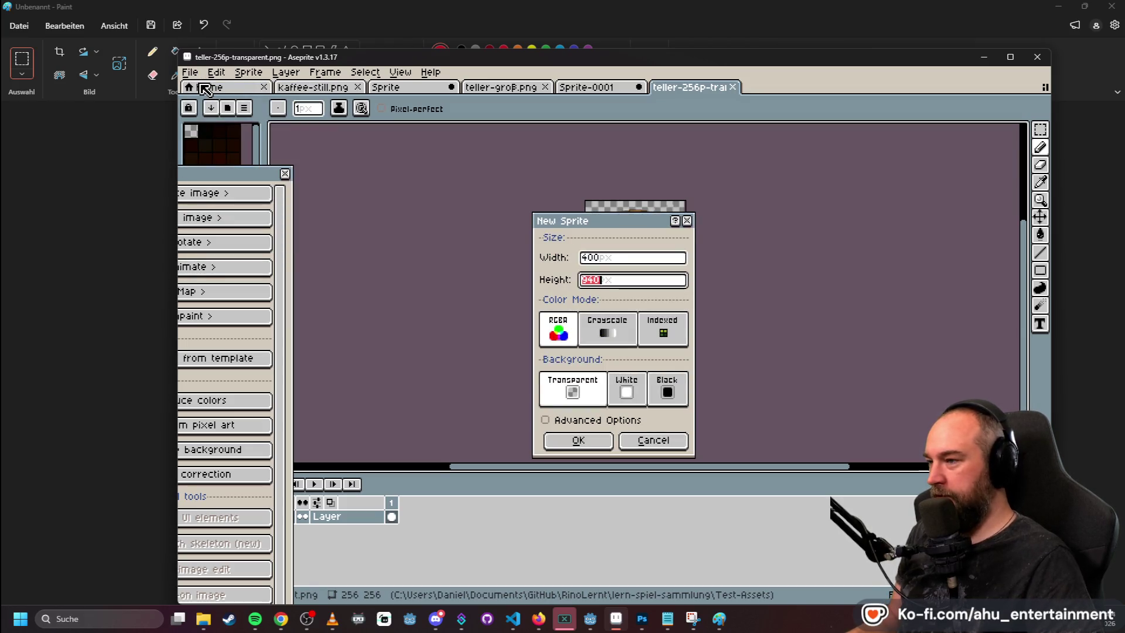
pyautogui.click(591, 258)
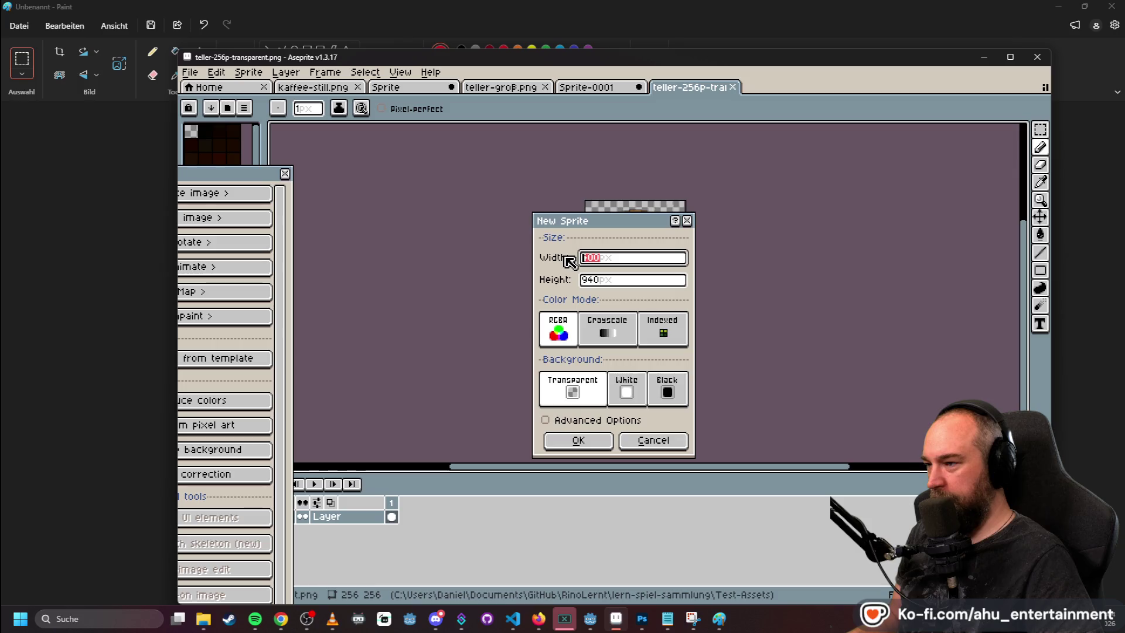
pyautogui.write('400')
pyautogui.press('Tab')
pyautogui.write('400')
pyautogui.press('Return')
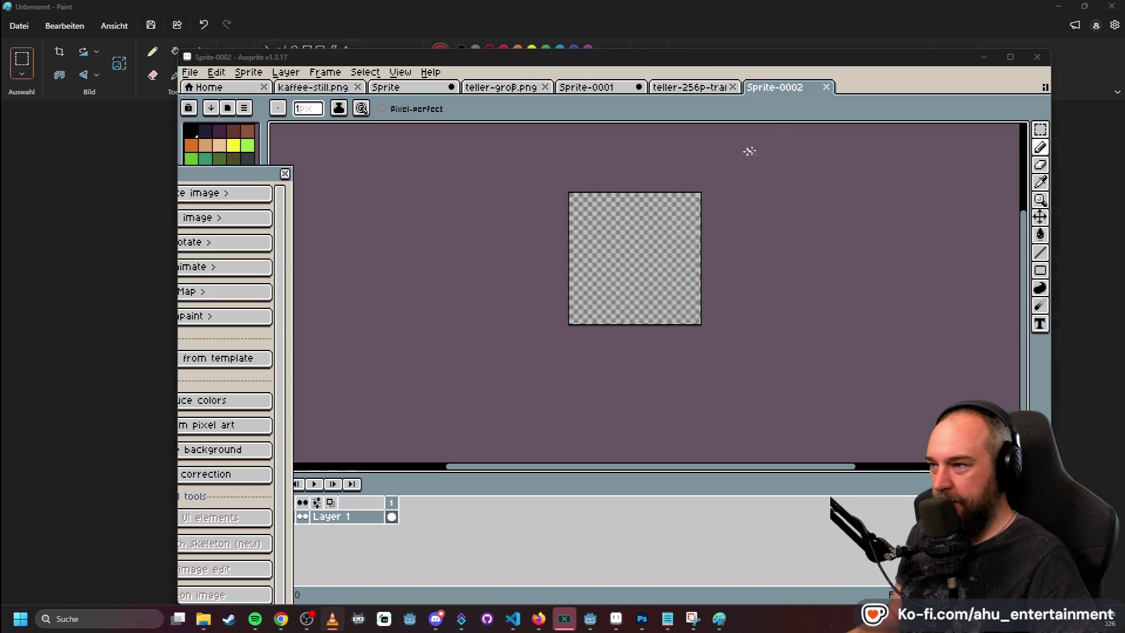
pyautogui.click(690, 87)
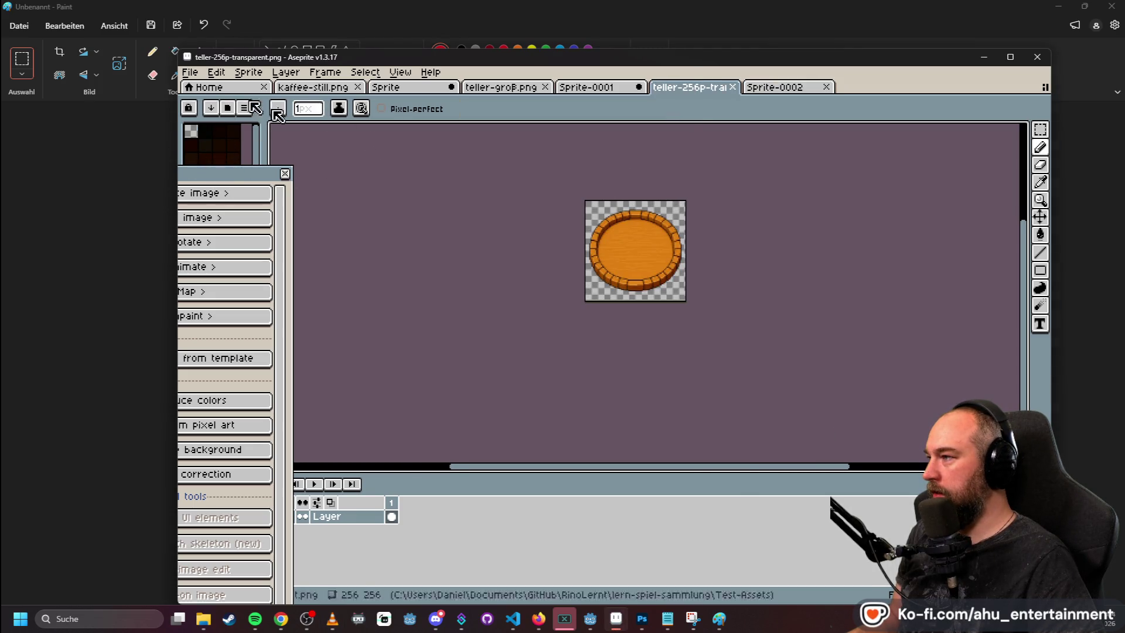
# - Open PixelLab's Create image options, select the whole plate, and switch to Sprite-0002
pyautogui.scroll(5, 580, 223)
pyautogui.scroll(-4, 775, 123)
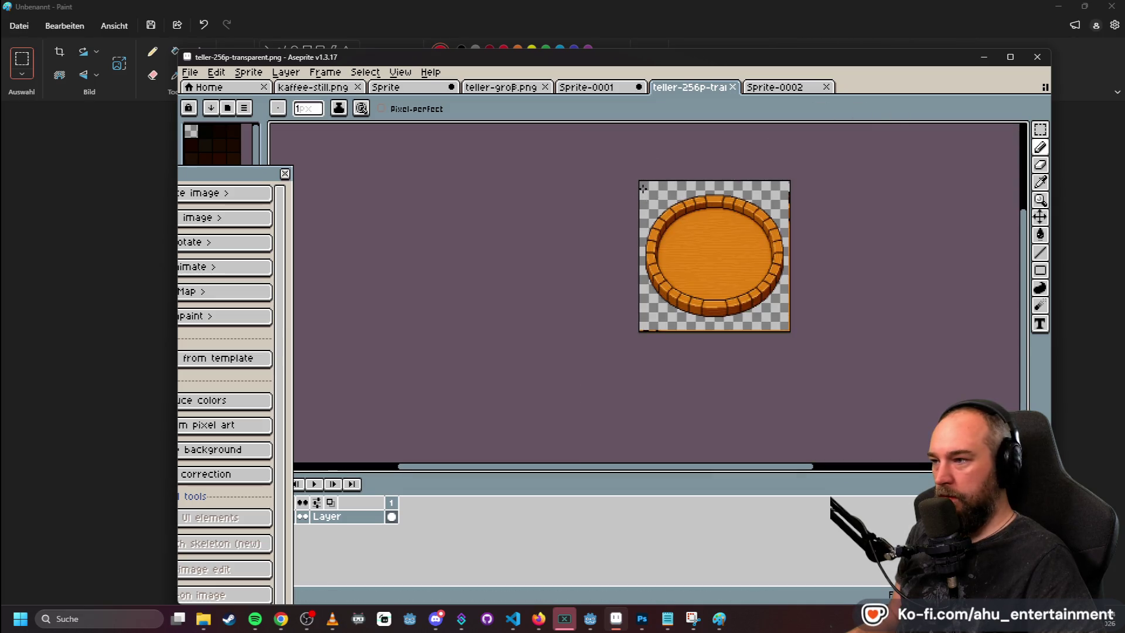
pyautogui.hotkey('shift', 'q')
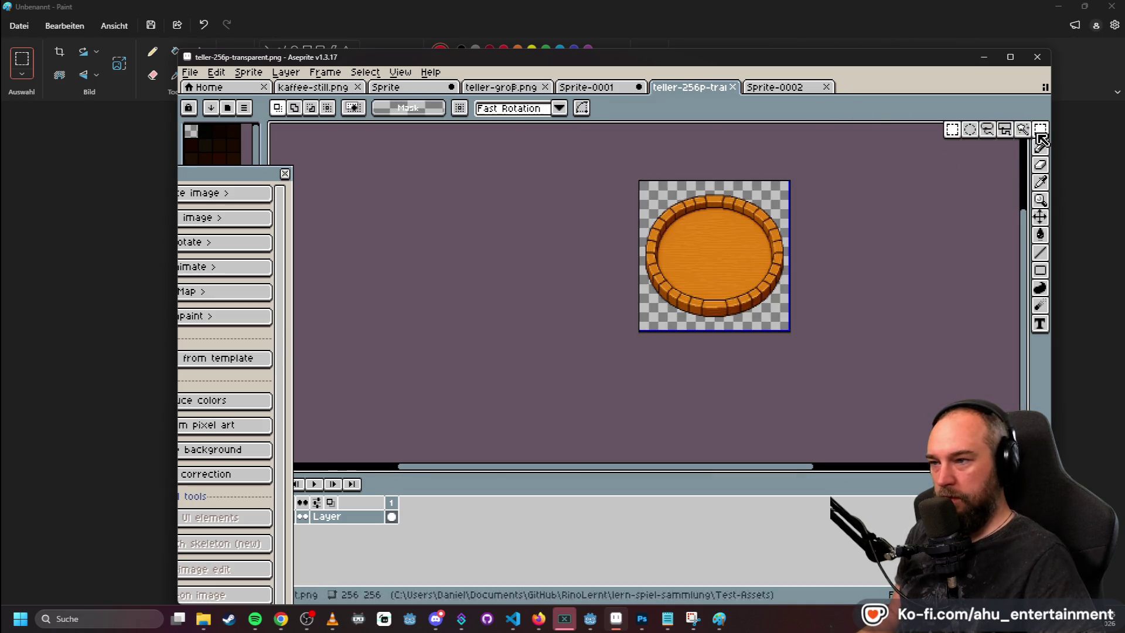
pyautogui.moveTo(233, 174); pyautogui.dragTo(371, 145)
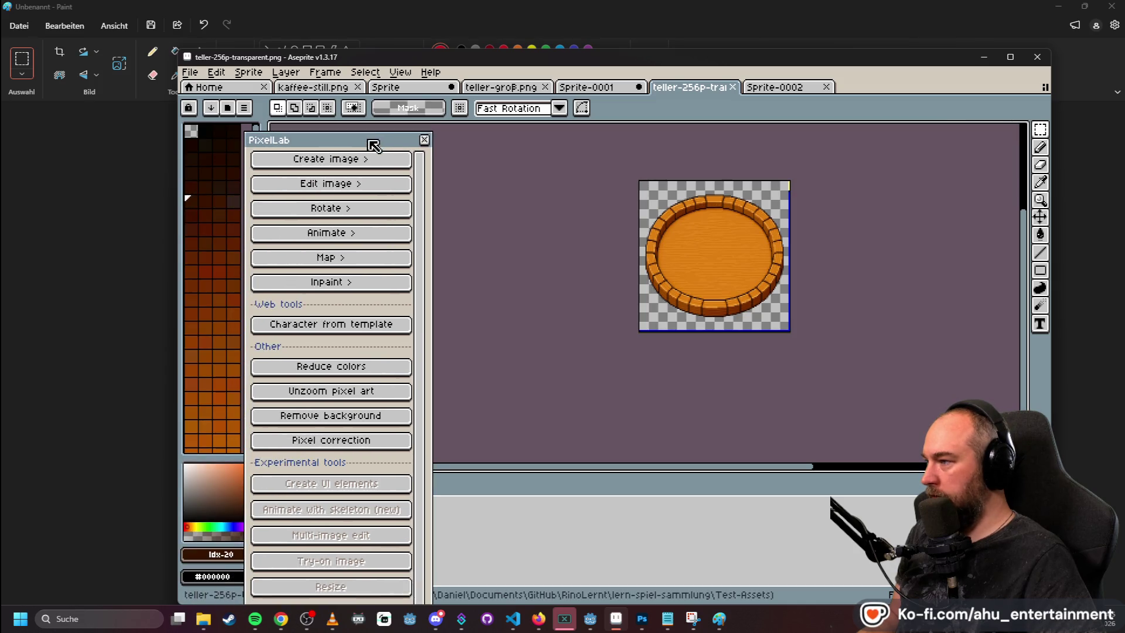
pyautogui.click(359, 161)
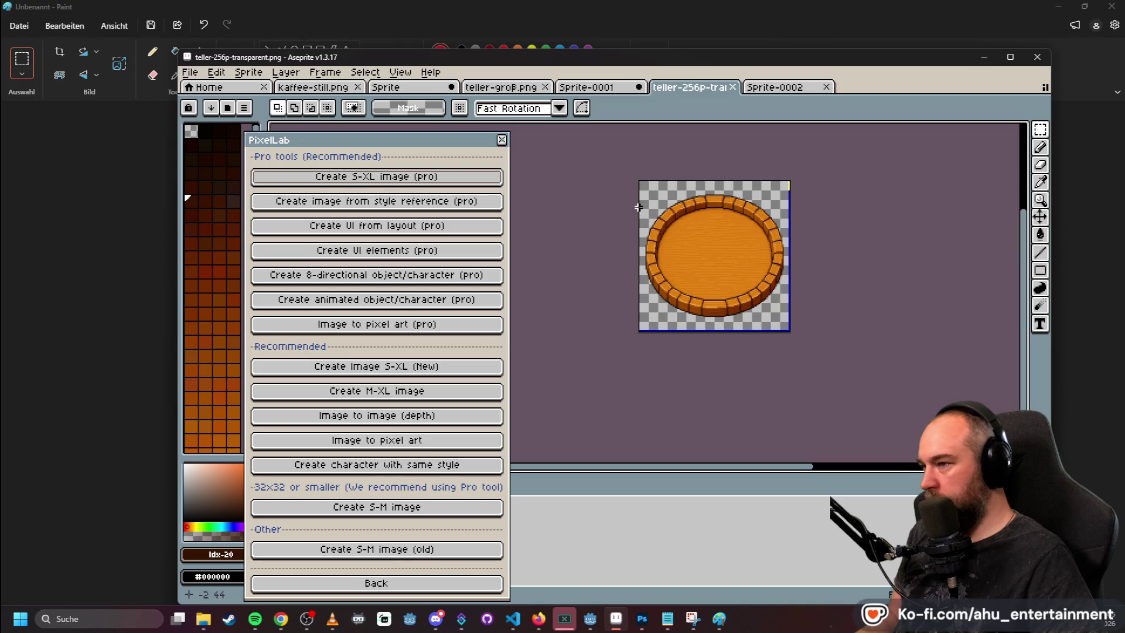
pyautogui.moveTo(640, 187); pyautogui.dragTo(791, 321)
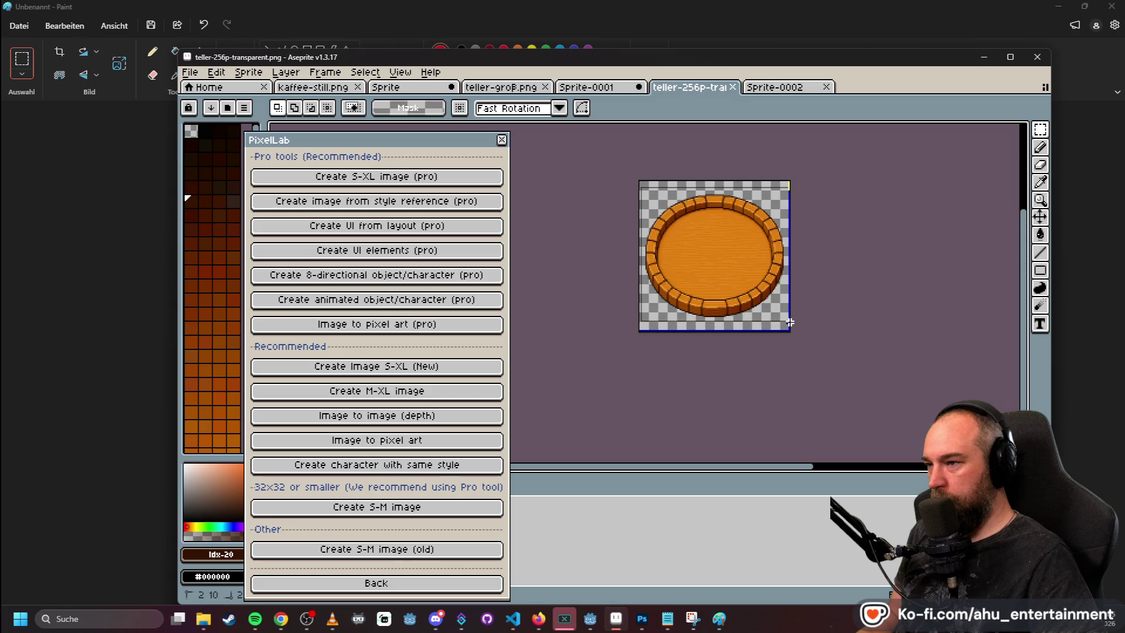
pyautogui.click(774, 87)
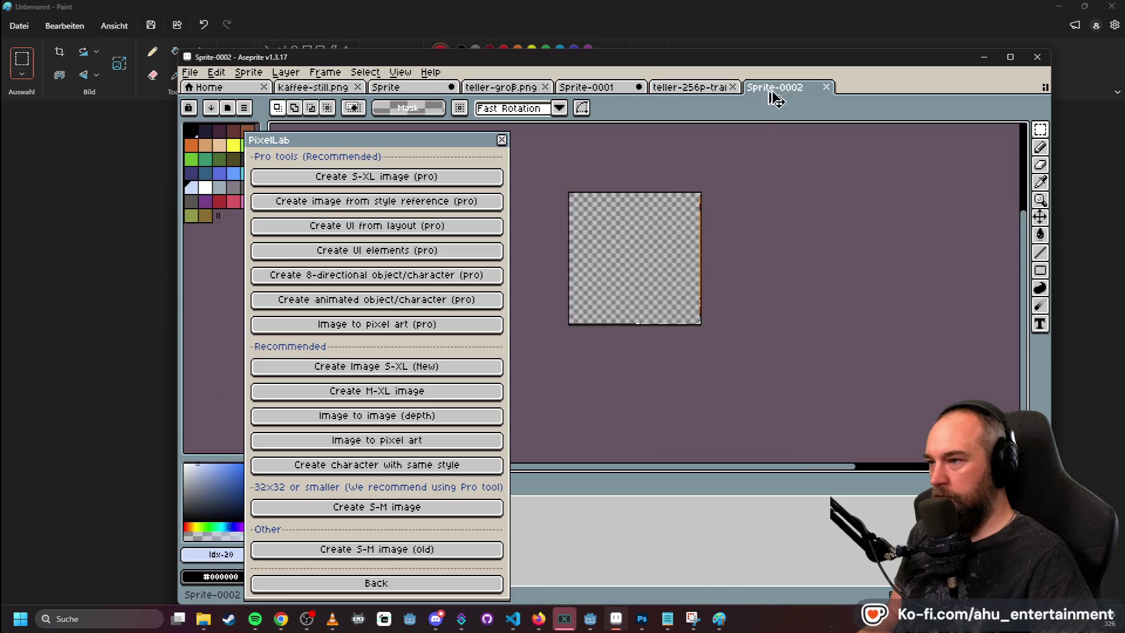
# - Paste the plate into Sprite-0002, enlarge it to fill most of the canvas, position it, and commit
pyautogui.hotkey('ctrl', 'v')
pyautogui.moveTo(647, 267); pyautogui.dragTo(703, 328)
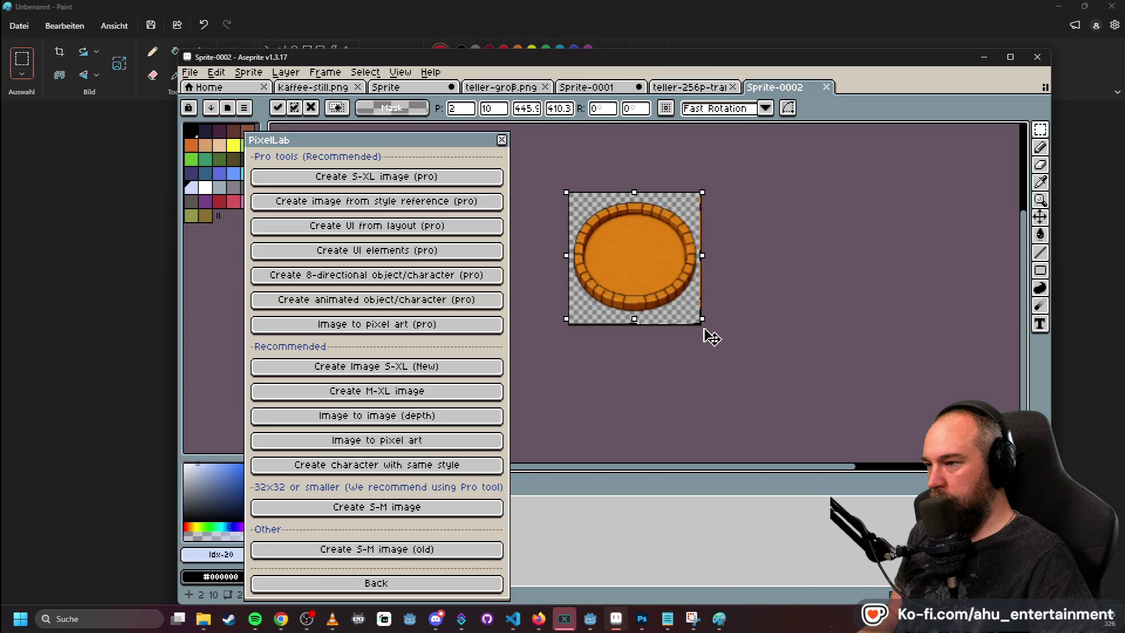
pyautogui.scroll(2, 666, 253)
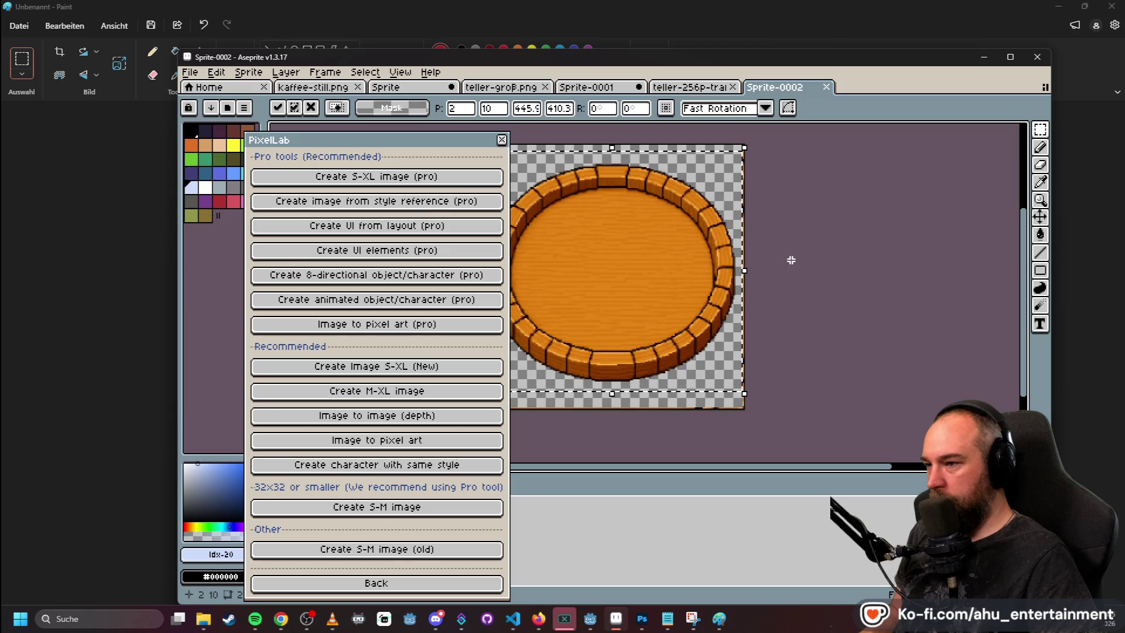
pyautogui.scroll(-1, 790, 260)
pyautogui.scroll(2, 758, 274)
pyautogui.scroll(-3, 705, 279)
pyautogui.scroll(1, 685, 271)
pyautogui.scroll(1, 747, 264)
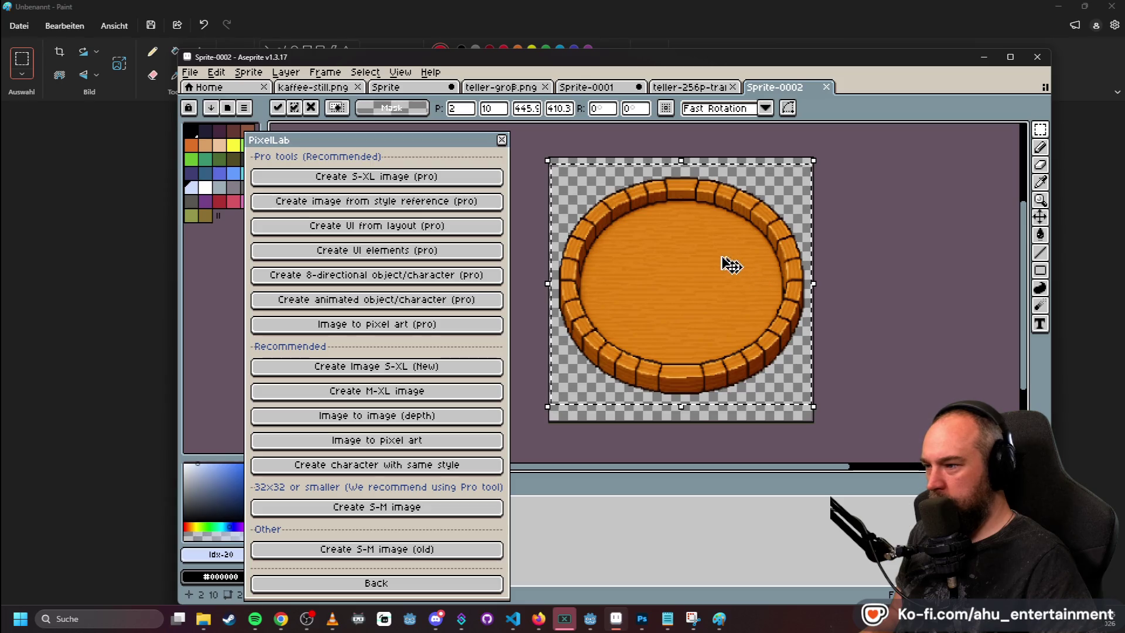
pyautogui.moveTo(704, 272); pyautogui.dragTo(706, 271)
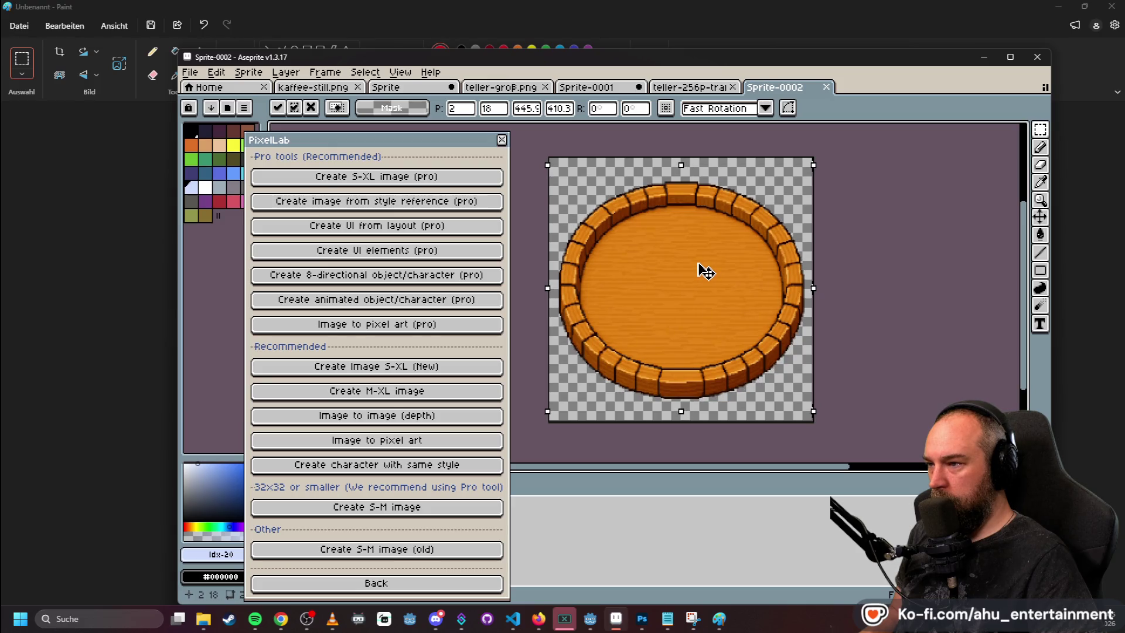
pyautogui.moveTo(706, 272); pyautogui.dragTo(705, 270)
pyautogui.press('Return')
pyautogui.scroll(-2, 896, 200)
pyautogui.scroll(1, 904, 206)
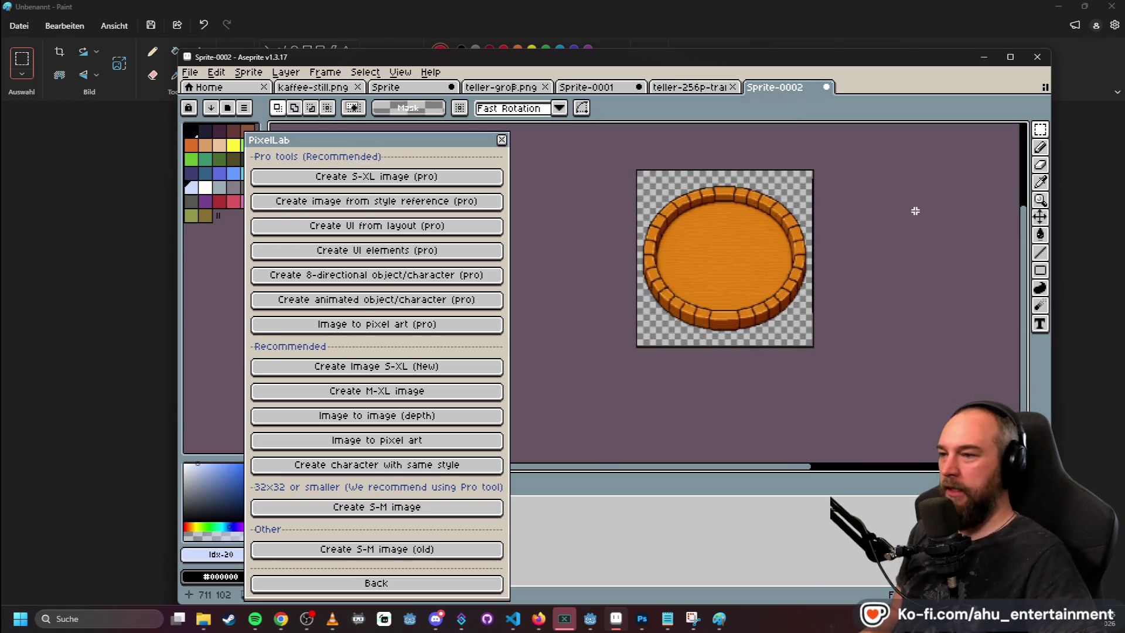
# - Export Sprite-0002 through Export As with the output name teller, producing teller.png
pyautogui.click(190, 72)
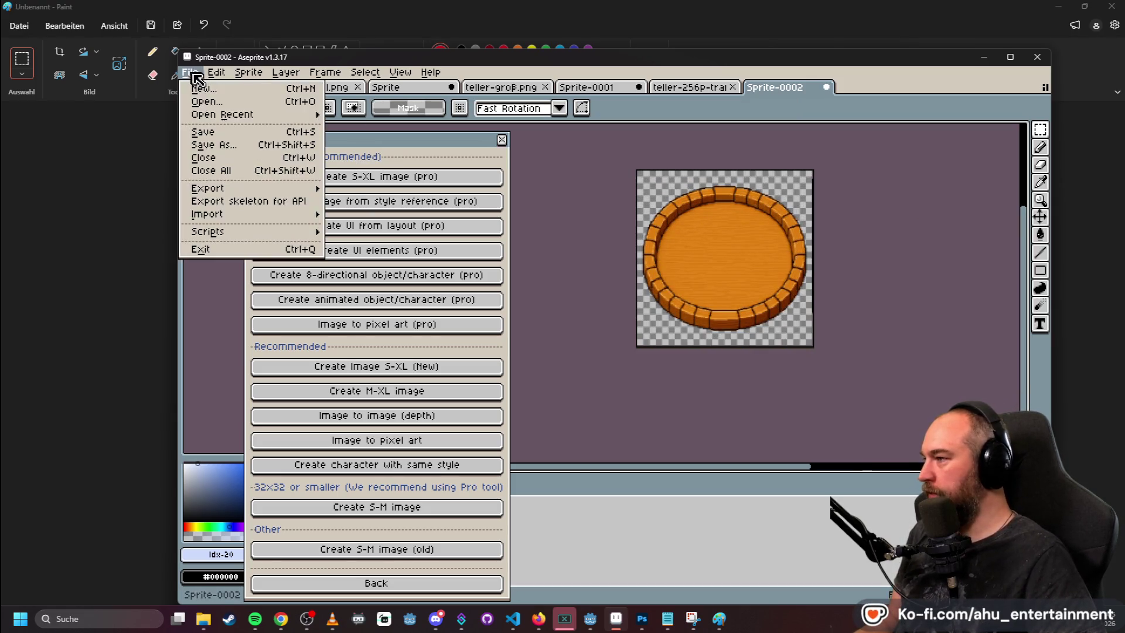
pyautogui.moveTo(259, 191)
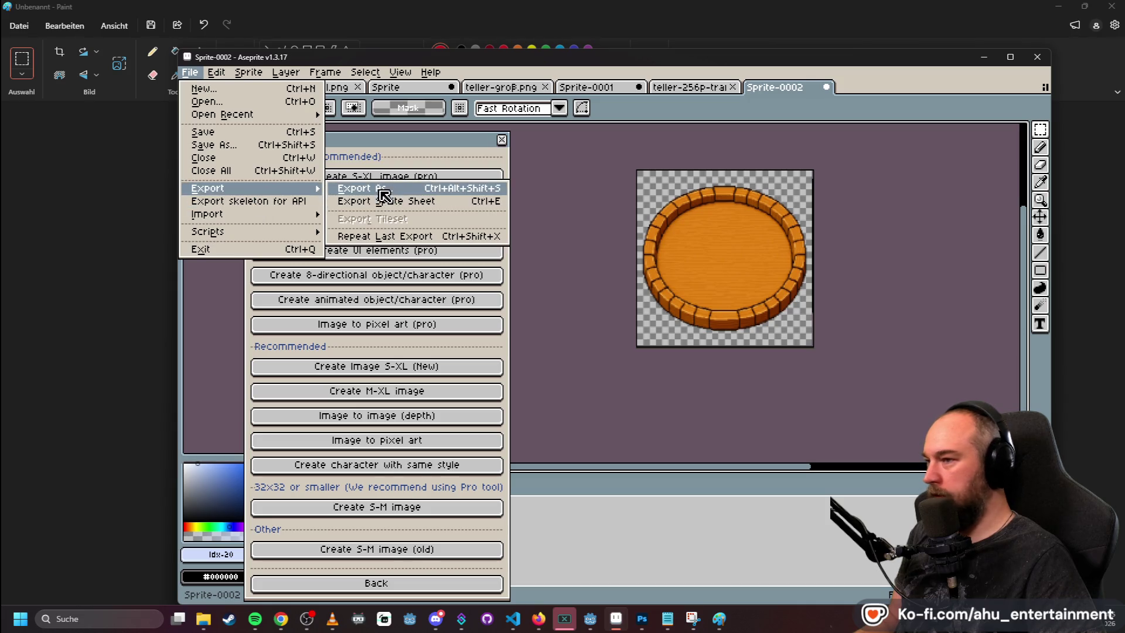
pyautogui.click(377, 188)
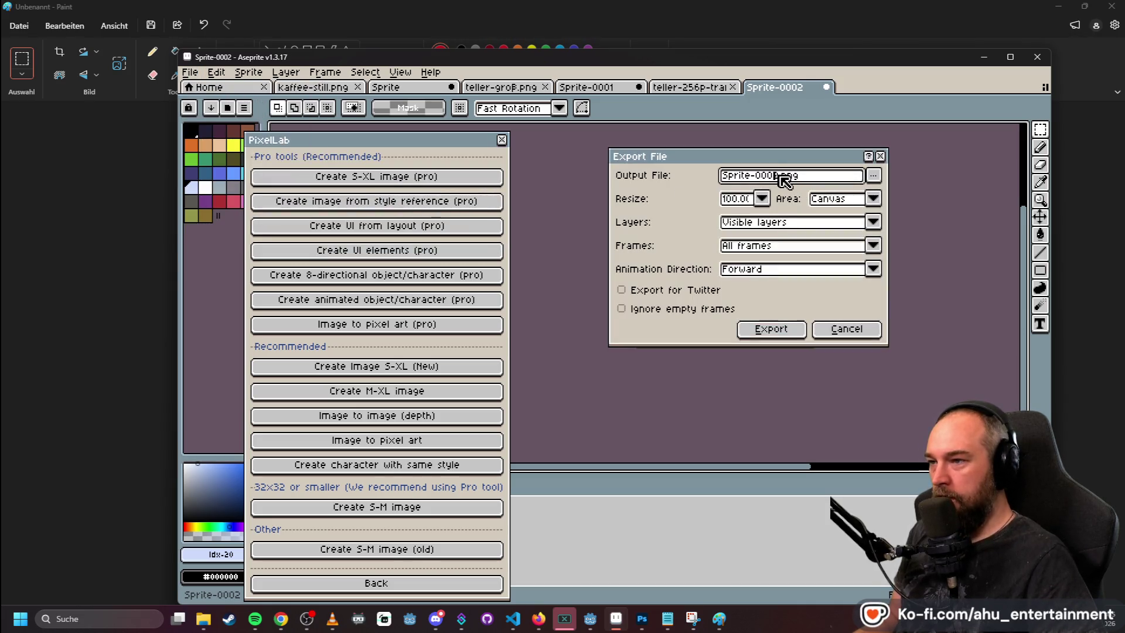
pyautogui.moveTo(795, 176); pyautogui.dragTo(694, 178)
pyautogui.click(872, 176)
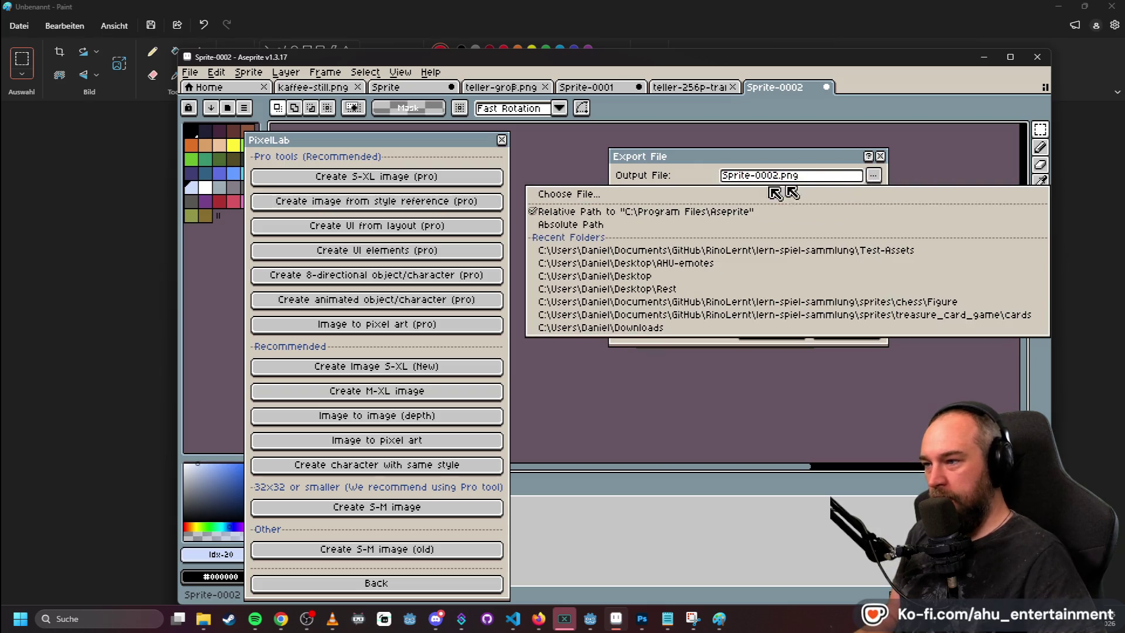
pyautogui.click(749, 249)
pyautogui.moveTo(787, 176); pyautogui.dragTo(695, 171)
pyautogui.write('teller')
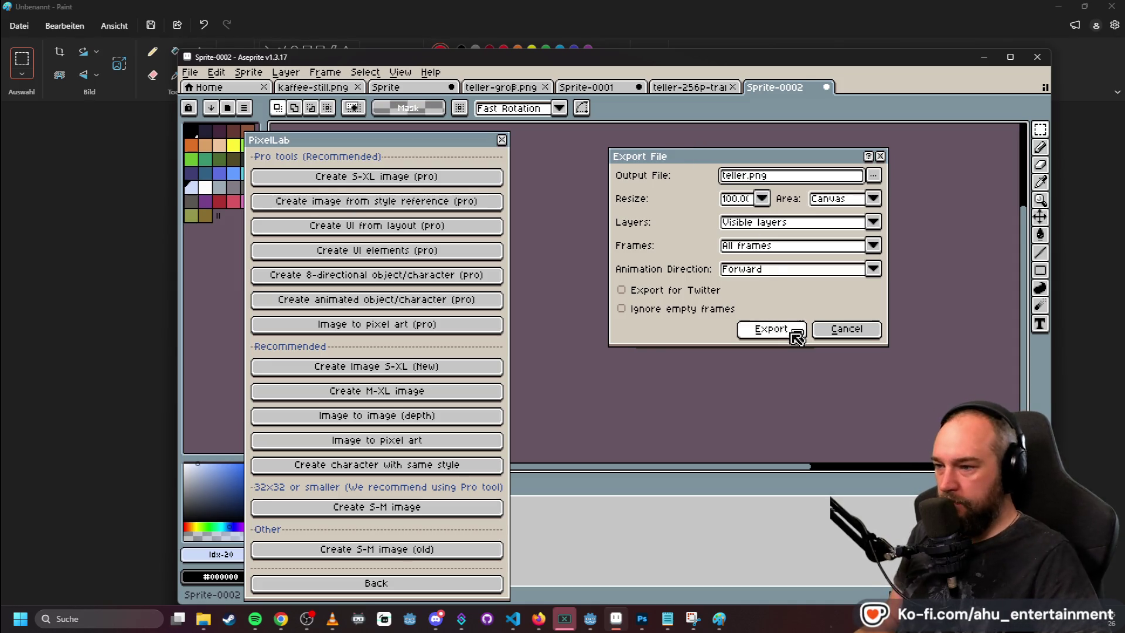
pyautogui.click(788, 329)
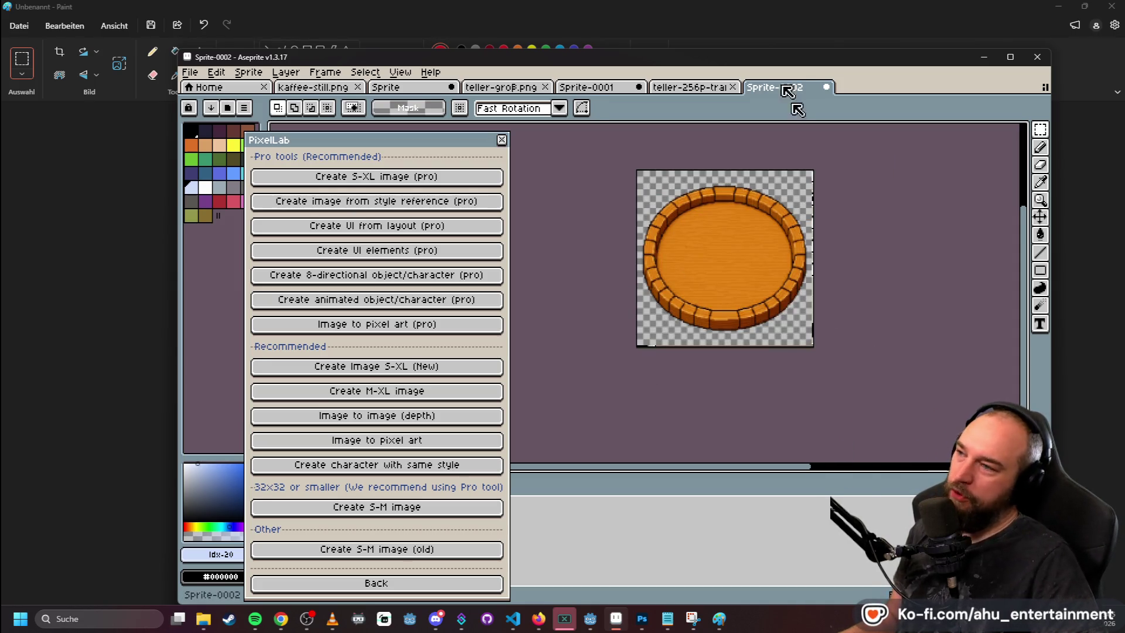
pyautogui.click(761, 4)
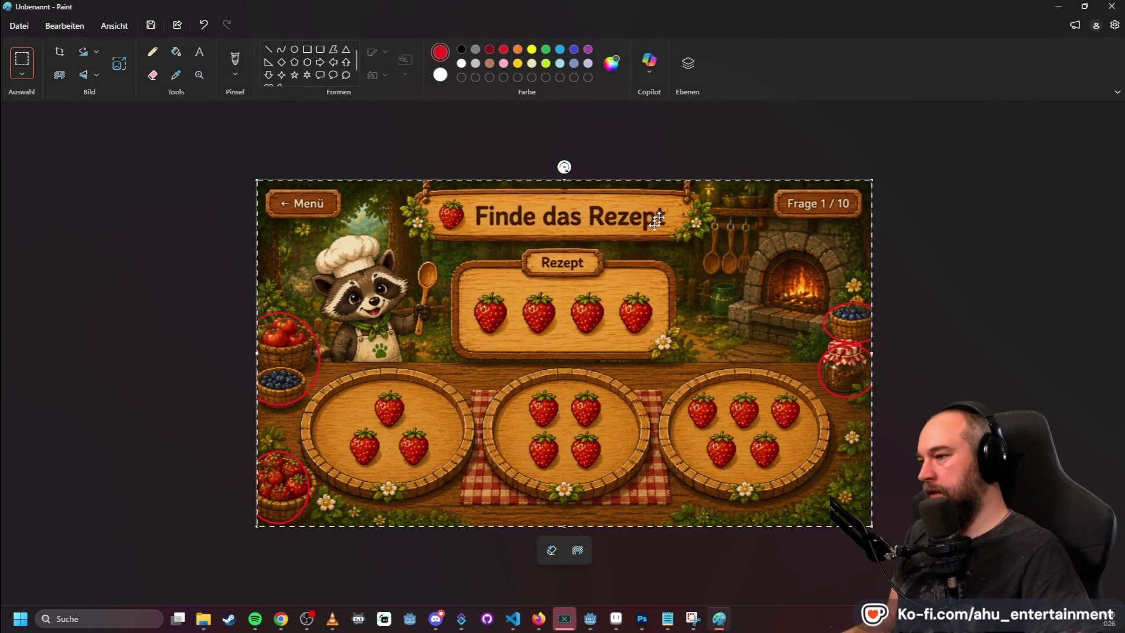
# - Switch between Aseprite and Paint, zooming in and out on the mockup's Rezept panel
pyautogui.hotkey('alt', 'Tab')
pyautogui.press('i')
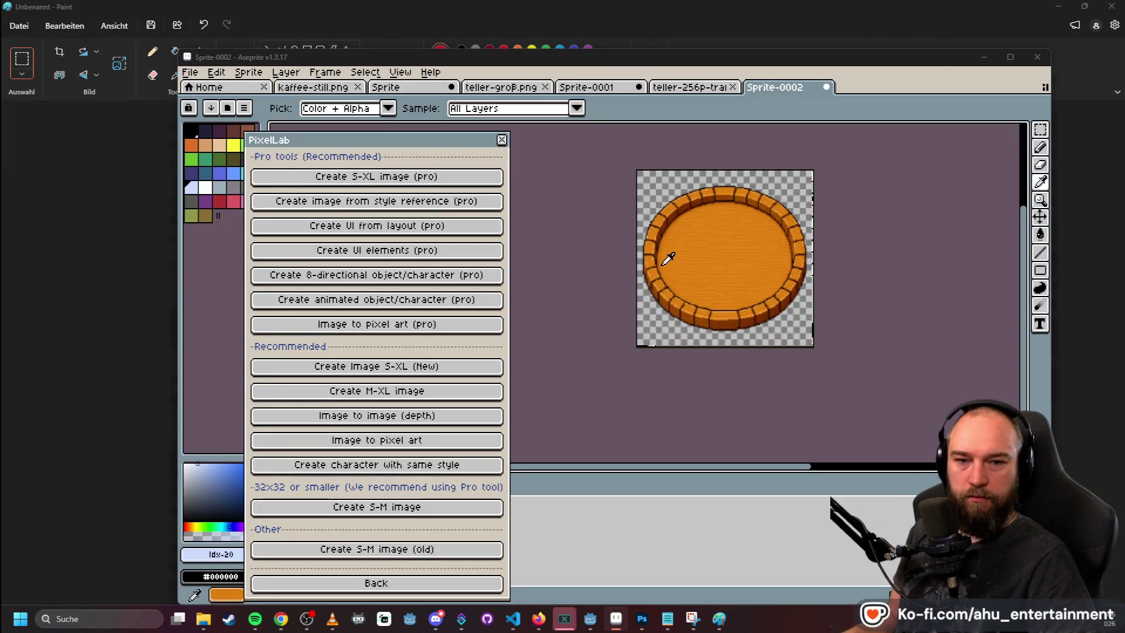
pyautogui.hotkey('alt', 'Tab')
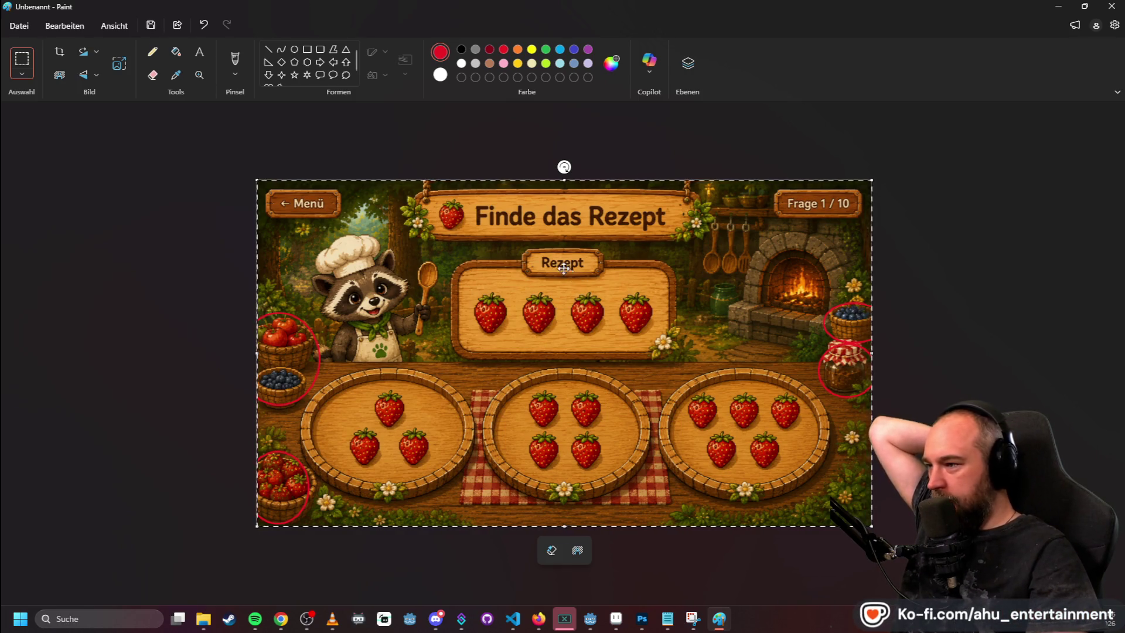
pyautogui.scroll(5, 563, 278)
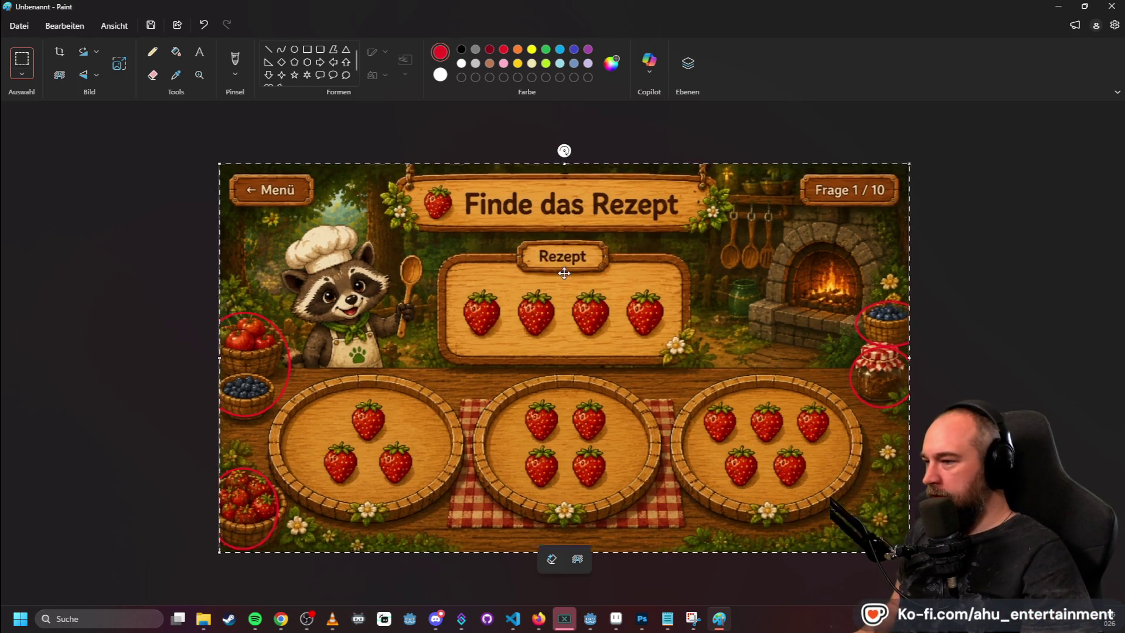
pyautogui.scroll(3, 563, 278)
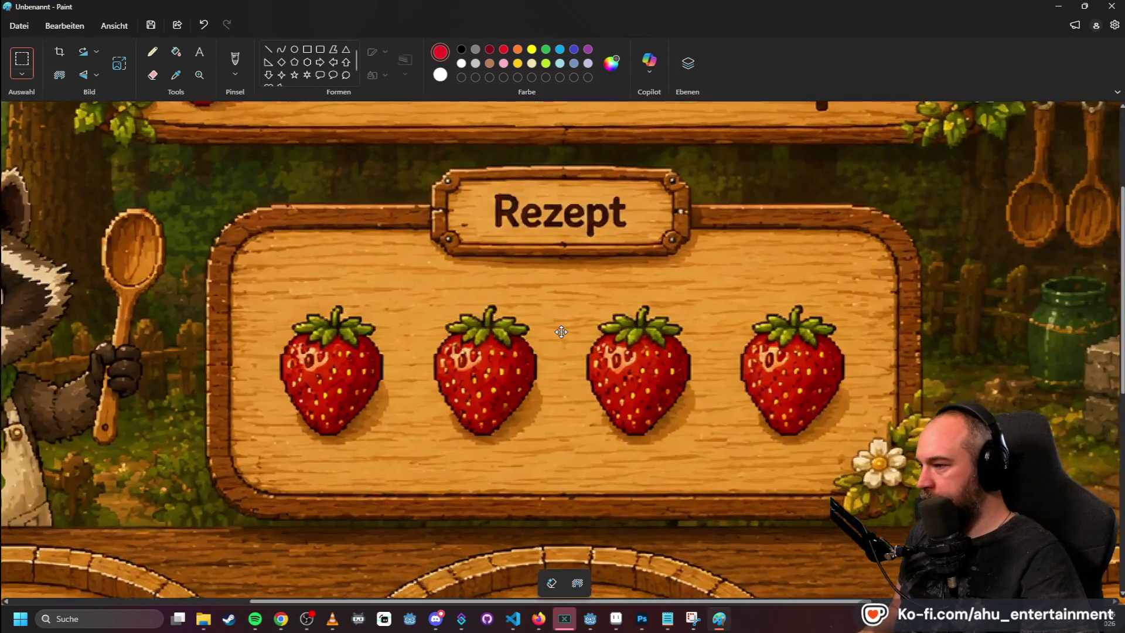
pyautogui.scroll(1, 561, 333)
pyautogui.scroll(-8, 562, 332)
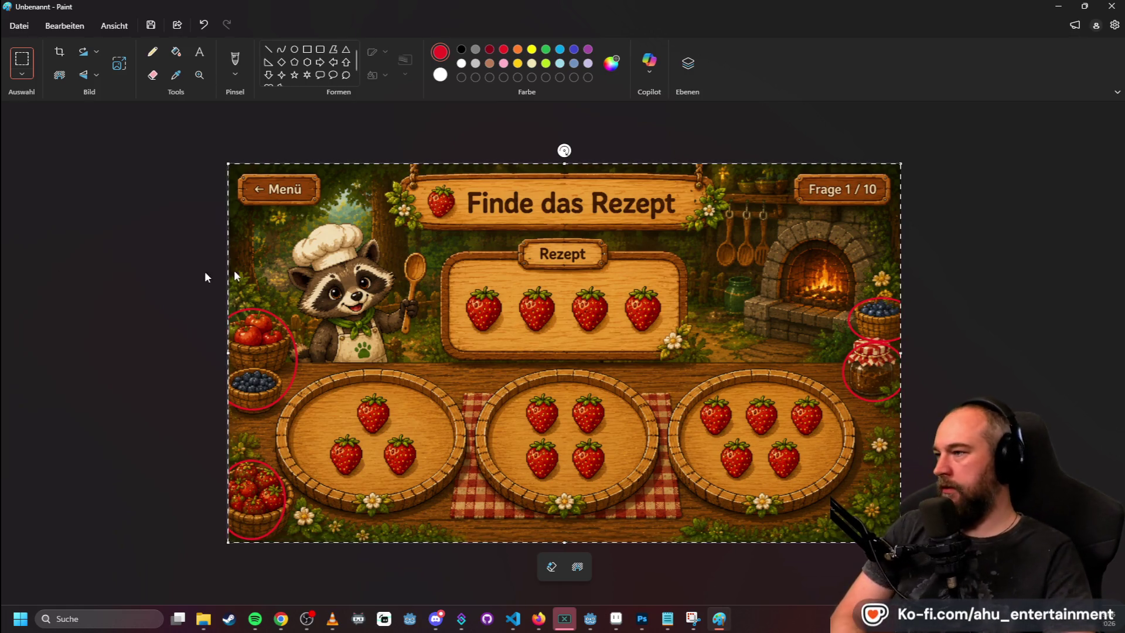
pyautogui.hotkey('alt', 'Tab')
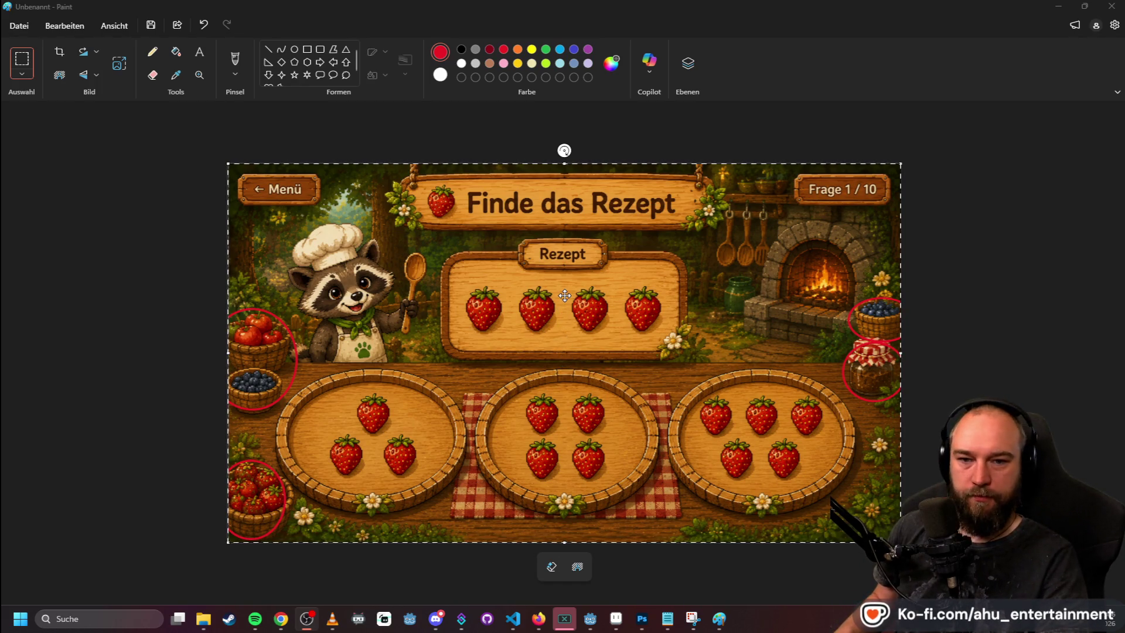
pyautogui.hotkey('alt', 'Tab')
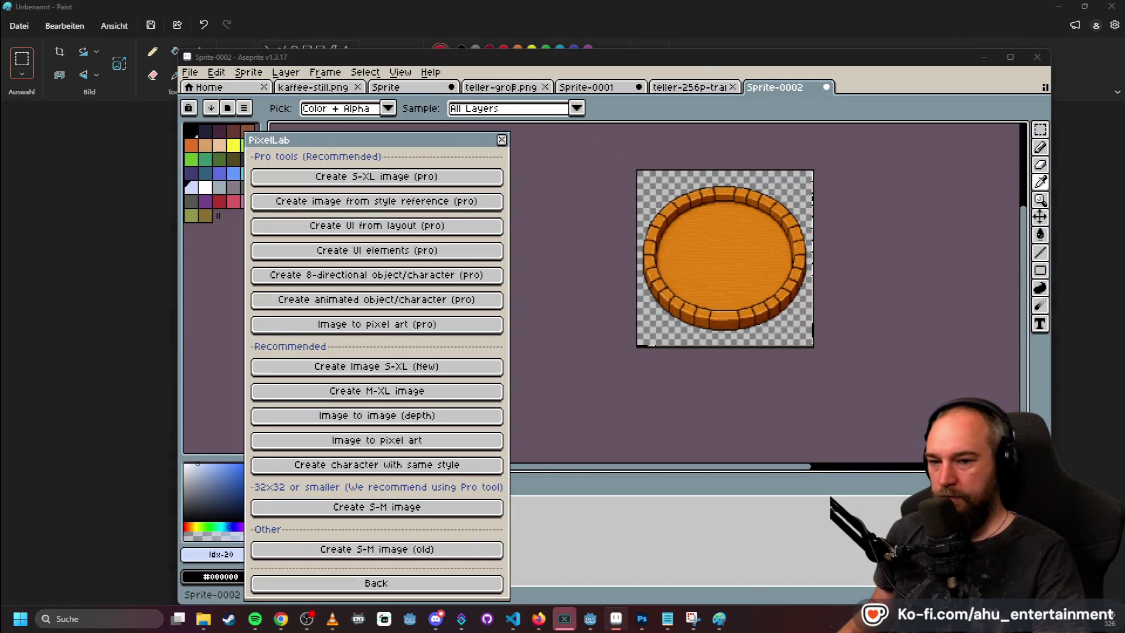
pyautogui.hotkey('alt', 'Tab')
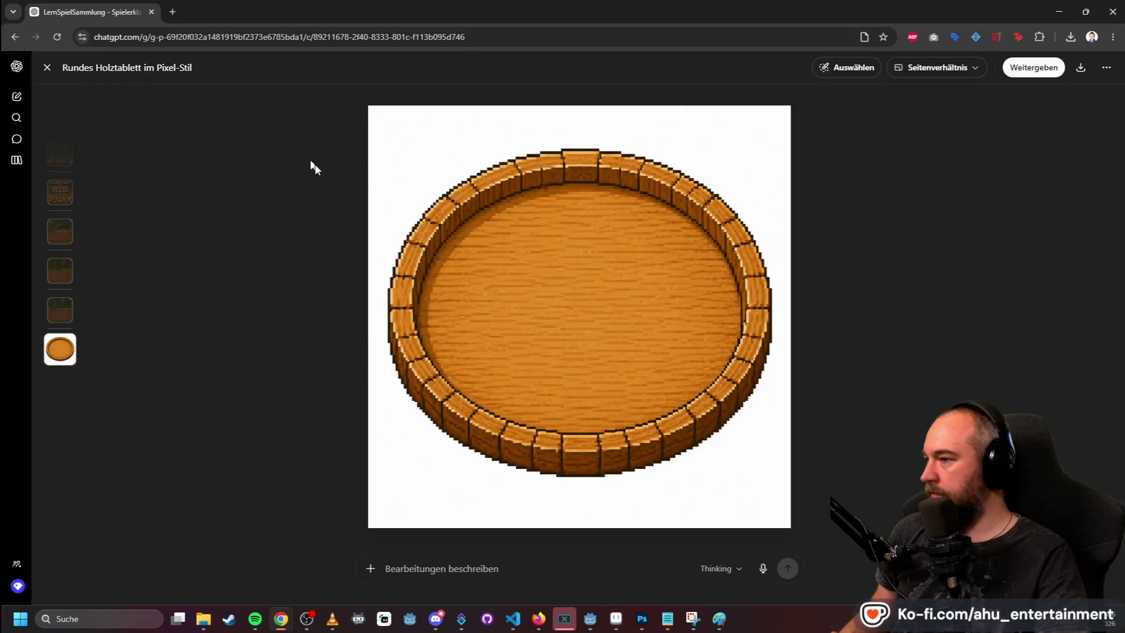
# - Close the image viewer and type a request for a full sheet of different fruits in the game's pixel look
pyautogui.click(47, 68)
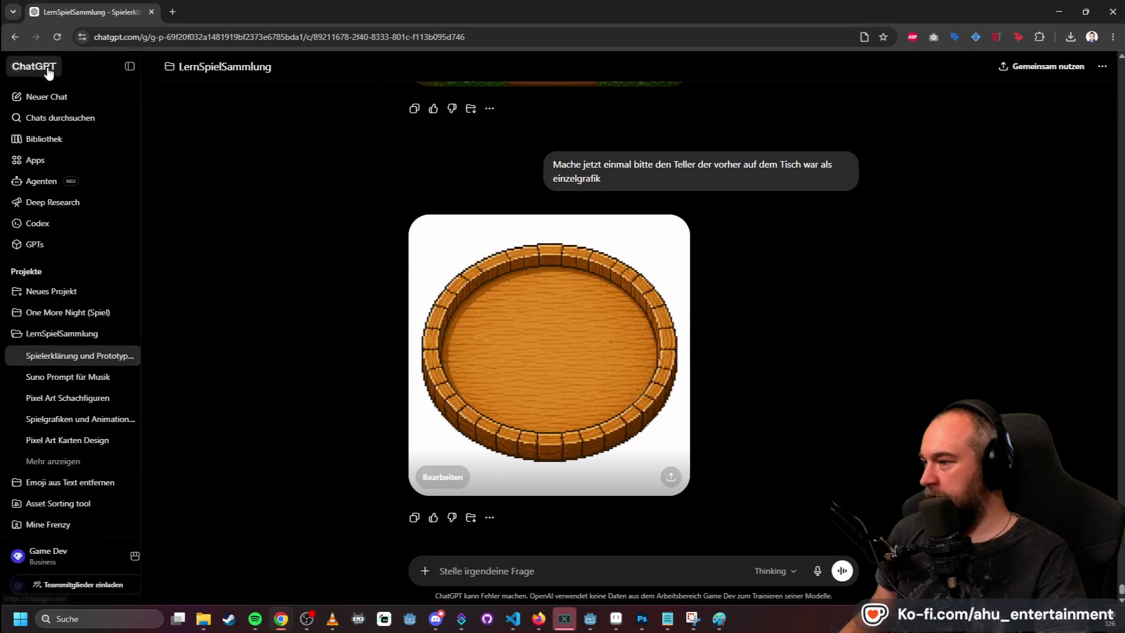
pyautogui.scroll(5, 762, 343)
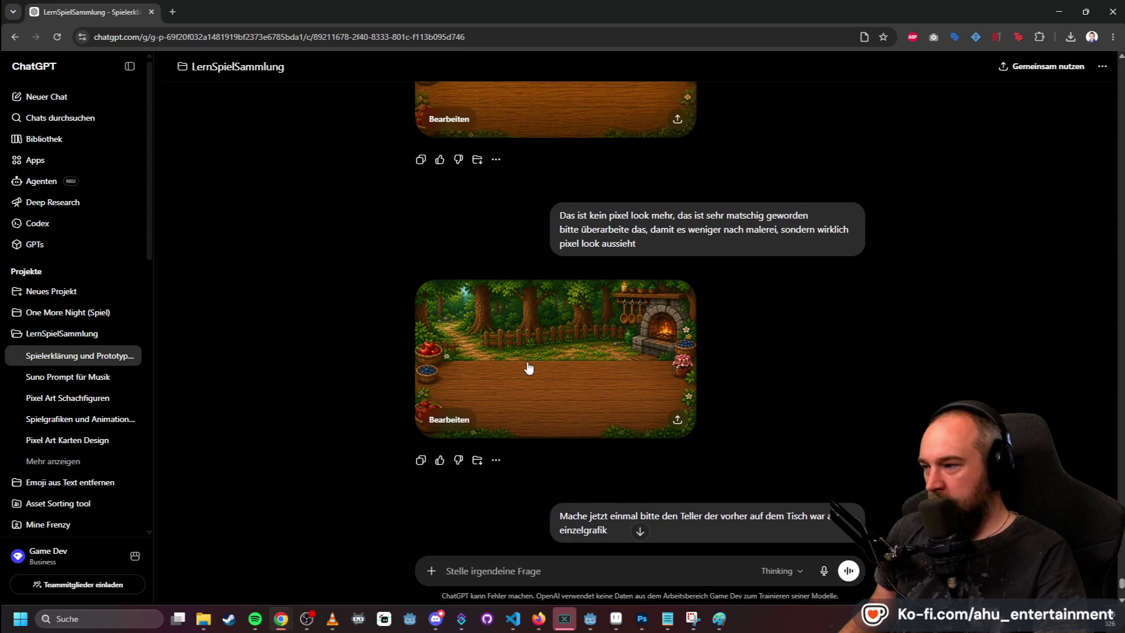
pyautogui.scroll(-5, 527, 366)
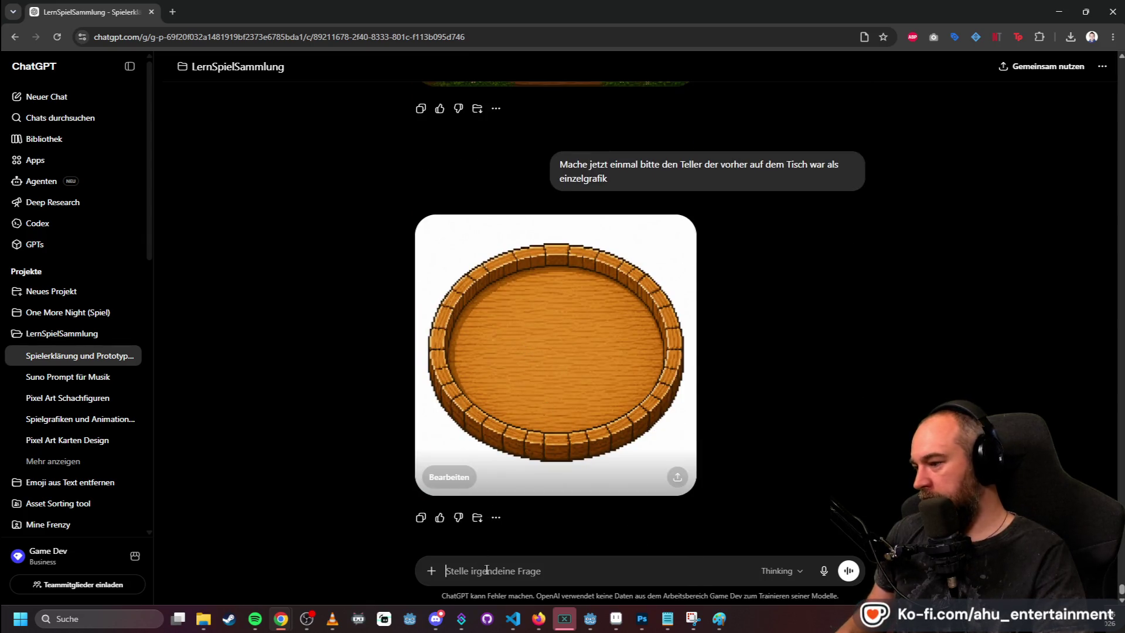
pyautogui.write('Mach mir bi')
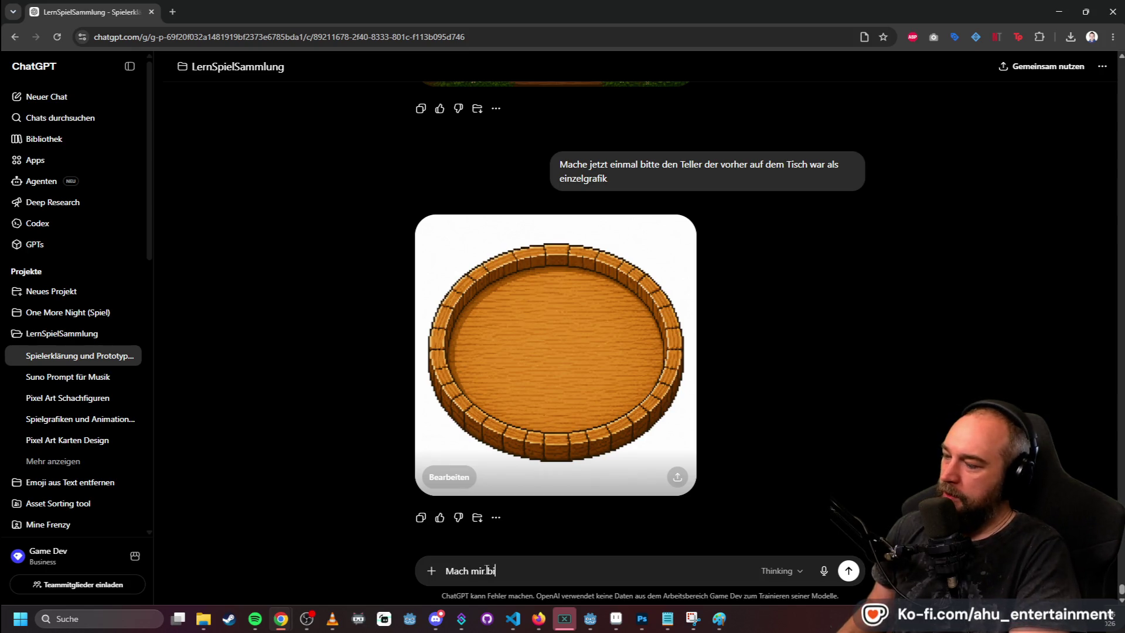
pyautogui.write('tte ein kom')
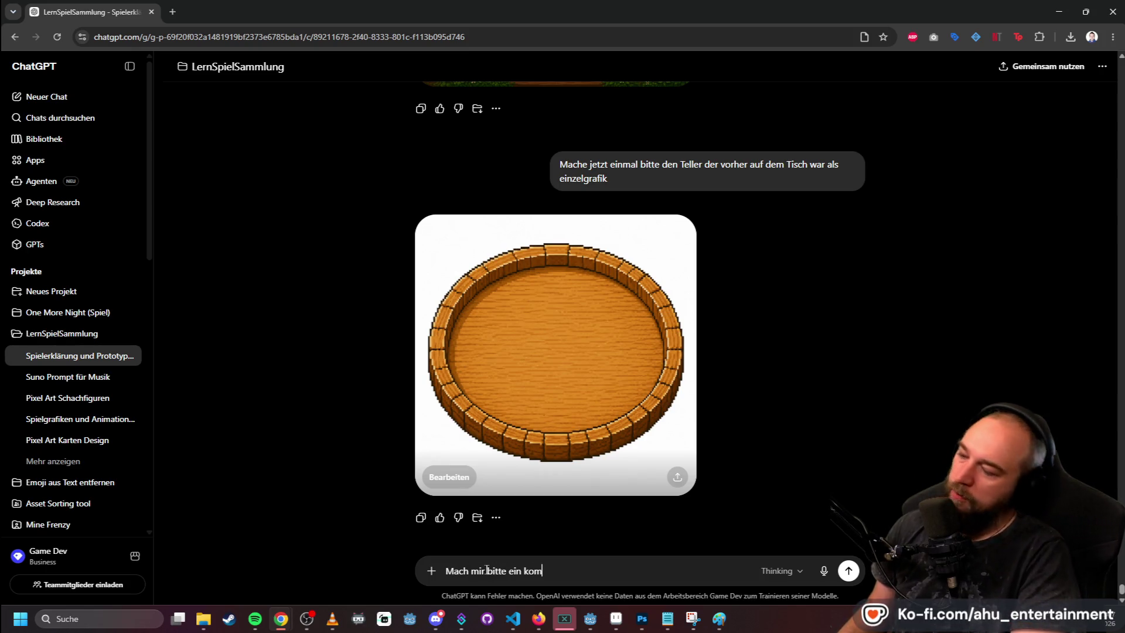
pyautogui.write('pletten')
pyautogui.press('BackSpace')
pyautogui.press('BackSpace')
pyautogui.press('BackSpace')
pyautogui.write('te')
pyautogui.write('s S')
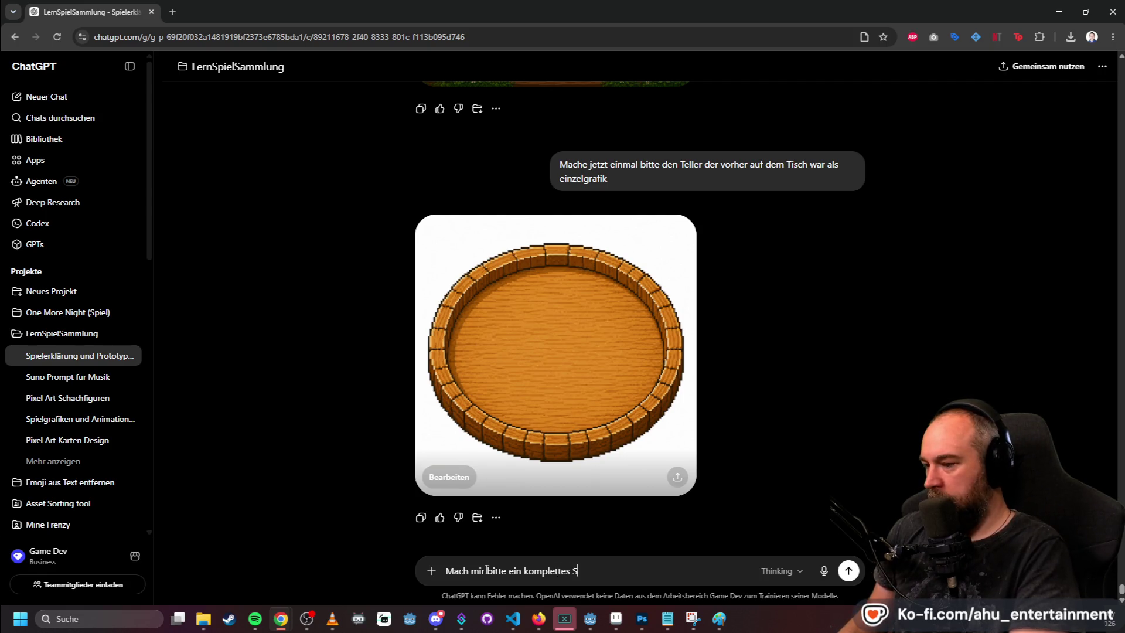
pyautogui.write('heet mit')
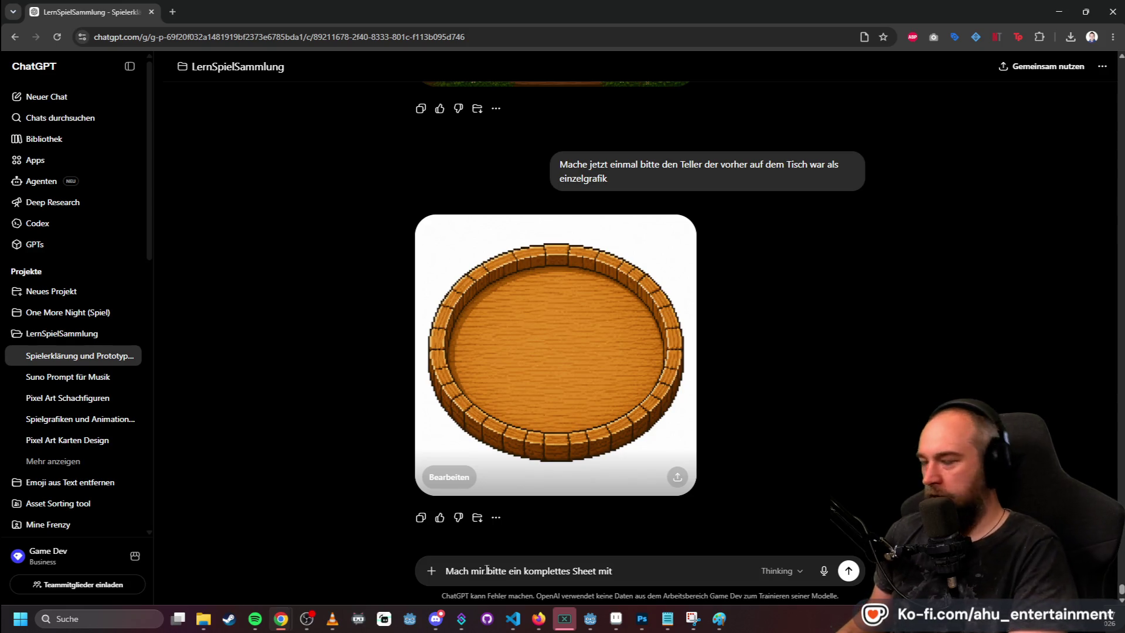
pyautogui.write(' nterschiedlichen obstz')
pyautogui.write('ot')
pyautogui.press('BackSpace')
pyautogui.write('rten in dem pixel look zum s')
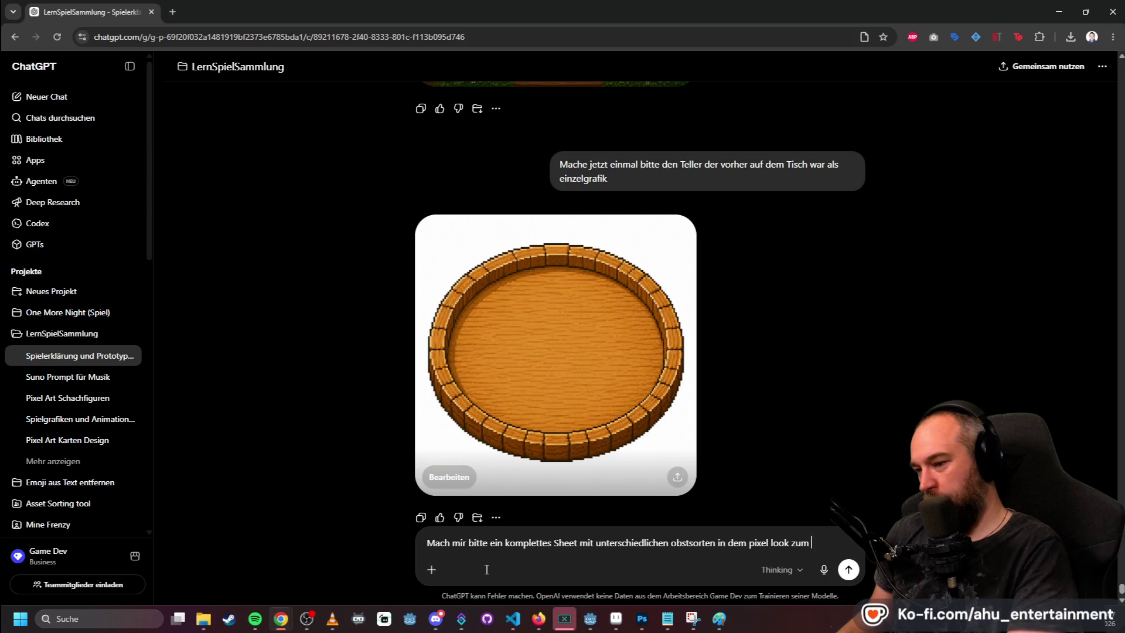
pyautogui.write('piel.')
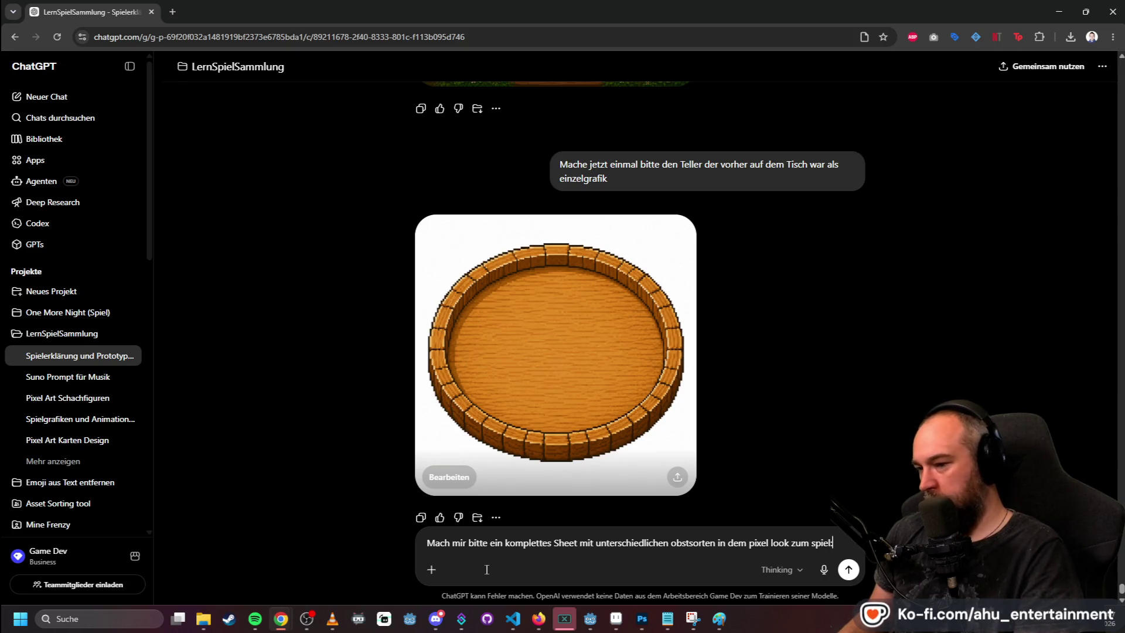
# - Add the line 'Baue folgendes obst ein' with dash entries '- Apfel' and '- Erdbeeren'
pyautogui.hotkey('shift', 'Return')
pyautogui.write('Baue fo')
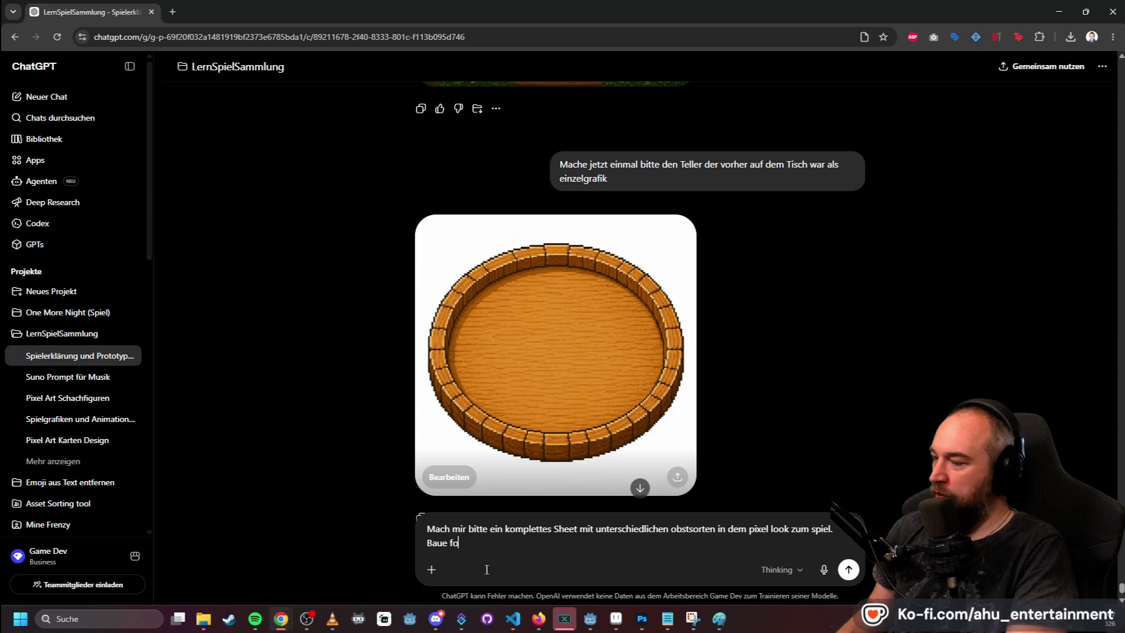
pyautogui.write('lgendes obst ein')
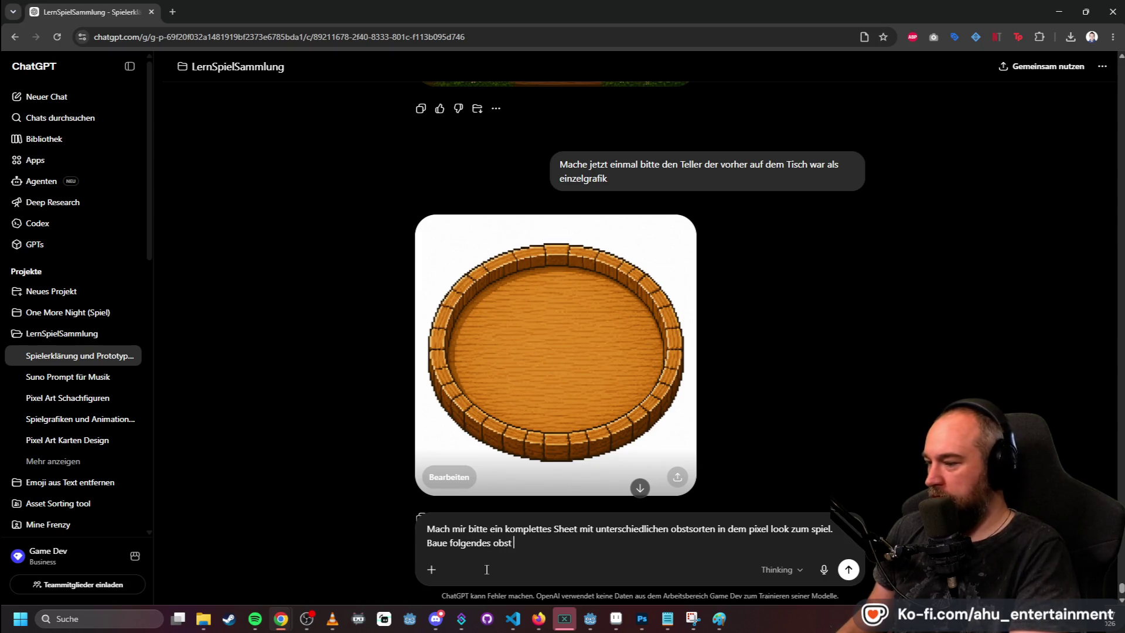
pyautogui.hotkey('shift', 'Return')
pyautogui.write('Apfel')
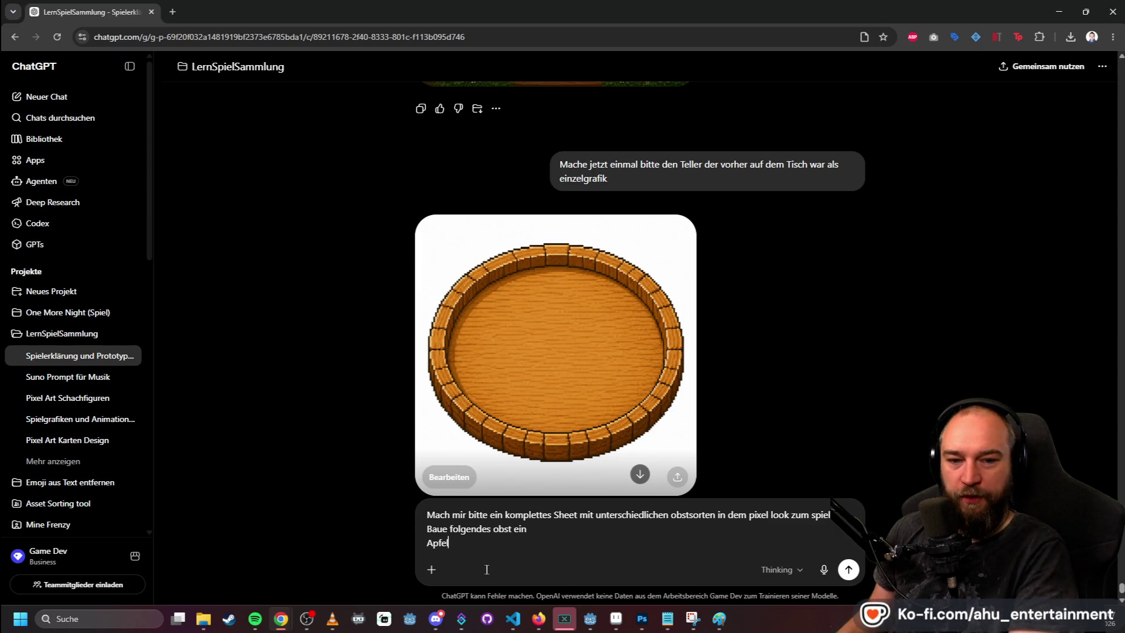
pyautogui.press('Home')
pyautogui.write('-')
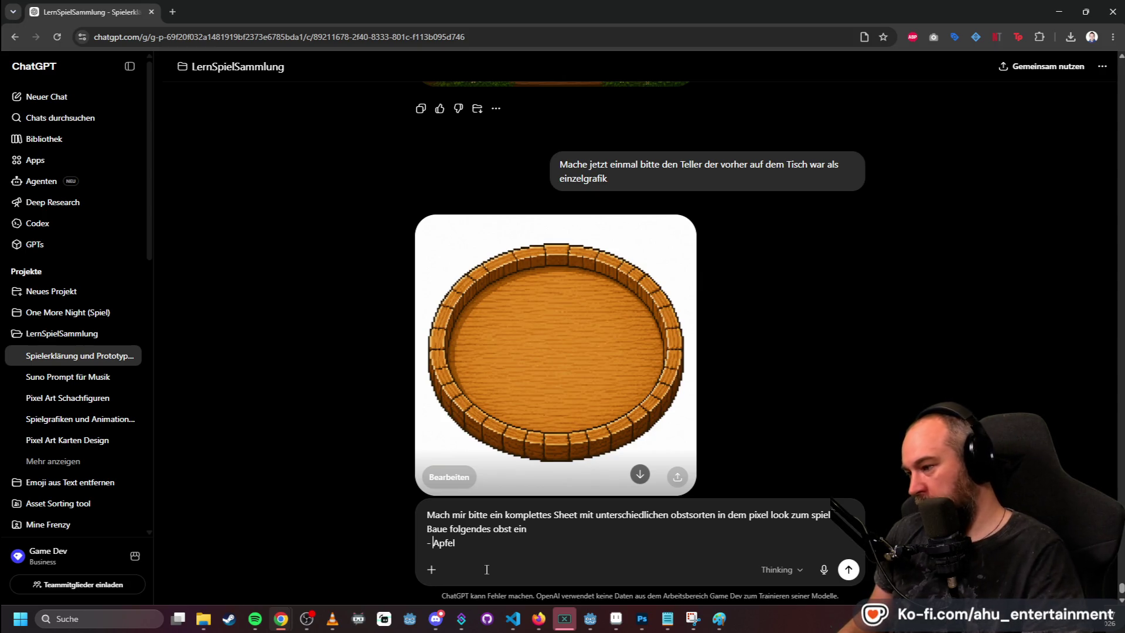
pyautogui.press('End')
pyautogui.hotkey('shift', 'Return')
pyautogui.write('- Erdbeeren')
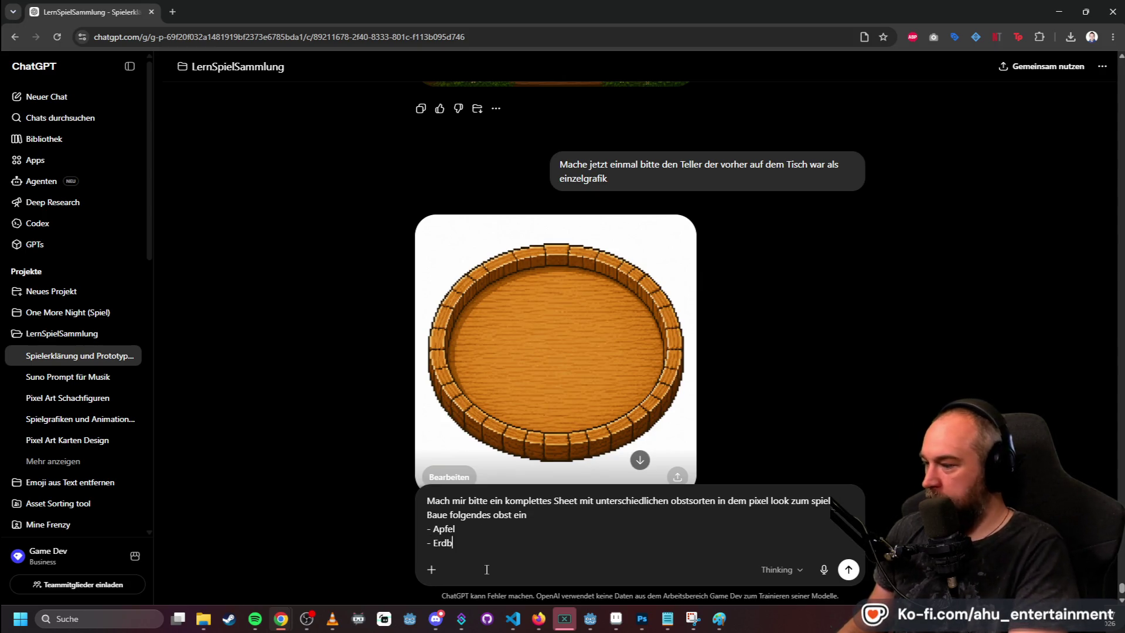
# - Continue the fruit list with Banane, Birne and Orange, then begin another dash entry
pyautogui.hotkey('shift', 'Return')
pyautogui.press('BackSpace')
pyautogui.press('BackSpace')
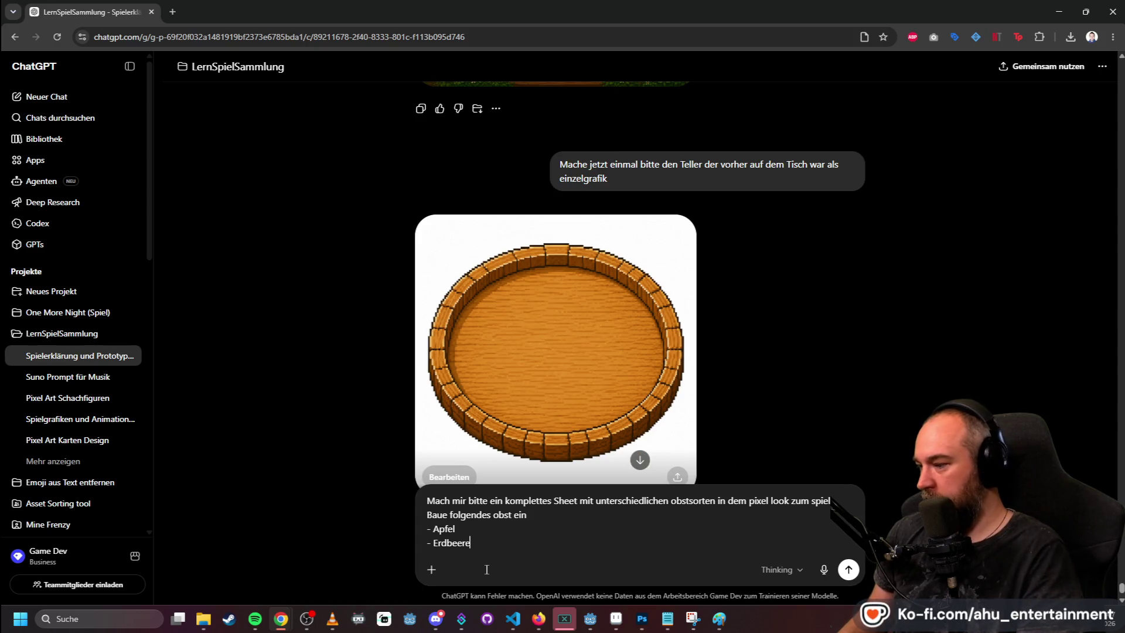
pyautogui.hotkey('shift', 'Return')
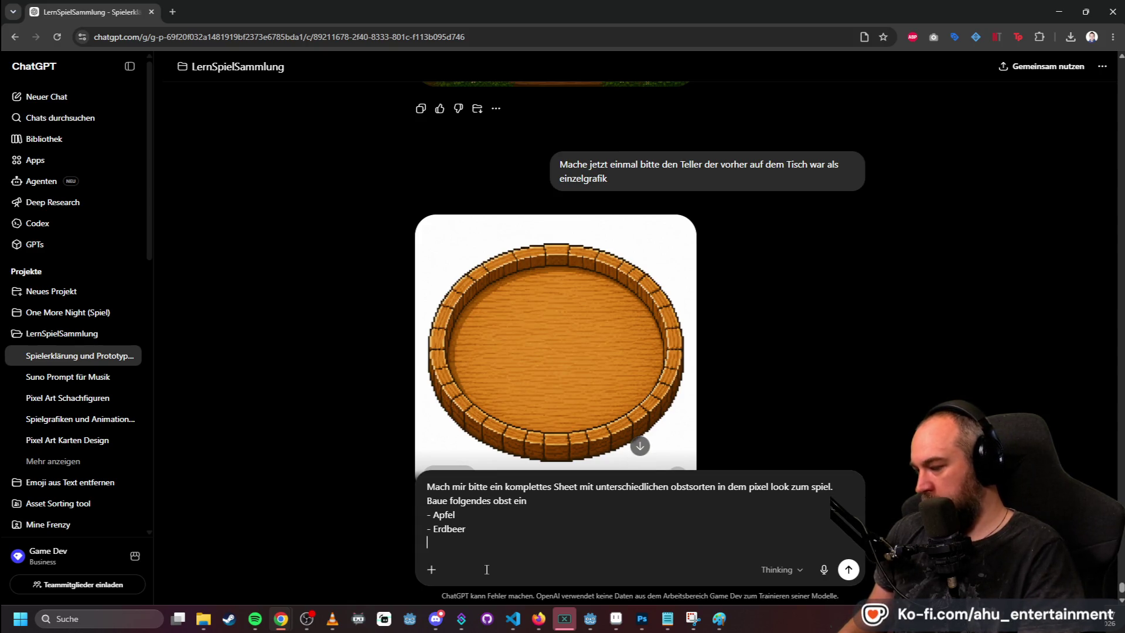
pyautogui.write('-Banane')
pyautogui.hotkey('shift', 'Return')
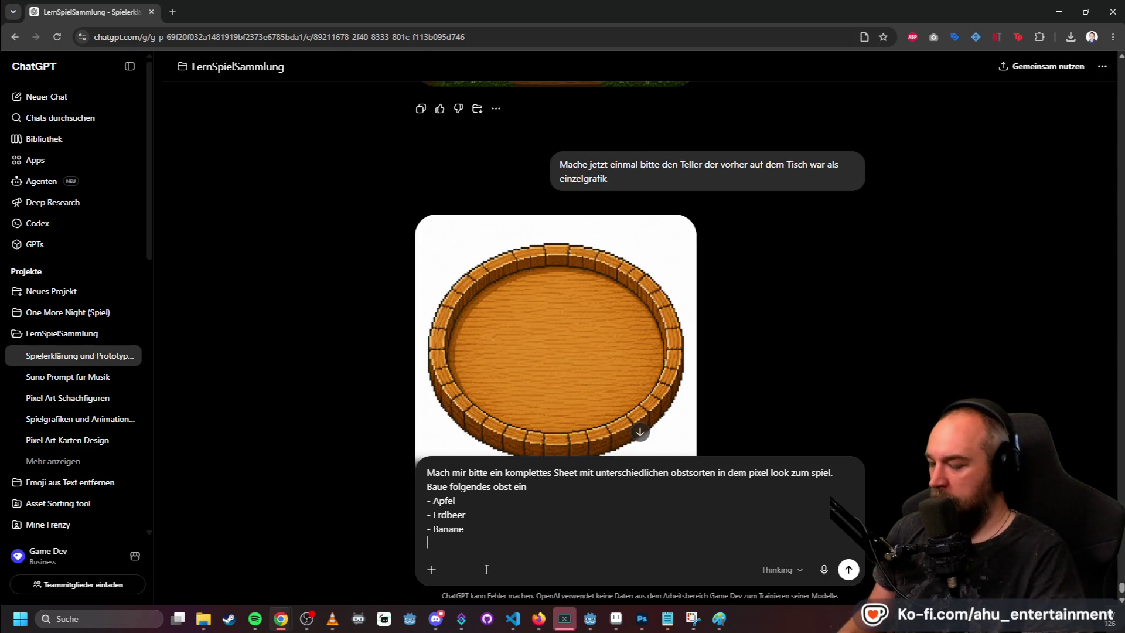
pyautogui.write('- Birne')
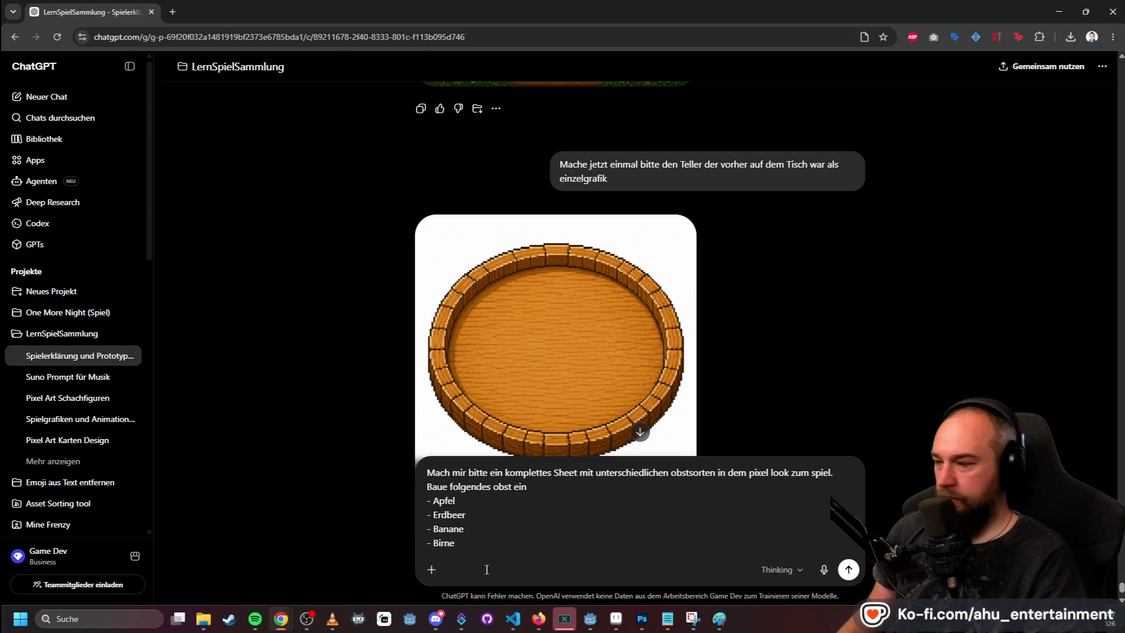
pyautogui.hotkey('shift', 'Return')
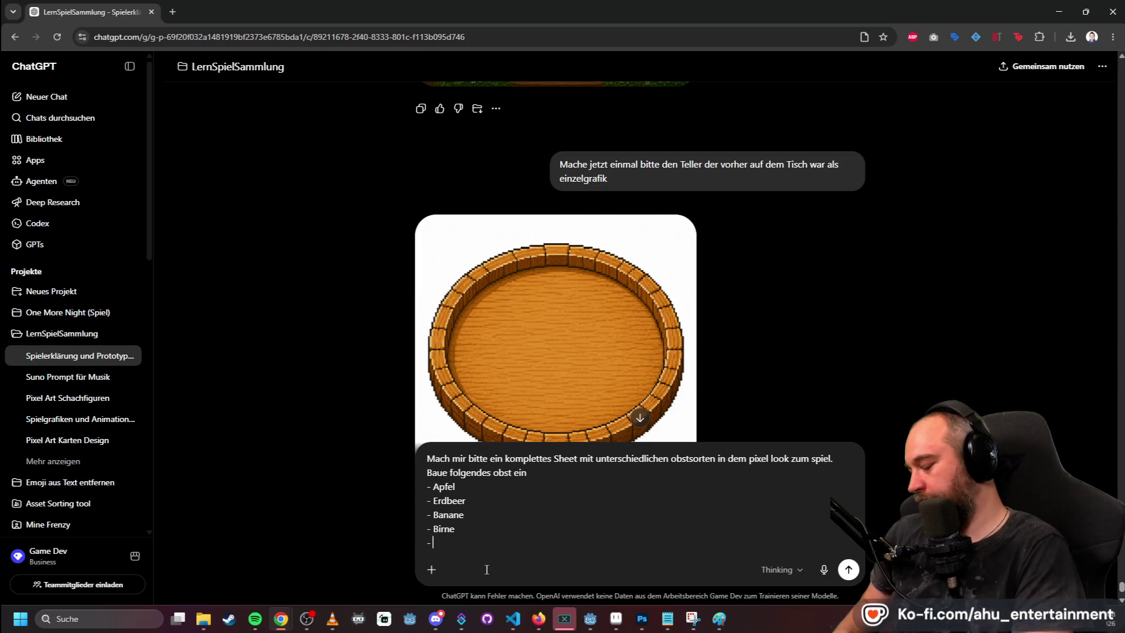
pyautogui.write('- O')
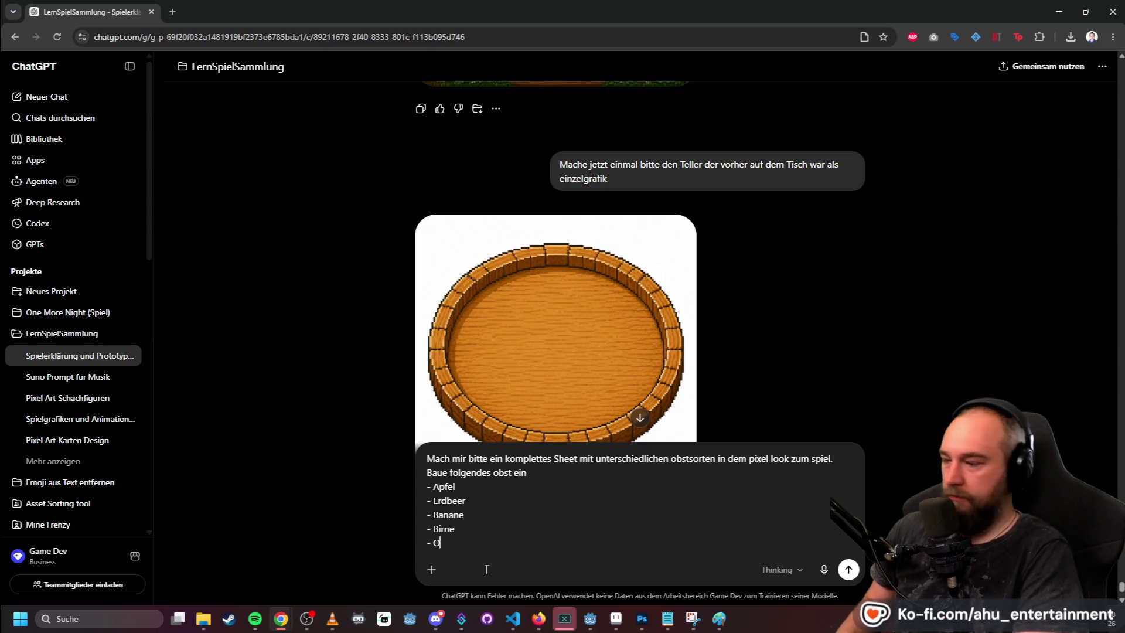
pyautogui.write('range')
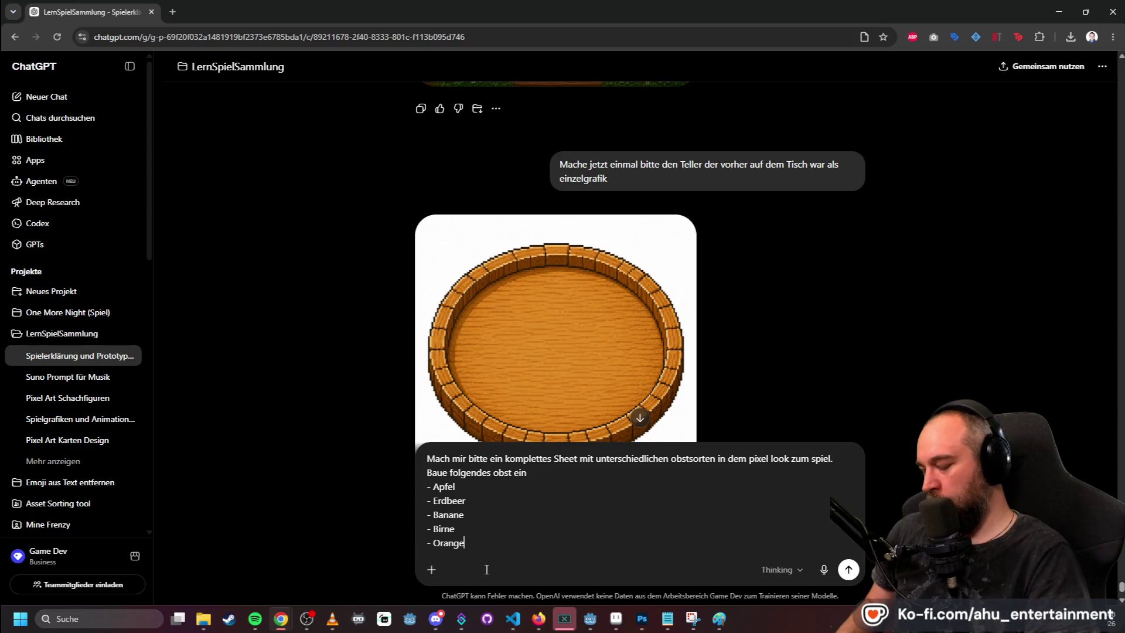
pyautogui.hotkey('shift', 'Return')
pyautogui.write('-')
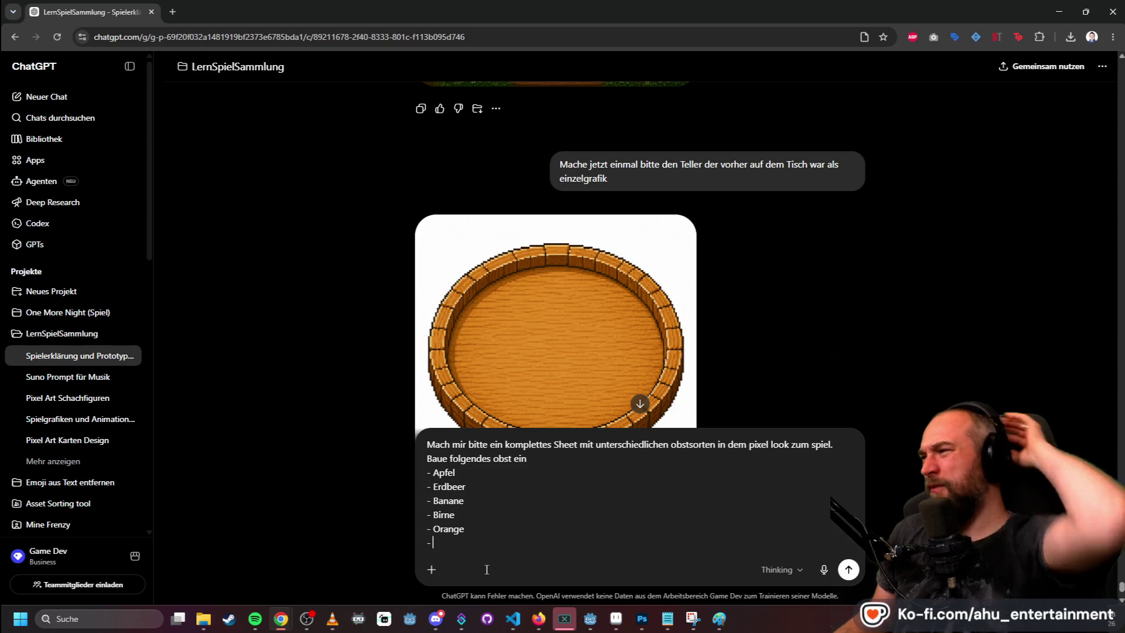
# - Search Google for 'pflaume' in a new tab, then return to the ChatGPT fruit-list draft
pyautogui.click(171, 11)
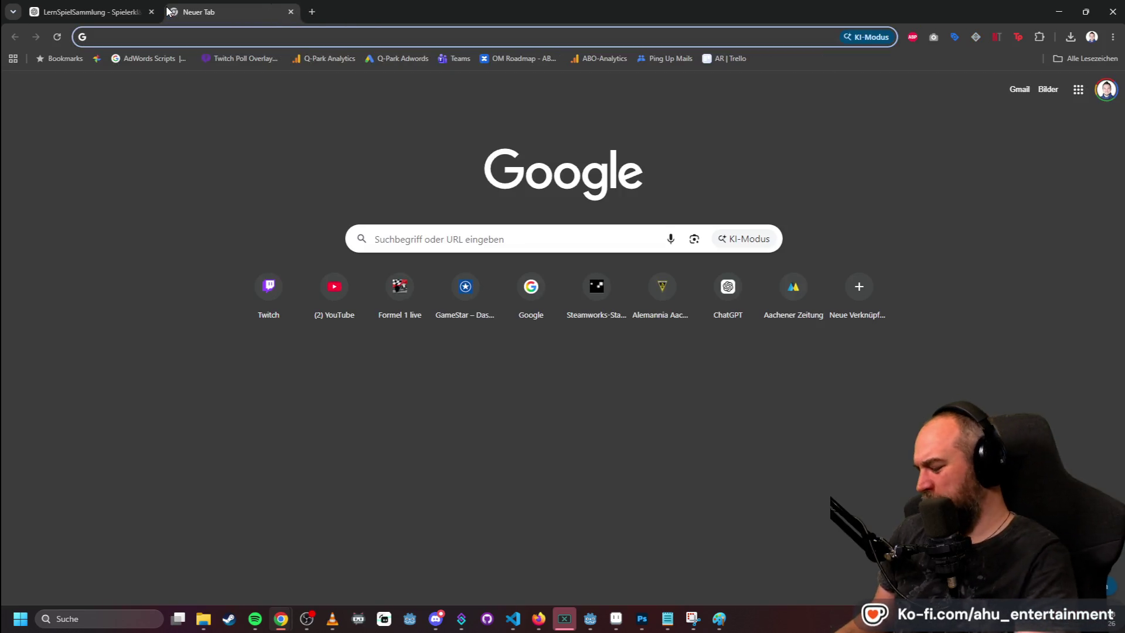
pyautogui.write('pflaume')
pyautogui.press('Return')
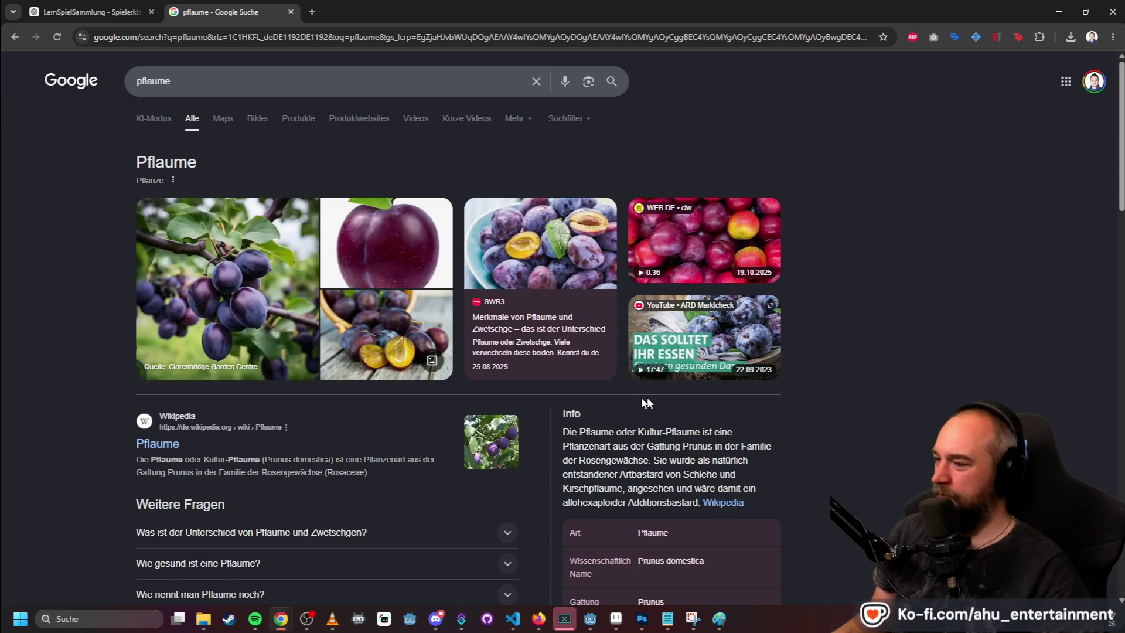
pyautogui.hotkey('ctrl', 'Tab')
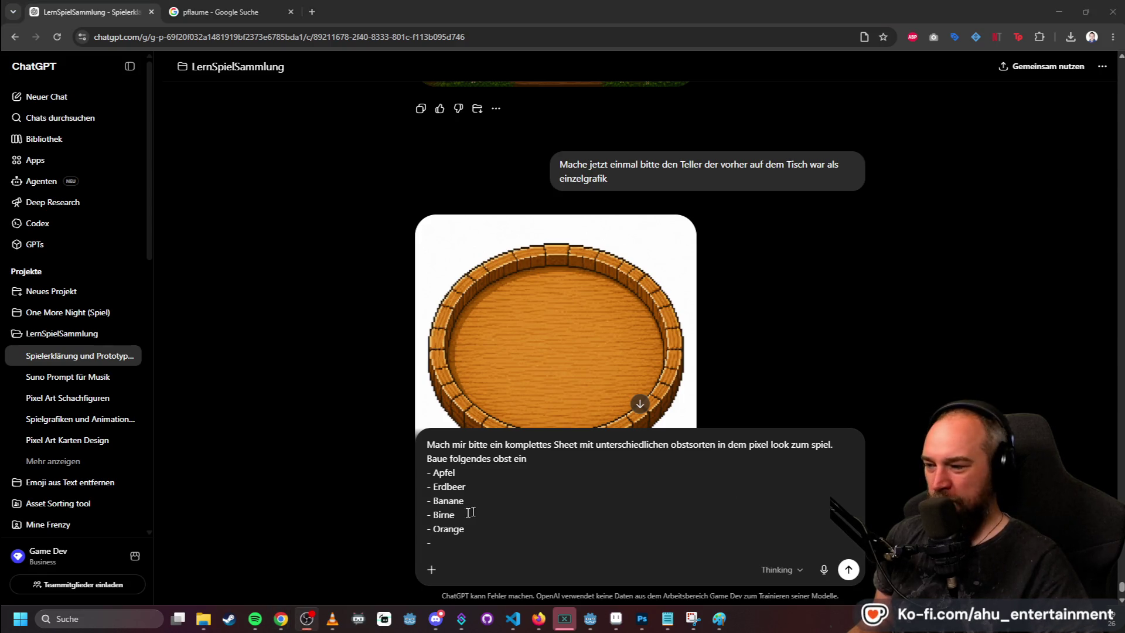
pyautogui.click(448, 544)
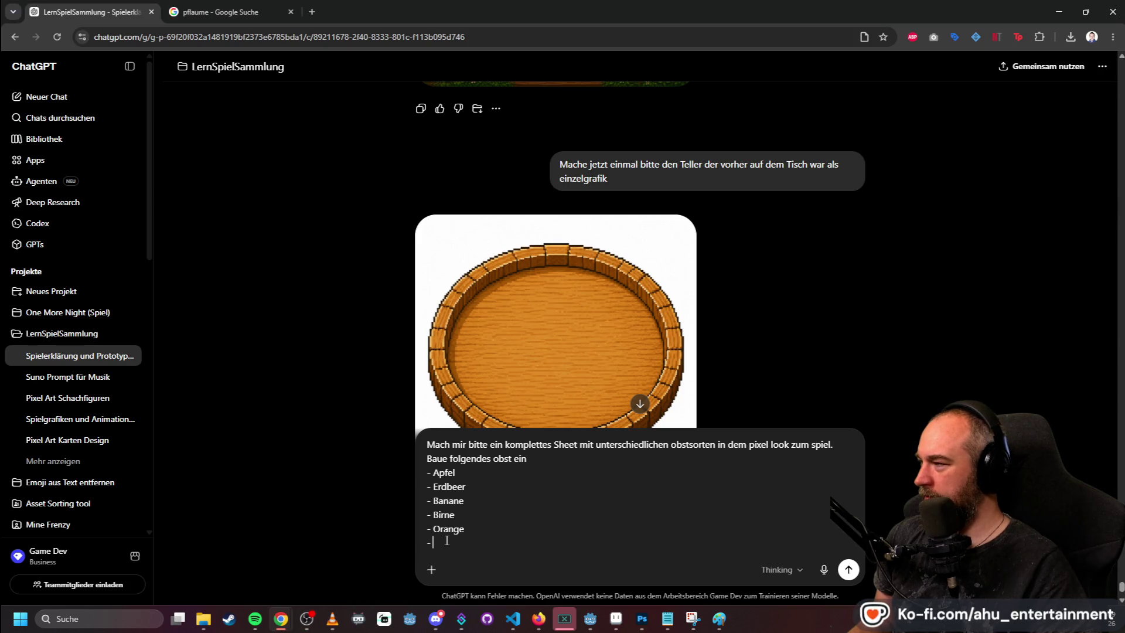
# - In a new ChatGPT chat, ask which fruit types suit a pixel-look game
pyautogui.keyDown('ctrl'); pyautogui.keyDown('shift'); pyautogui.click(88, 103); pyautogui.keyUp('shift'); pyautogui.keyUp('ctrl')
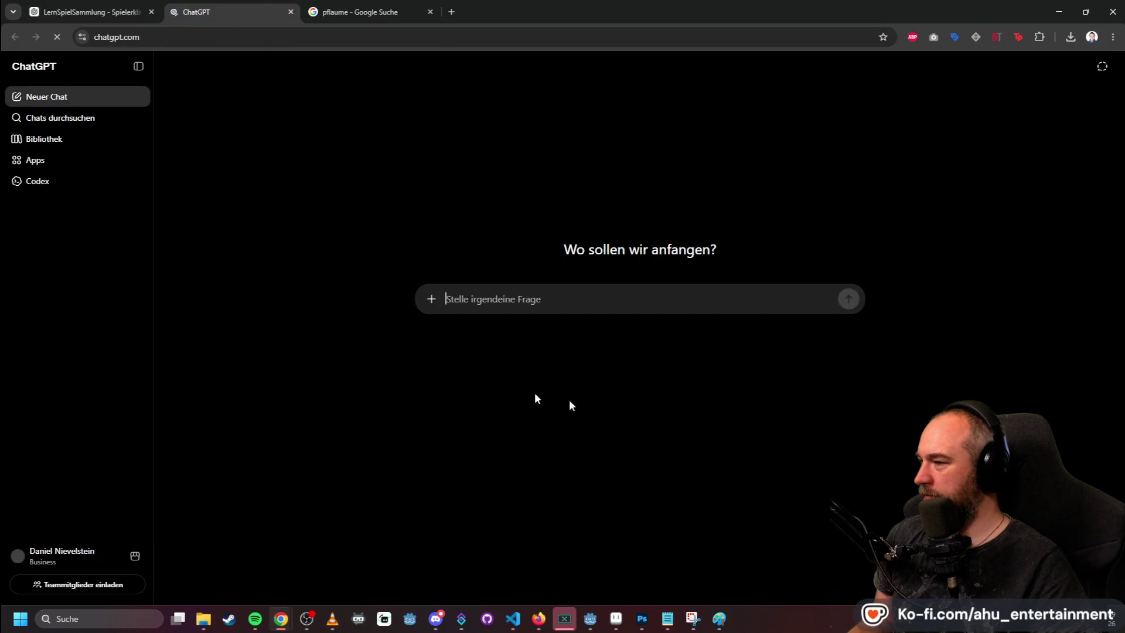
pyautogui.write('welche obstsorten würden für ein pixel look game passen')
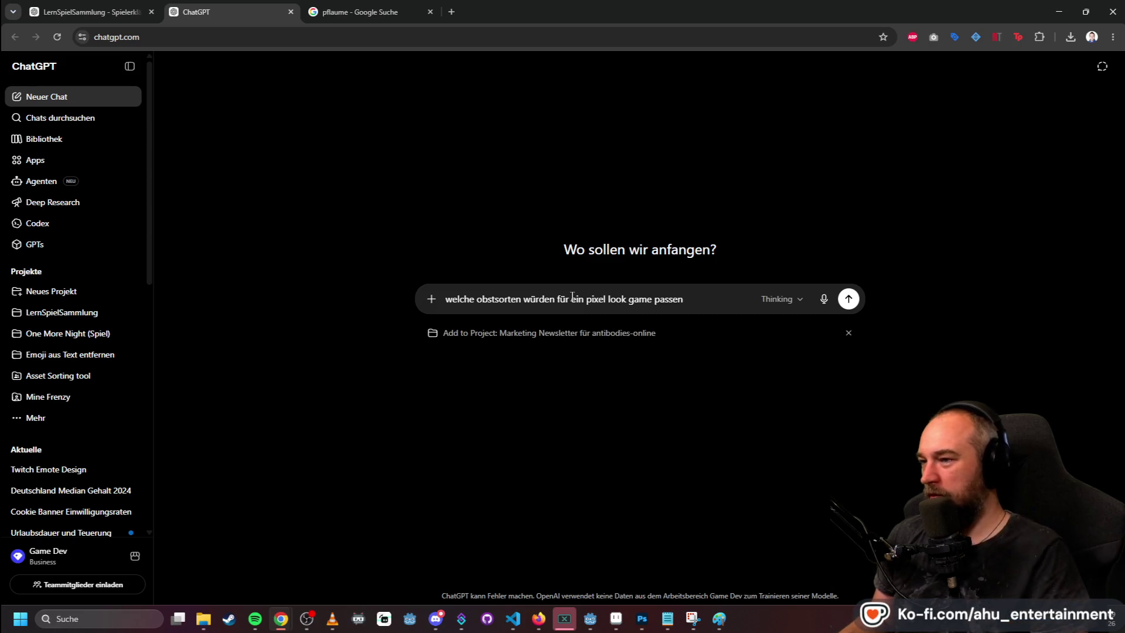
pyautogui.press('Return')
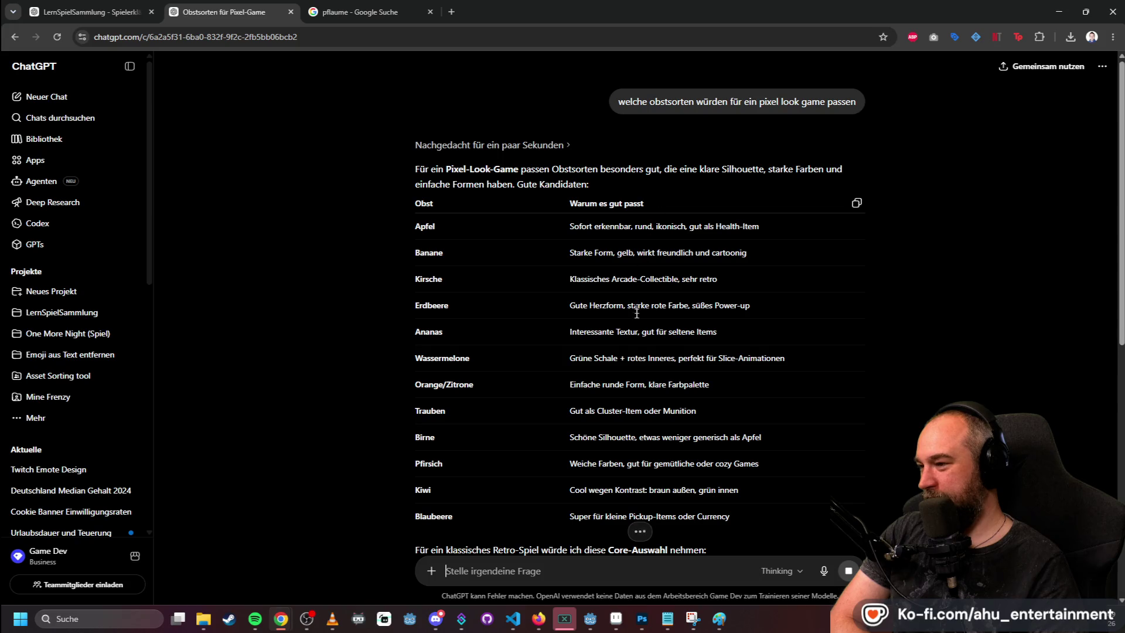
pyautogui.scroll(-1, 470, 419)
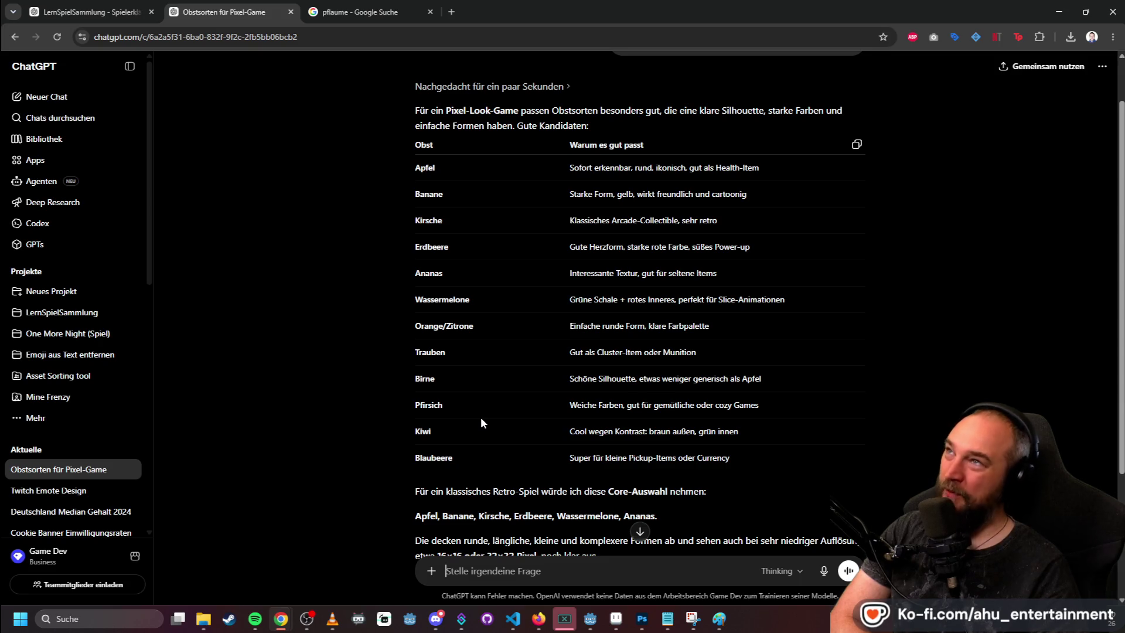
pyautogui.click(114, 5)
pyautogui.write('-')
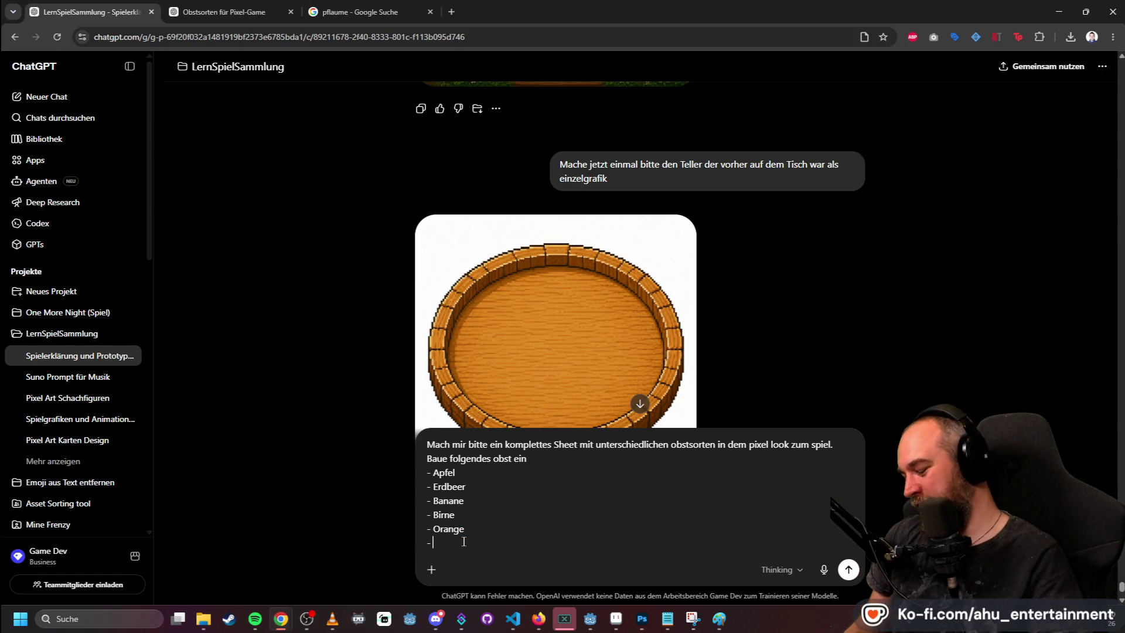
# - Add a cut-open Kiwi line, showing the brown and green, to the fruit-sheet request
pyautogui.write('Kiwi')
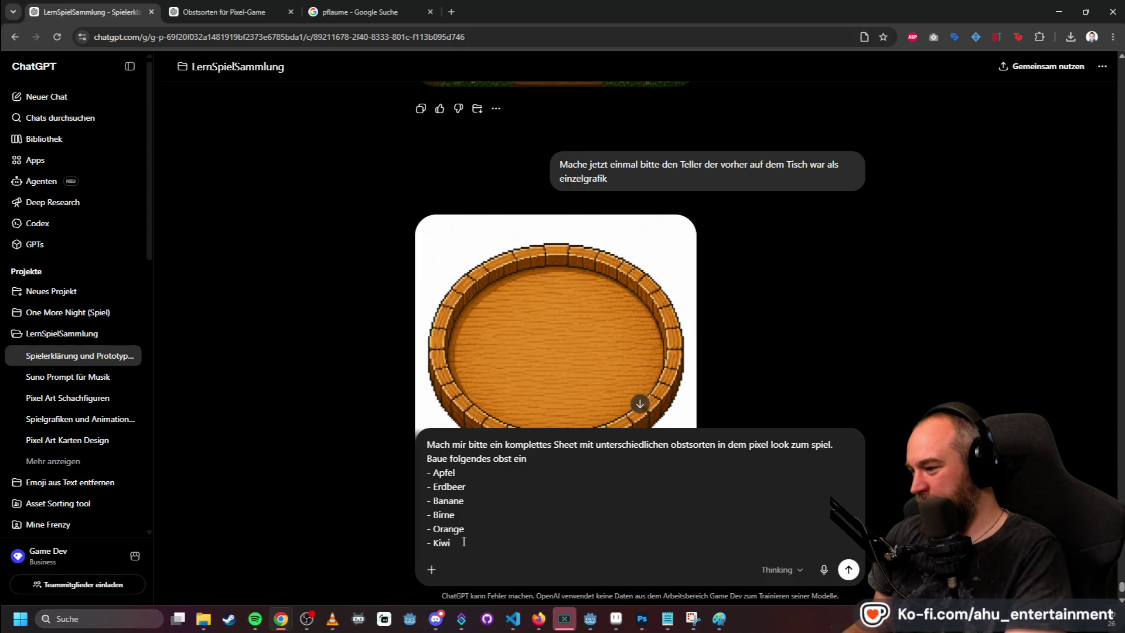
pyautogui.write(' (aufgeschnitten, so das man da')
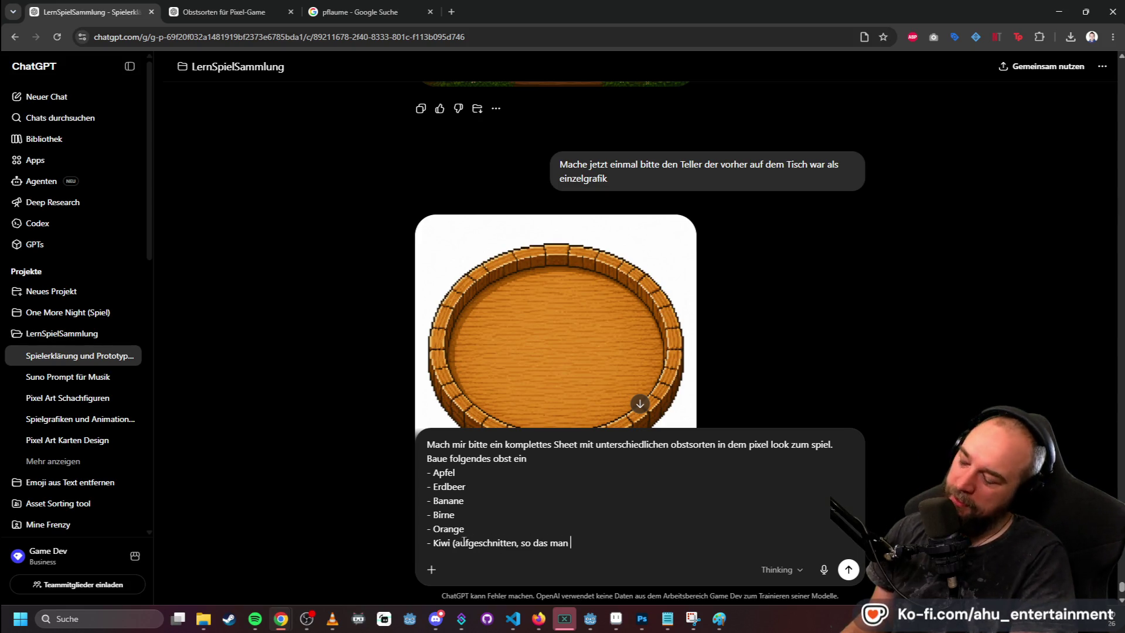
pyautogui.write('s bra')
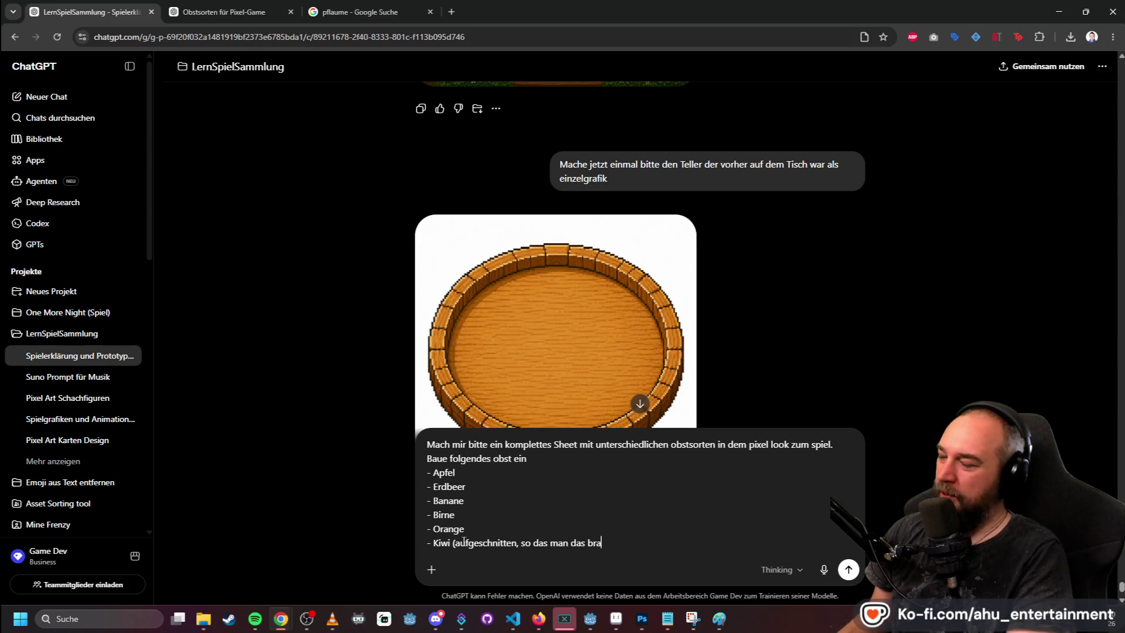
pyautogui.write('une und grüne sieht)')
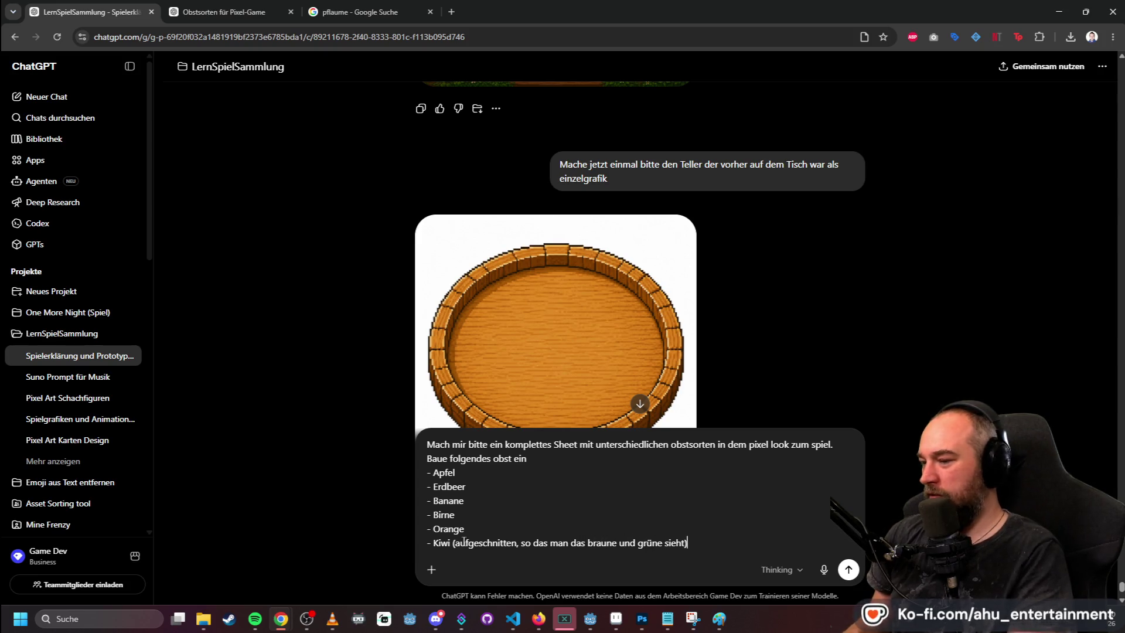
pyautogui.hotkey('shift', 'Return')
pyautogui.write('-')
# - Add a cut Wassermelone slice line, not a whole one, and send the request
pyautogui.hotkey('ctrl', 'Tab')
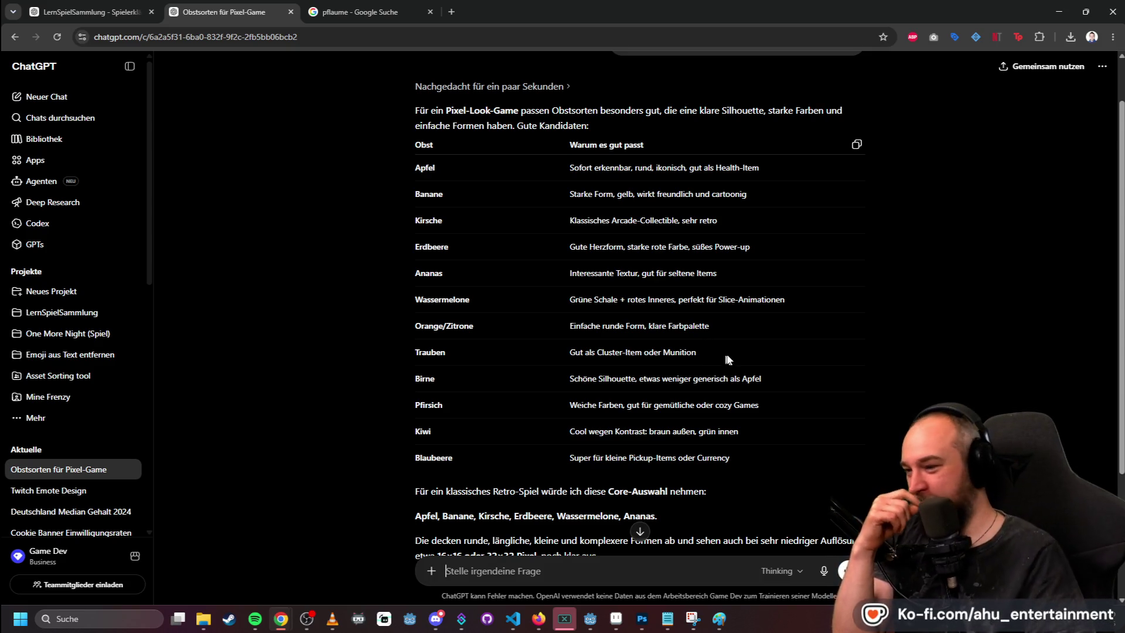
pyautogui.scroll(-1, 729, 356)
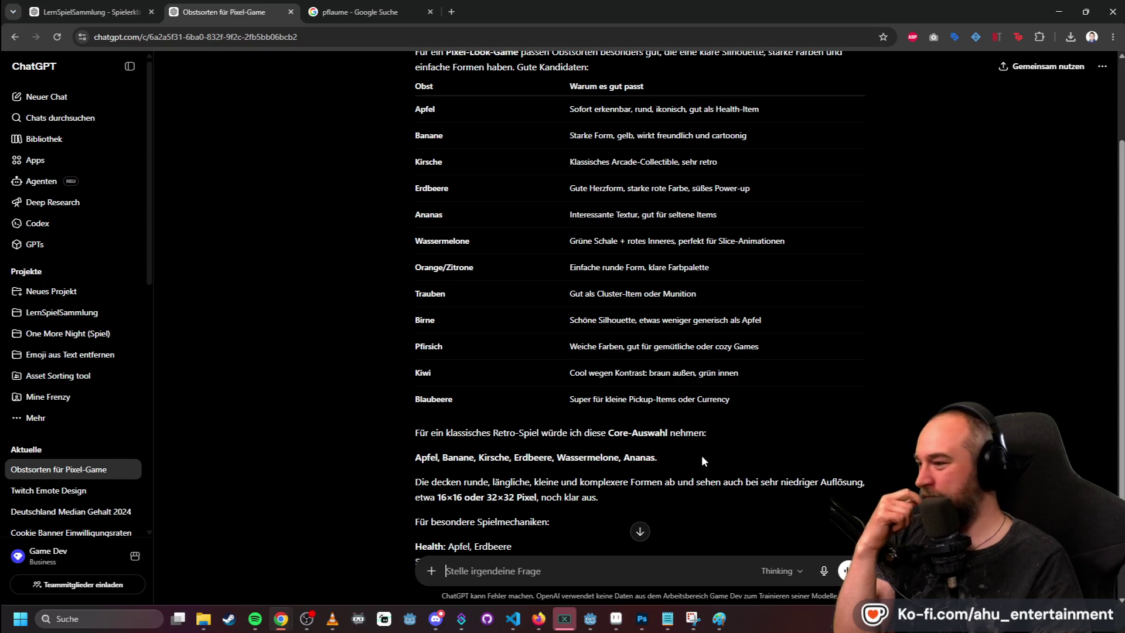
pyautogui.click(83, 6)
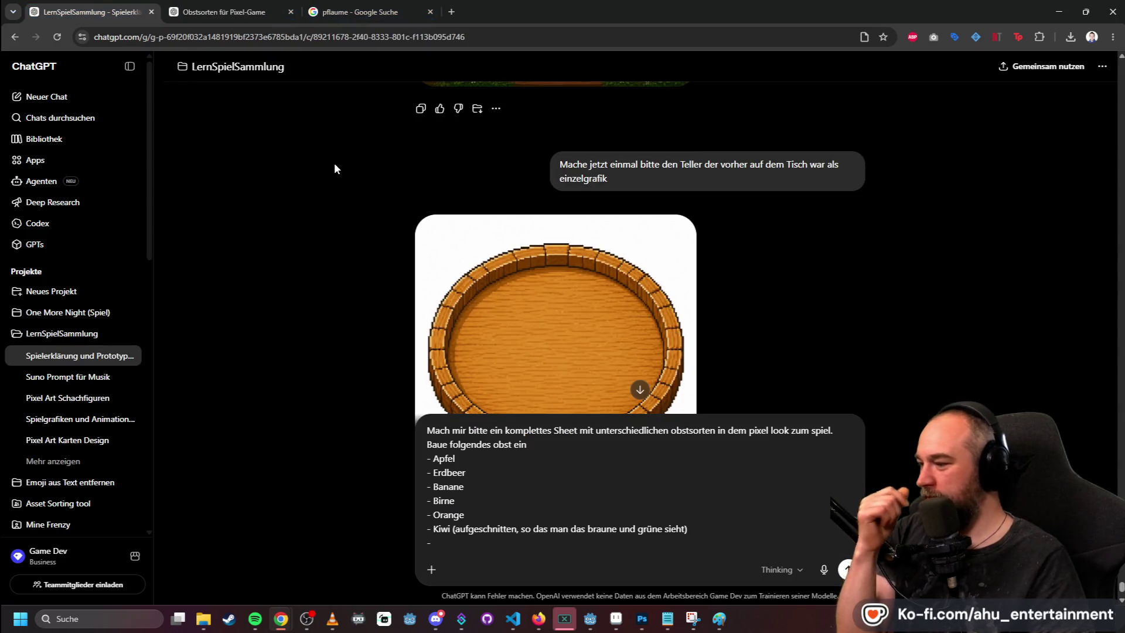
pyautogui.write('Wassermelone')
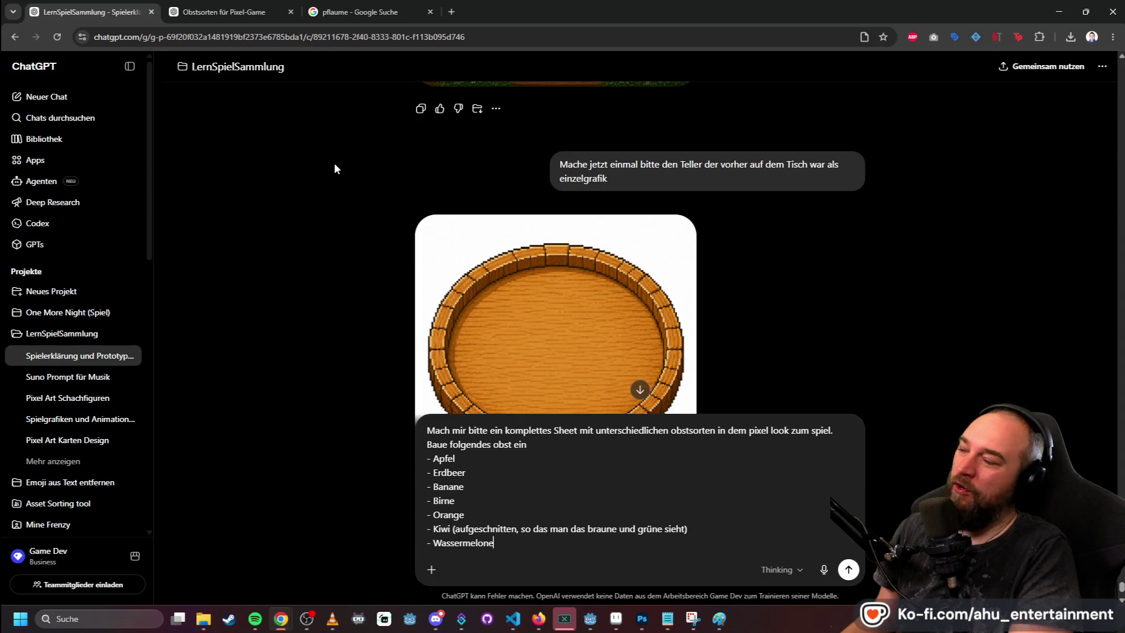
pyautogui.write(' (stück')
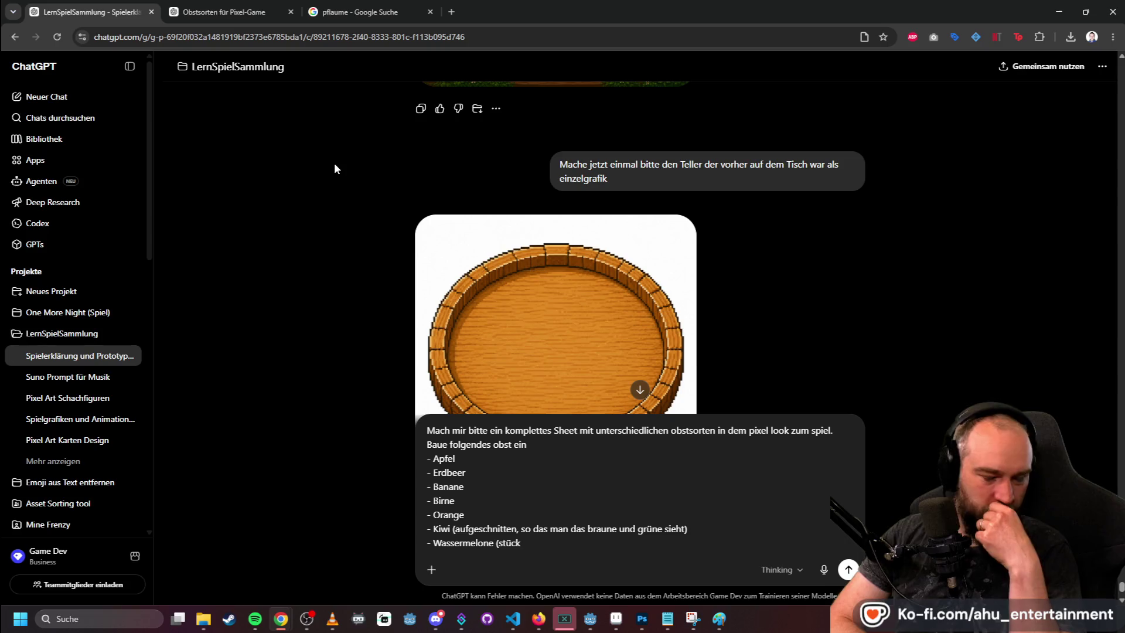
pyautogui.press('BackSpace')
pyautogui.press('BackSpace')
pyautogui.press('BackSpace')
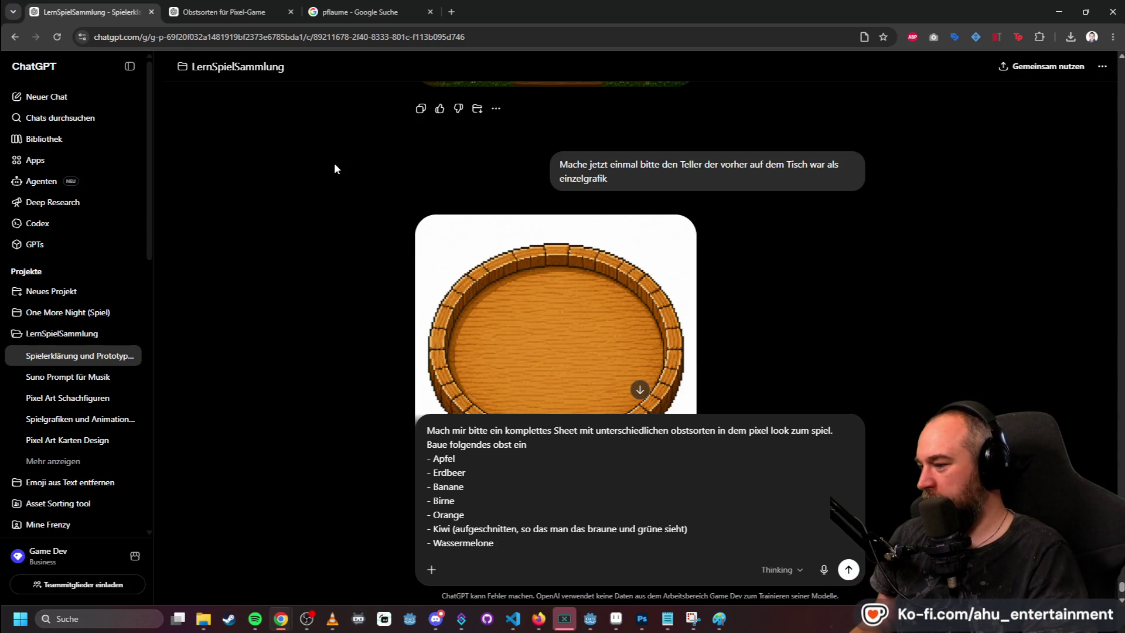
pyautogui.write('(st')
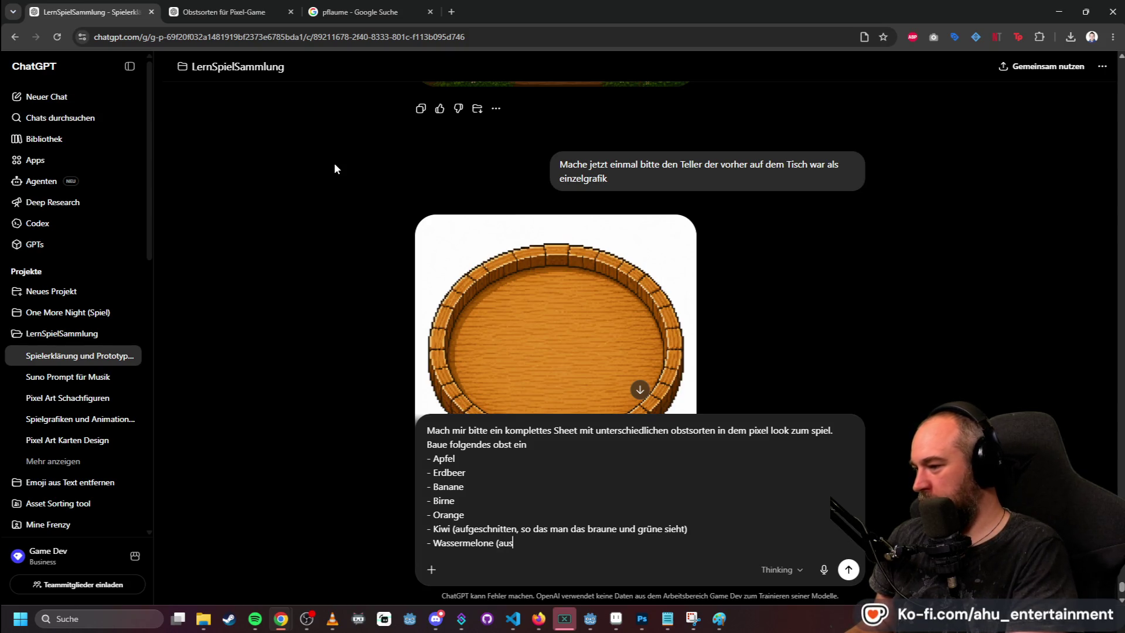
pyautogui.write('ghescausch')
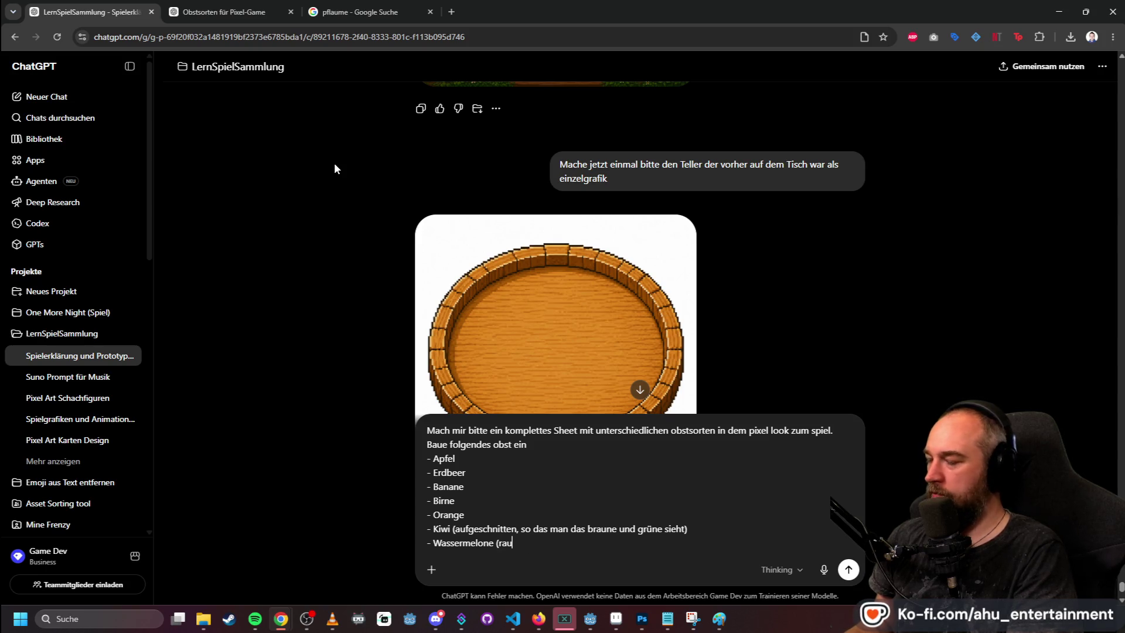
pyautogui.write('sges')
pyautogui.write('chnittenes stüc')
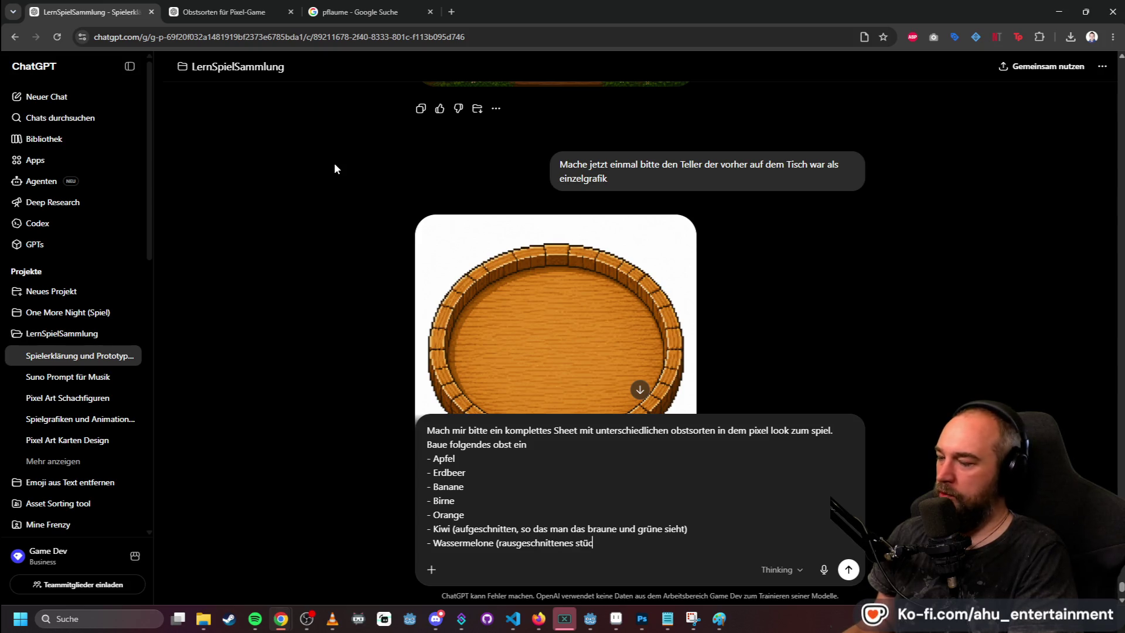
pyautogui.write(' keine ganze')
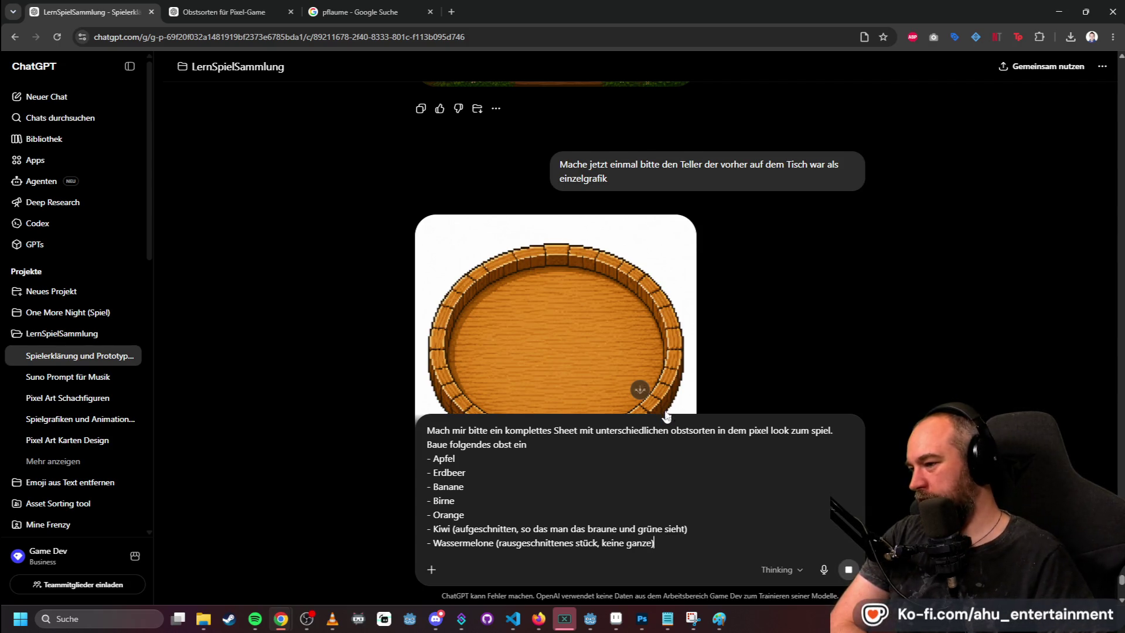
pyautogui.press('Return')
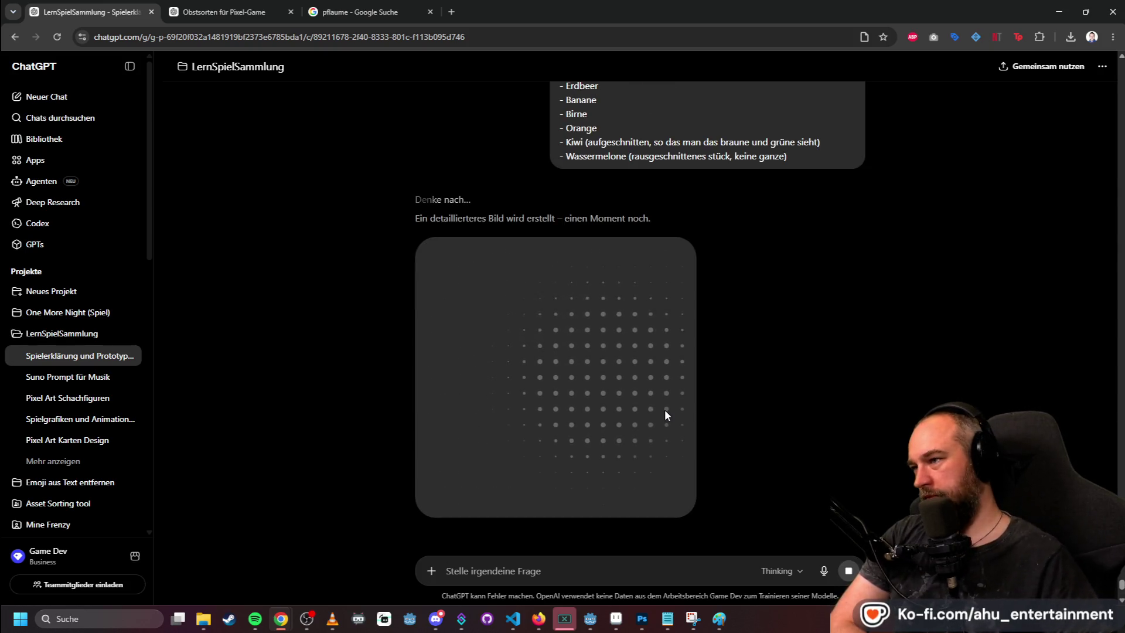
# - Watch the 'Bunte Obstpixel im Retro-Stil' fruit sheet generate, then view it full size
pyautogui.scroll(4, 692, 364)
pyautogui.scroll(4, 727, 373)
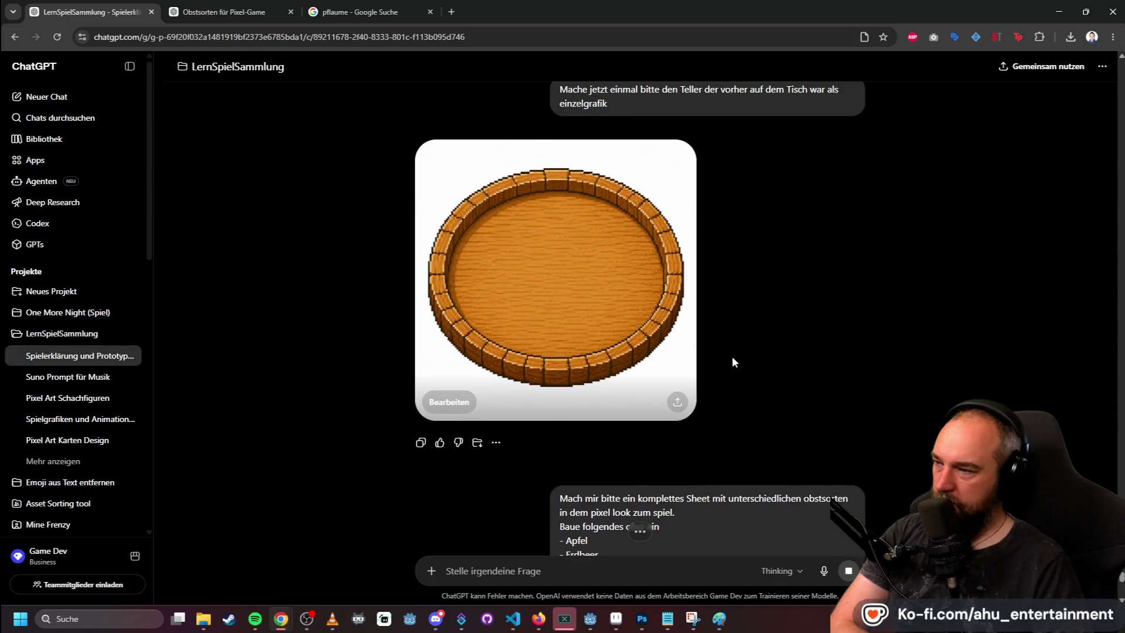
pyautogui.scroll(-9, 740, 350)
pyautogui.scroll(6, 772, 335)
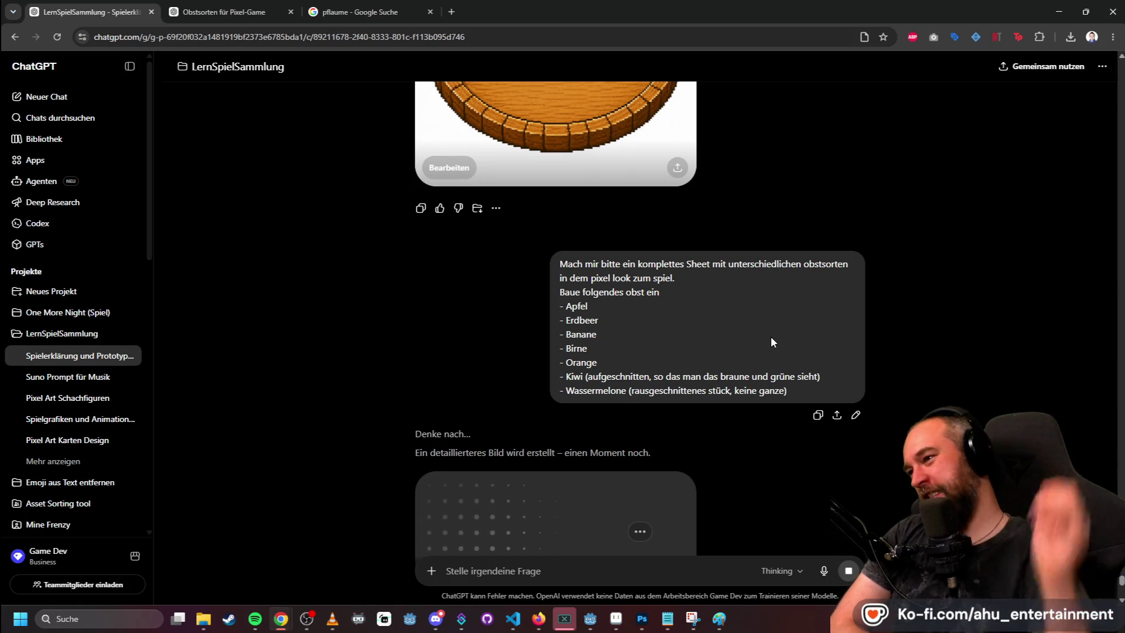
pyautogui.scroll(3, 785, 334)
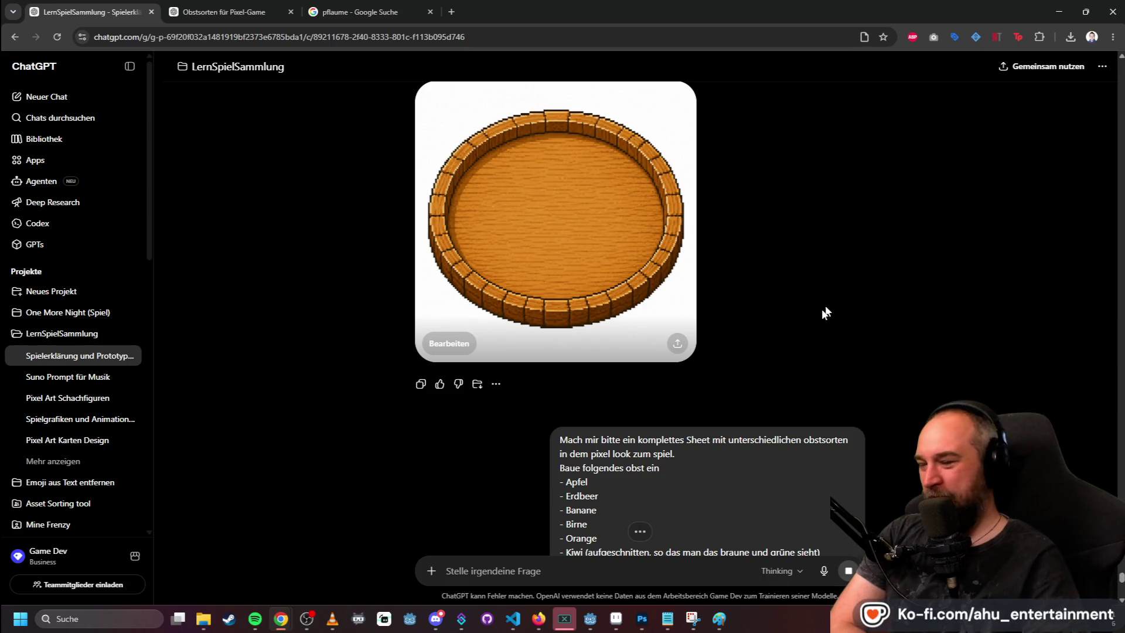
pyautogui.scroll(-3, 808, 339)
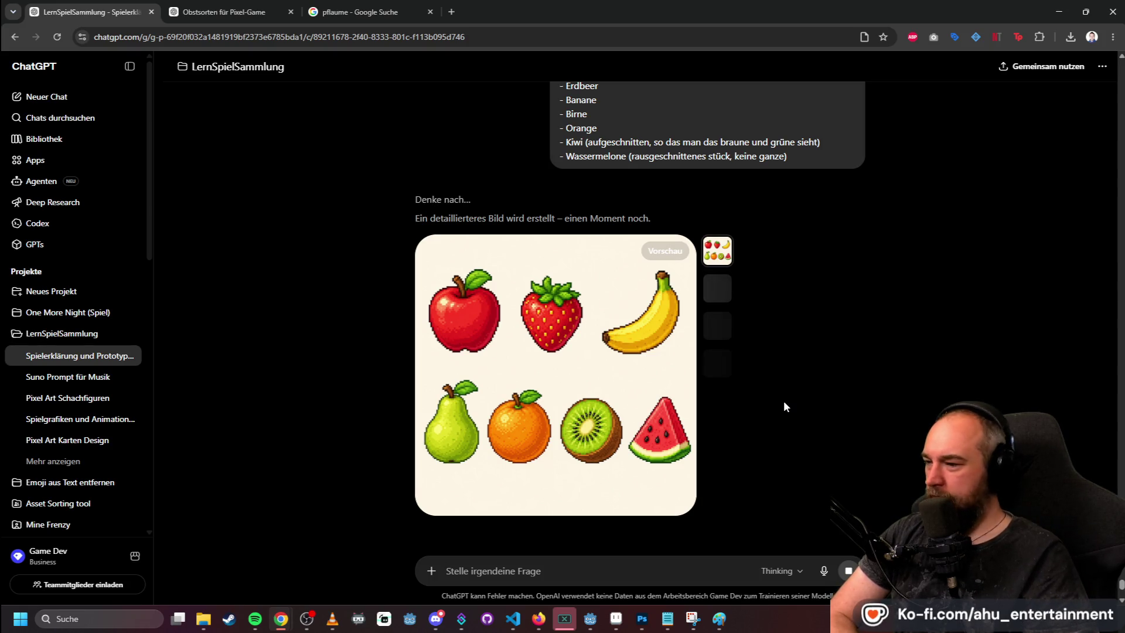
pyautogui.click(556, 326)
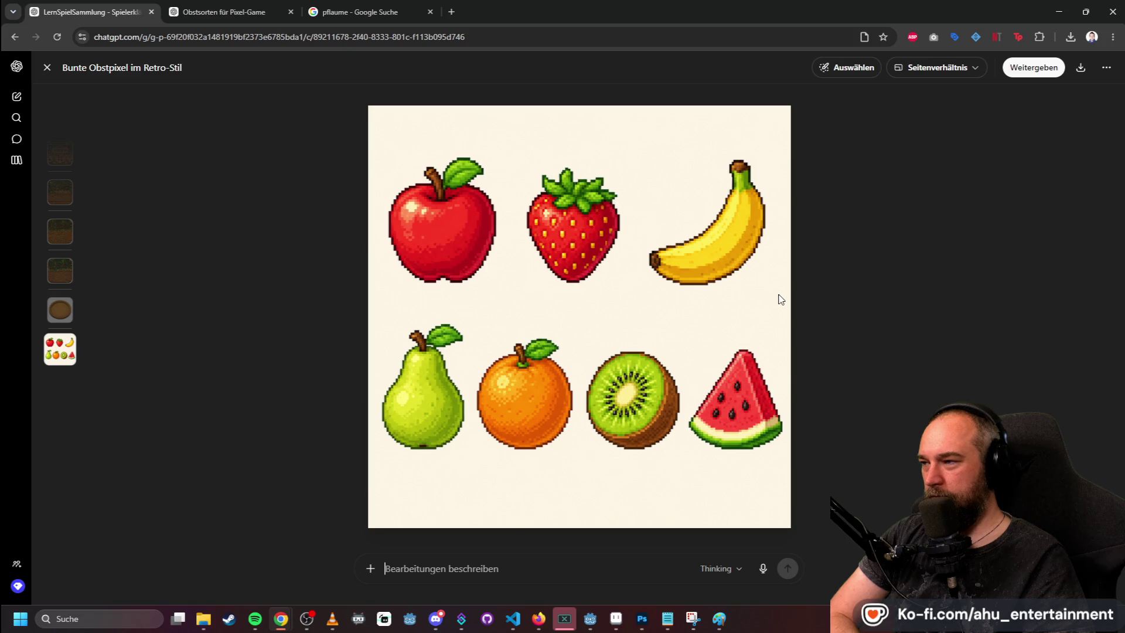
# - Save the fruit sheet as a PNG and open it in Photoshop at 1254 × 1254 px
pyautogui.click(1081, 67)
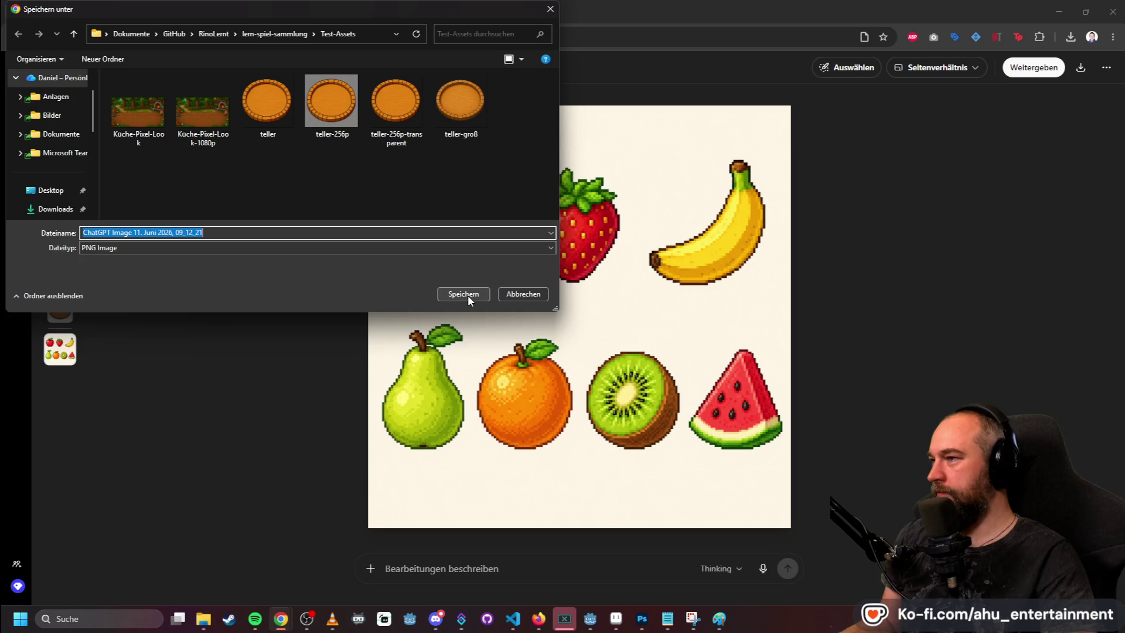
pyautogui.click(468, 294)
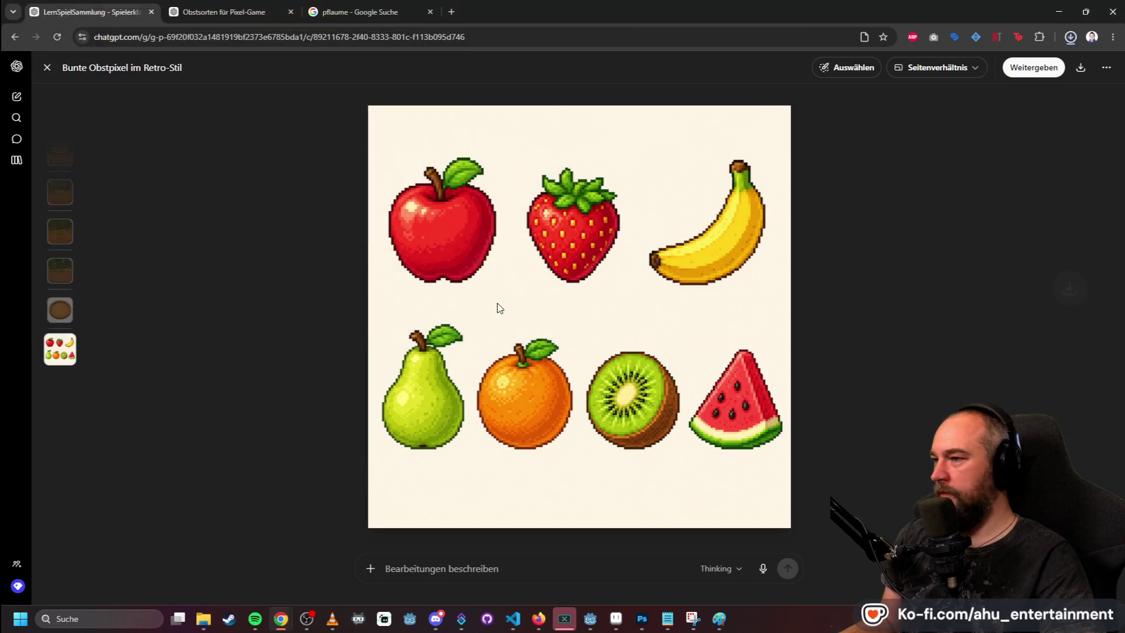
pyautogui.moveTo(964, 70)
pyautogui.mouseDown()
pyautogui.moveTo(697, 439)
pyautogui.moveTo(682, 606)
pyautogui.moveTo(645, 622)
pyautogui.moveTo(884, 32)
pyautogui.moveTo(918, 48)
pyautogui.mouseUp()
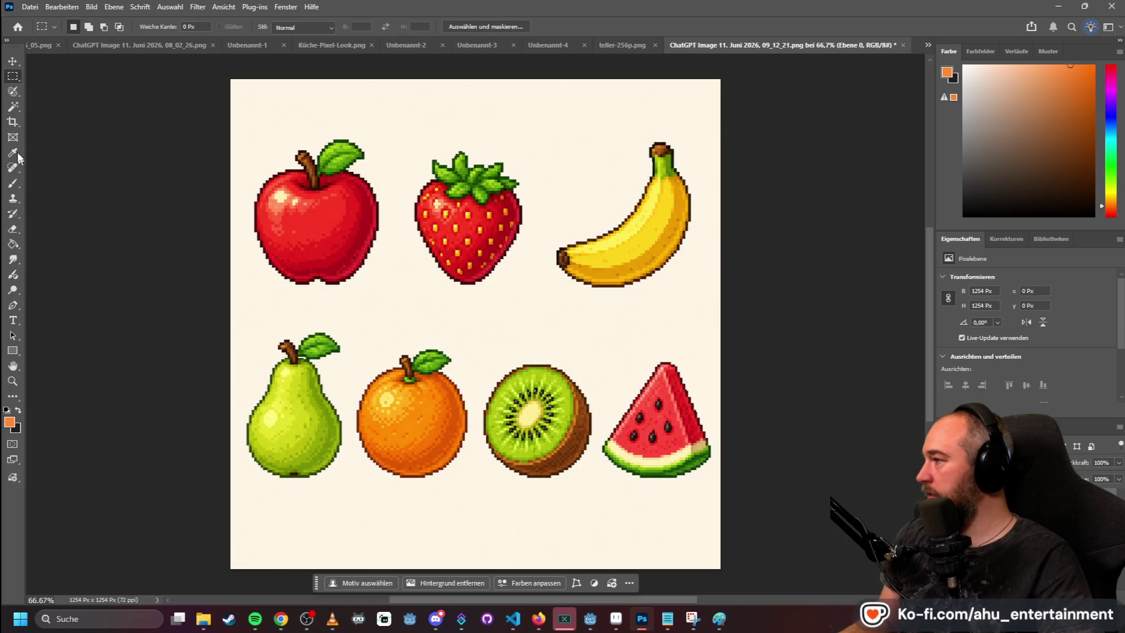
# - Delete the fruit sheet's cream background with the Magic Wand, leaving transparency
pyautogui.click(13, 106)
pyautogui.click(339, 111)
pyautogui.press('Delete')
# - Try a rectangular marquee around the strawberry, then deselect it
pyautogui.click(12, 75)
pyautogui.click(400, 132)
pyautogui.moveTo(405, 151)
pyautogui.mouseDown()
pyautogui.moveTo(561, 271)
pyautogui.moveTo(553, 280)
pyautogui.mouseUp()
pyautogui.click(647, 298)
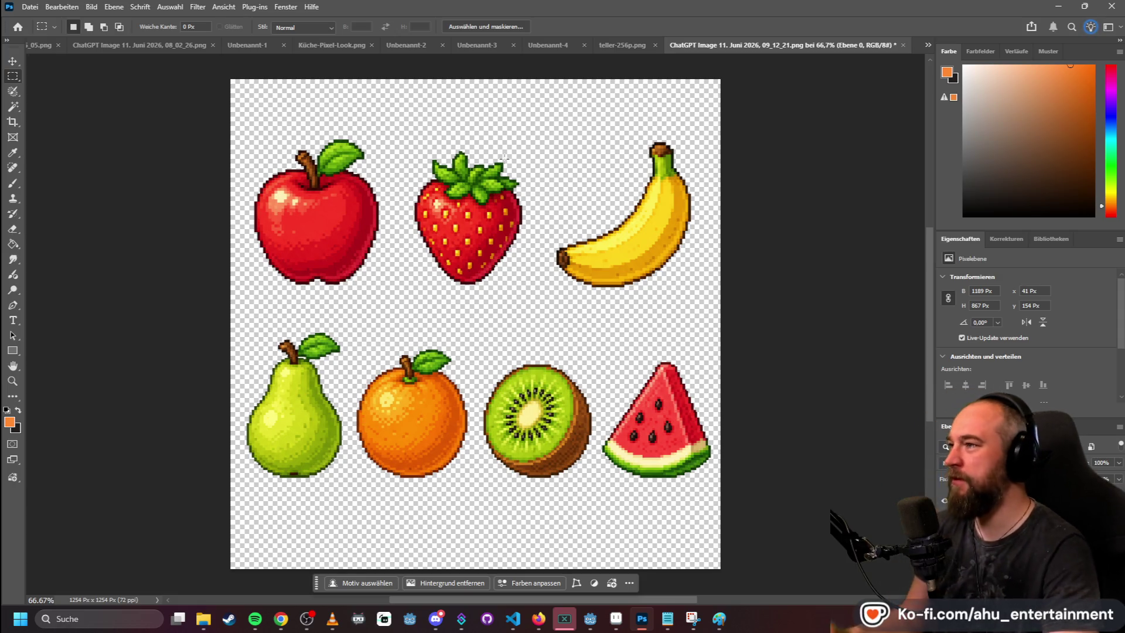
pyautogui.click(528, 44)
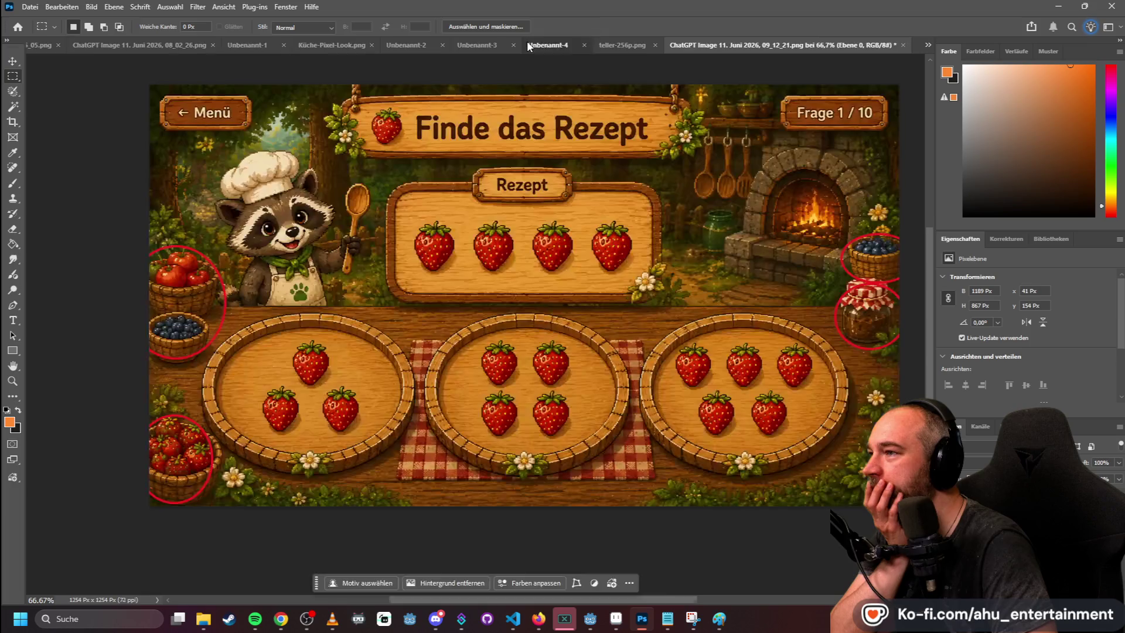
# - Check the Unbenannt-4 mockup's Bildgröße without changing it
pyautogui.moveTo(144, 73)
pyautogui.mouseDown()
pyautogui.moveTo(578, 251)
pyautogui.moveTo(562, 371)
pyautogui.mouseUp()
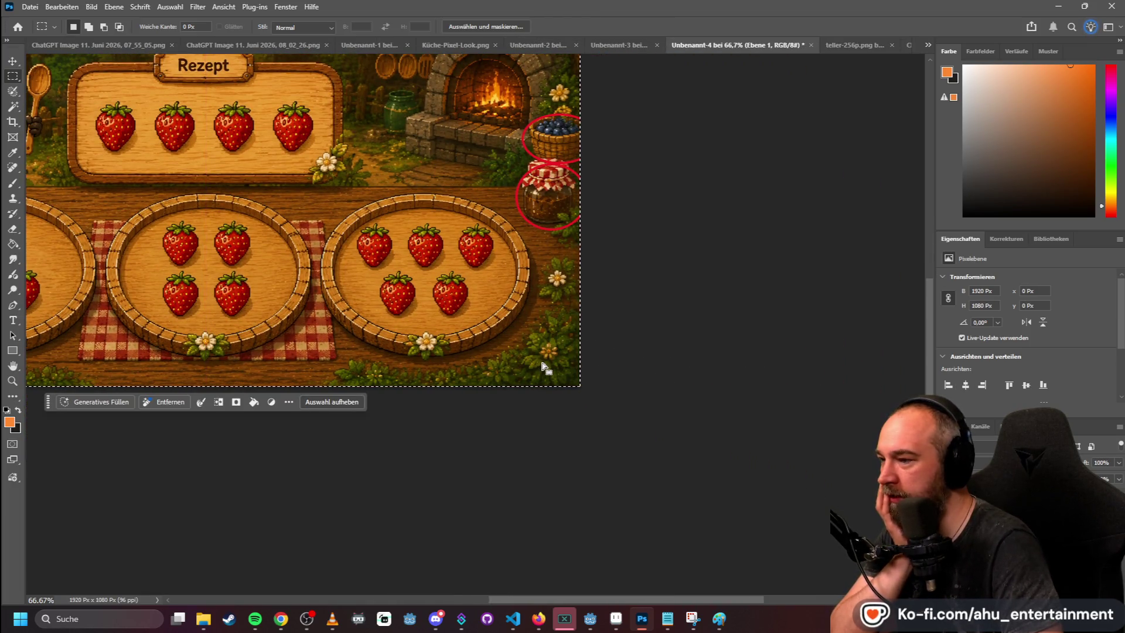
pyautogui.rightClick(666, 466)
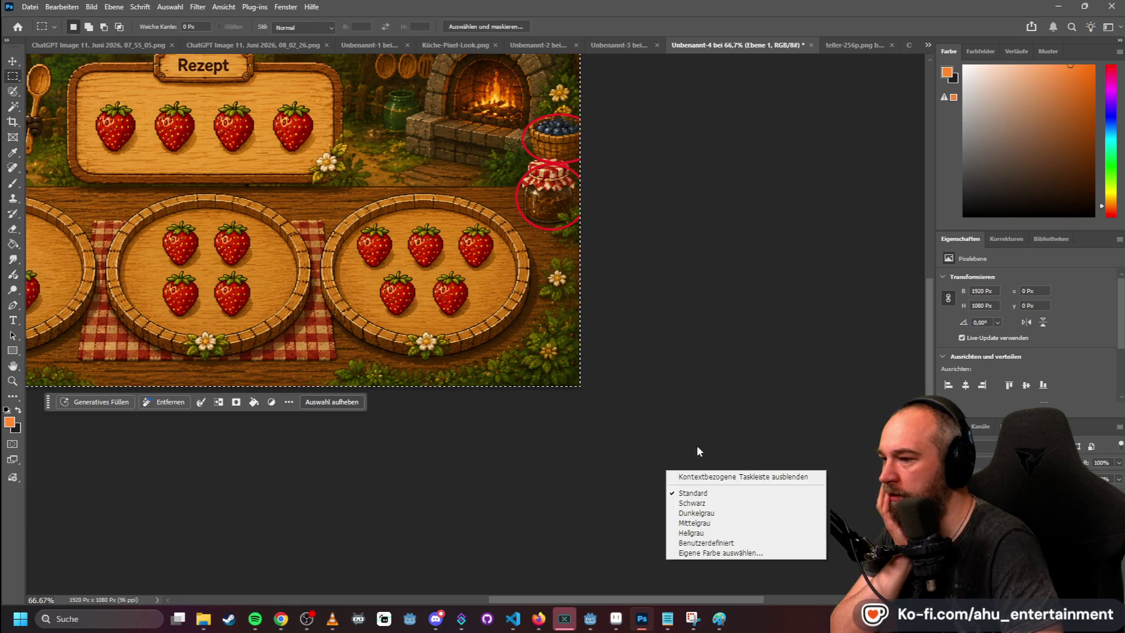
pyautogui.moveTo(626, 598); pyautogui.dragTo(568, 588)
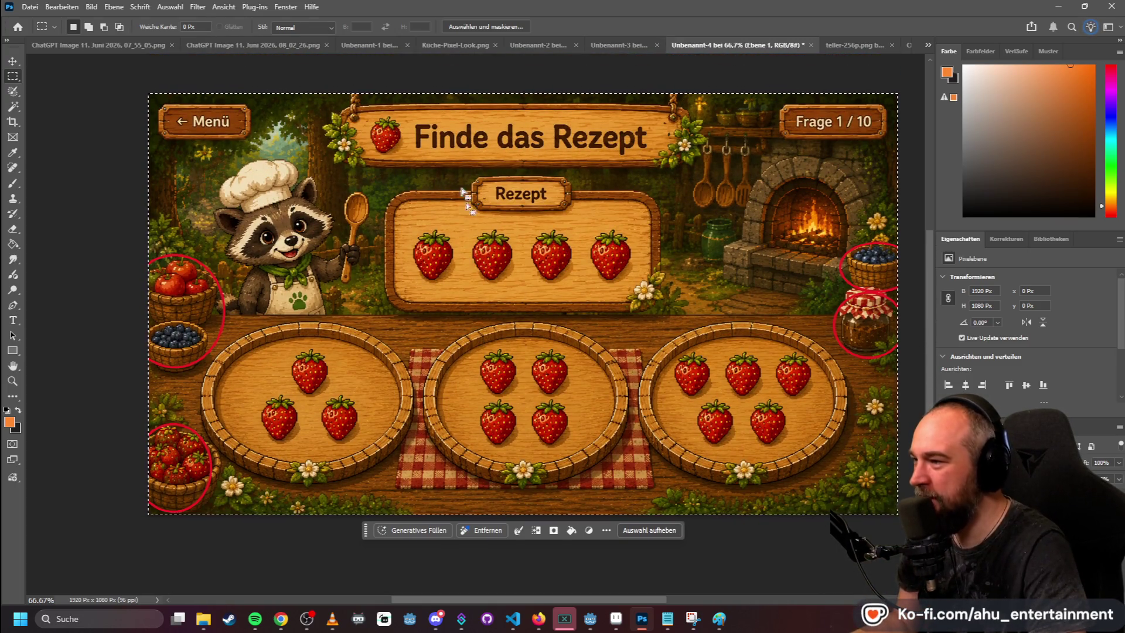
pyautogui.click(91, 69)
pyautogui.click(61, 6)
pyautogui.moveTo(92, 6)
pyautogui.click(132, 96)
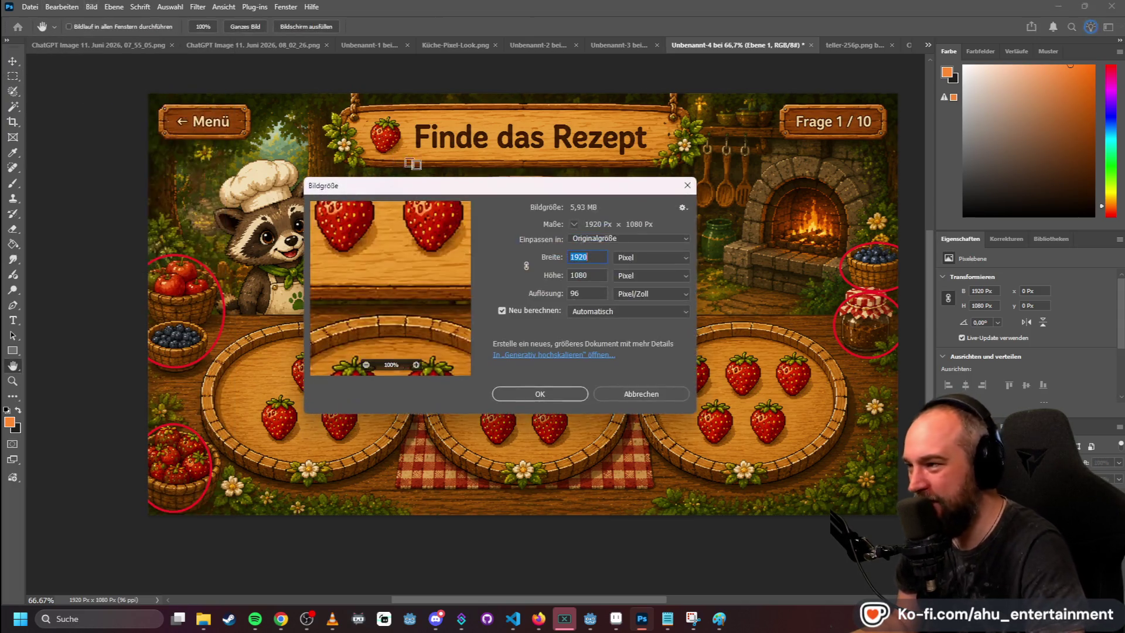
pyautogui.click(641, 329)
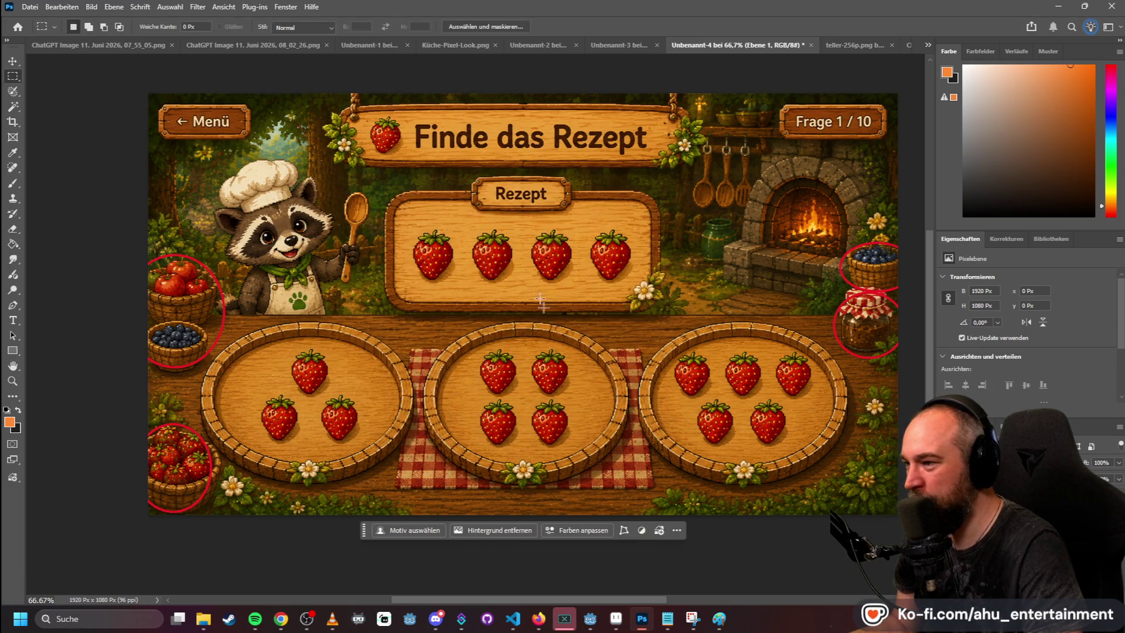
# - Measure the first recipe strawberry with a marquee of about 122 × 139 px
pyautogui.moveTo(409, 228); pyautogui.dragTo(456, 281)
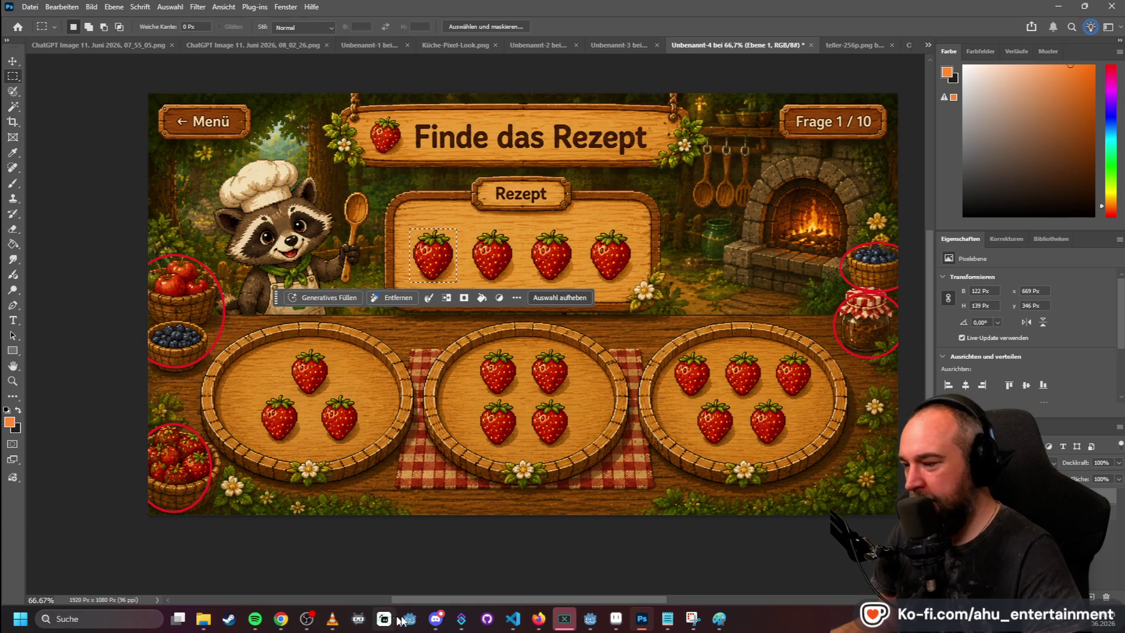
pyautogui.click(615, 618)
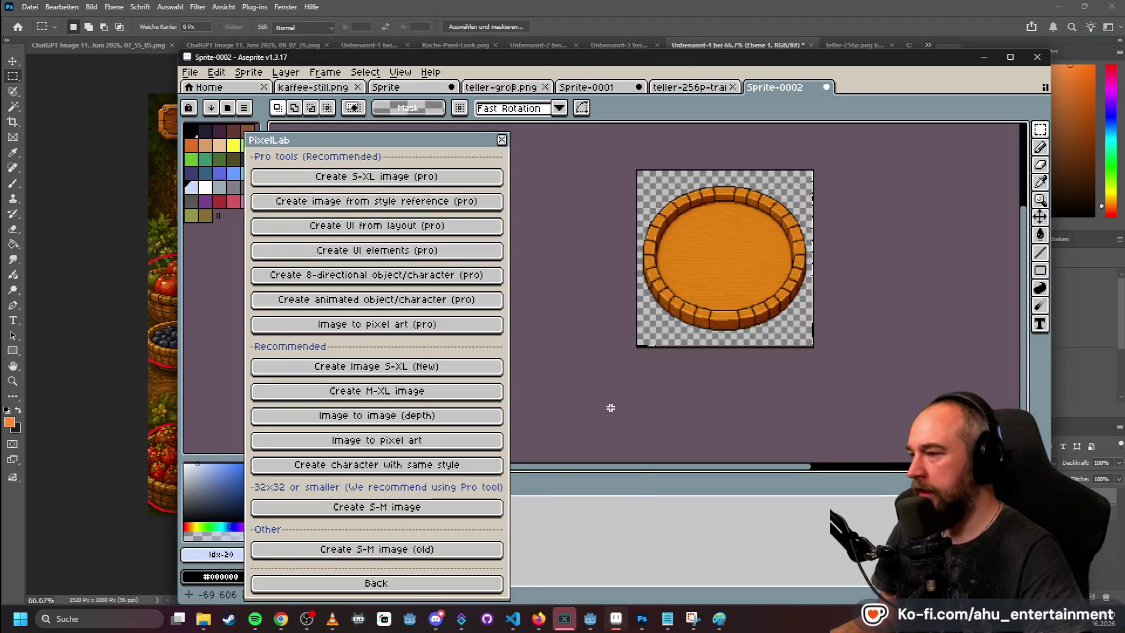
pyautogui.moveTo(718, 620)
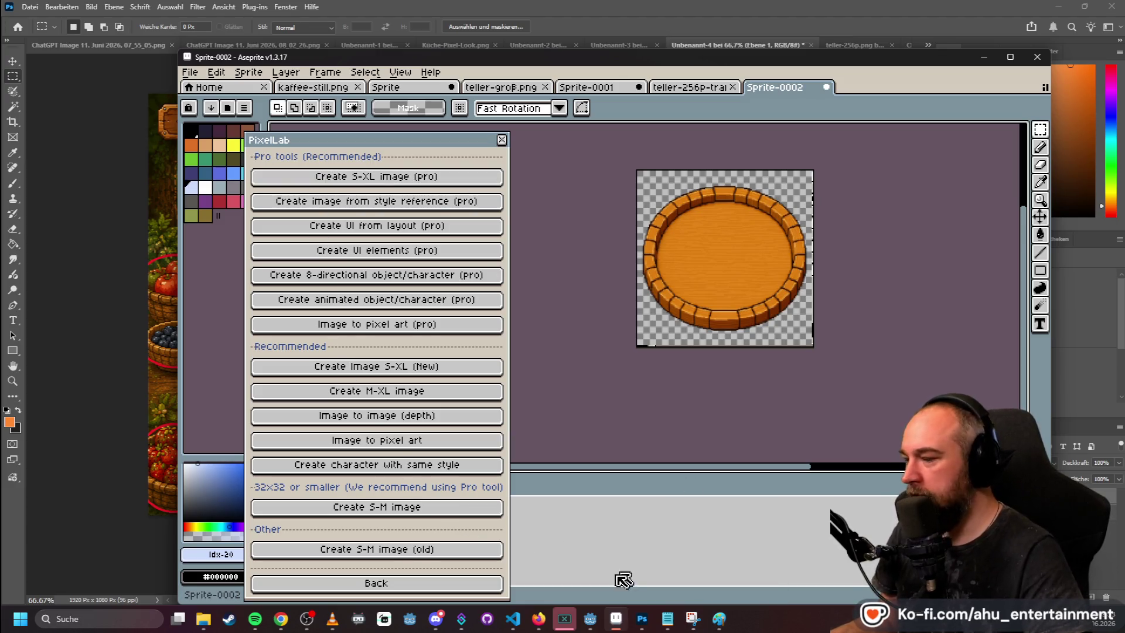
pyautogui.click(641, 617)
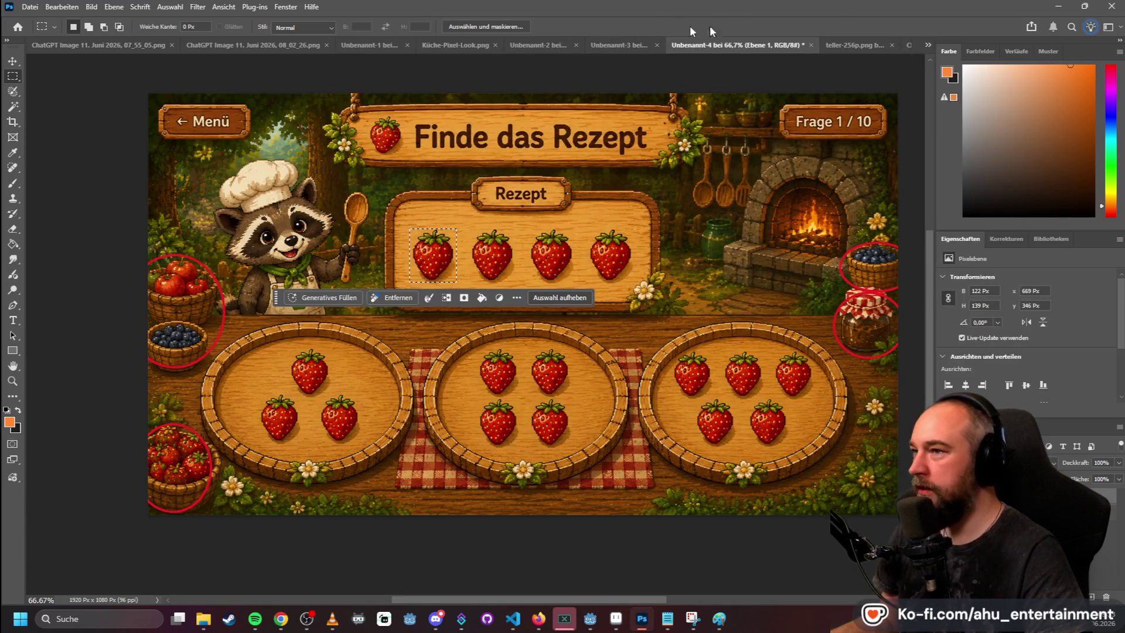
# - Export the transparent fruit sheet as a PNG named obst-transparent into Test-Assets
pyautogui.click(852, 43)
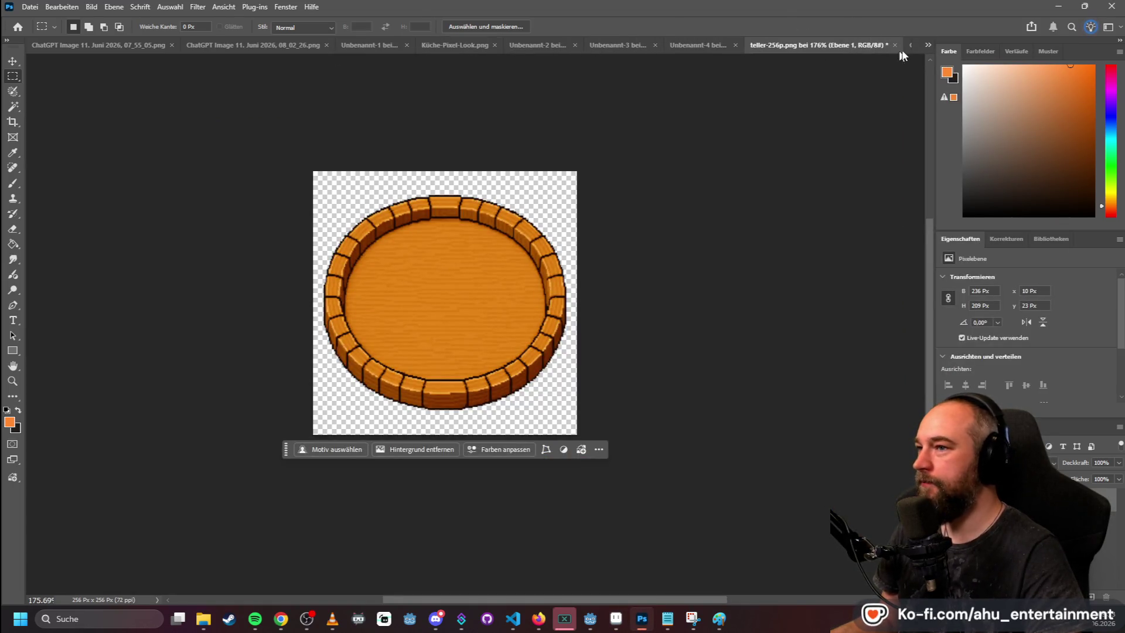
pyautogui.click(909, 45)
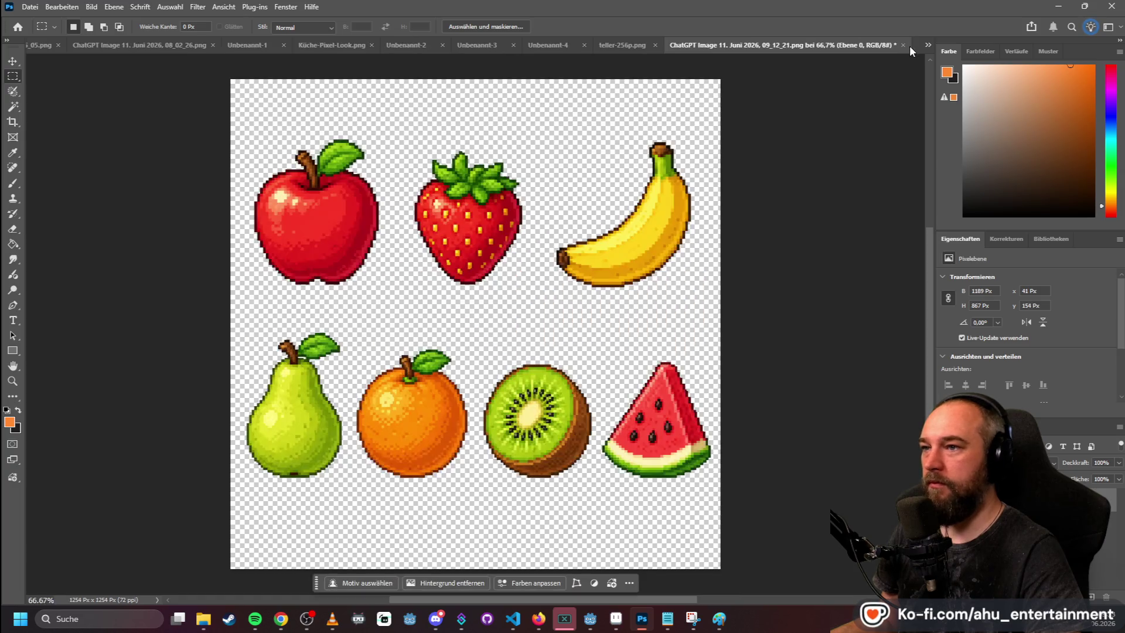
pyautogui.click(31, 7)
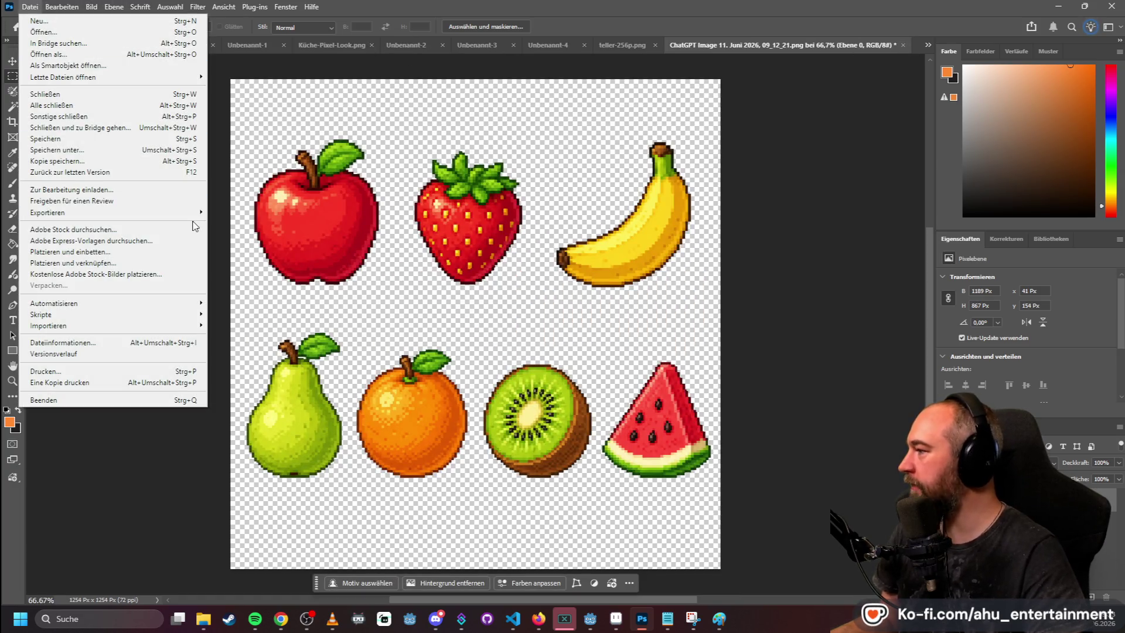
pyautogui.moveTo(187, 212)
pyautogui.click(345, 212)
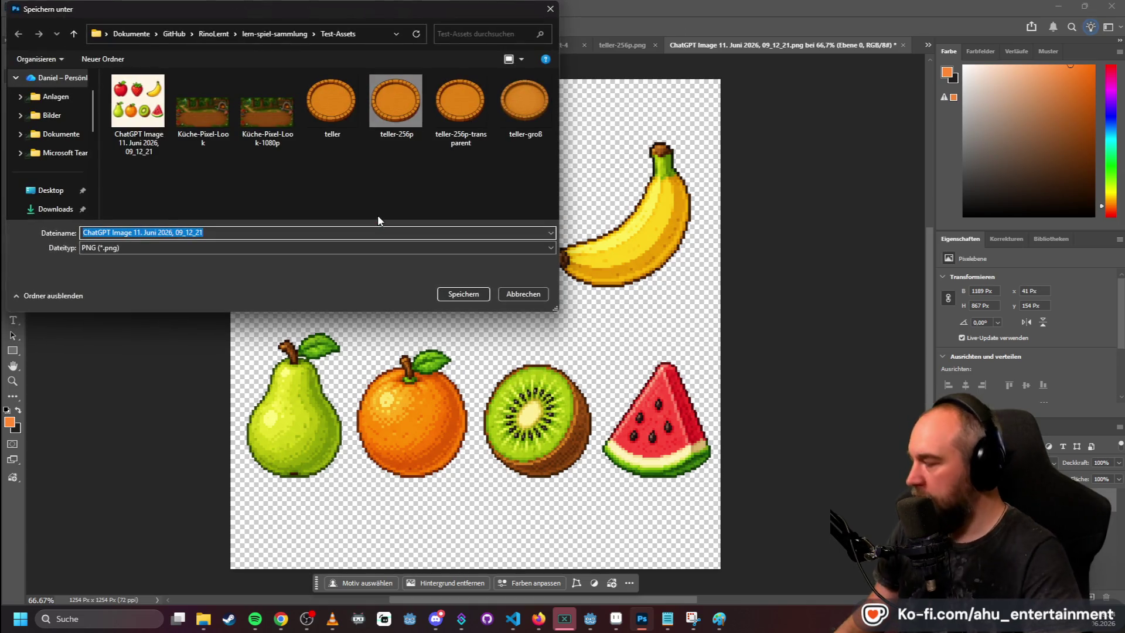
pyautogui.write('obst-transp')
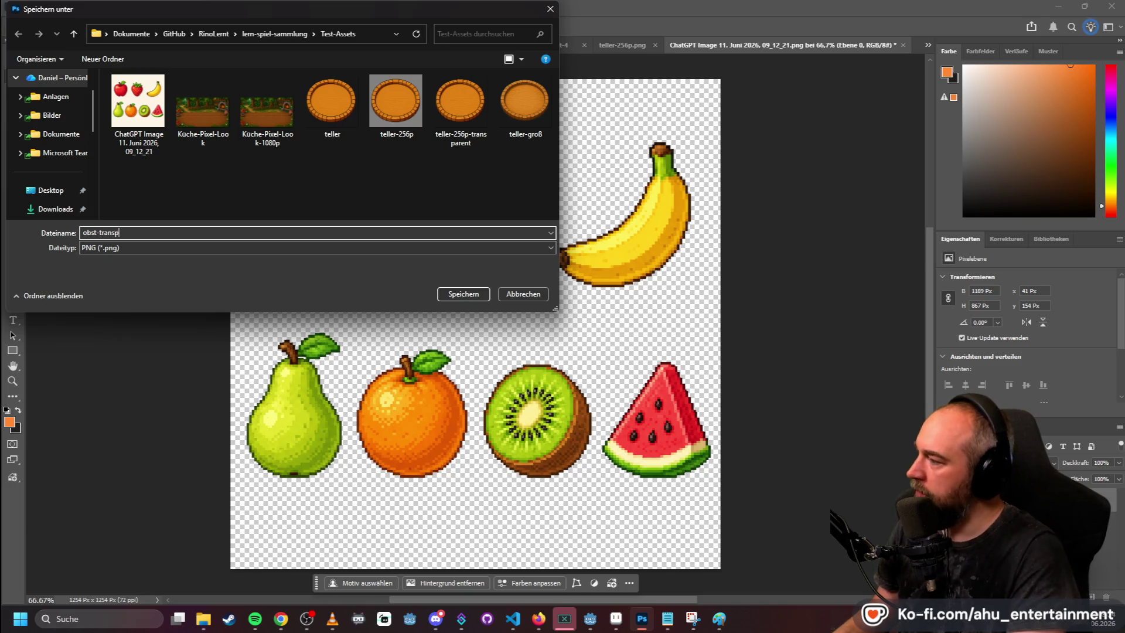
pyautogui.write('nt')
pyautogui.press('Return')
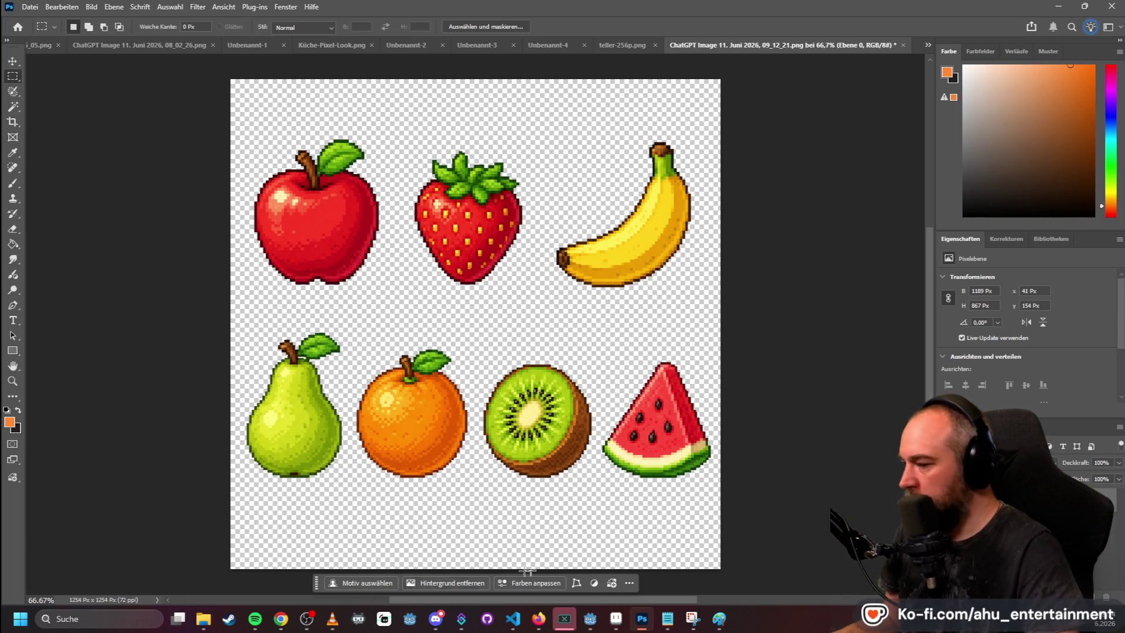
pyautogui.click(616, 620)
# - Load obst-transparent.png into Aseprite and zoom to show the whole fruit sheet
pyautogui.click(204, 622)
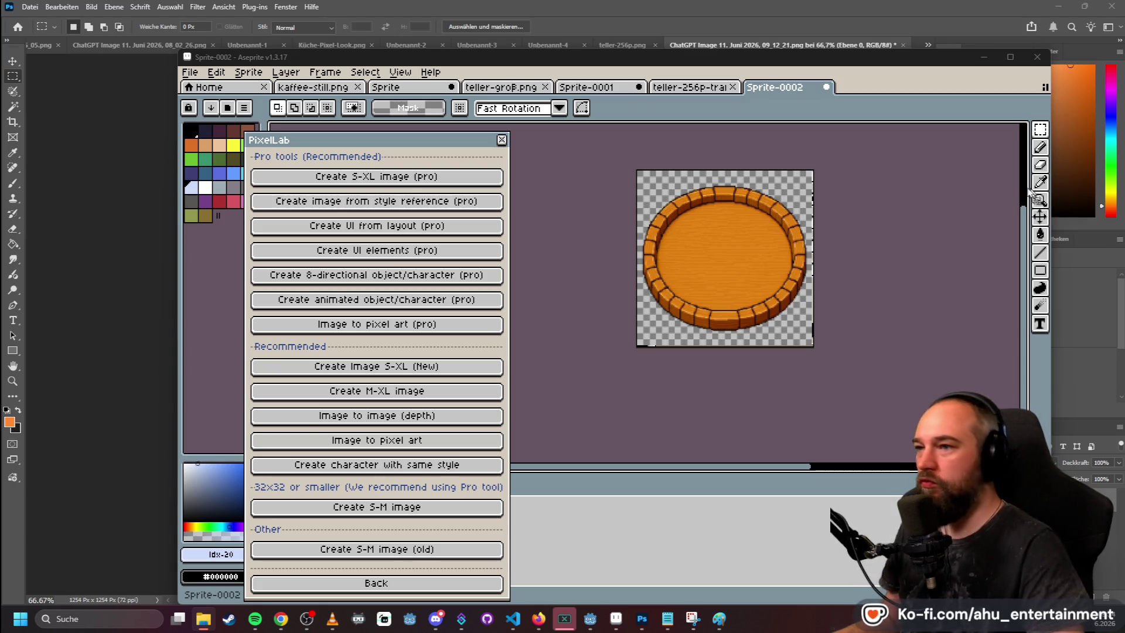
pyautogui.moveTo(902, 101); pyautogui.dragTo(905, 105)
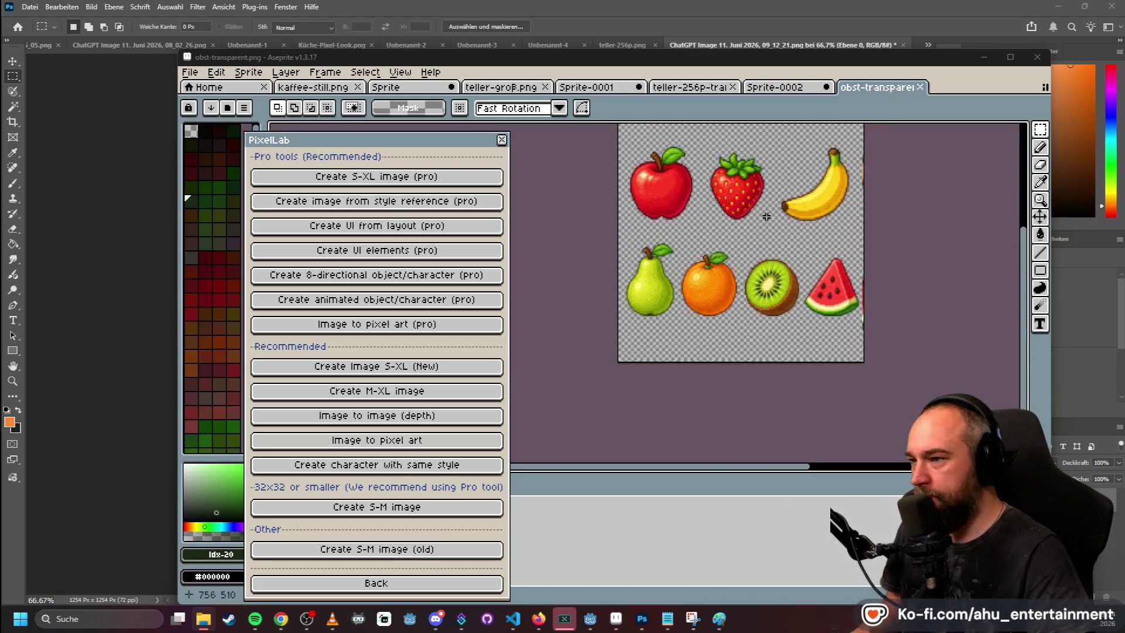
pyautogui.scroll(3, 930, 211)
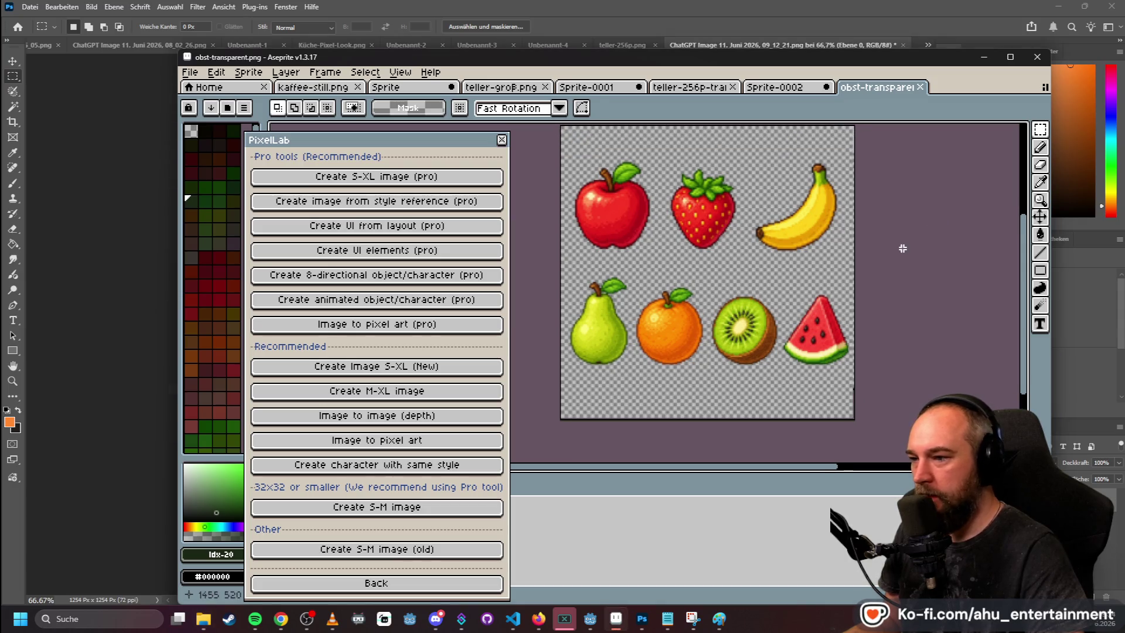
pyautogui.scroll(1, 904, 247)
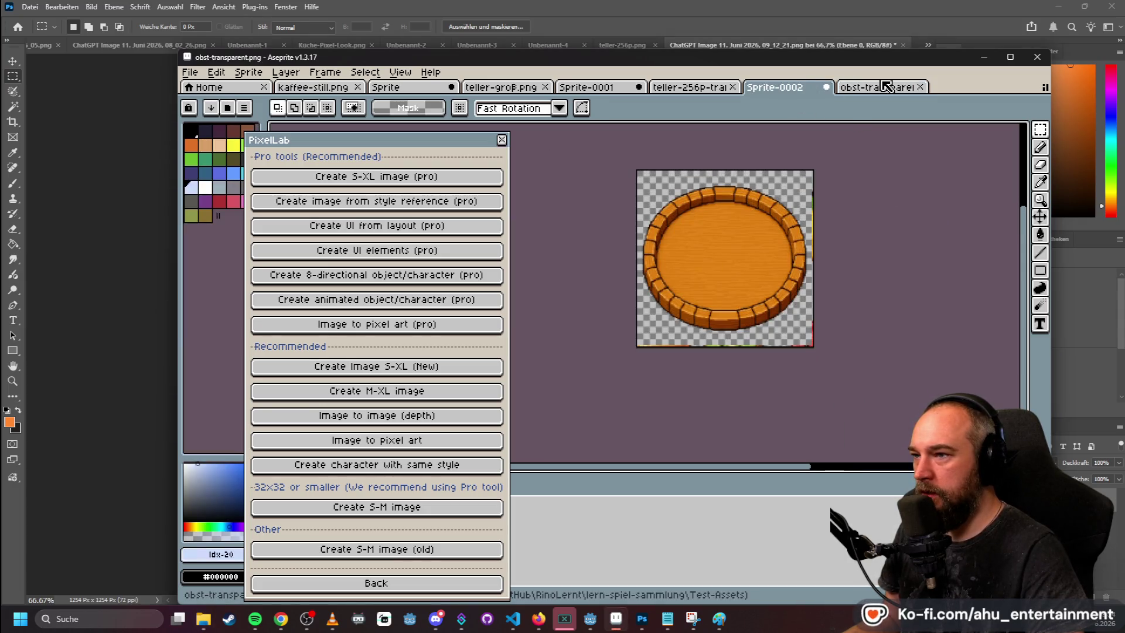
pyautogui.scroll(1, 580, 196)
pyautogui.moveTo(580, 197); pyautogui.dragTo(612, 194)
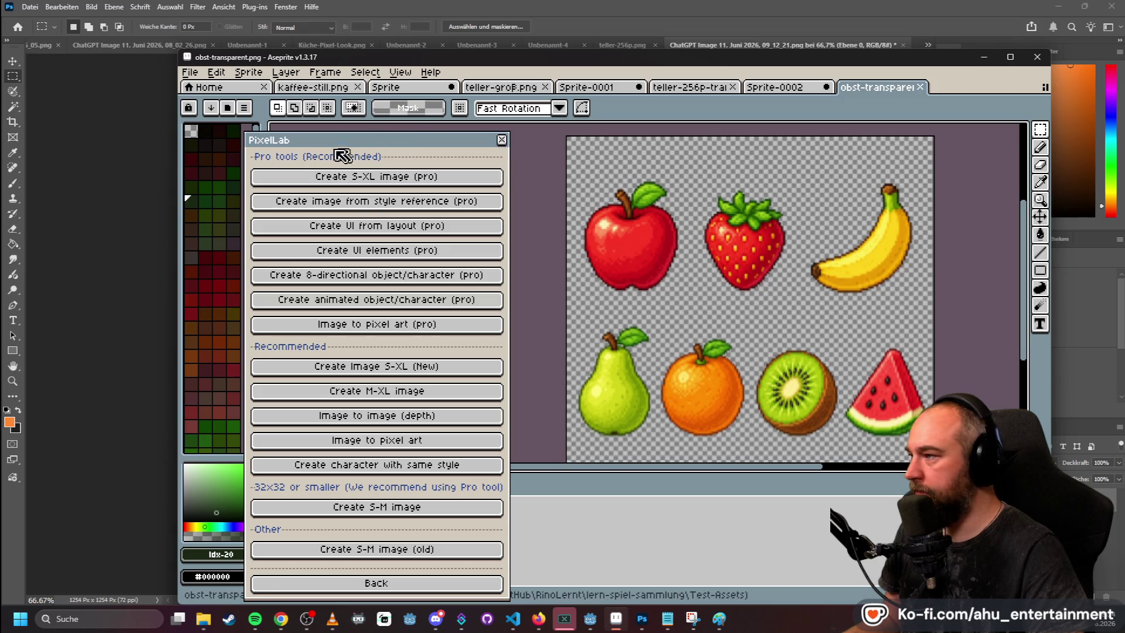
# - Select the apple with a rectangle selection and copy it
pyautogui.click(1044, 130)
pyautogui.moveTo(582, 183); pyautogui.dragTo(680, 283)
pyautogui.click(593, 174)
pyautogui.moveTo(578, 177); pyautogui.dragTo(680, 299)
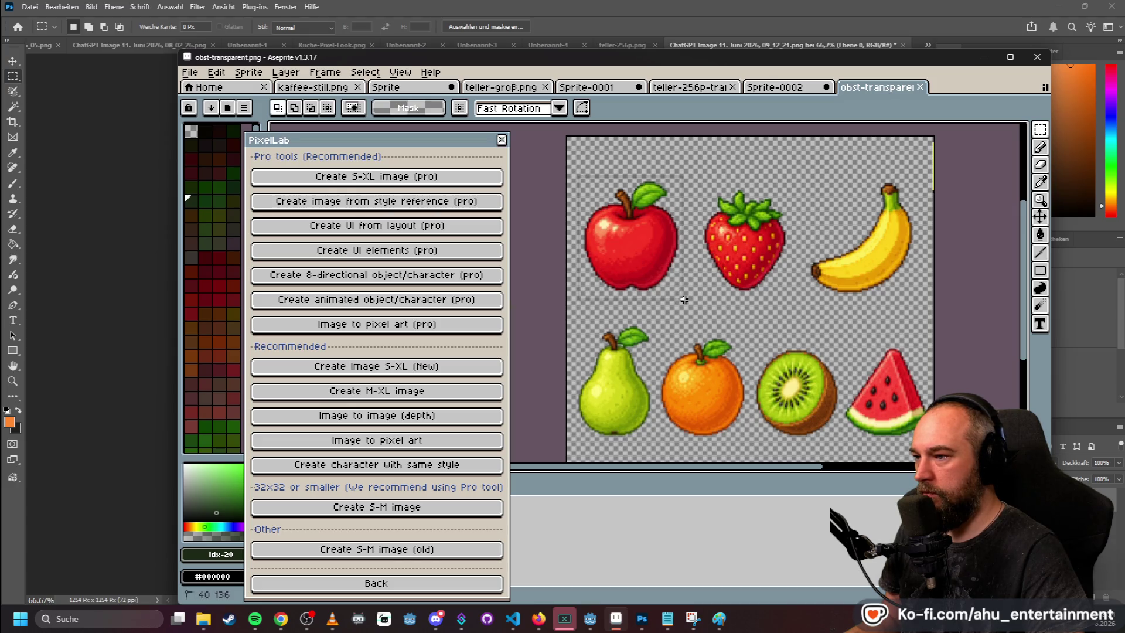
pyautogui.click(217, 71)
pyautogui.click(216, 71)
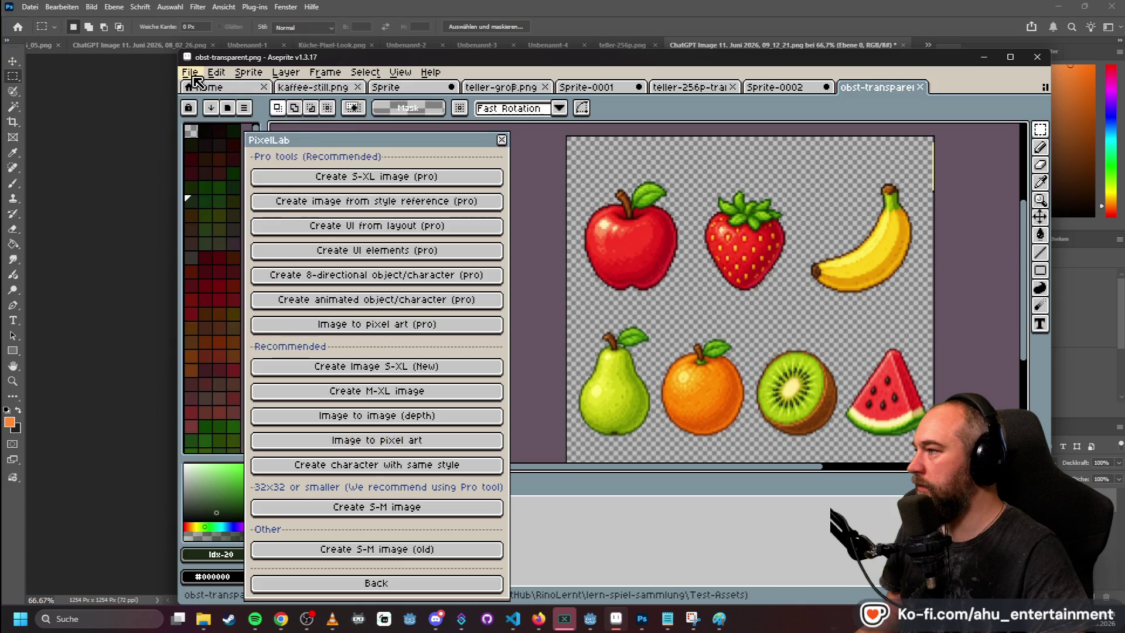
# - Paste the copied apple into a new blank sprite, Sprite-0003
pyautogui.click(193, 72)
pyautogui.click(202, 83)
pyautogui.click(580, 442)
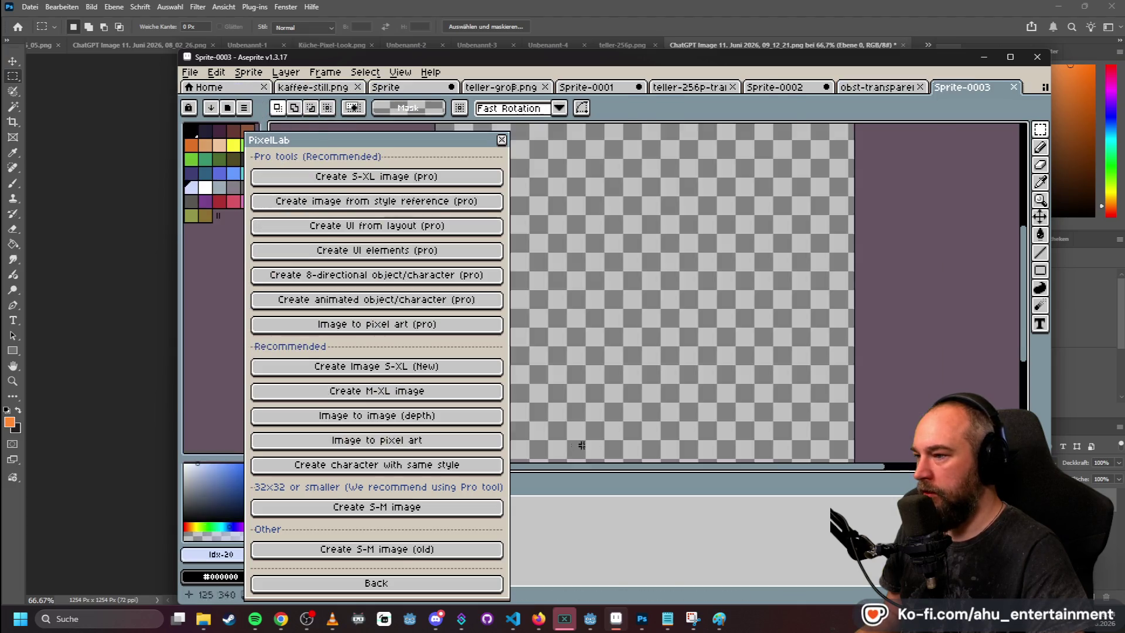
pyautogui.hotkey('ctrl', 'v')
pyautogui.scroll(-2, 739, 210)
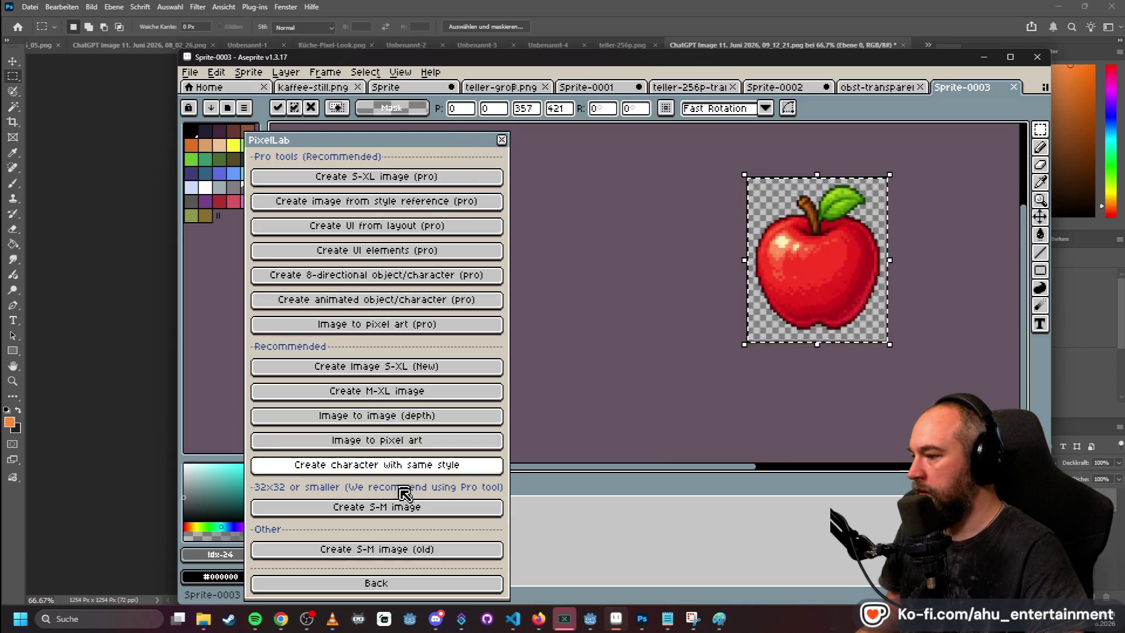
# - Open PixelLab's image-to-pixel-art converter, then close it and the PixelLab panel
pyautogui.click(413, 582)
pyautogui.click(293, 95)
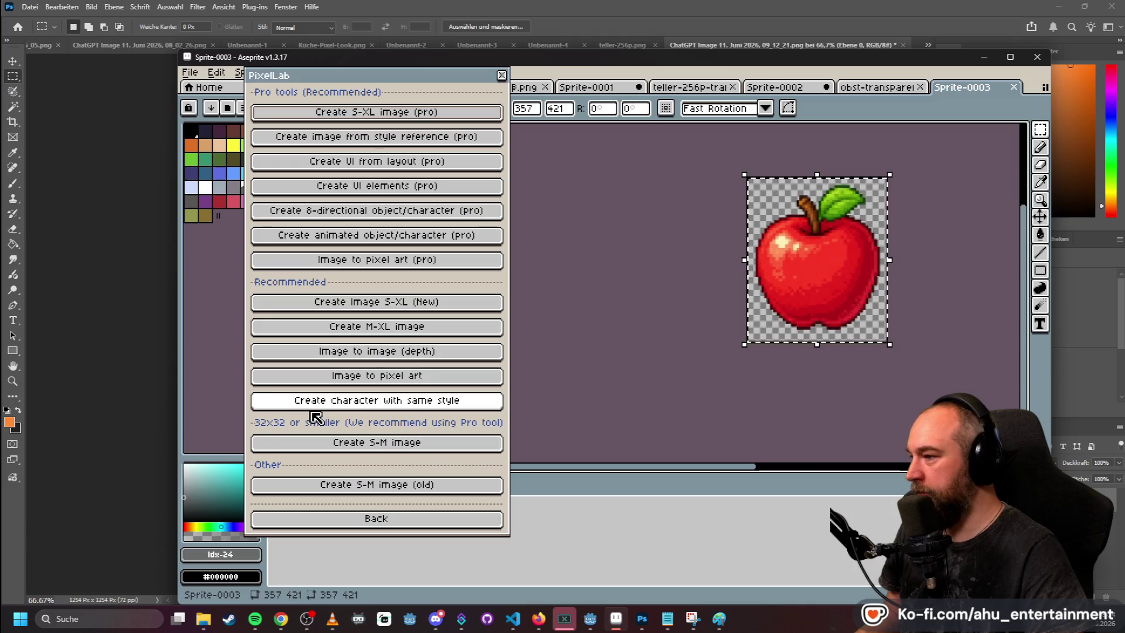
pyautogui.click(328, 378)
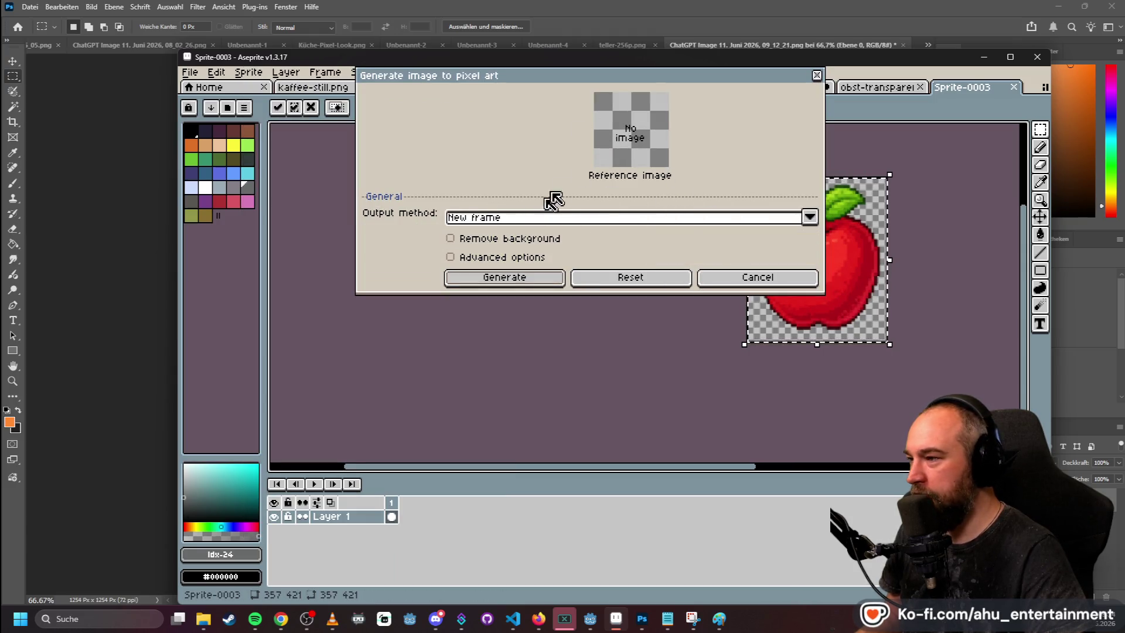
pyautogui.click(767, 284)
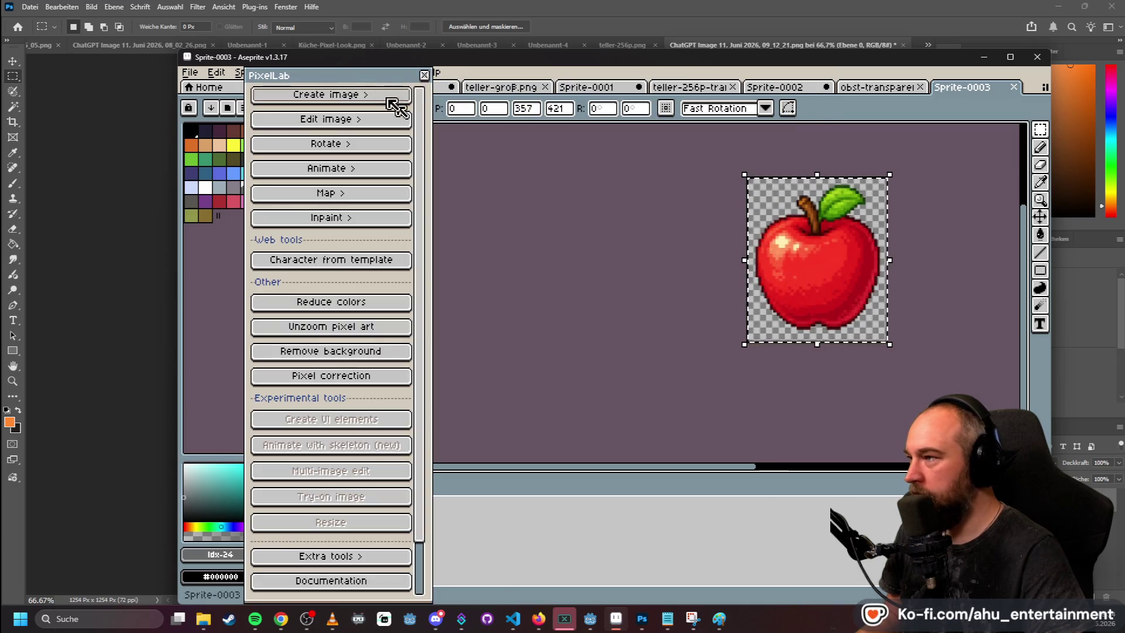
pyautogui.moveTo(364, 76); pyautogui.dragTo(296, 83)
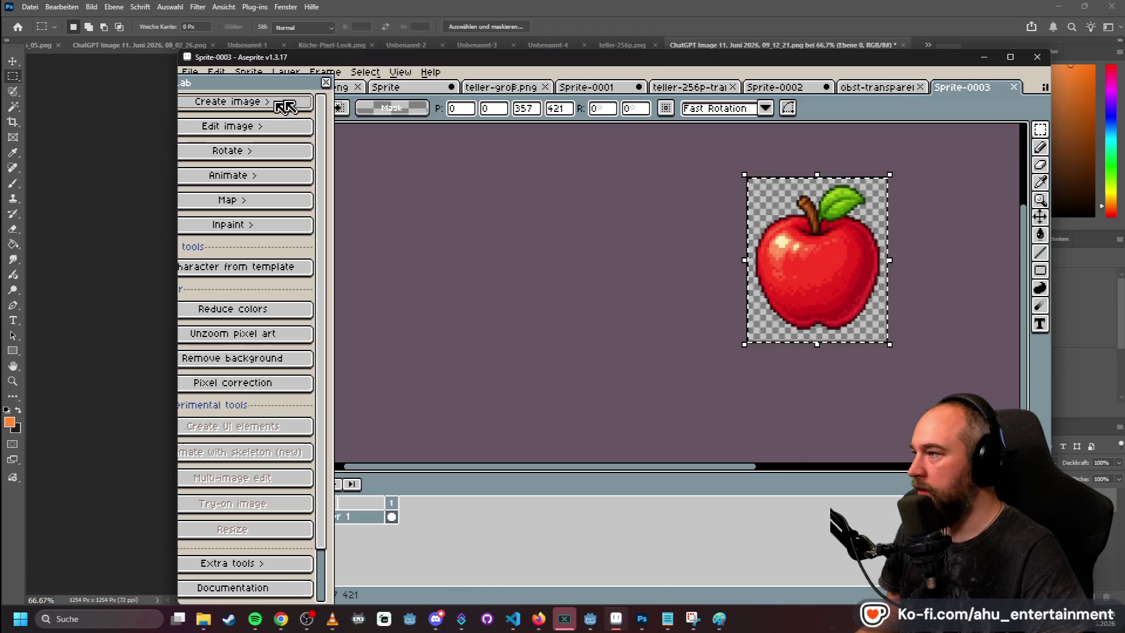
pyautogui.click(326, 82)
# - Reopen PixelLab via Edit > PixelLab v0.4.108 > Open plugin and start Image to pixel art
pyautogui.click(223, 73)
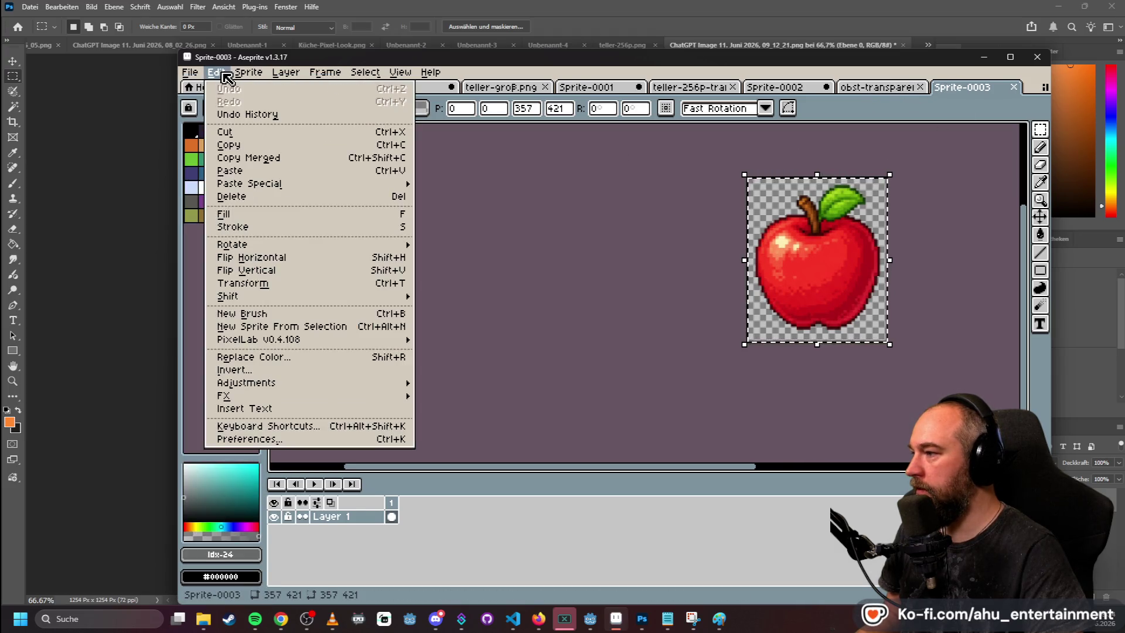
pyautogui.moveTo(381, 341)
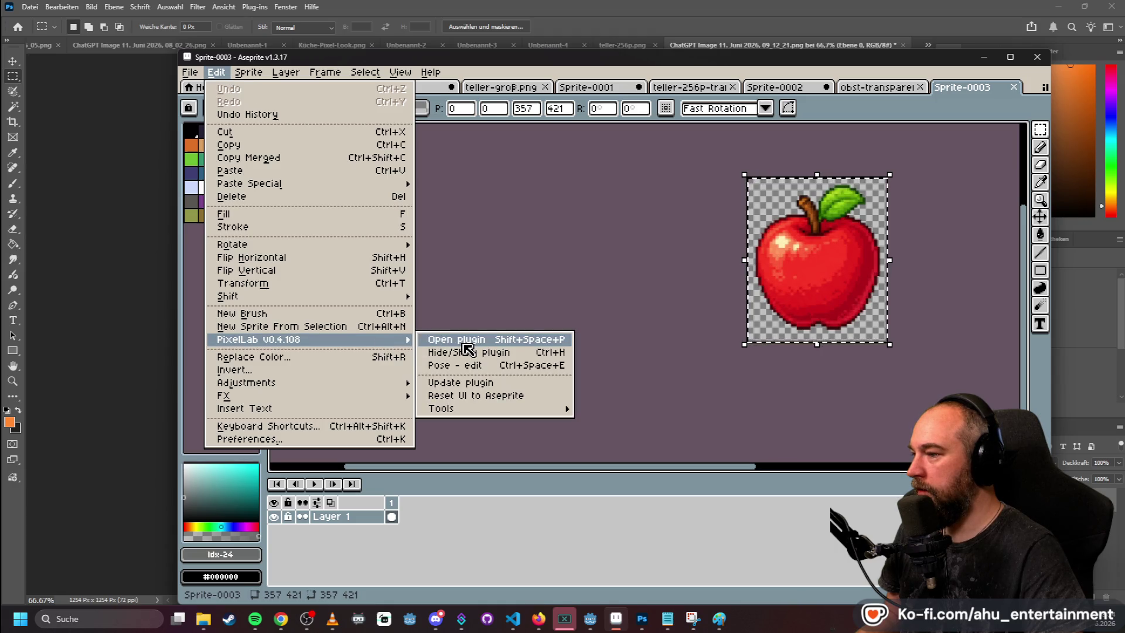
pyautogui.click(718, 209)
pyautogui.click(189, 72)
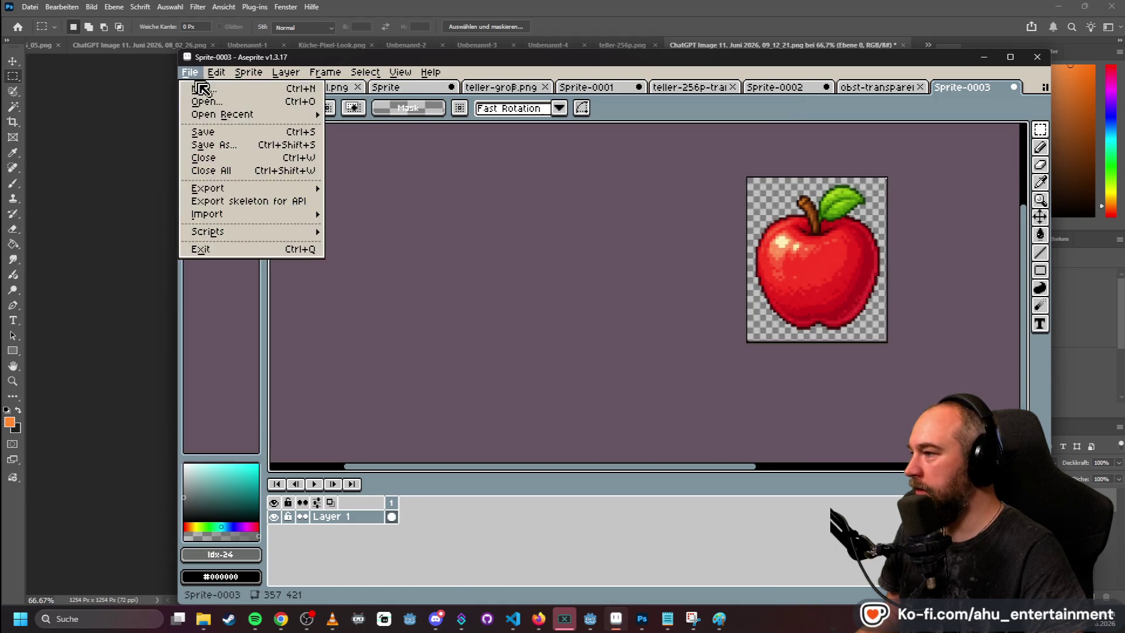
pyautogui.click(224, 76)
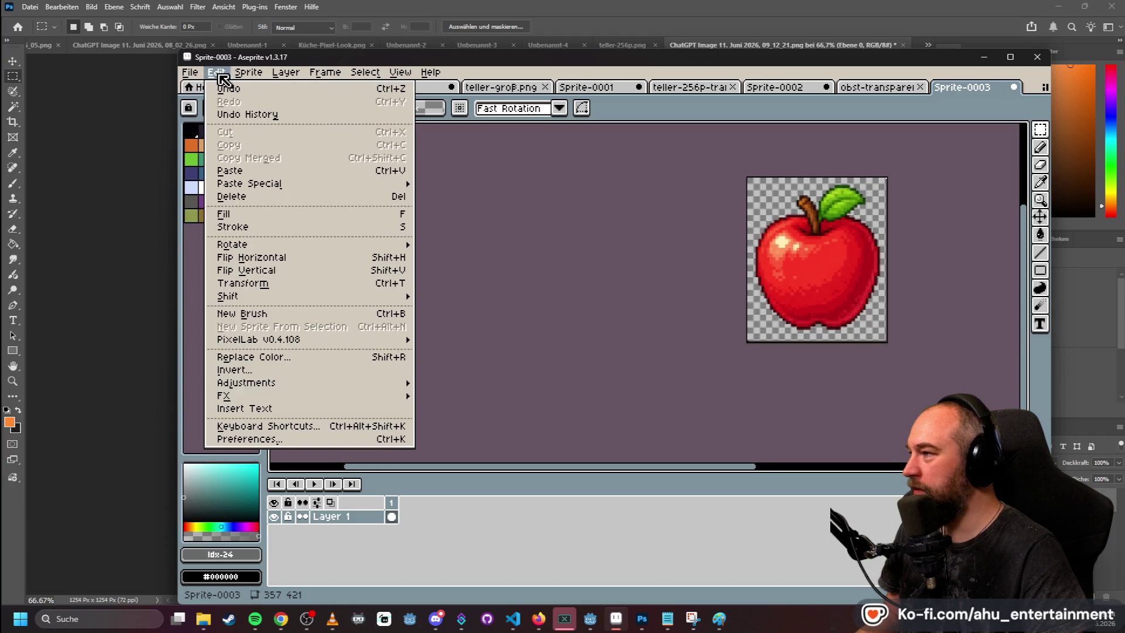
pyautogui.moveTo(241, 77)
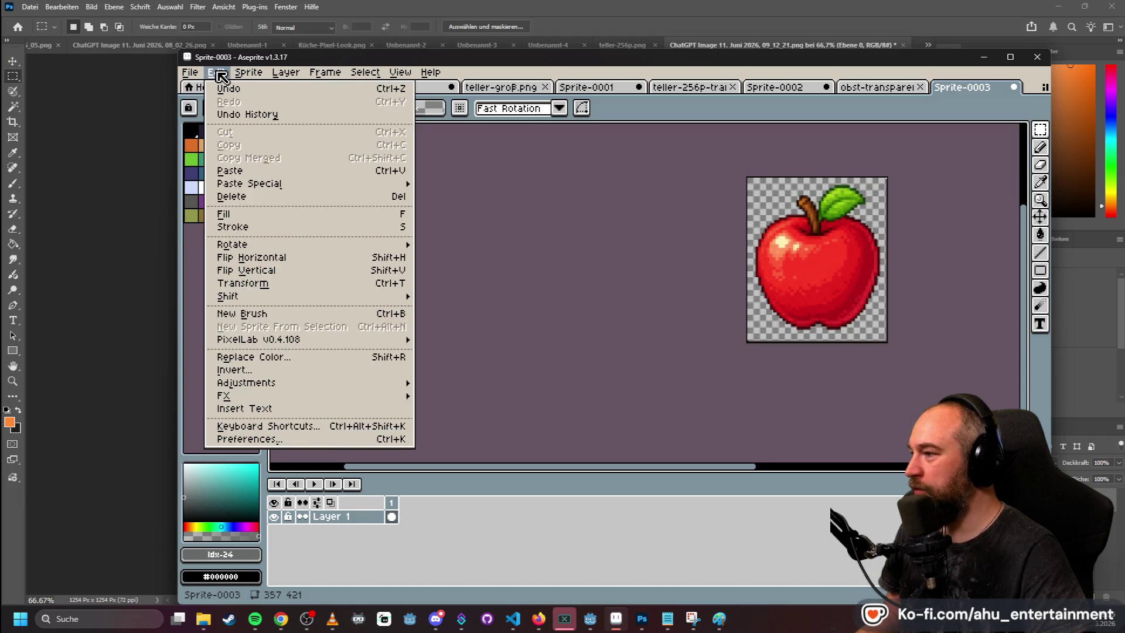
pyautogui.moveTo(379, 345)
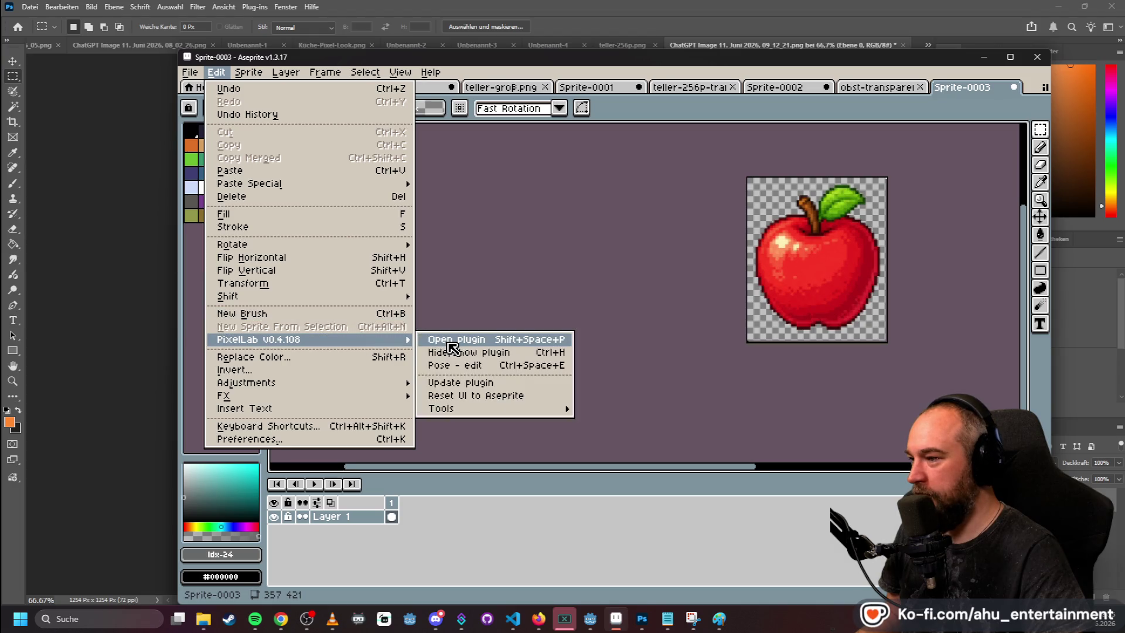
pyautogui.click(452, 343)
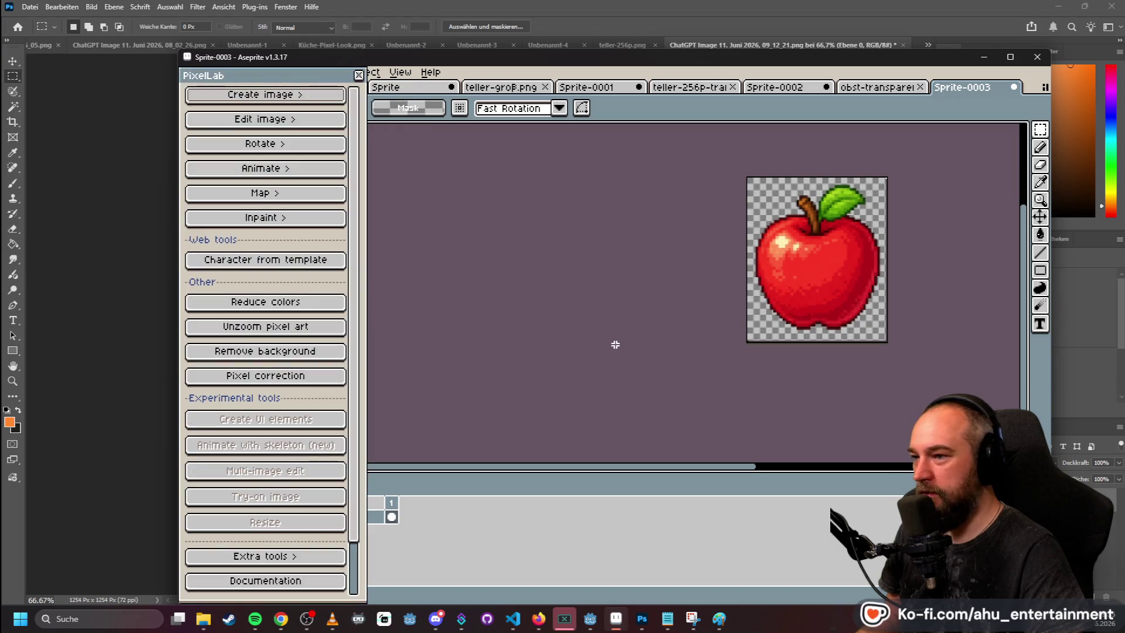
pyautogui.click(274, 96)
pyautogui.click(310, 379)
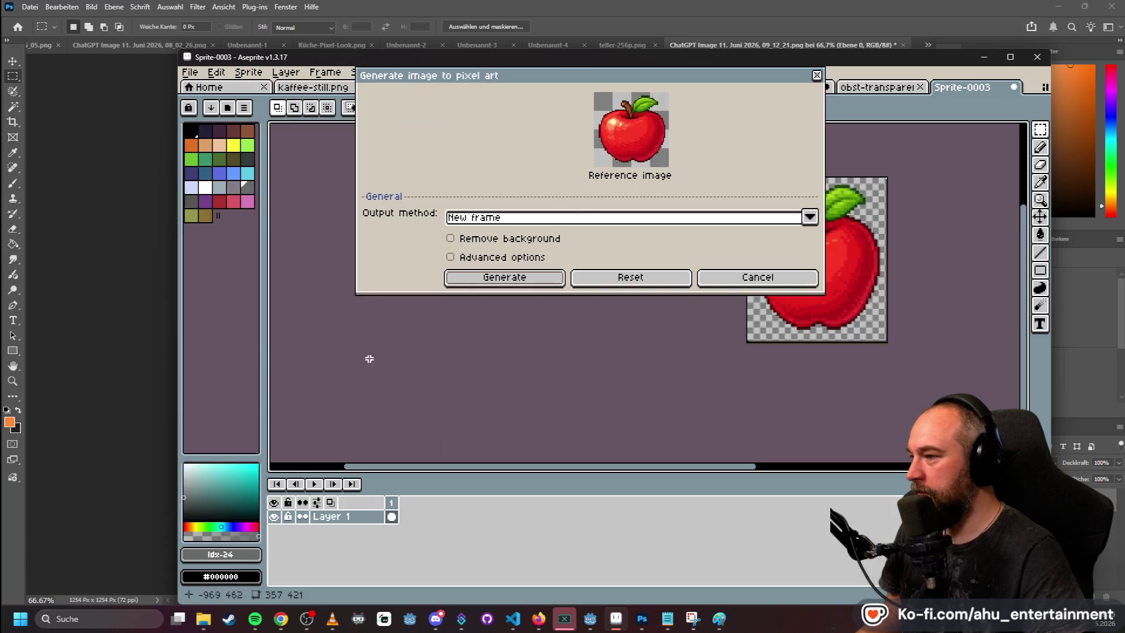
# - Generate from the apple reference, then cancel the output sprite size and close the dialog
pyautogui.click(527, 279)
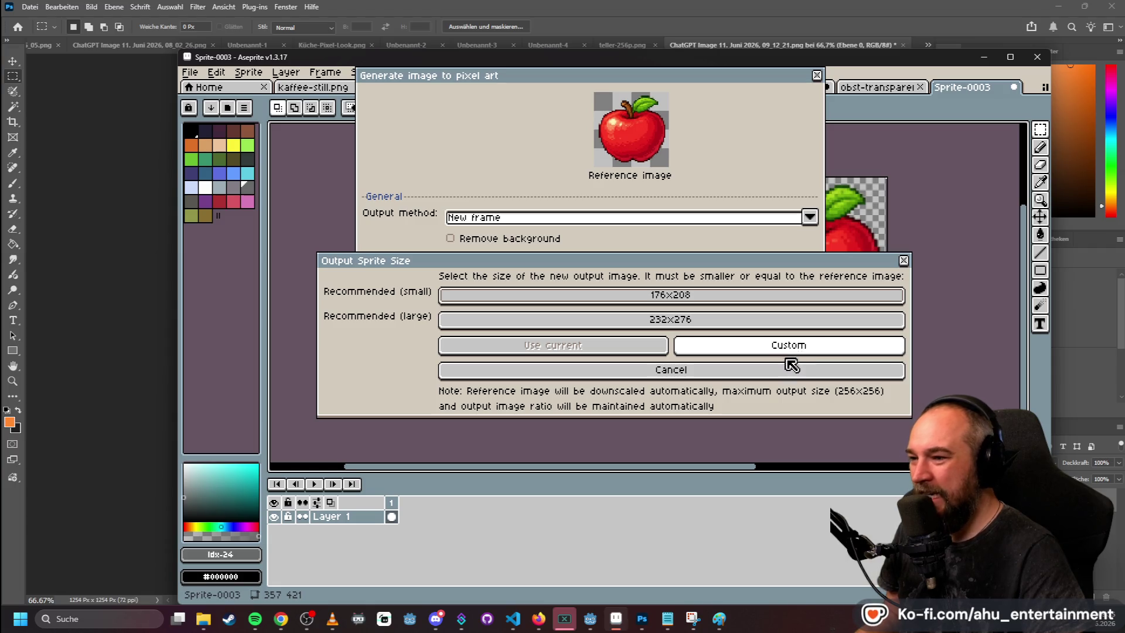
pyautogui.click(788, 370)
pyautogui.click(816, 75)
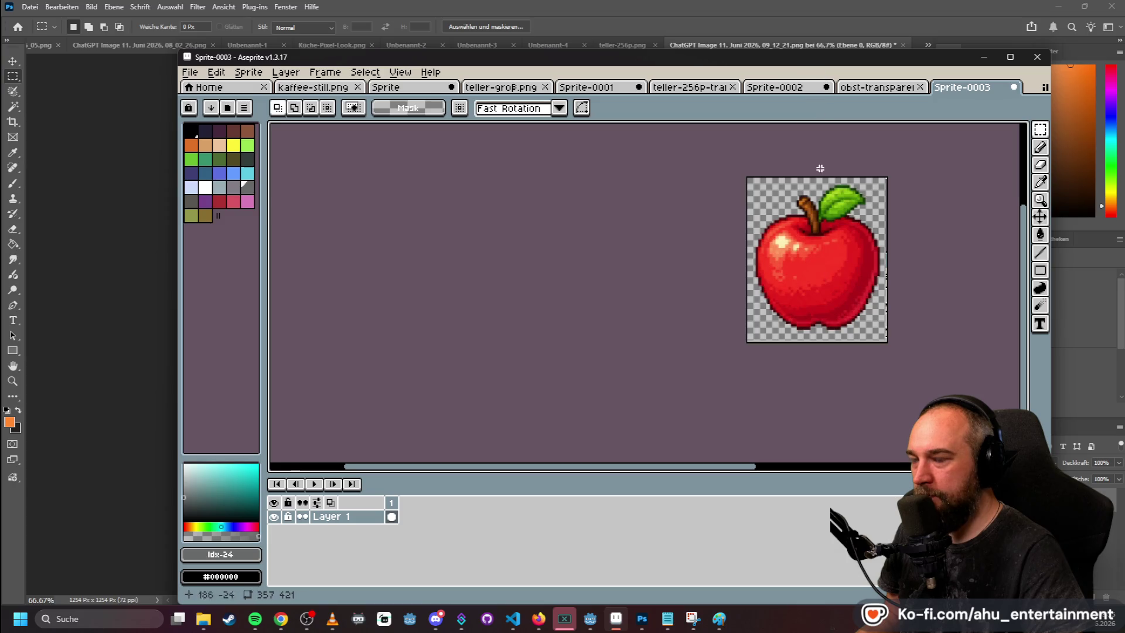
pyautogui.click(191, 73)
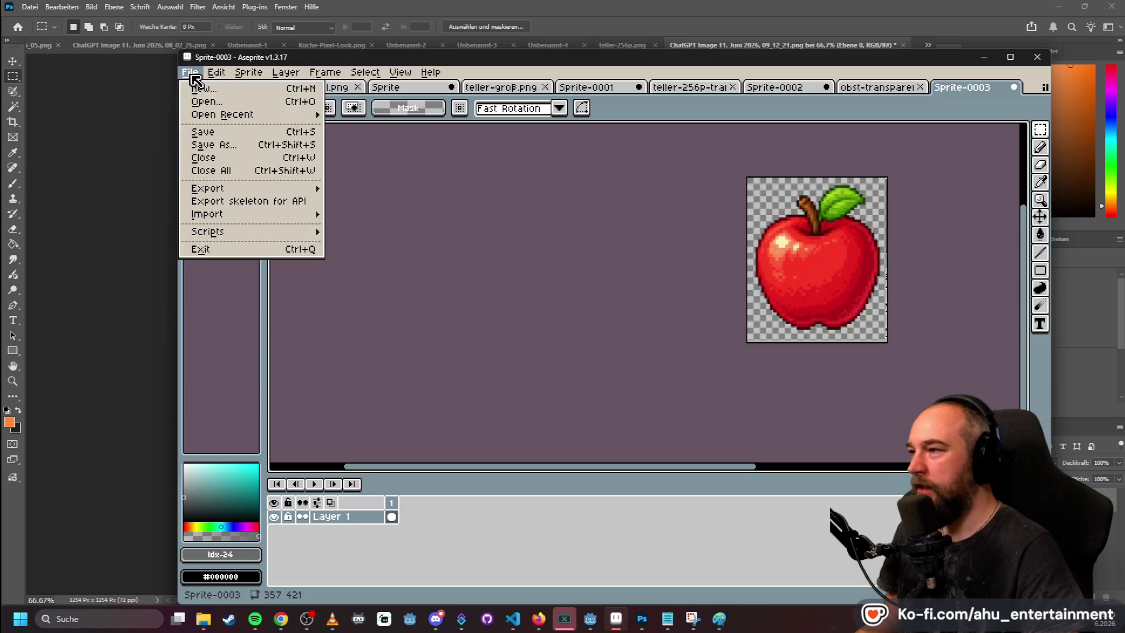
# - Create a new 357×421 transparent sprite and paste the apple onto its canvas
pyautogui.click(216, 89)
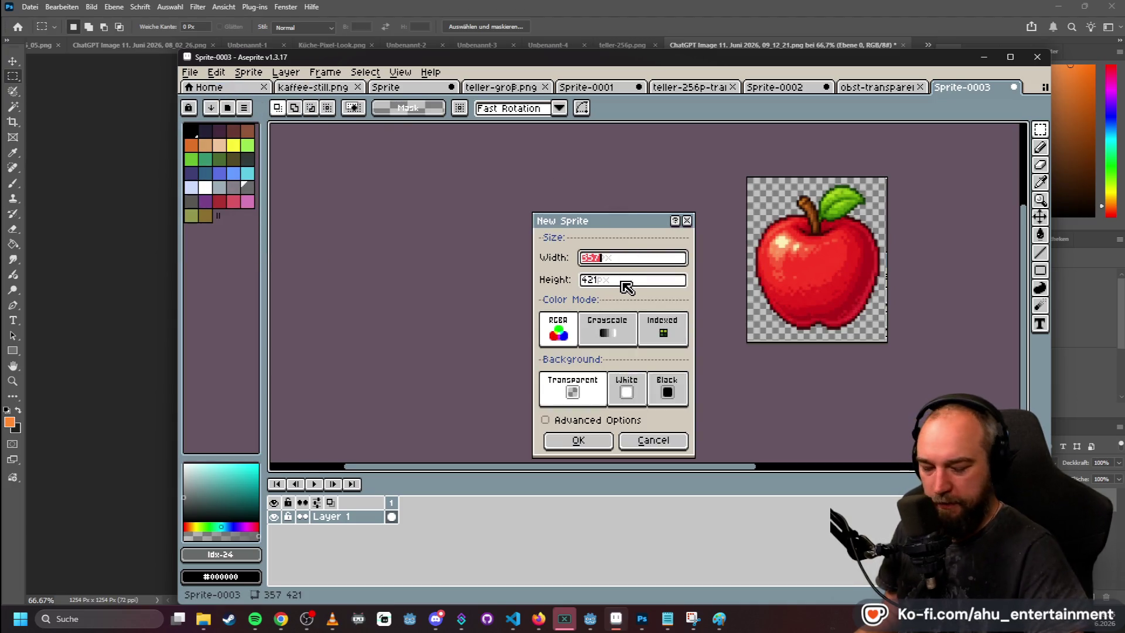
pyautogui.press('Return')
pyautogui.hotkey('ctrl', 'v')
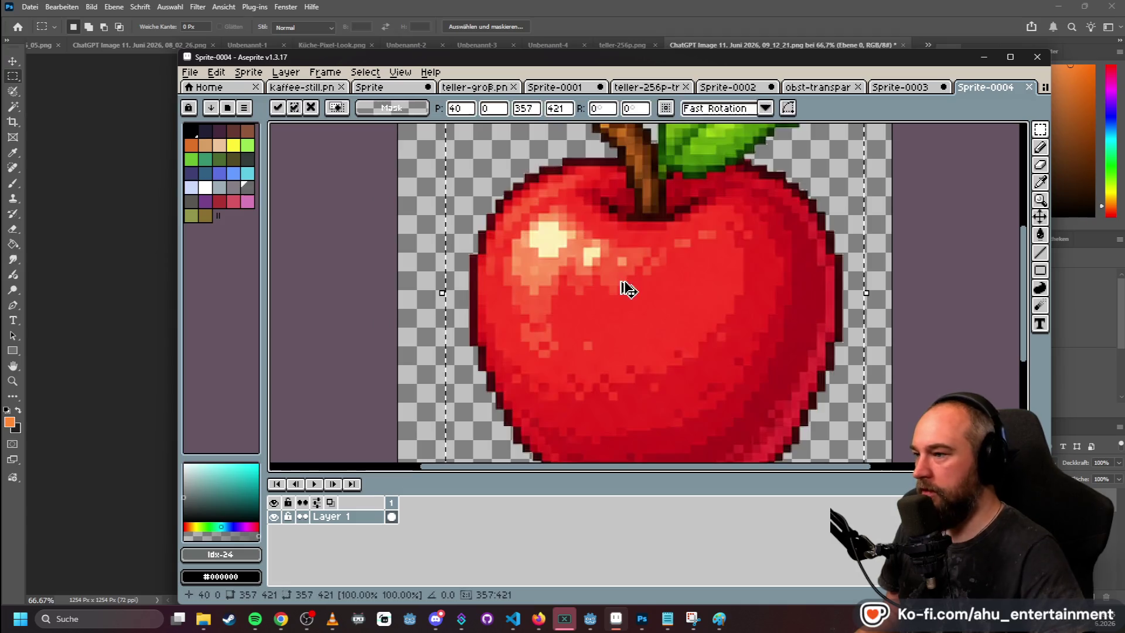
pyautogui.scroll(-3, 900, 189)
pyautogui.scroll(1, 901, 200)
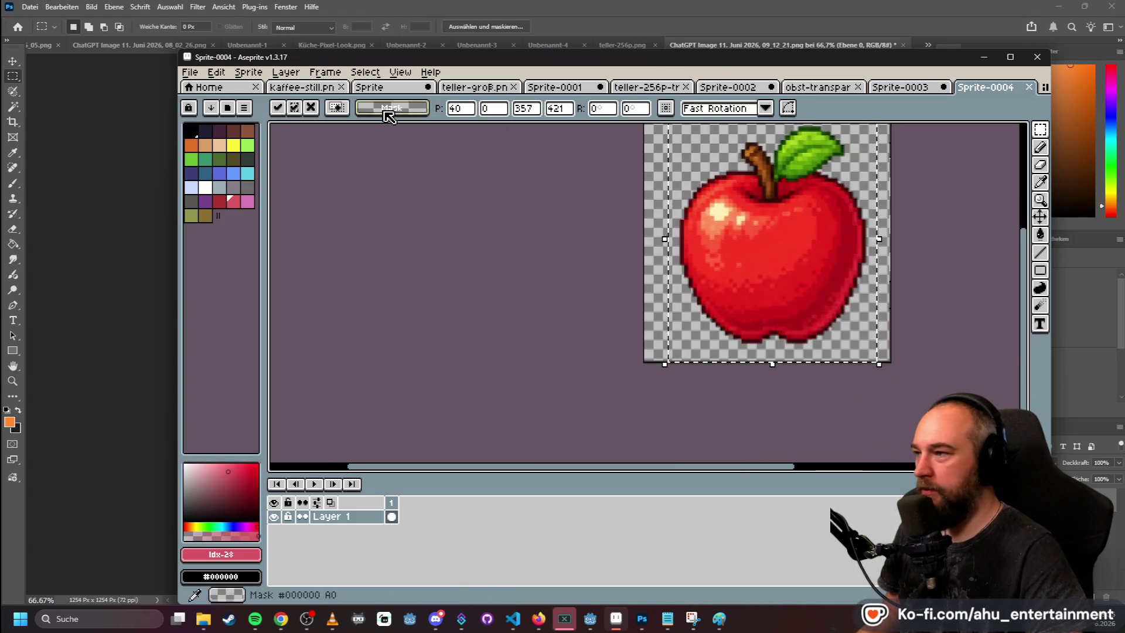
pyautogui.scroll(-1, 432, 201)
pyautogui.click(512, 228)
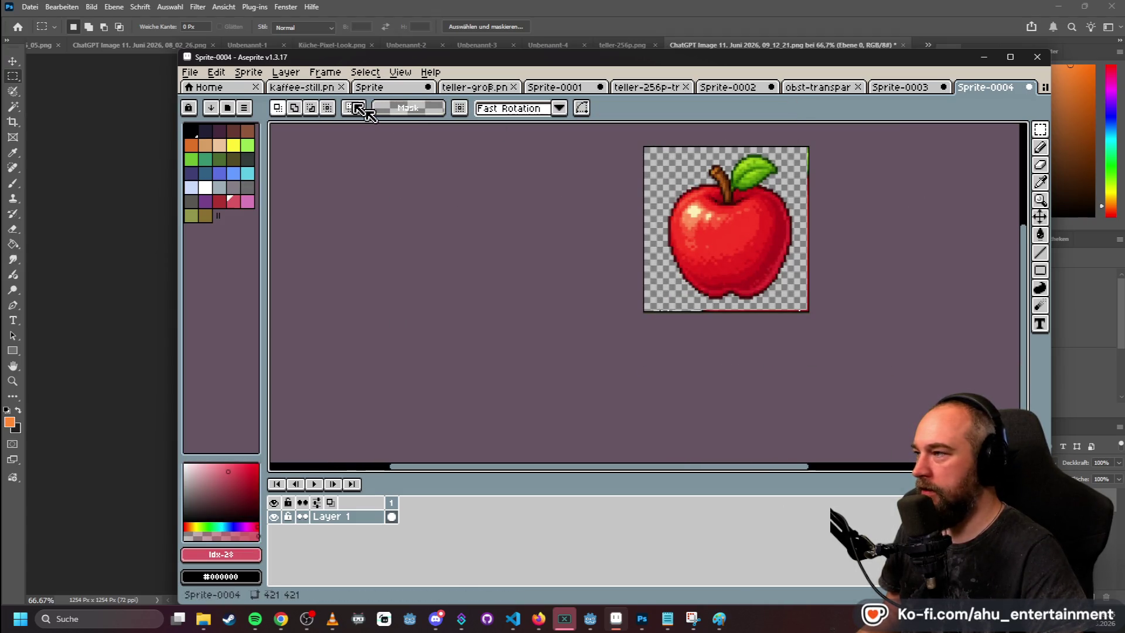
# - Open the PixelLab plugin from the Edit menu and show its Create image options
pyautogui.click(246, 73)
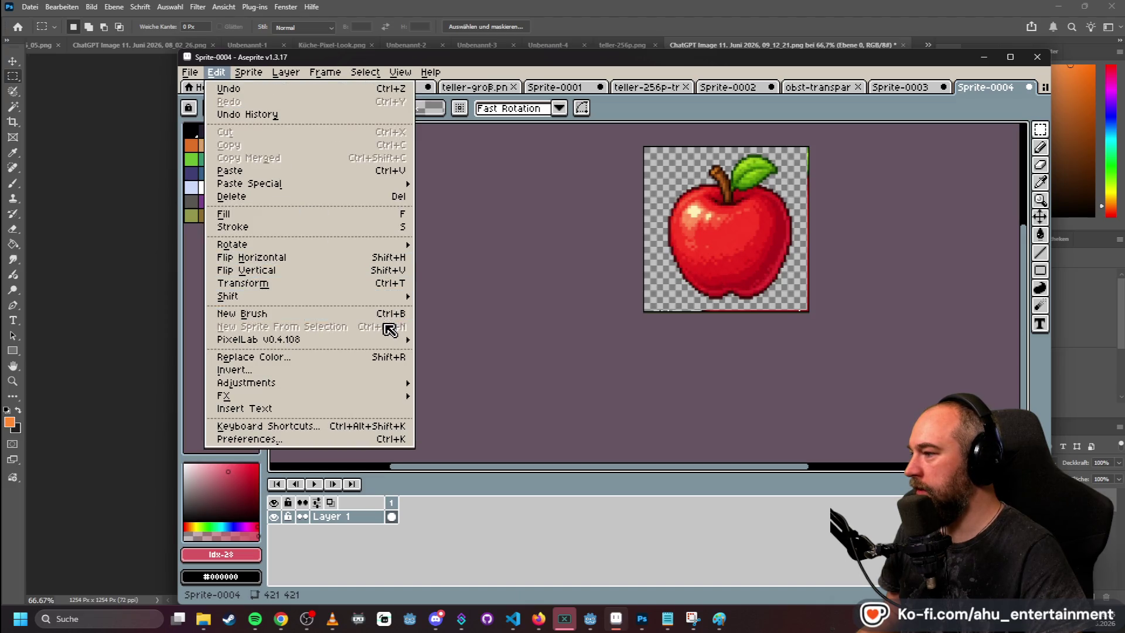
pyautogui.moveTo(384, 340)
pyautogui.click(446, 339)
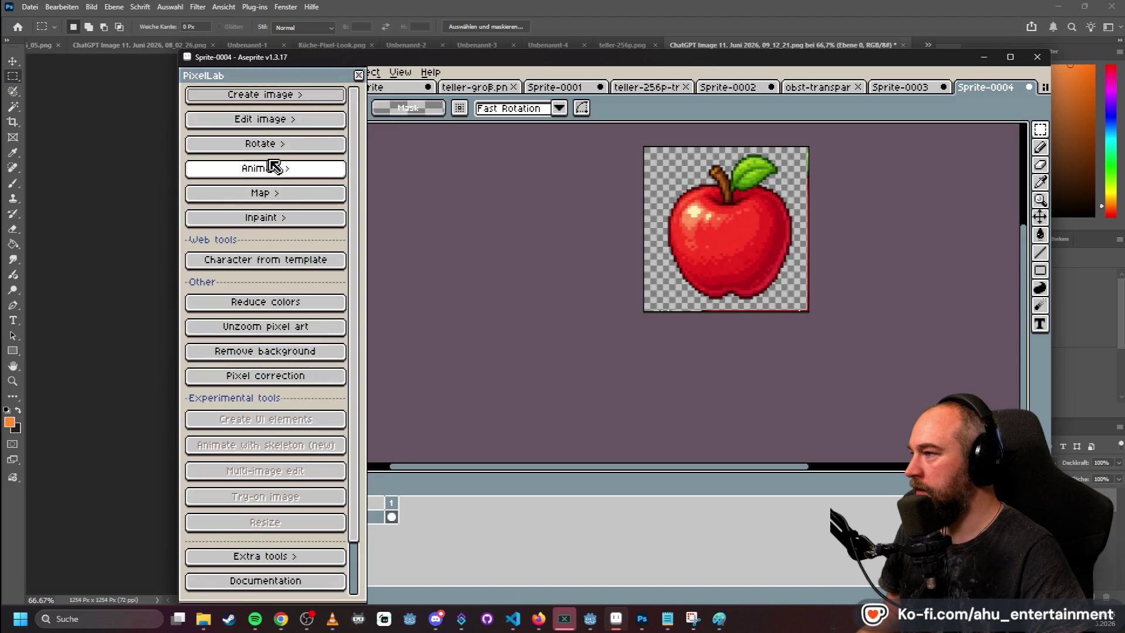
pyautogui.click(276, 96)
pyautogui.click(314, 351)
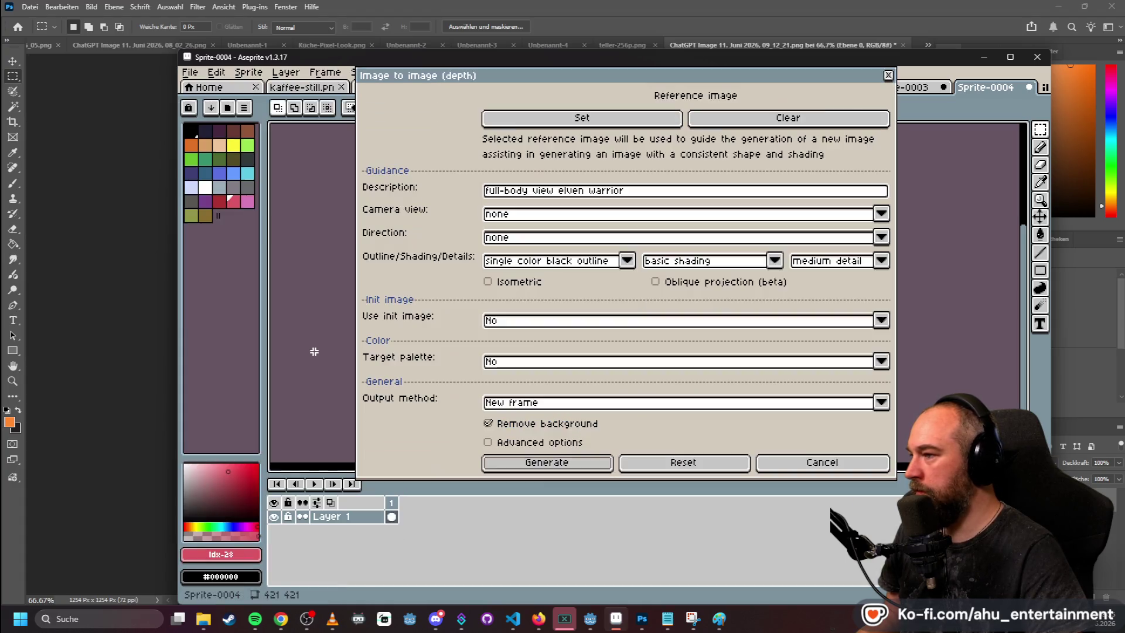
pyautogui.click(830, 464)
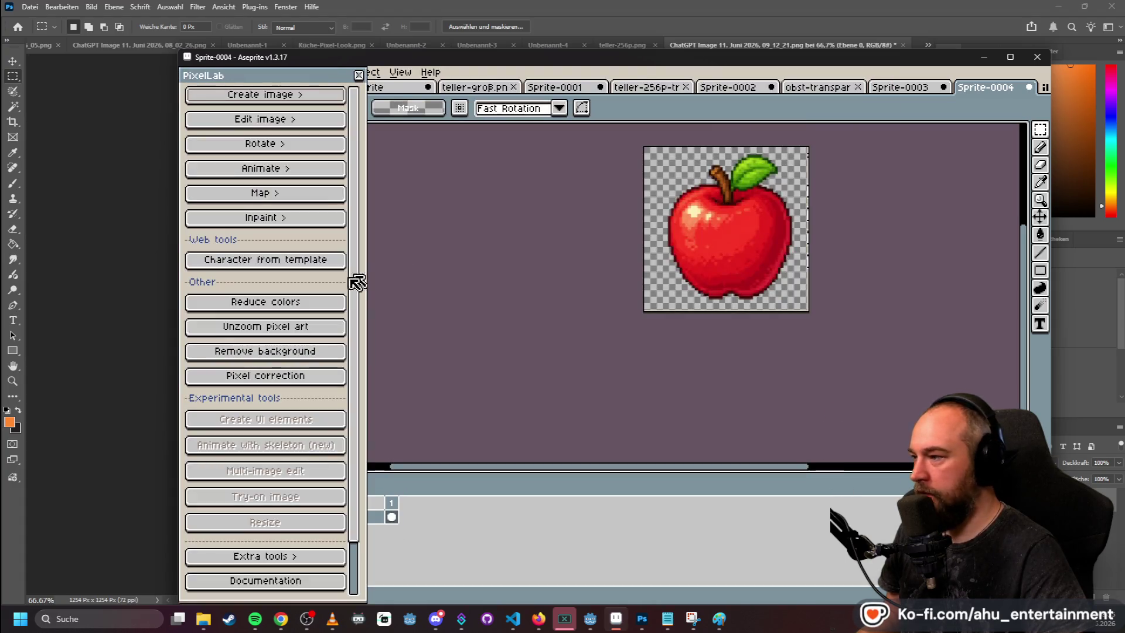
pyautogui.click(298, 97)
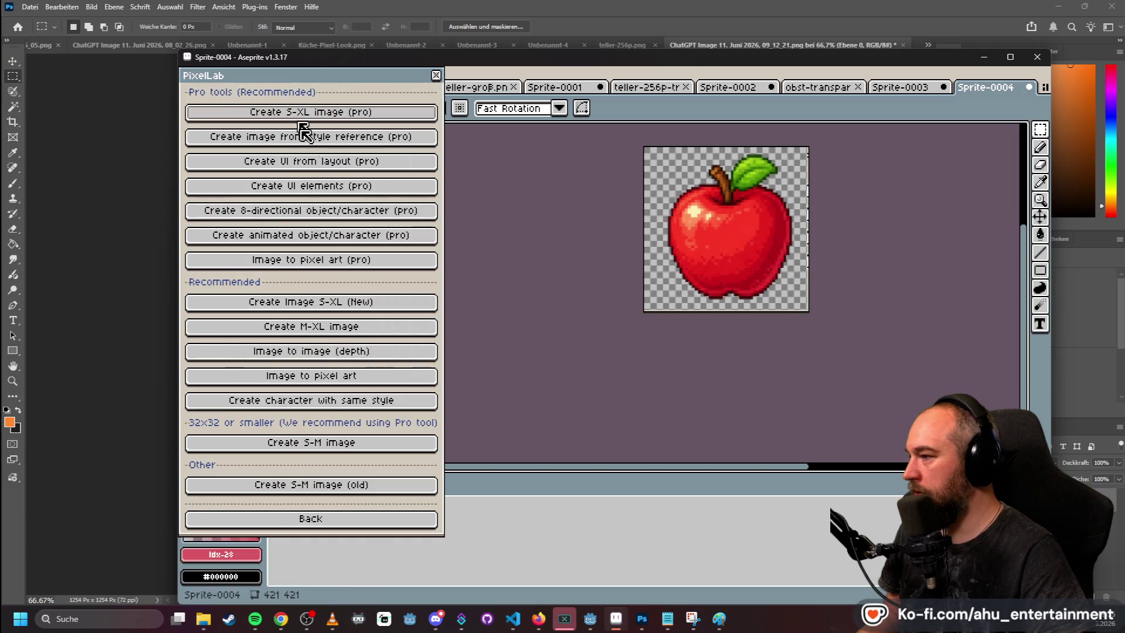
# - Generate pixel art from the apple with PixelLab's Image to pixel art at a custom 128×128 size
pyautogui.click(350, 378)
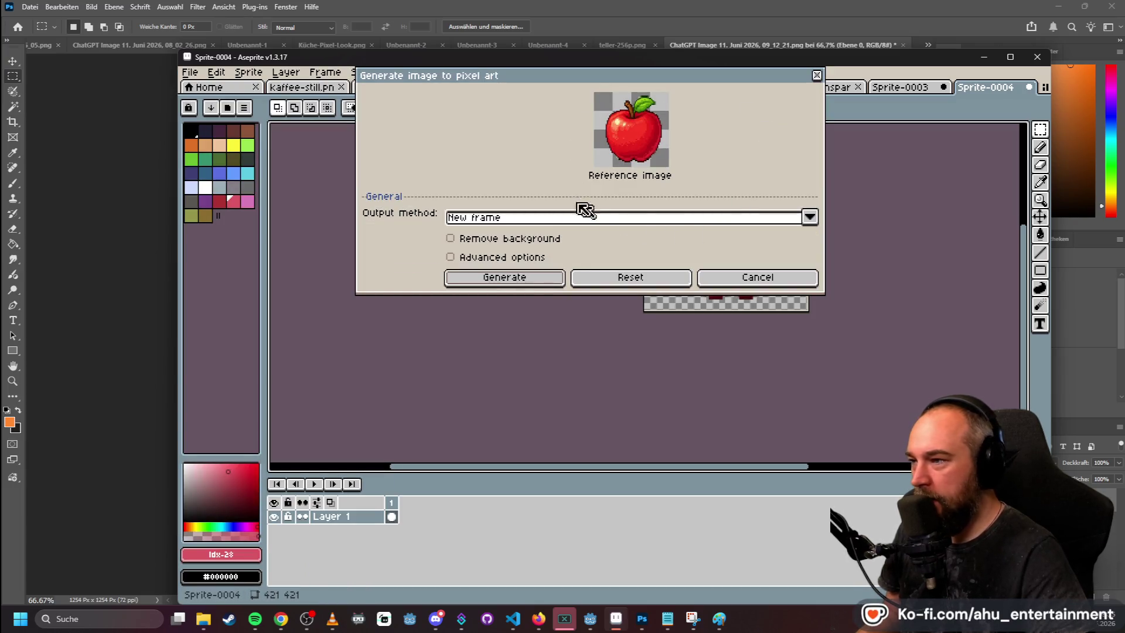
pyautogui.click(504, 279)
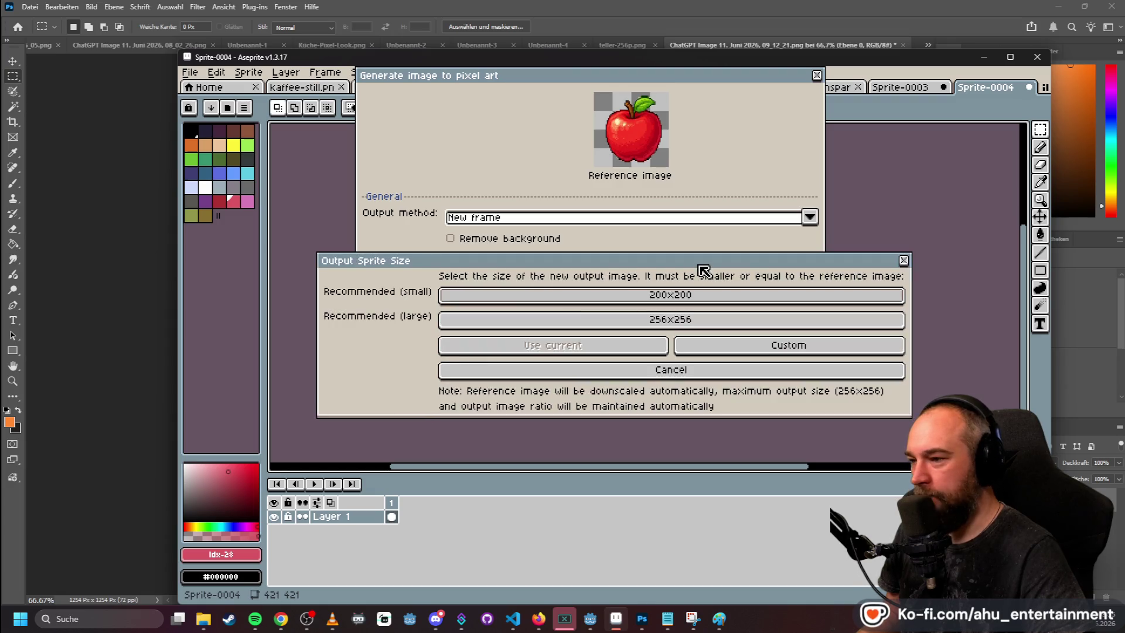
pyautogui.click(787, 349)
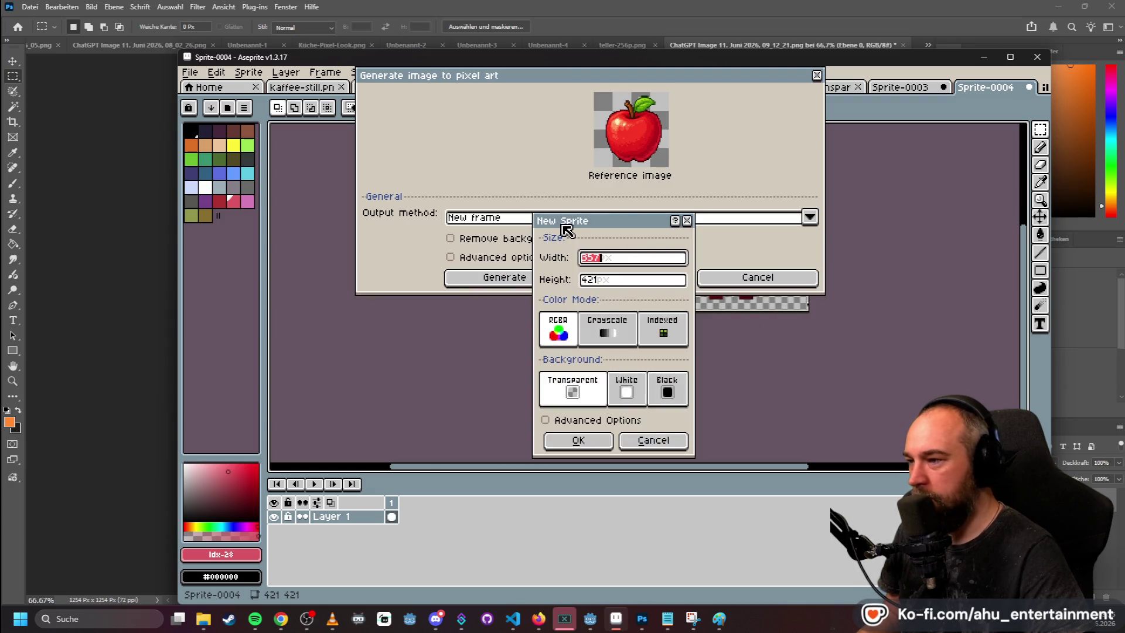
pyautogui.write('125')
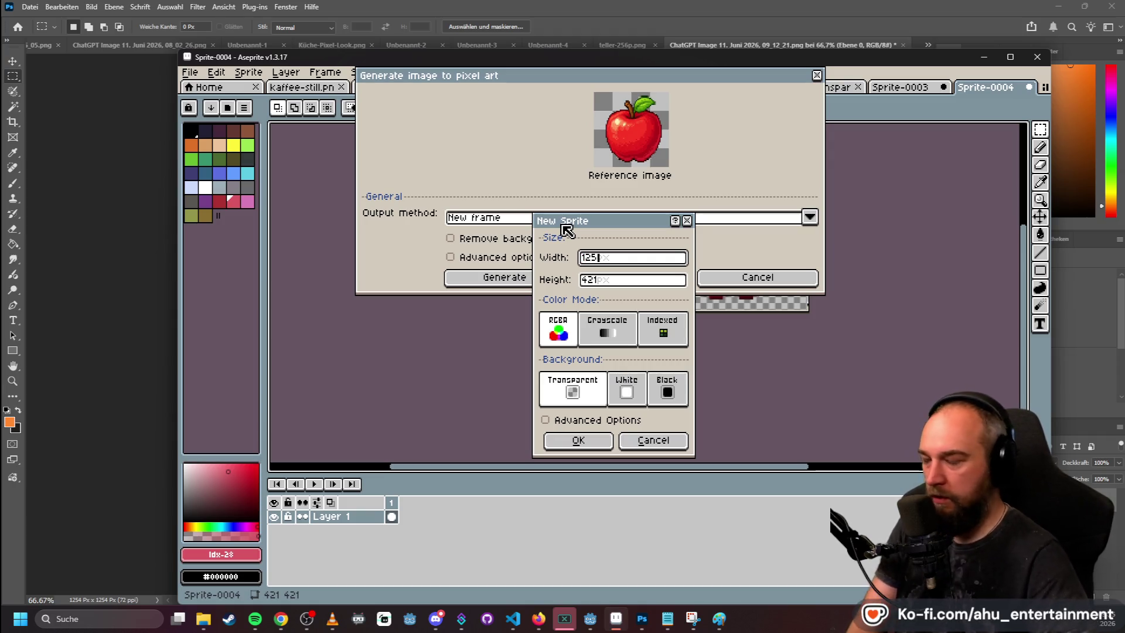
pyautogui.press('BackSpace')
pyautogui.write('8')
pyautogui.press('Tab')
pyautogui.press('Return')
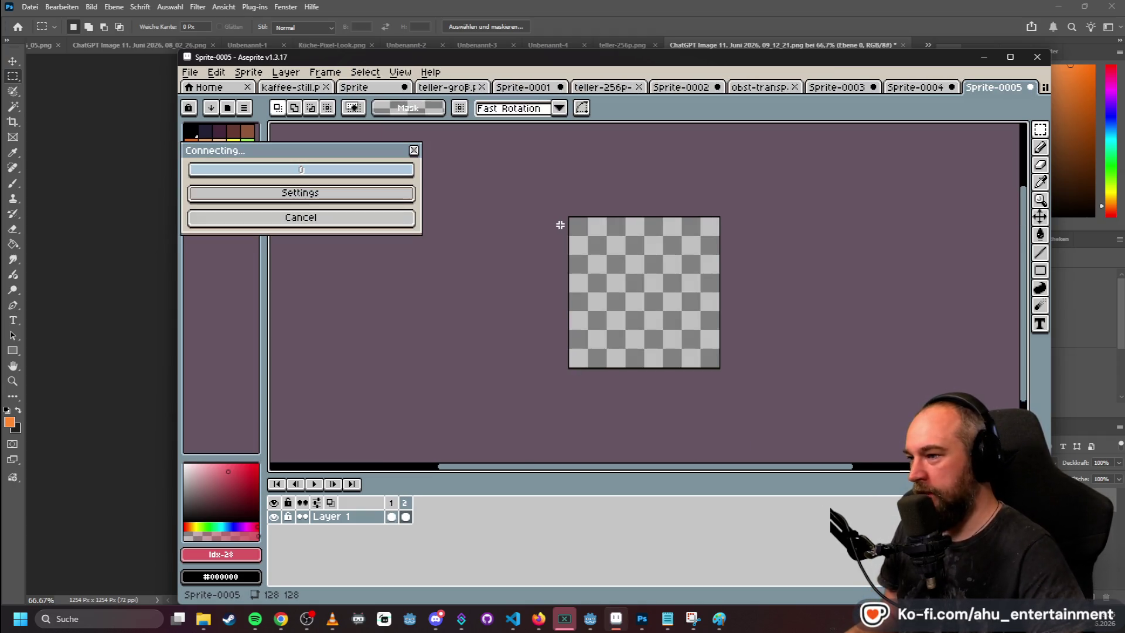
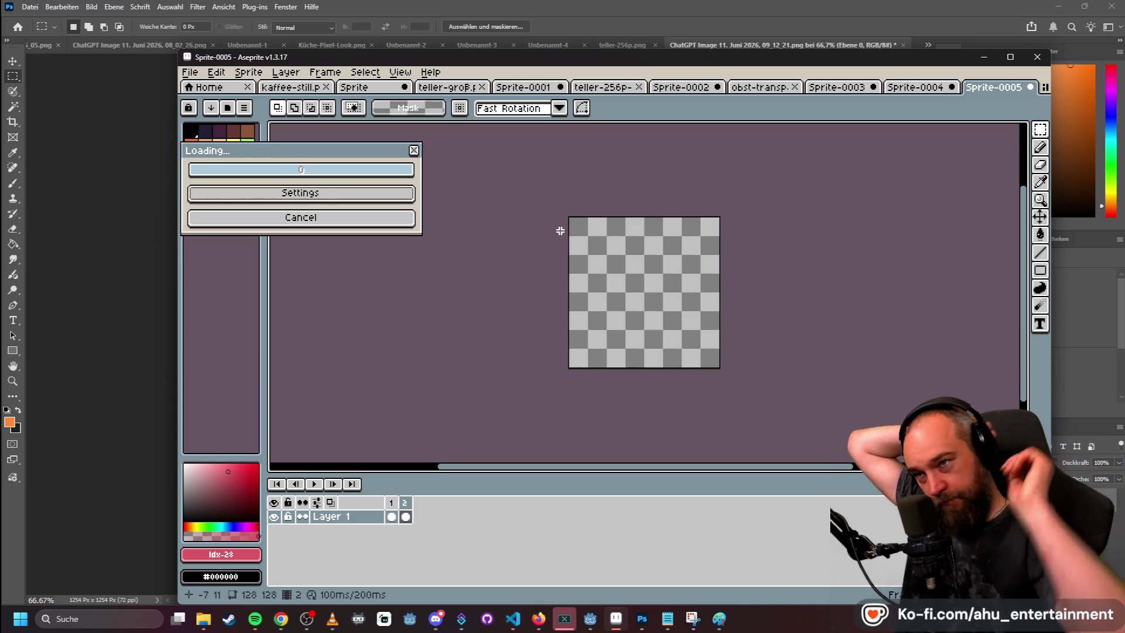
# - Compare the generated apple sprites and close Sprite-0003 without saving
pyautogui.click(839, 90)
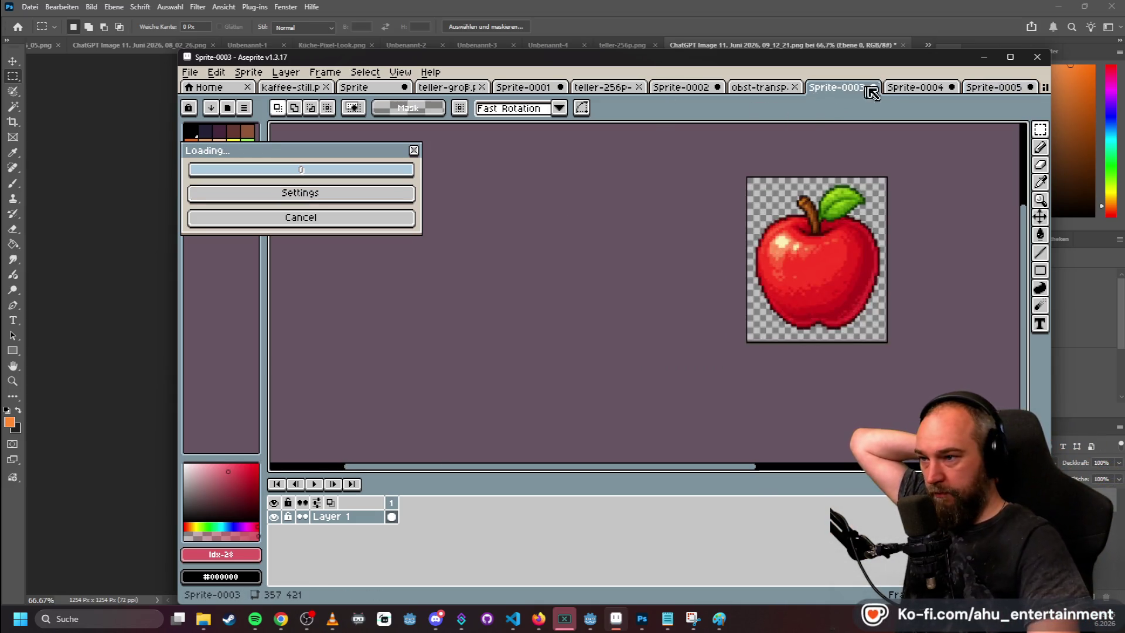
pyautogui.click(893, 87)
pyautogui.click(847, 90)
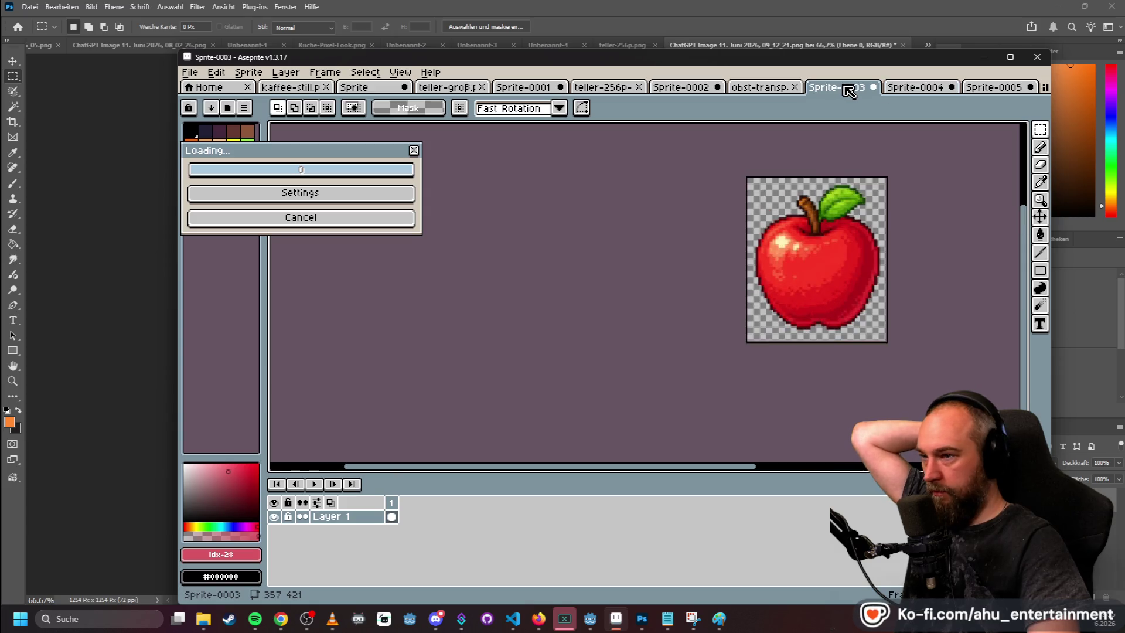
pyautogui.click(873, 88)
pyautogui.click(613, 361)
# - Copy the strawberry from obst-transparent into a new 373×373 sprite
pyautogui.click(828, 86)
pyautogui.moveTo(698, 189); pyautogui.dragTo(795, 301)
pyautogui.hotkey('ctrl', 'c')
pyautogui.click(190, 72)
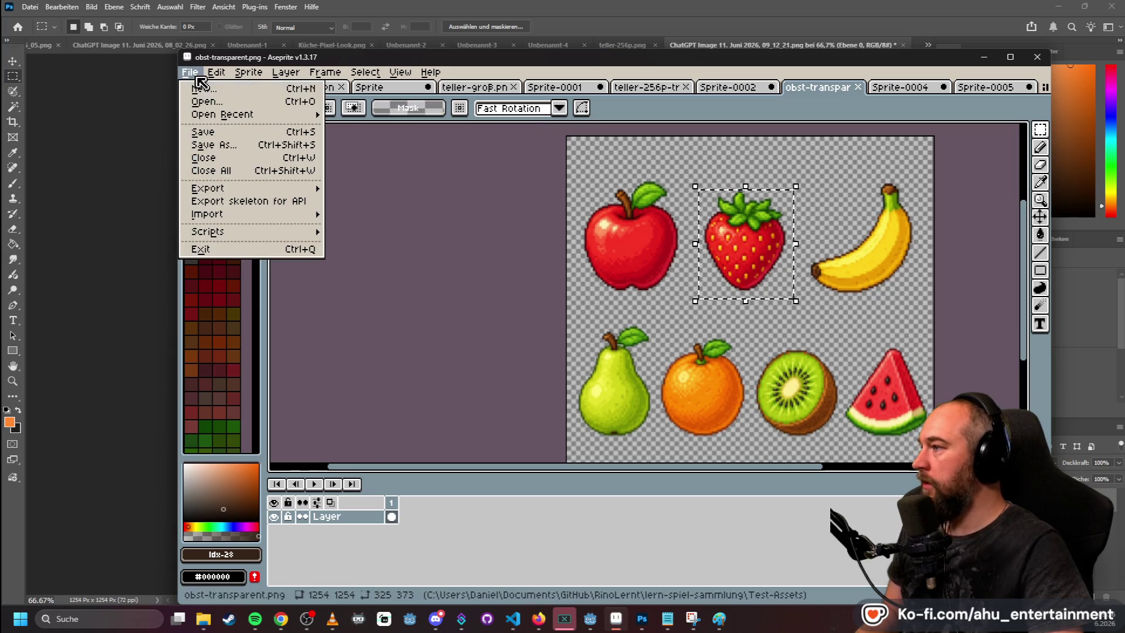
pyautogui.click(211, 89)
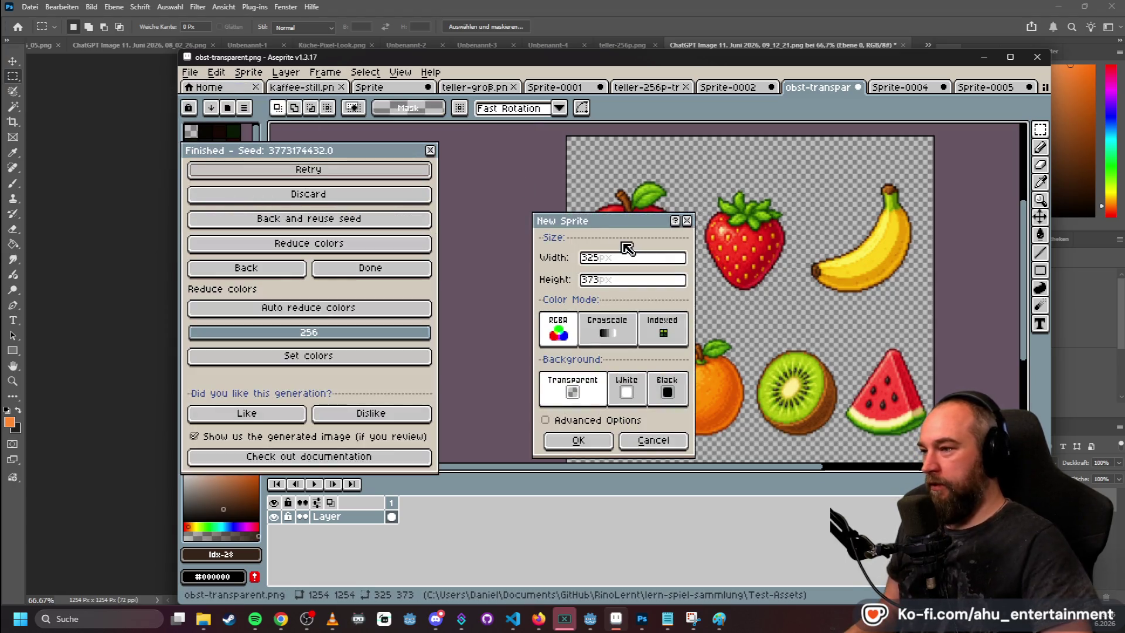
pyautogui.click(602, 261)
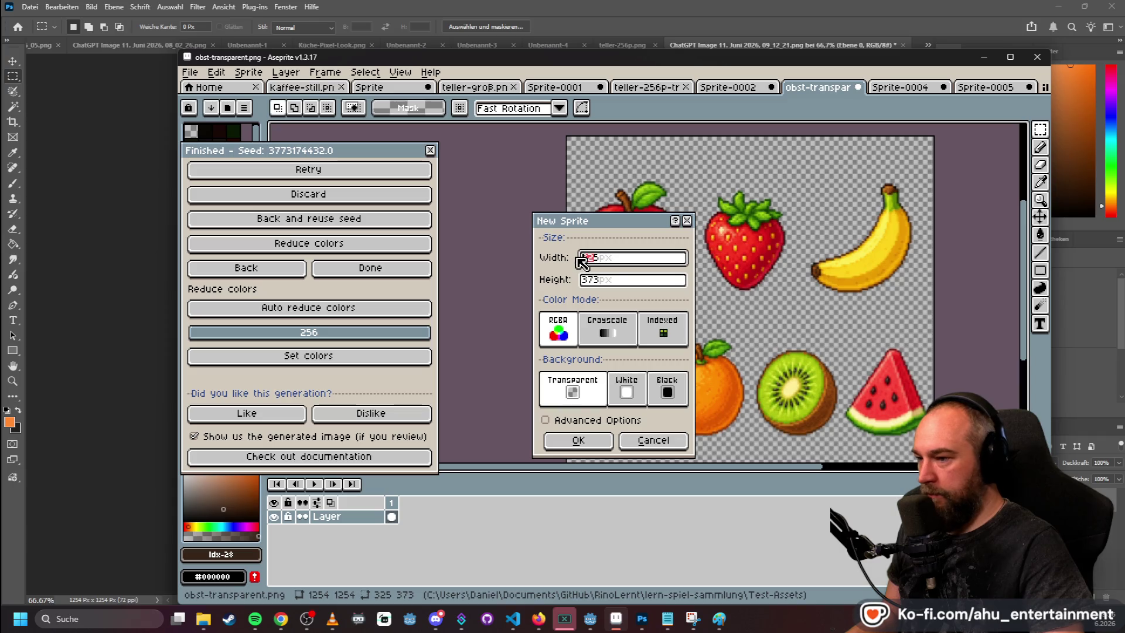
pyautogui.write('373')
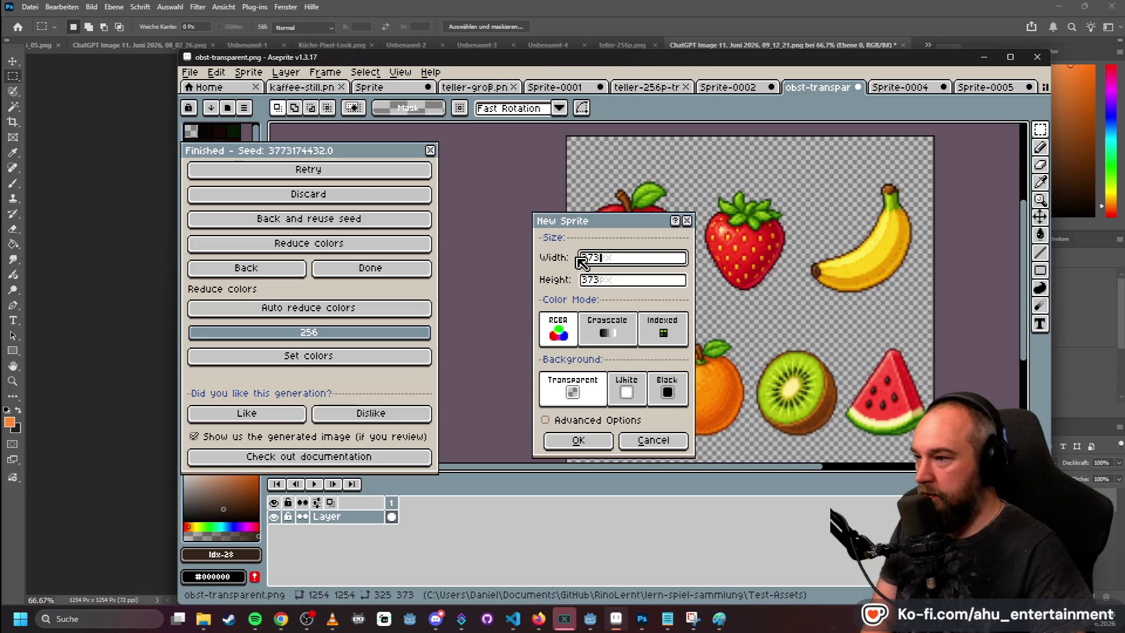
pyautogui.press('Return')
pyautogui.hotkey('ctrl', 'v')
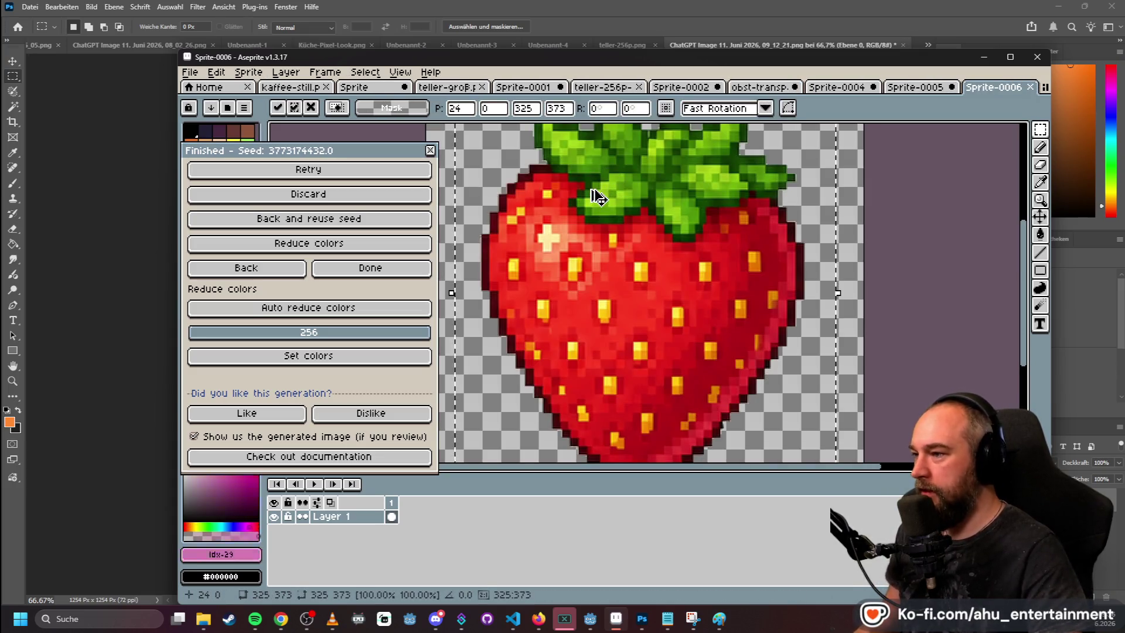
pyautogui.scroll(-3, 903, 196)
# - Delete the empty second frame from the Sprite-0005 apple
pyautogui.click(924, 88)
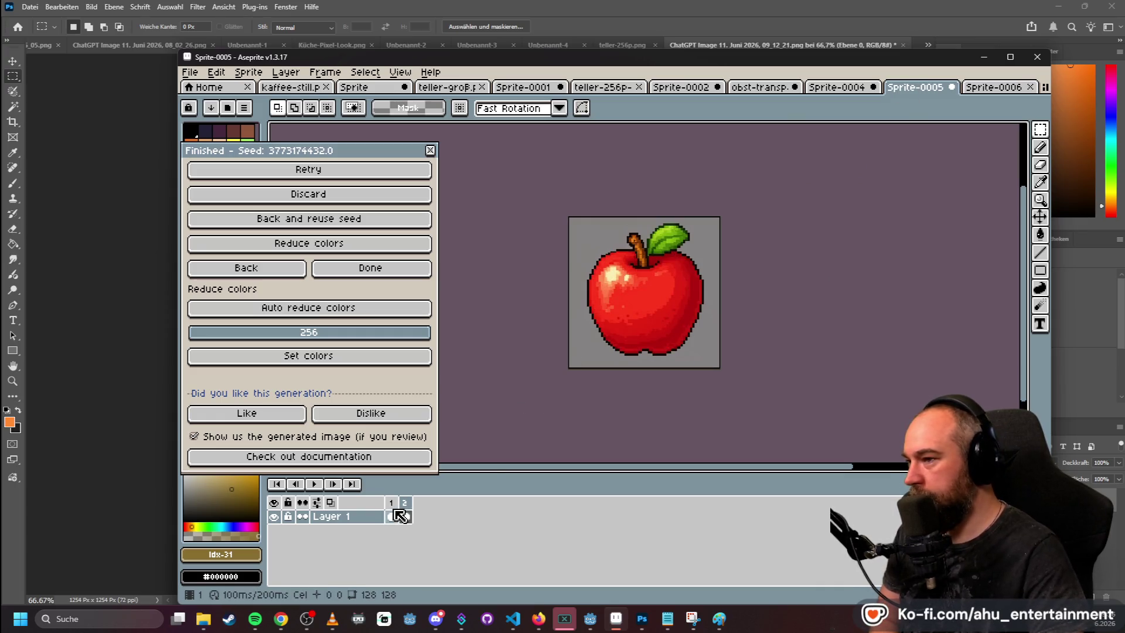
pyautogui.click(398, 517)
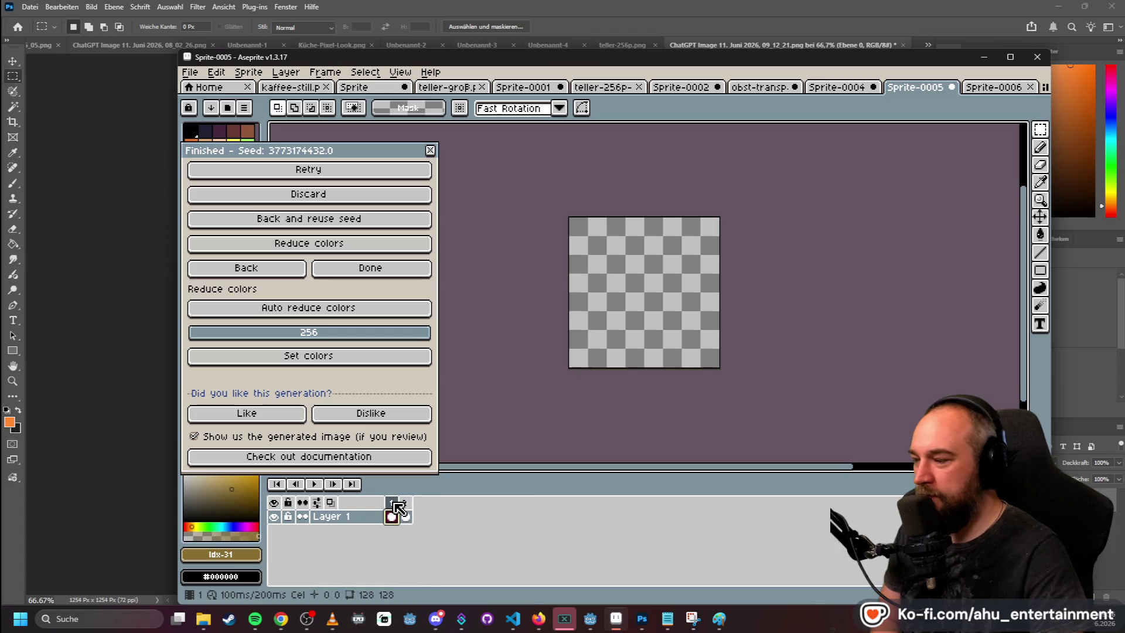
pyautogui.rightClick(393, 503)
pyautogui.click(437, 558)
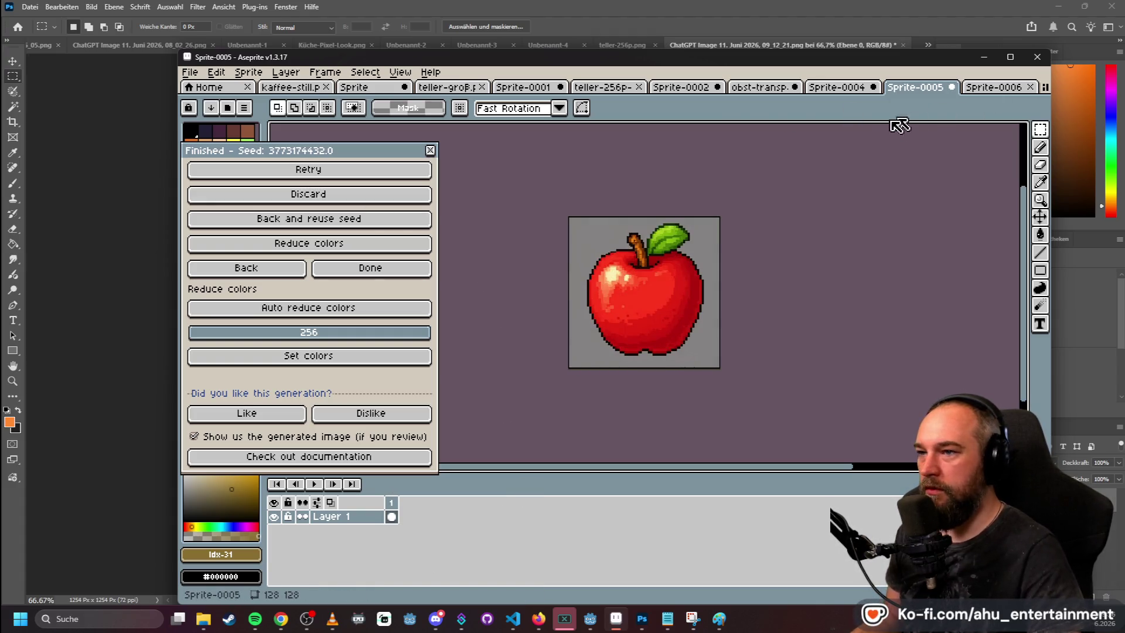
# - Try exporting the apple sprite as apple.png and dismiss the save error
pyautogui.click(192, 74)
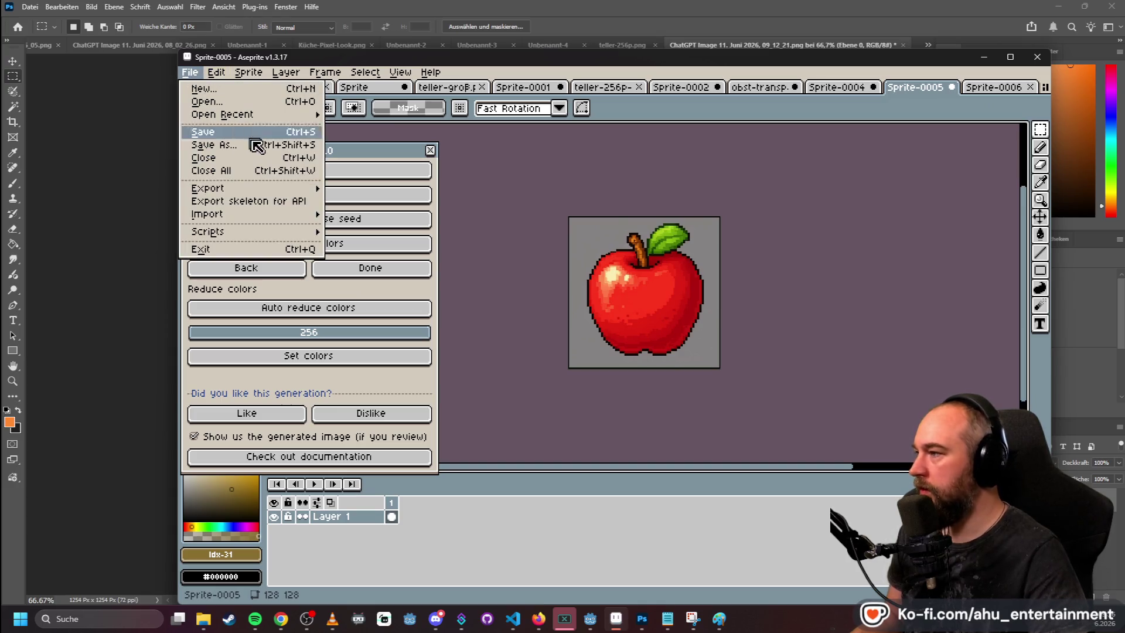
pyautogui.moveTo(283, 188)
pyautogui.click(342, 191)
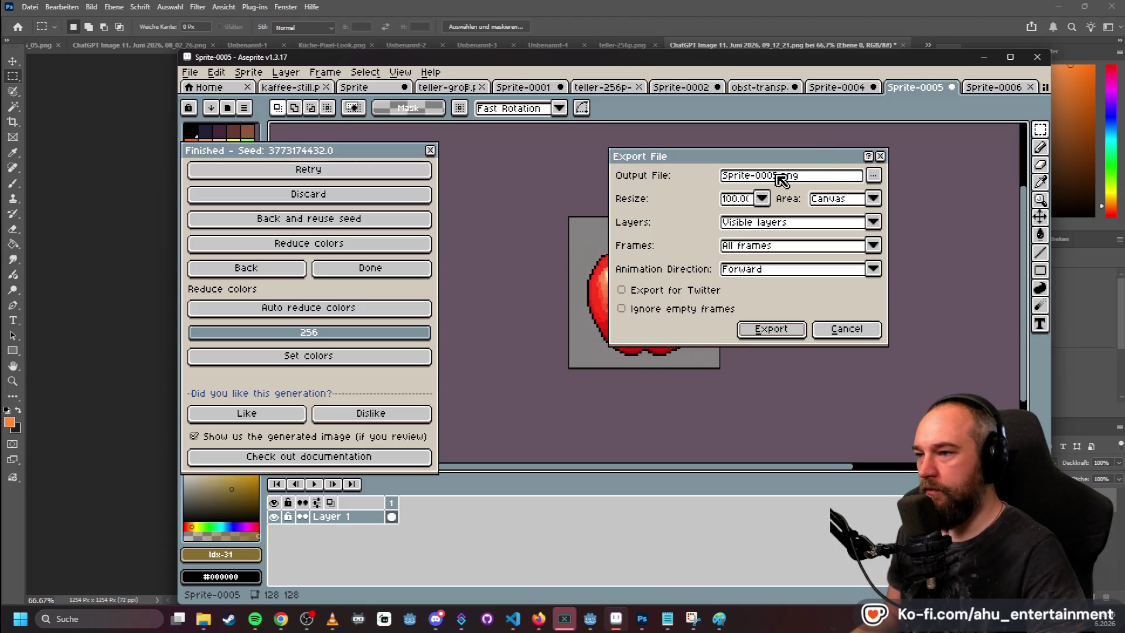
pyautogui.moveTo(777, 176); pyautogui.dragTo(690, 166)
pyautogui.write('a')
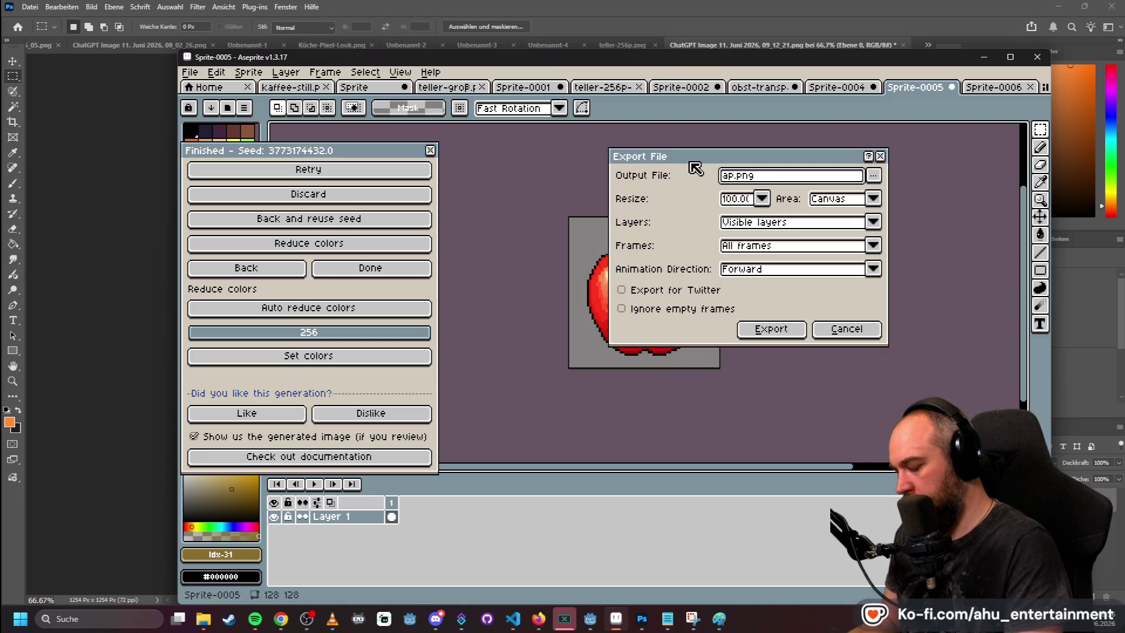
pyautogui.write('ple')
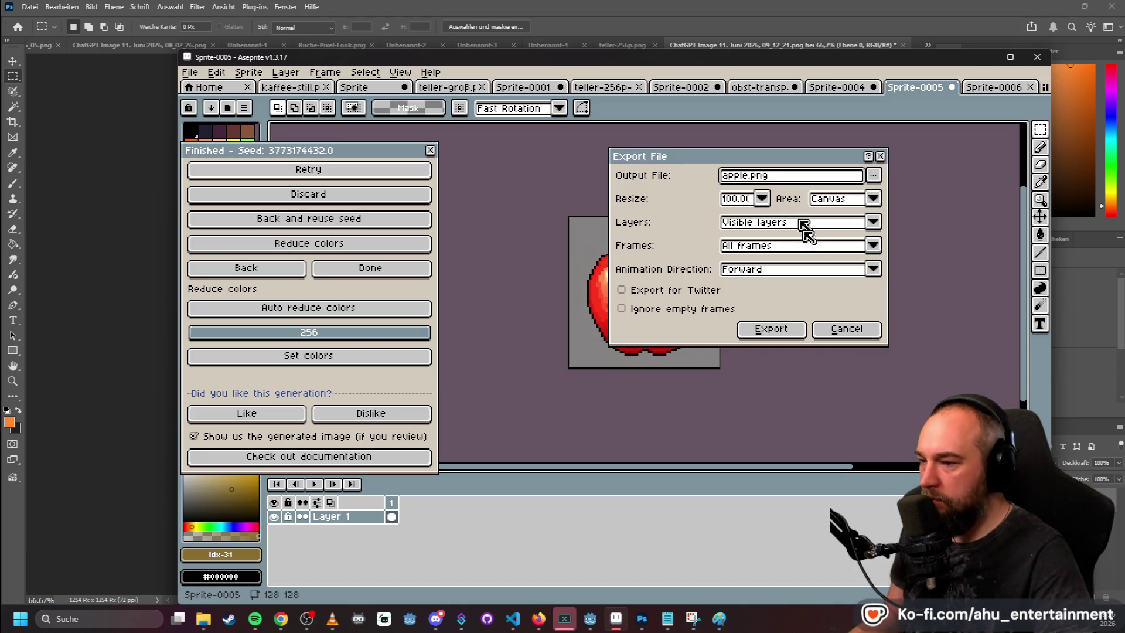
pyautogui.click(792, 329)
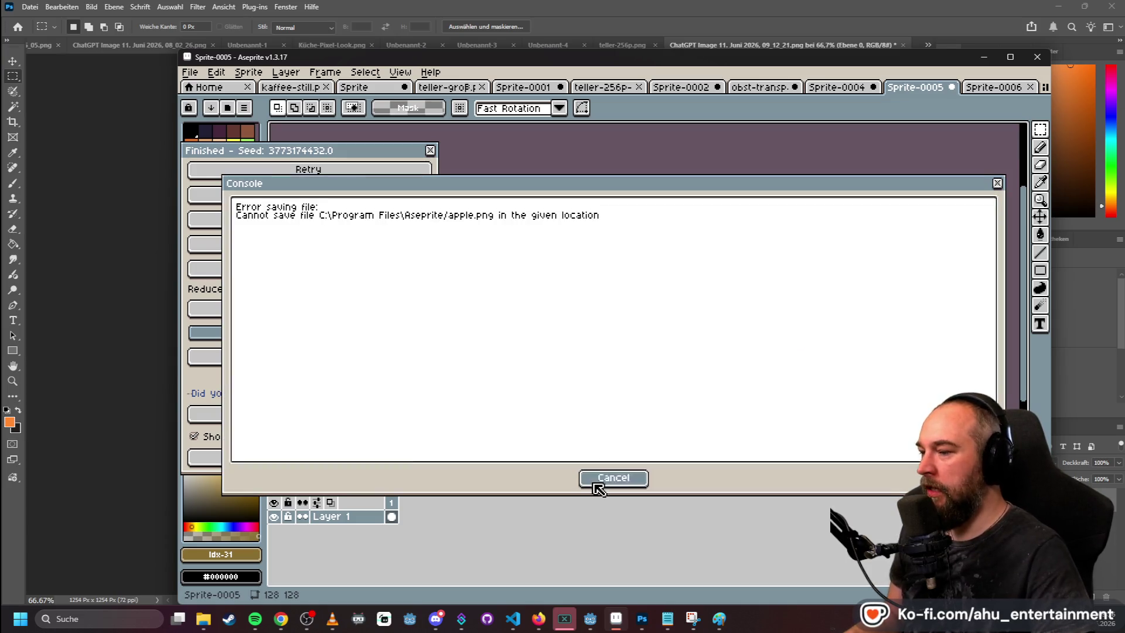
pyautogui.click(595, 478)
# - Re-export the apple as apple.png with its save folder chosen, then switch to Photoshop
pyautogui.click(199, 75)
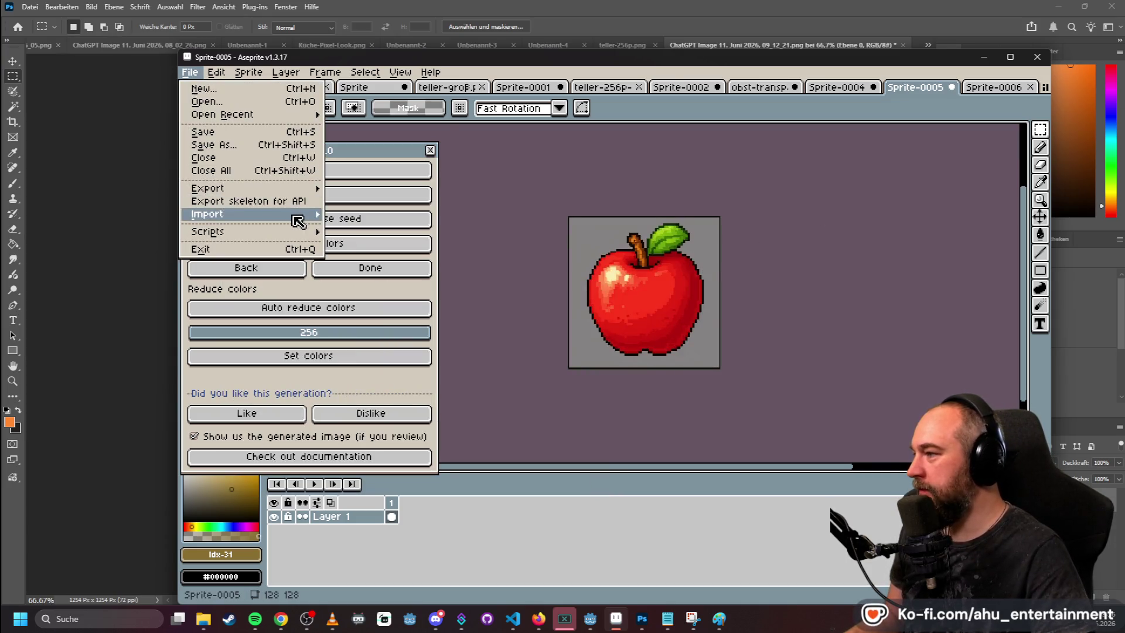
pyautogui.moveTo(296, 188)
pyautogui.click(352, 189)
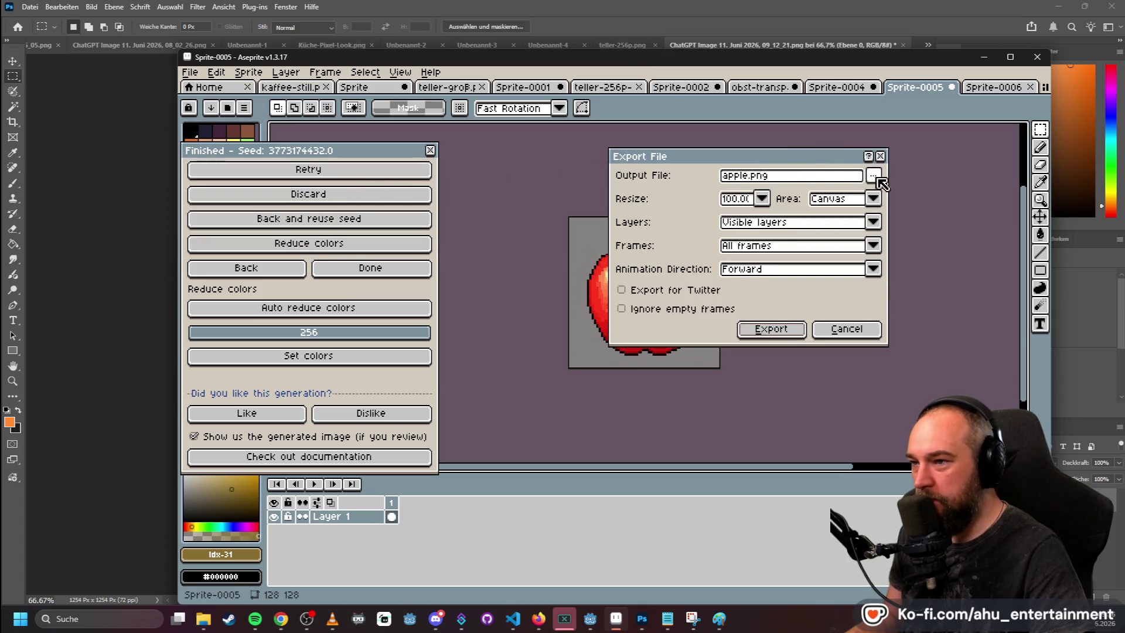
pyautogui.click(873, 176)
pyautogui.press('Escape')
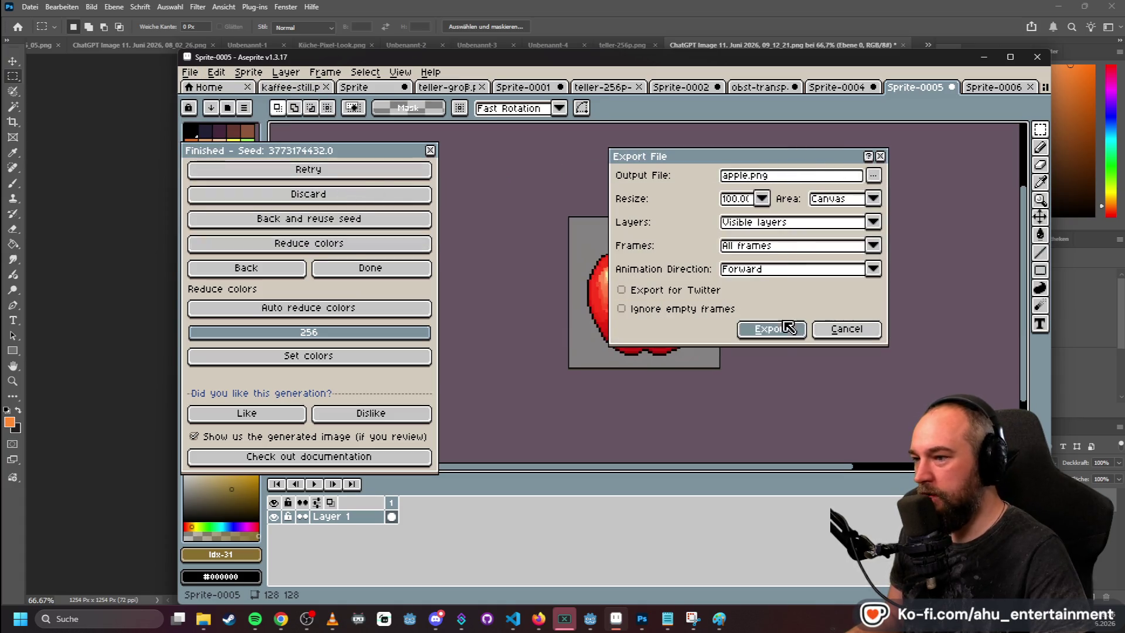
pyautogui.click(787, 328)
pyautogui.click(643, 619)
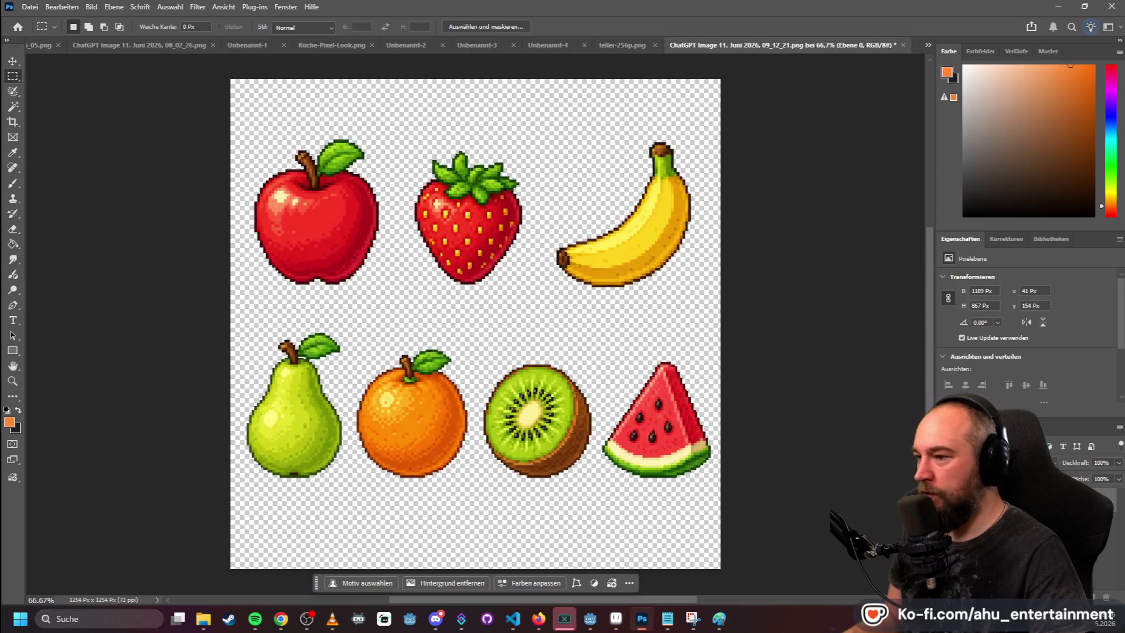
# - Open apple.png in Photoshop and delete its grey background to transparency
pyautogui.moveTo(756, 138)
pyautogui.mouseDown()
pyautogui.moveTo(913, 76)
pyautogui.moveTo(932, 46)
pyautogui.moveTo(912, 43)
pyautogui.mouseUp()
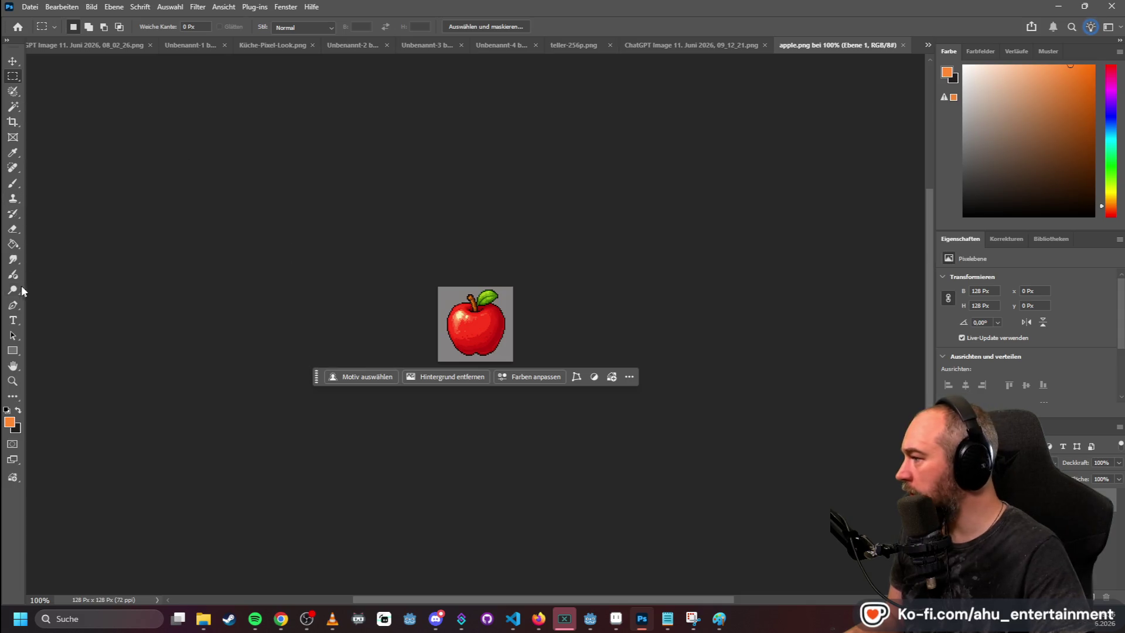
pyautogui.press('w')
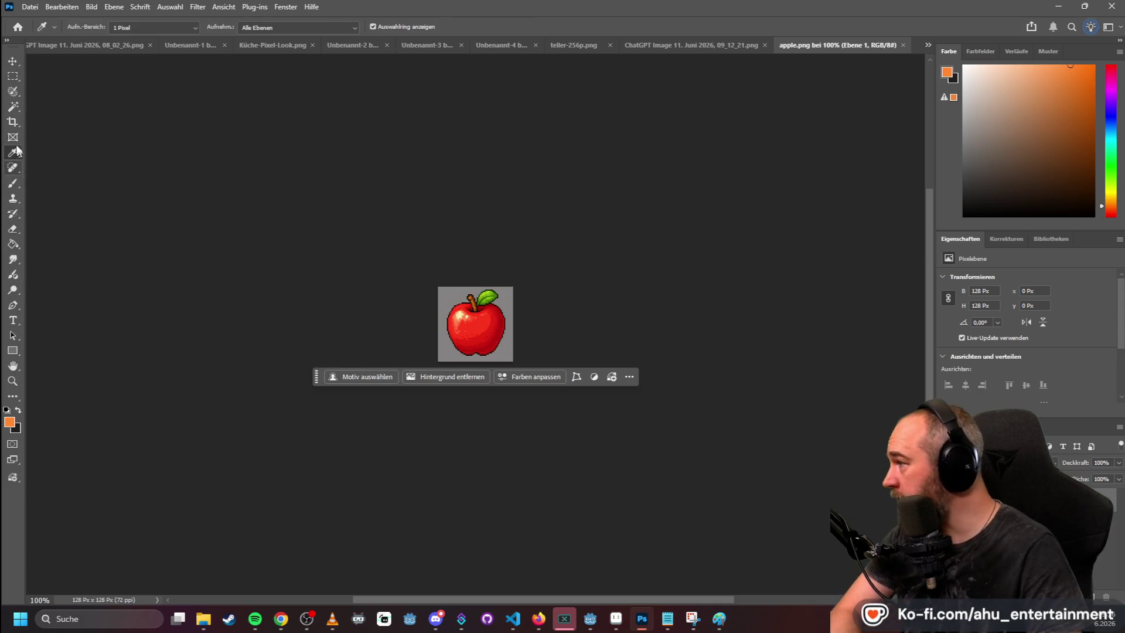
pyautogui.click(442, 291)
pyautogui.press('Delete')
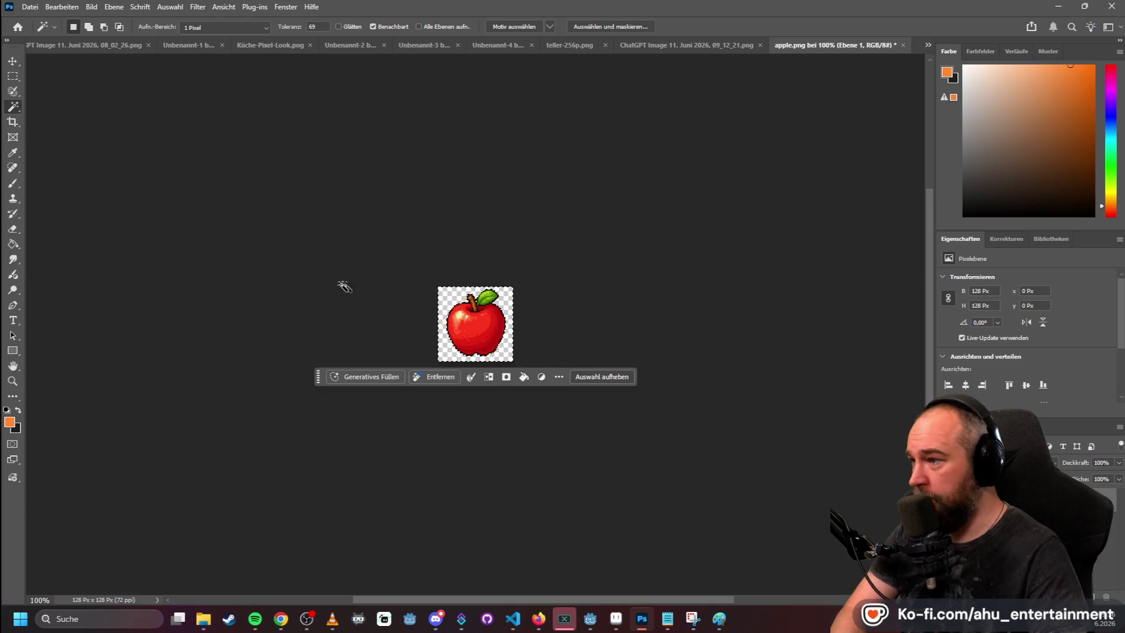
pyautogui.click(12, 76)
pyautogui.click(247, 130)
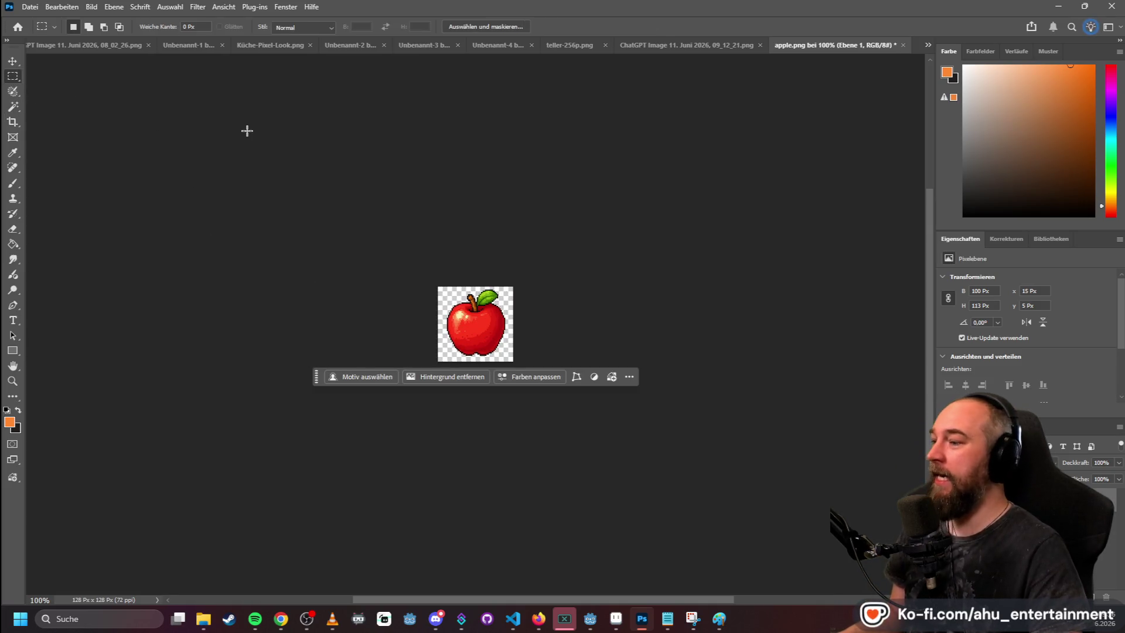
# - Quick-export the apple as PNG, replacing the existing apple.png
pyautogui.click(30, 8)
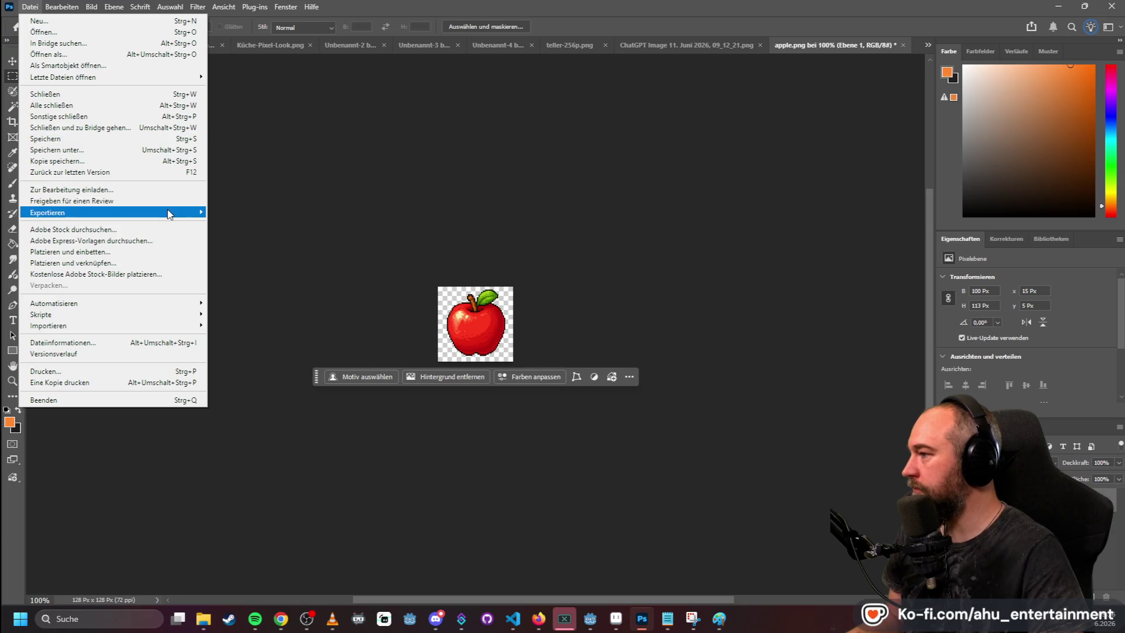
pyautogui.click(221, 211)
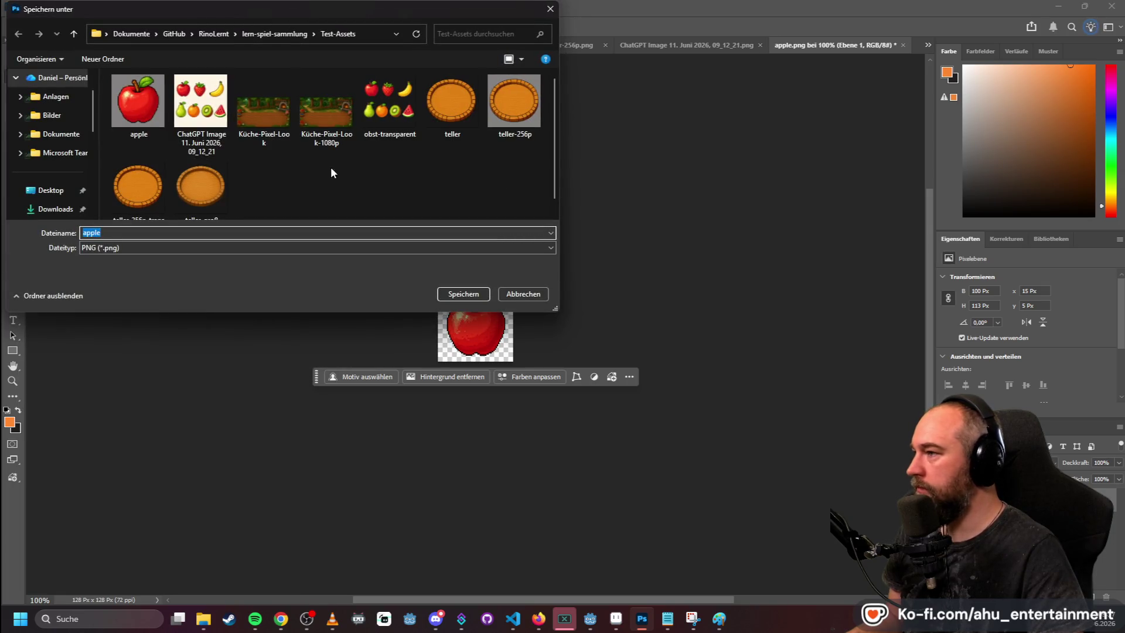
pyautogui.click(463, 293)
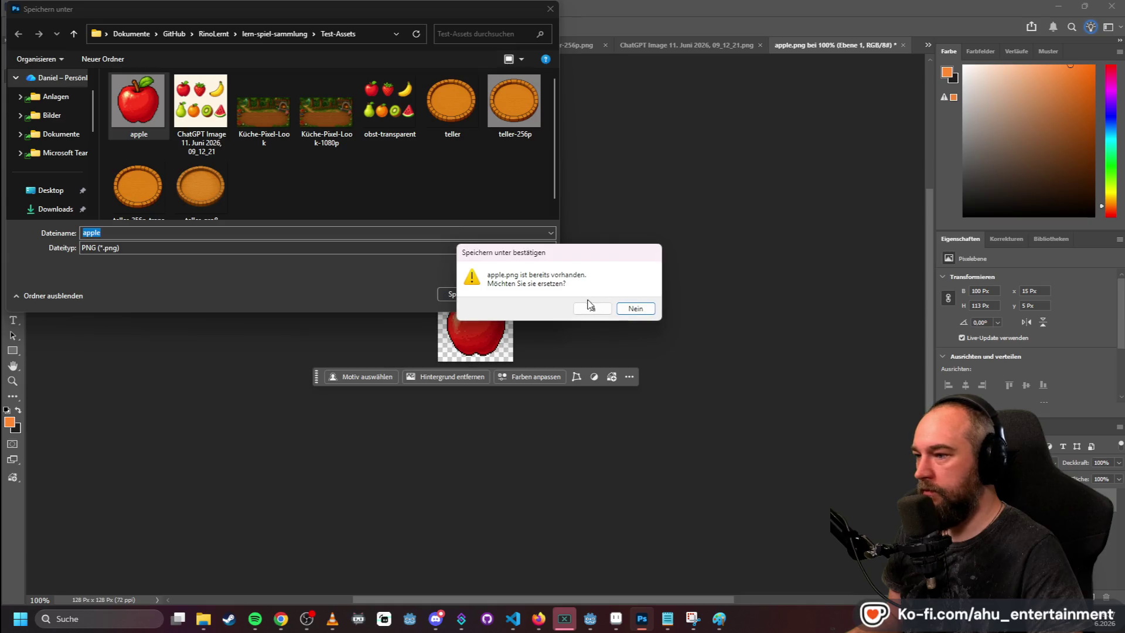
pyautogui.click(586, 304)
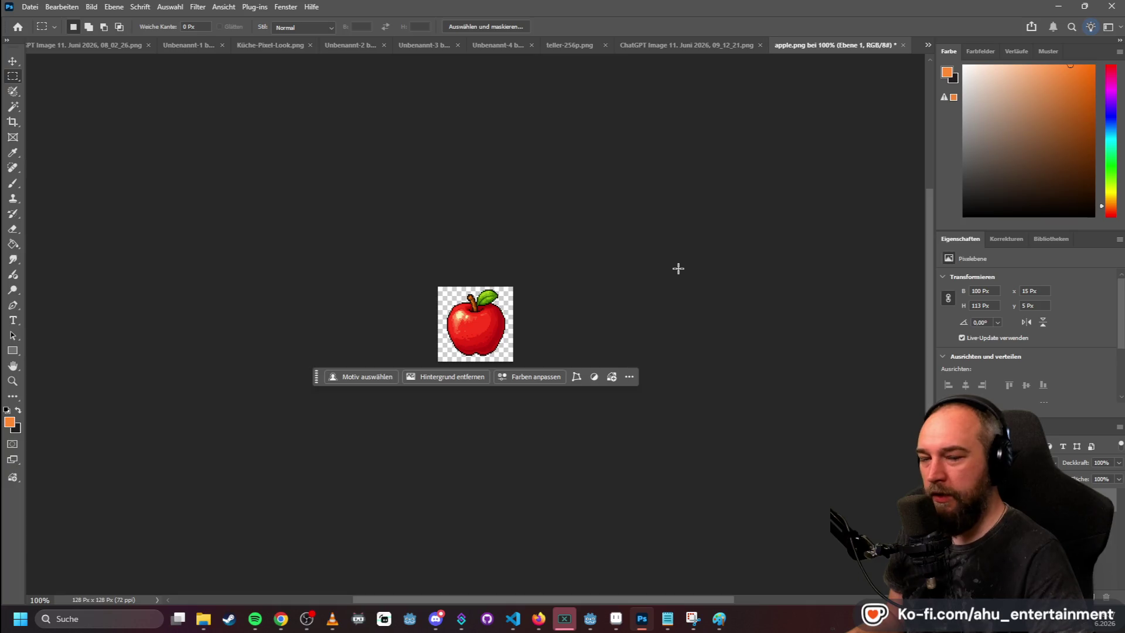
# - Attempt a 256×256 generative upscale, dismiss the error, deselect, and return to Aseprite's strawberry sprite
pyautogui.click(91, 7)
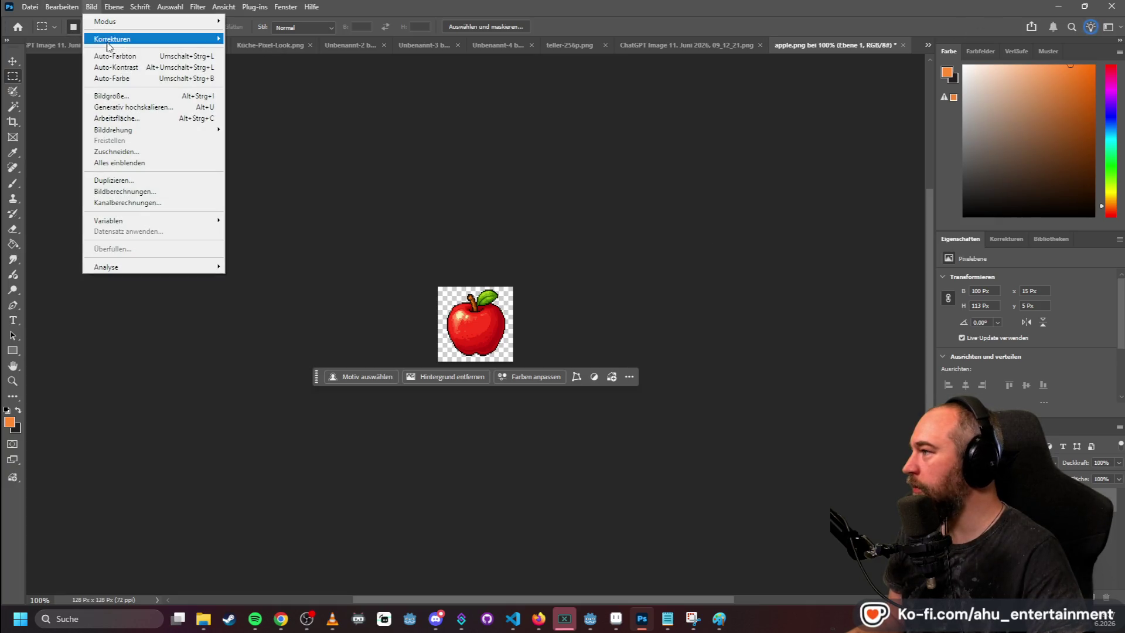
pyautogui.click(111, 105)
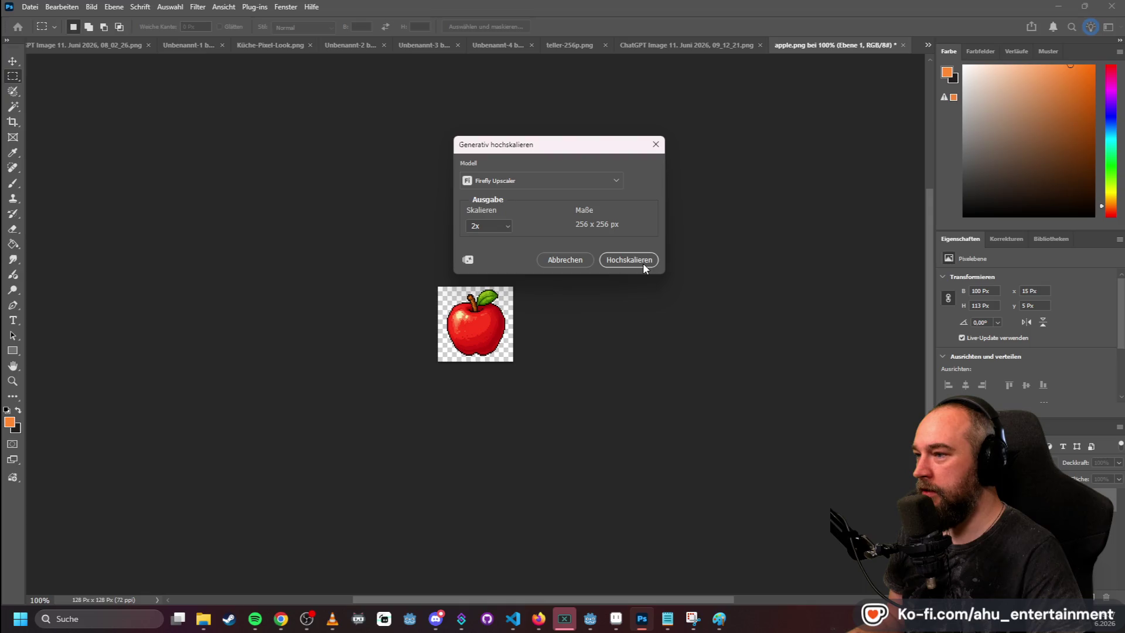
pyautogui.click(642, 261)
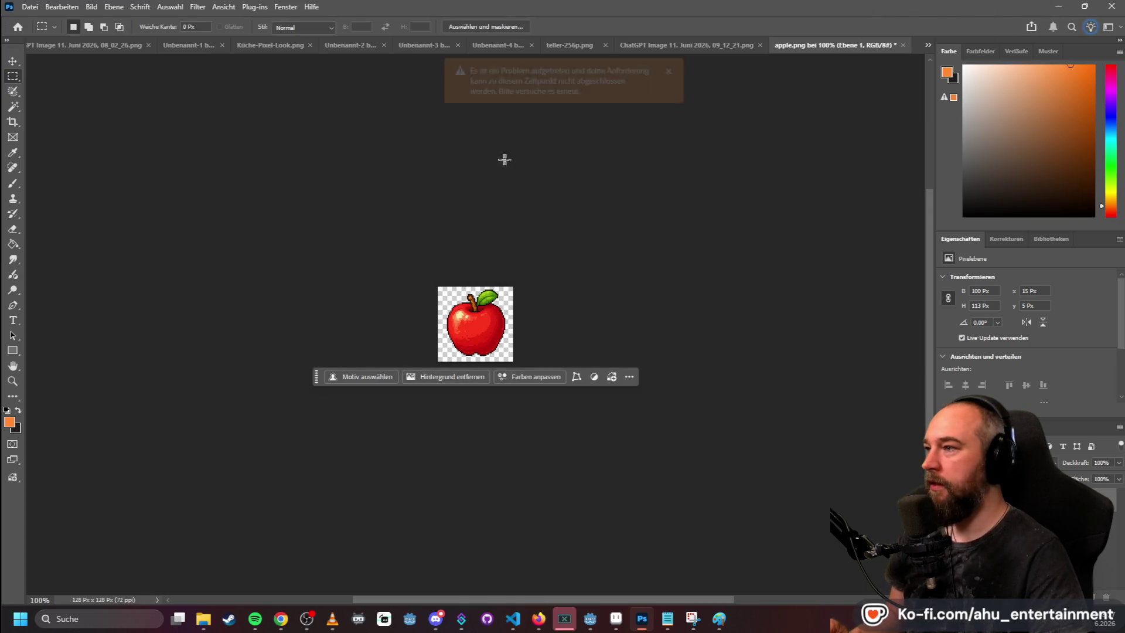
pyautogui.click(668, 71)
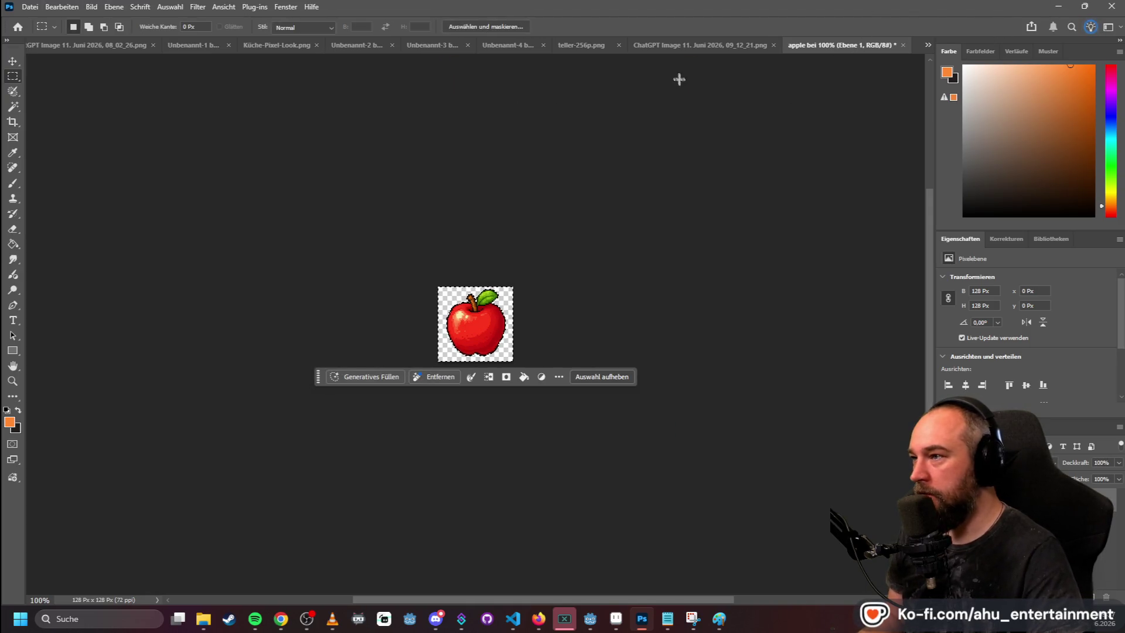
pyautogui.click(240, 106)
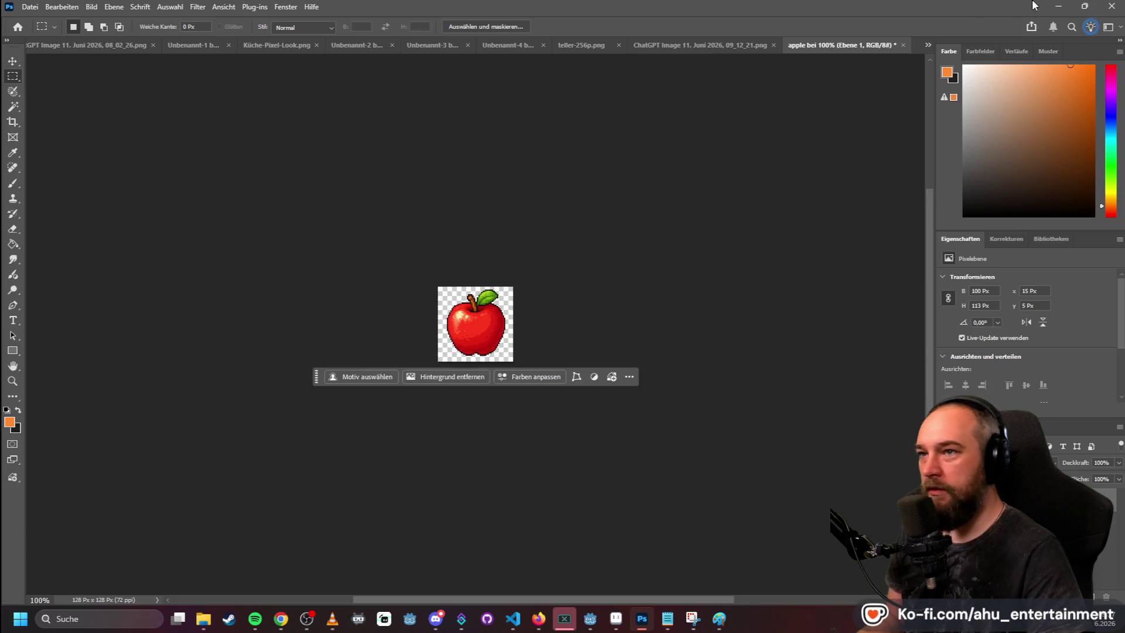
pyautogui.click(1054, 6)
pyautogui.click(987, 93)
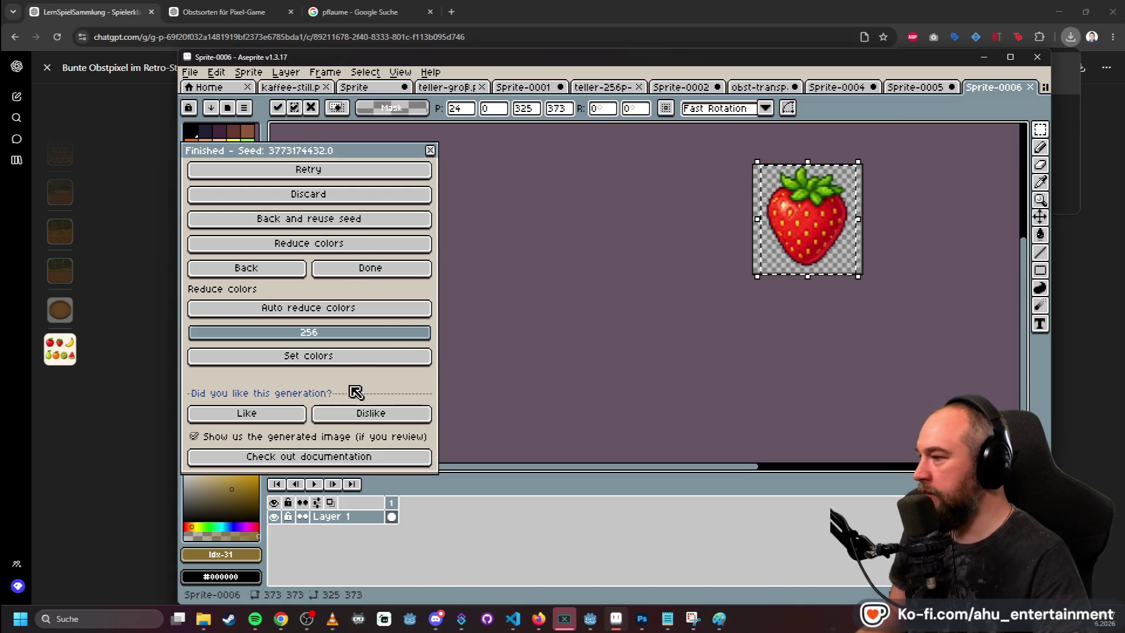
# - Finish the previous result and cancel a first Image to pixel art attempt
pyautogui.click(382, 271)
pyautogui.click(264, 96)
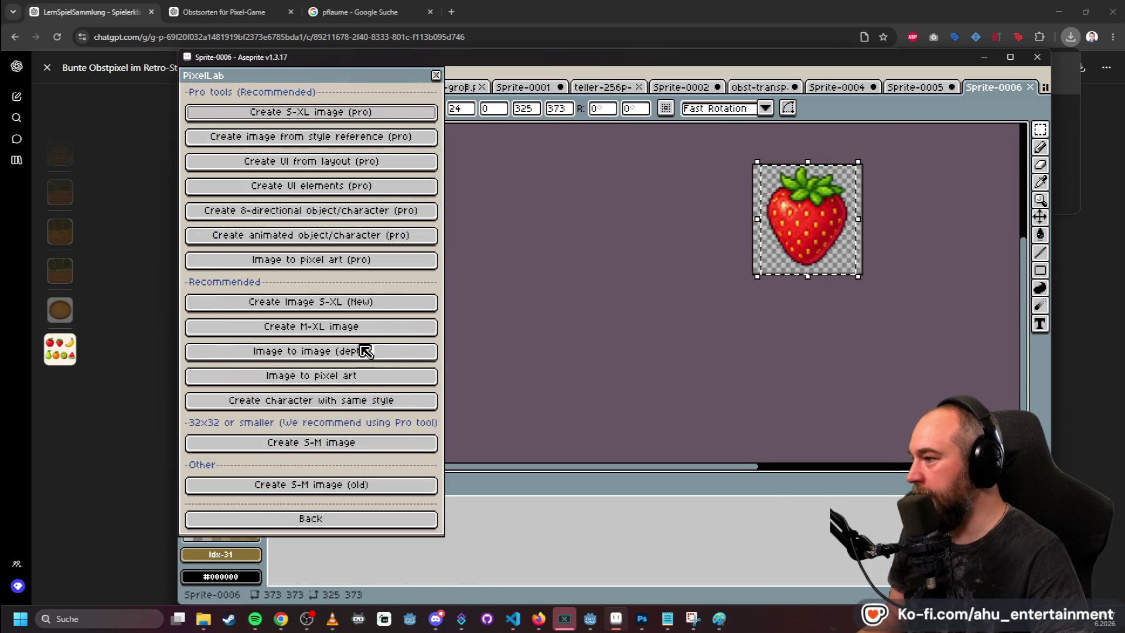
pyautogui.click(362, 374)
pyautogui.click(875, 280)
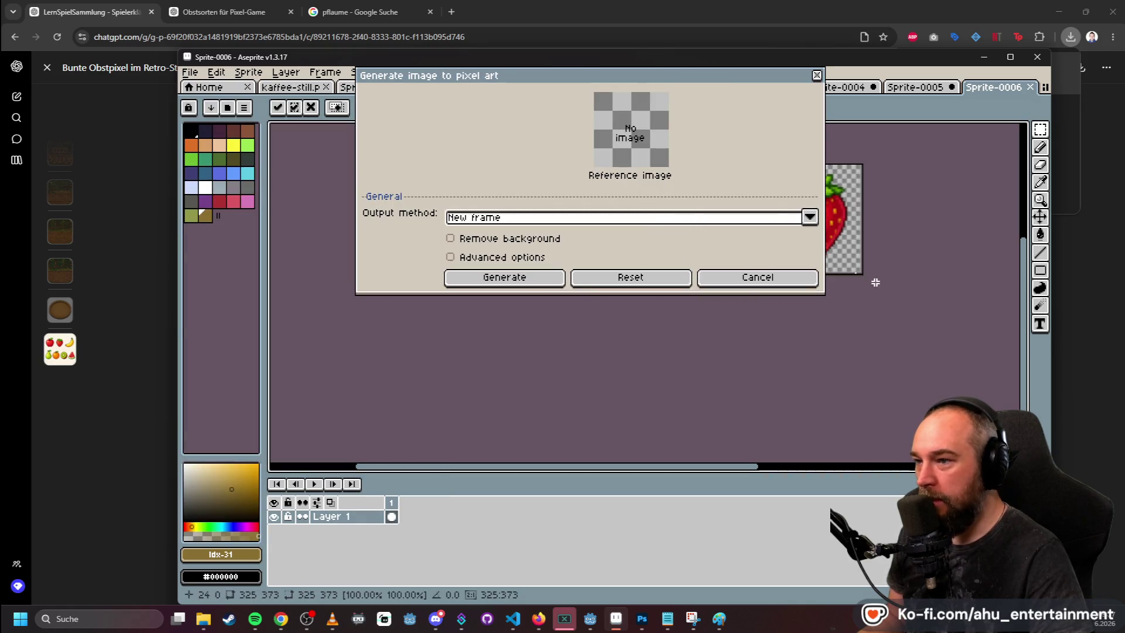
pyautogui.click(748, 284)
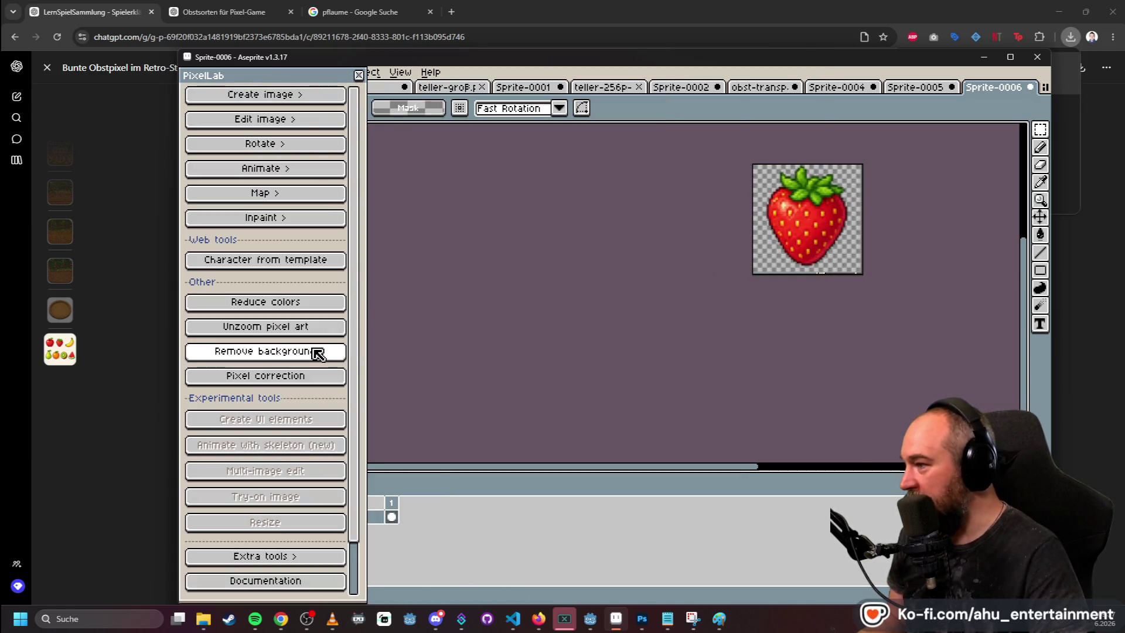
# - Run PixelLab Image to pixel art on the strawberry with a custom 128×128 output
pyautogui.click(303, 96)
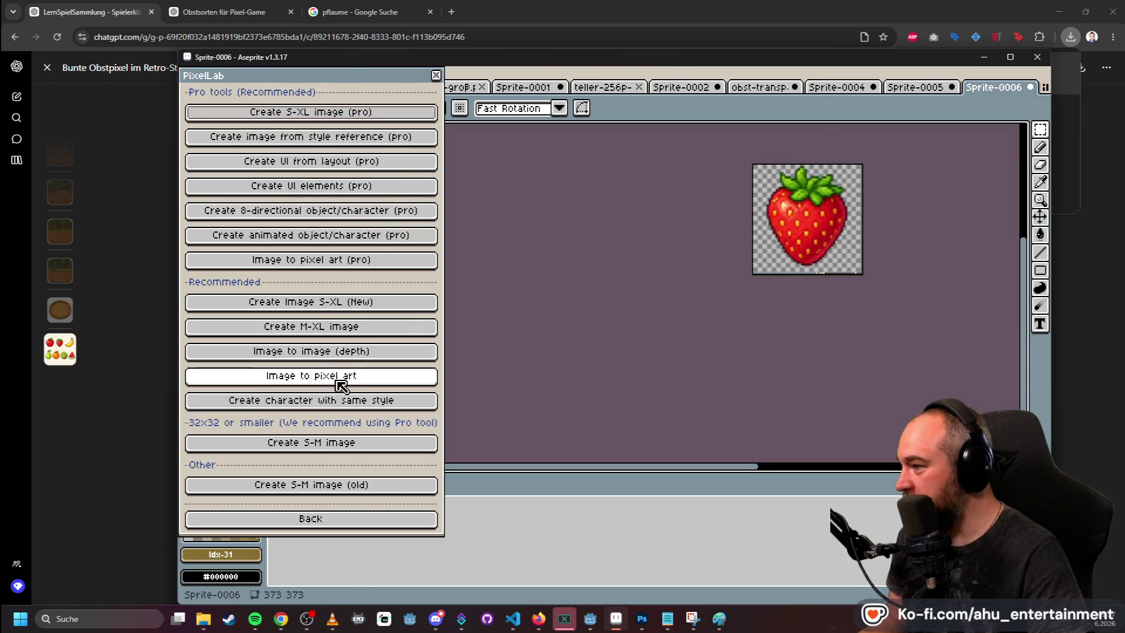
pyautogui.click(305, 375)
pyautogui.click(506, 280)
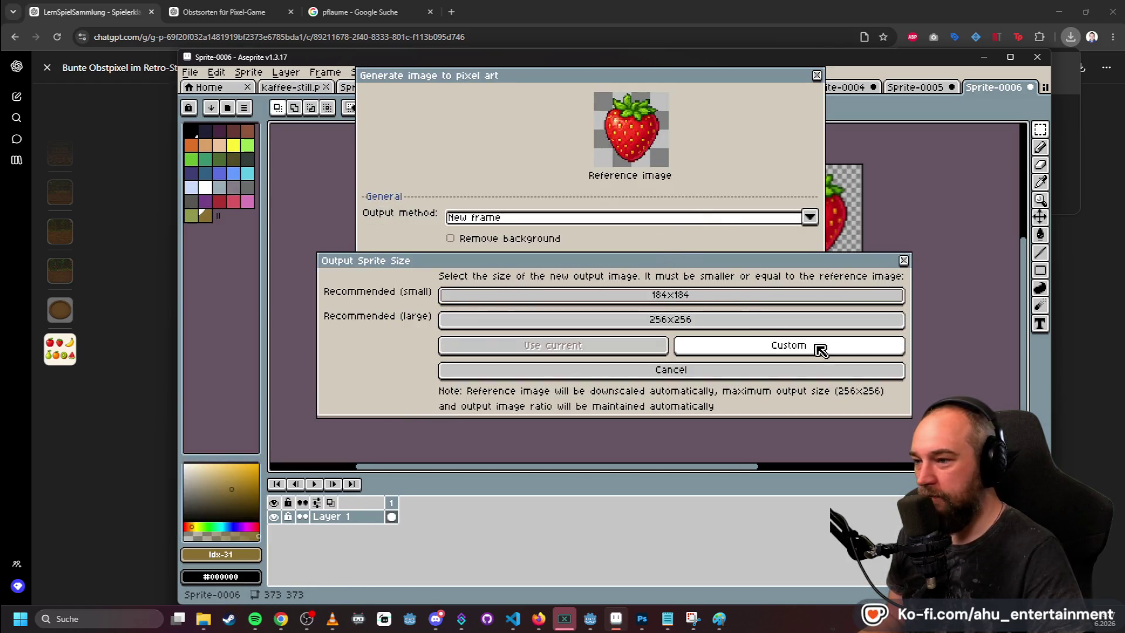
pyautogui.click(817, 348)
pyautogui.write('8')
pyautogui.press('Tab')
pyautogui.write('1')
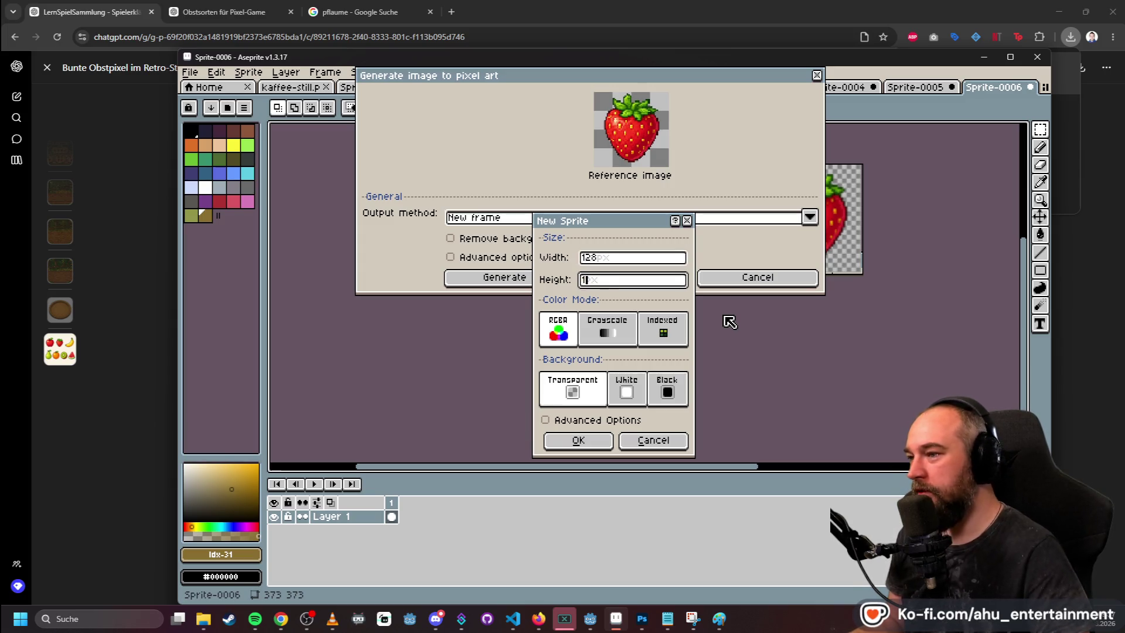
pyautogui.click(671, 441)
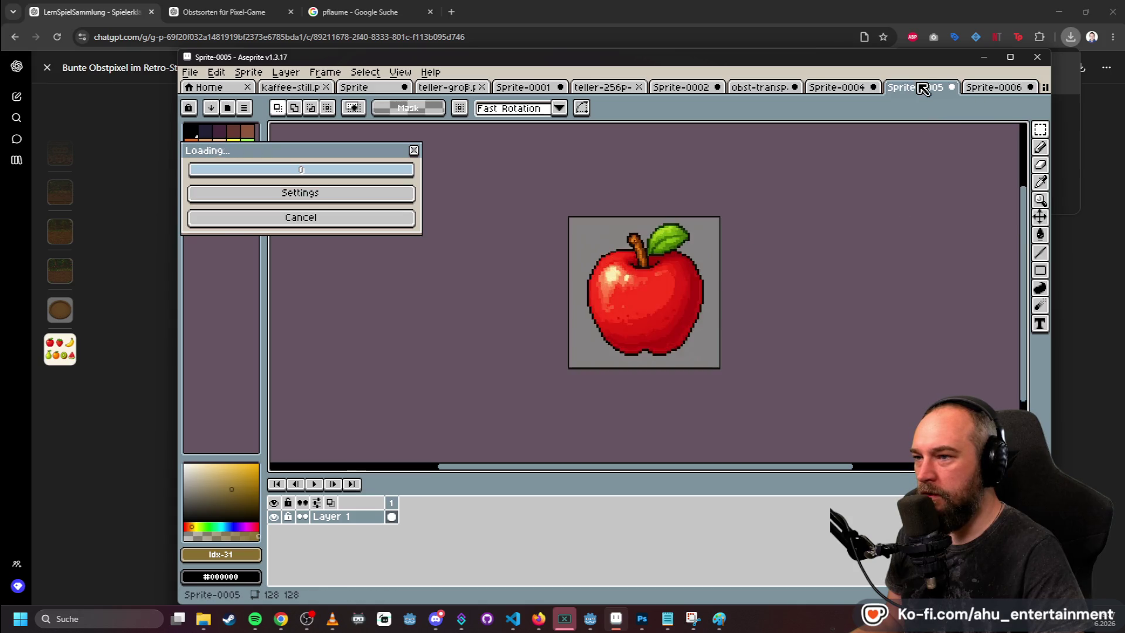
# - Check the strawberry frames, stop the stuck generation, and close the error console
pyautogui.click(391, 515)
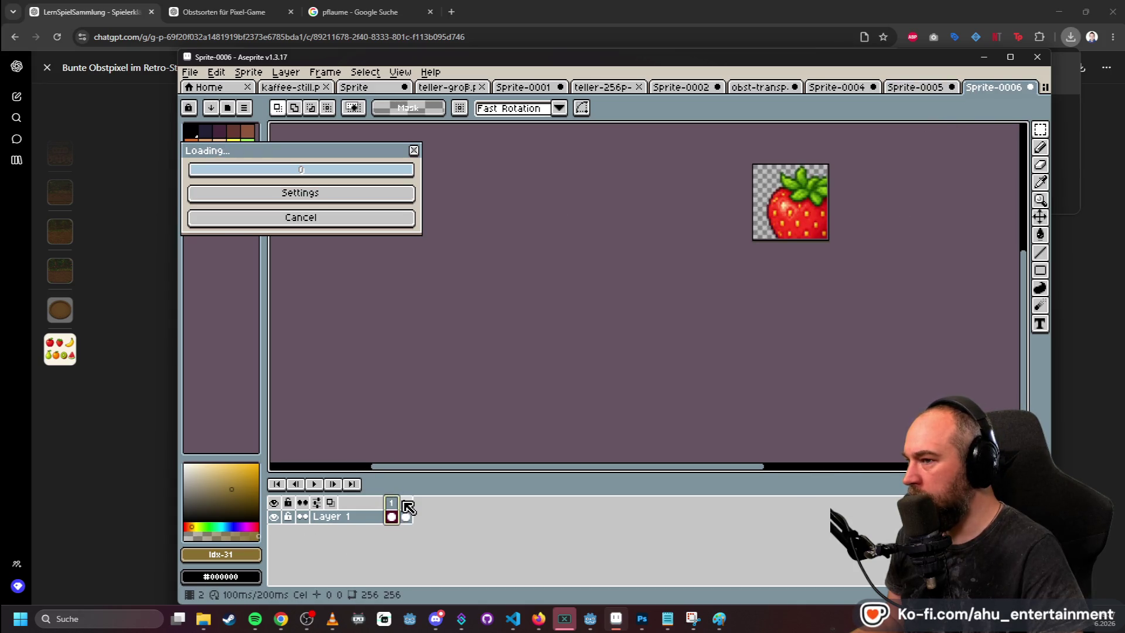
pyautogui.click(408, 507)
pyautogui.click(394, 507)
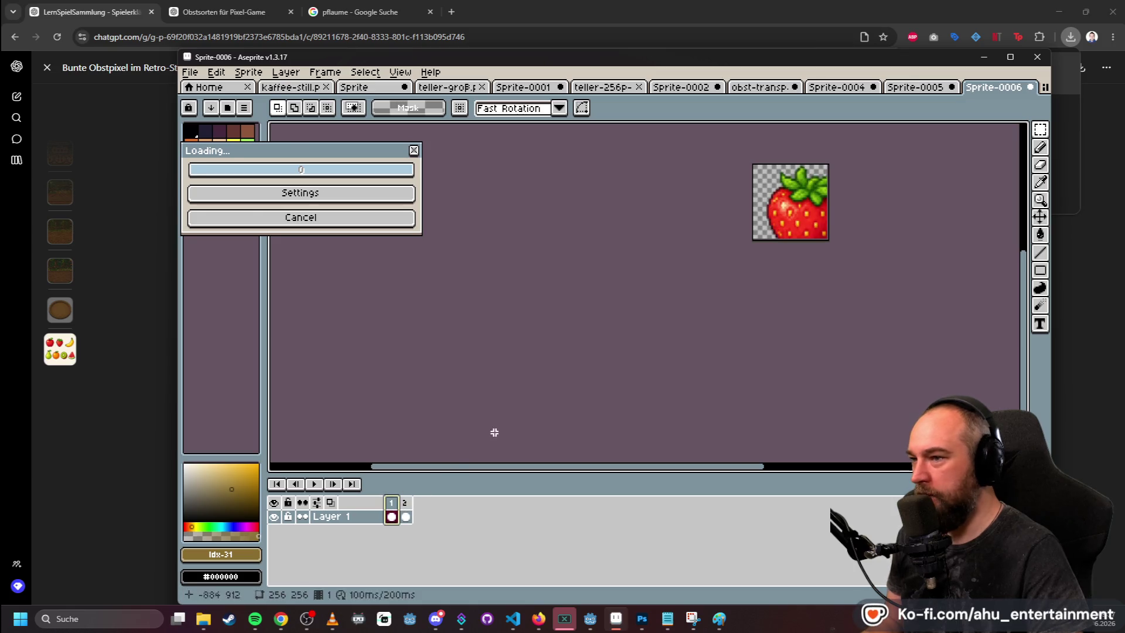
pyautogui.click(305, 151)
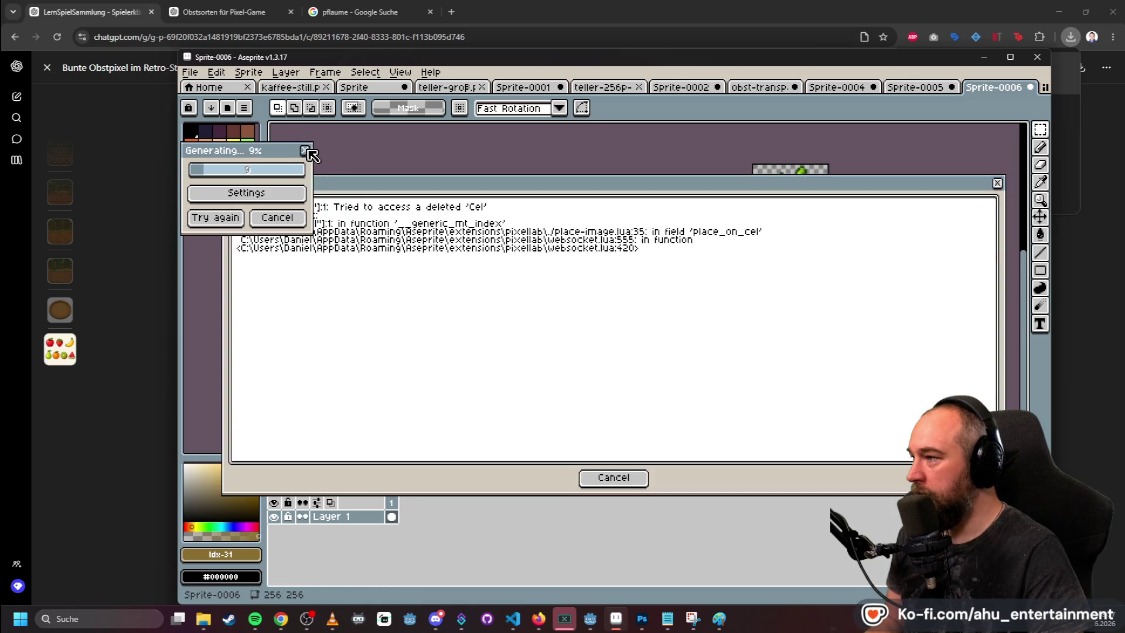
pyautogui.click(597, 472)
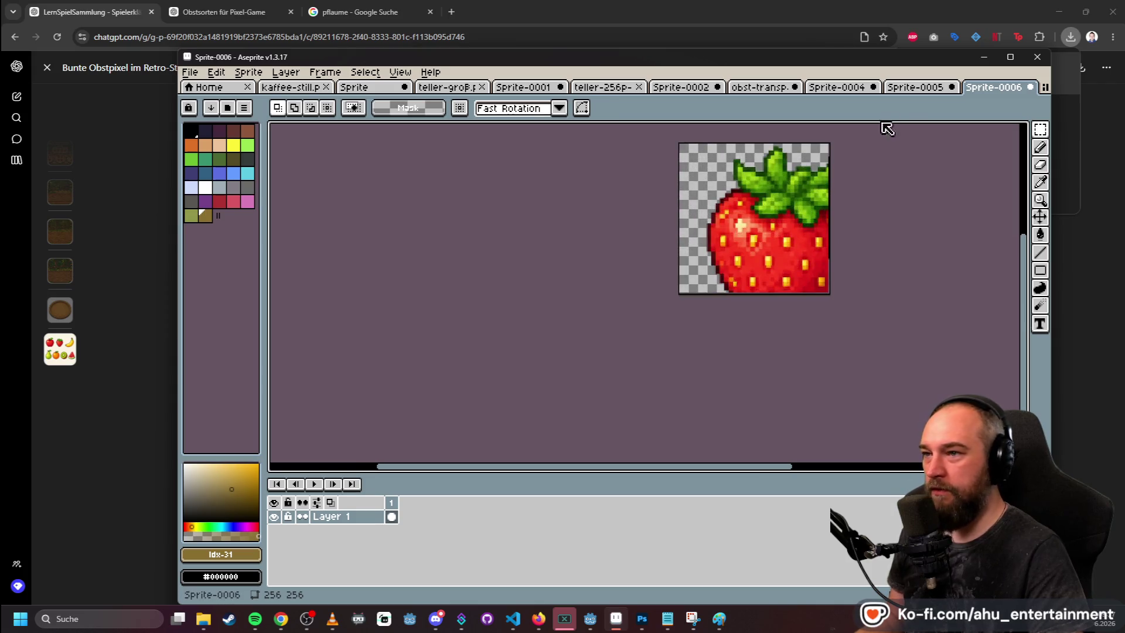
# - Close the kaffee-still image and the Sprite document
pyautogui.click(919, 89)
pyautogui.click(991, 89)
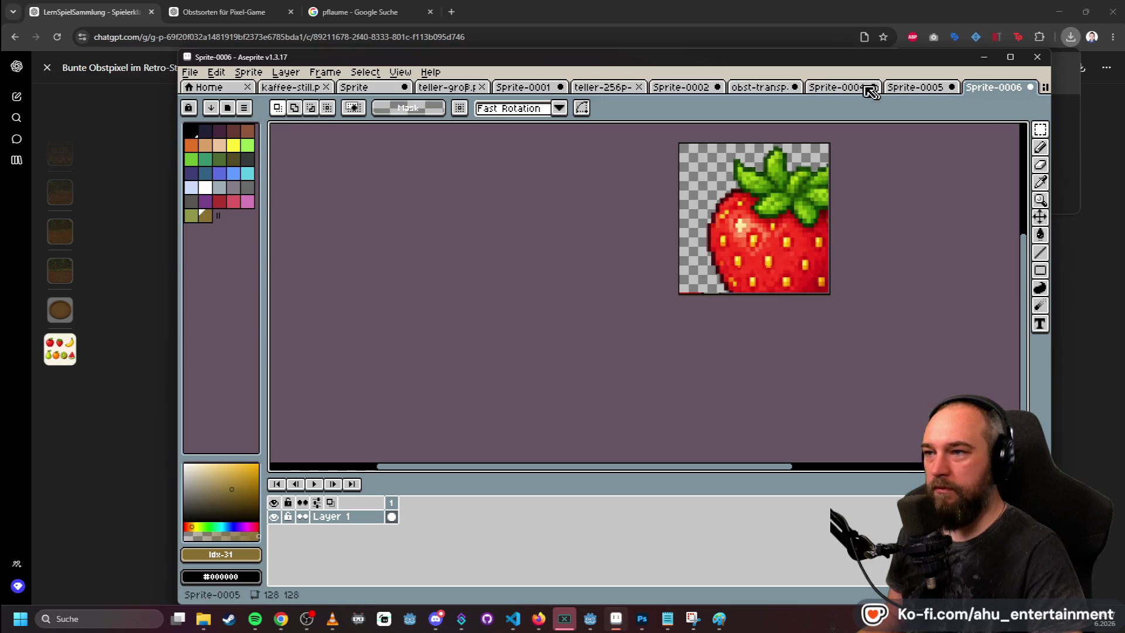
pyautogui.click(304, 88)
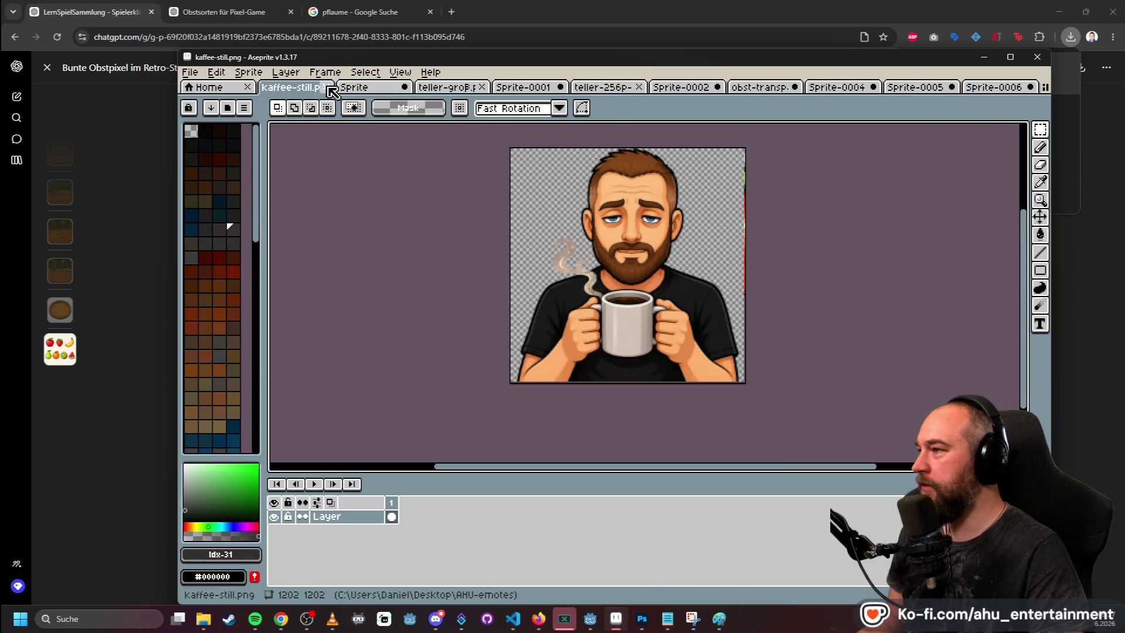
pyautogui.click(327, 87)
pyautogui.click(340, 90)
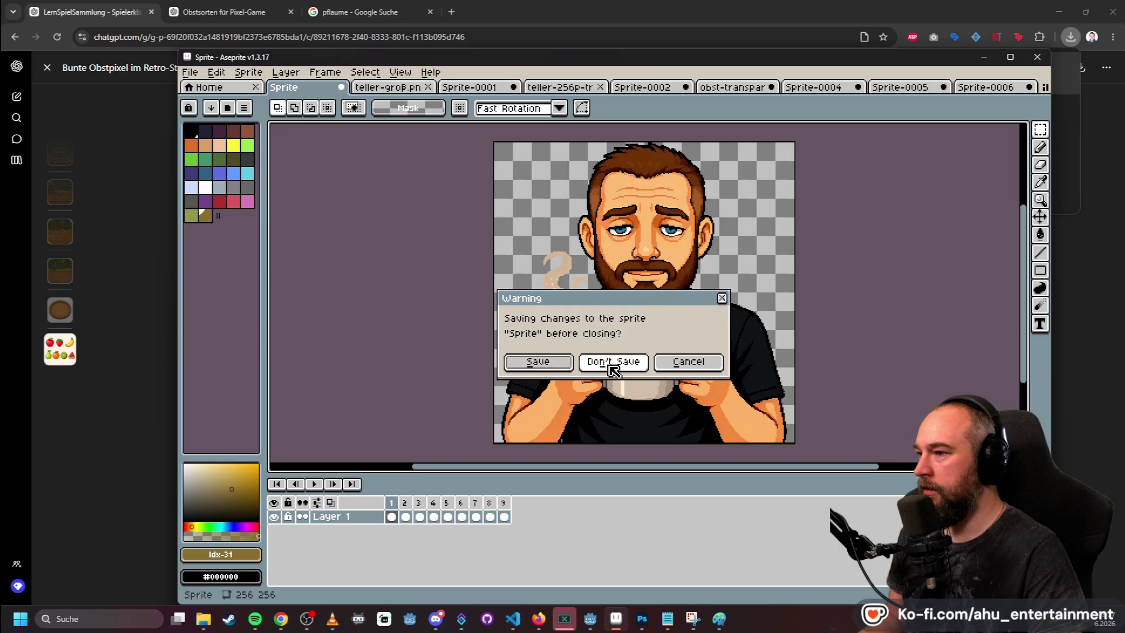
# - Save the Sprite document as kaffee before it closes
pyautogui.click(555, 363)
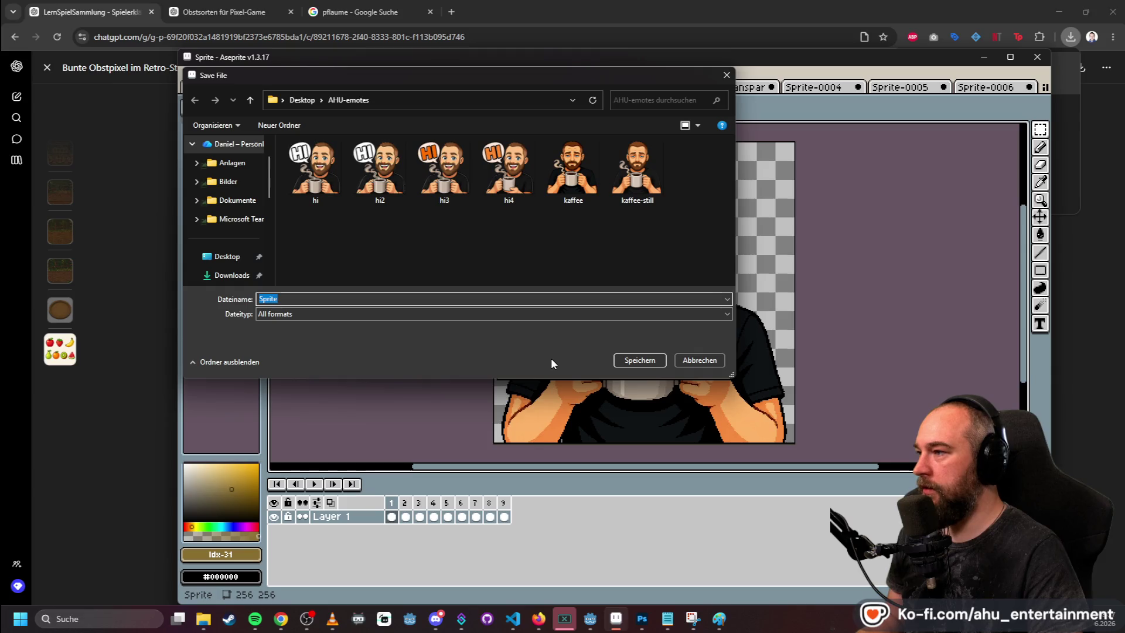
pyautogui.write('kaffee')
pyautogui.press('Return')
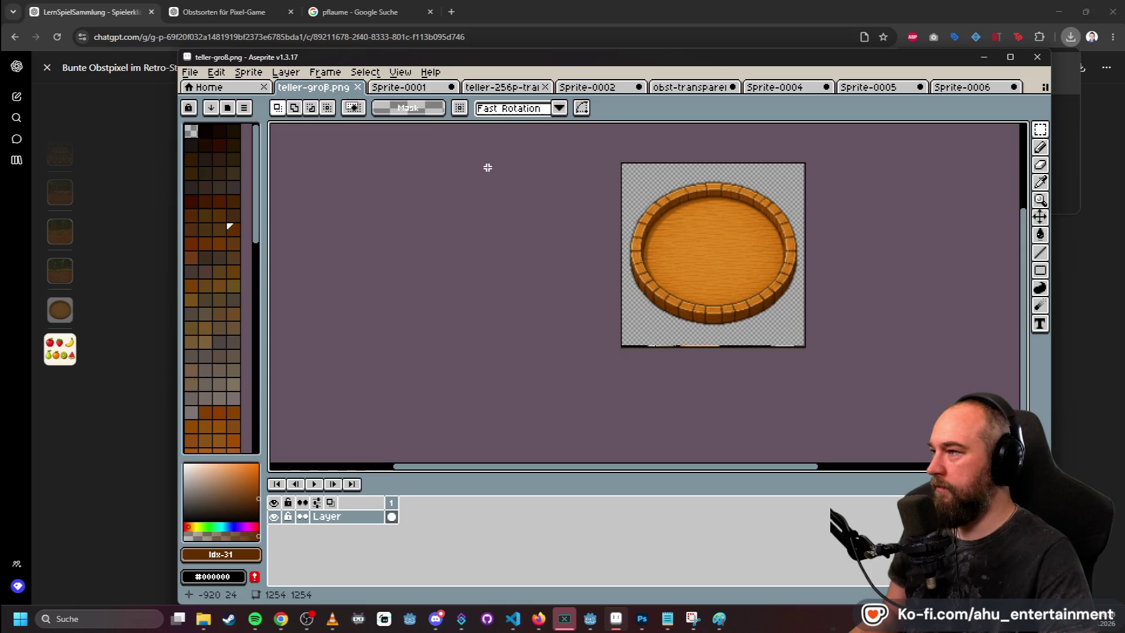
# - Close teller-groß.png and save the Sprite-0001 plate to the Desktop as teller-alt
pyautogui.click(358, 88)
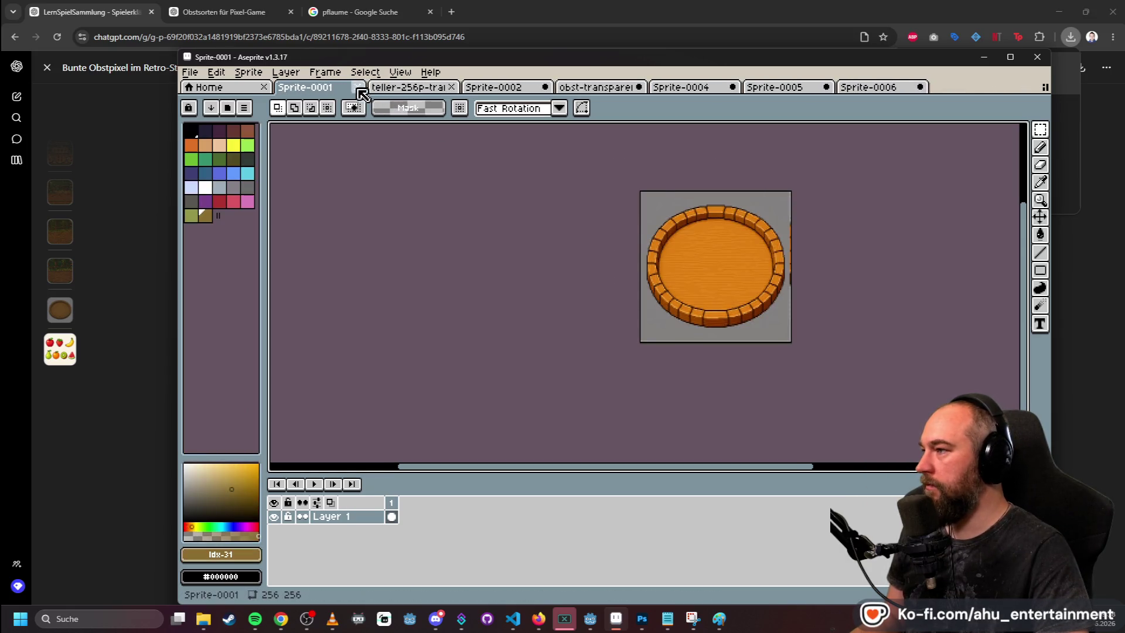
pyautogui.click(358, 87)
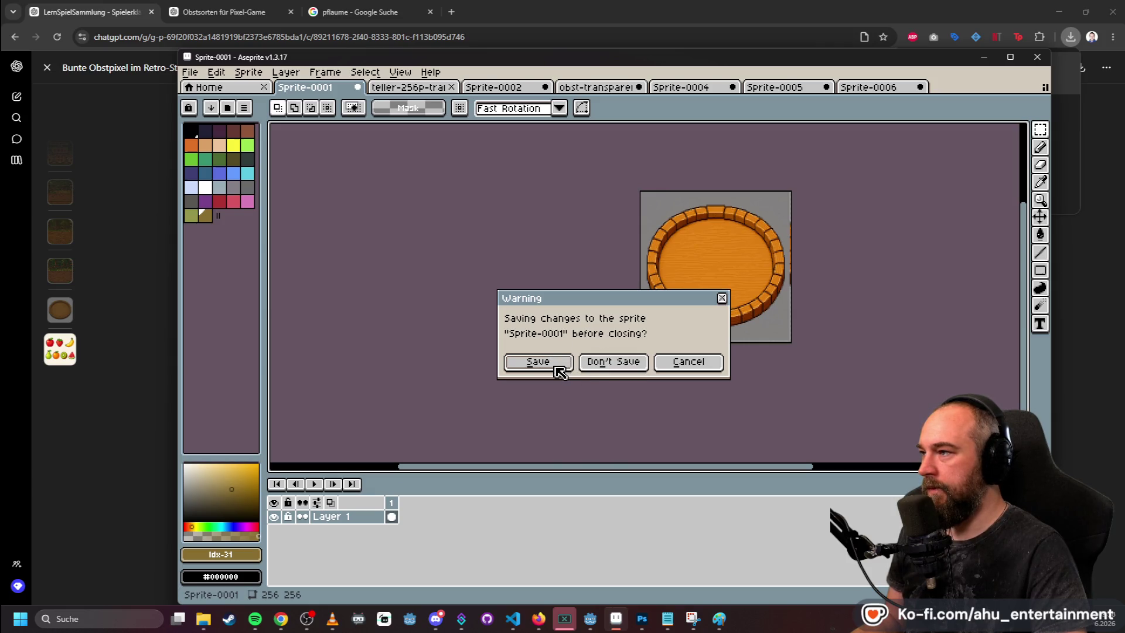
pyautogui.press('Return')
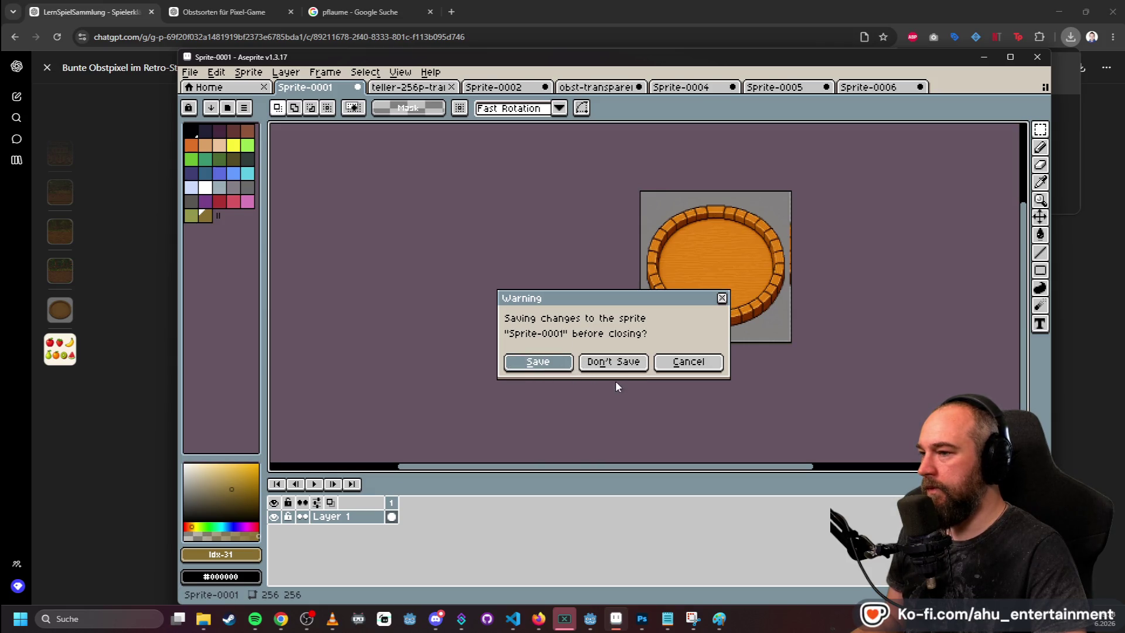
pyautogui.write('teller-alt')
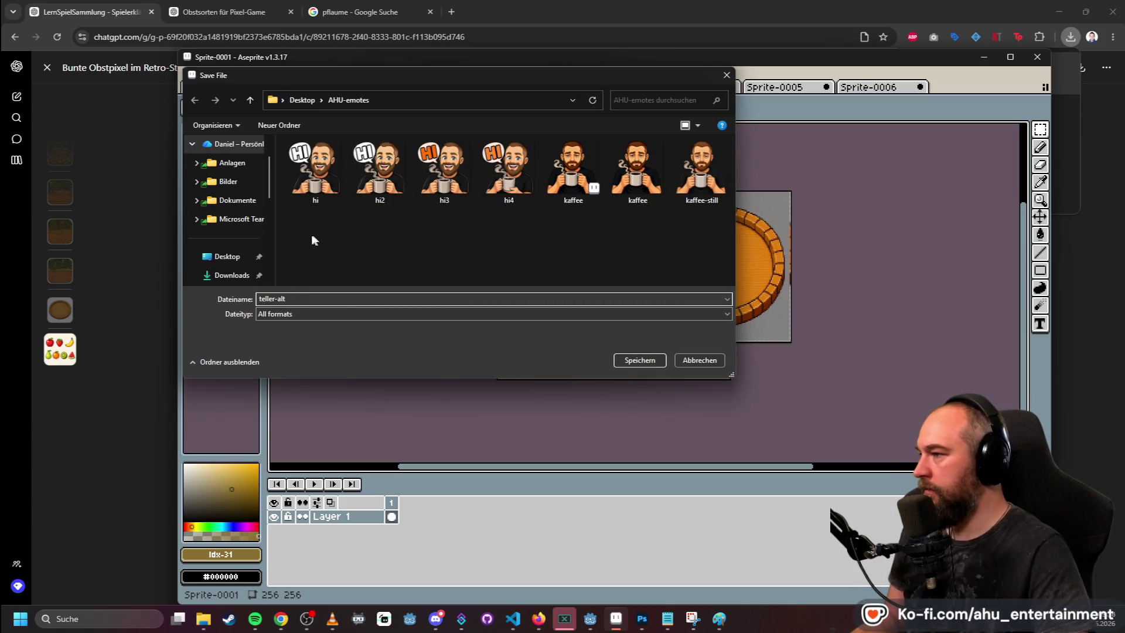
pyautogui.click(214, 257)
pyautogui.click(640, 360)
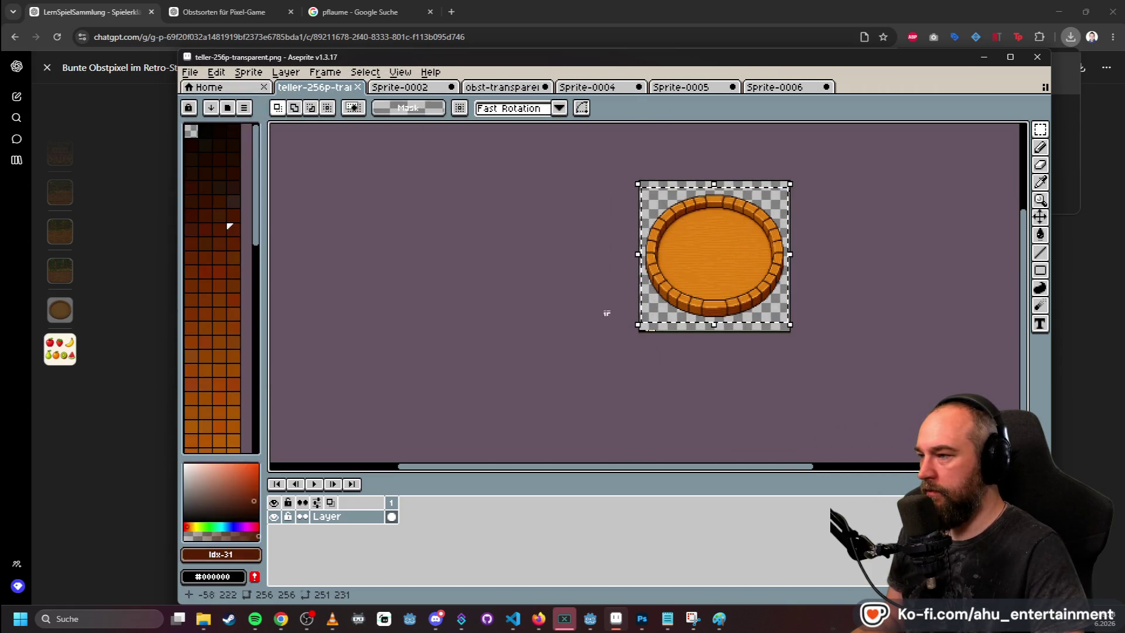
# - Look through the plate, apple and strawberry tabs, ending on obst-transparent
pyautogui.click(378, 88)
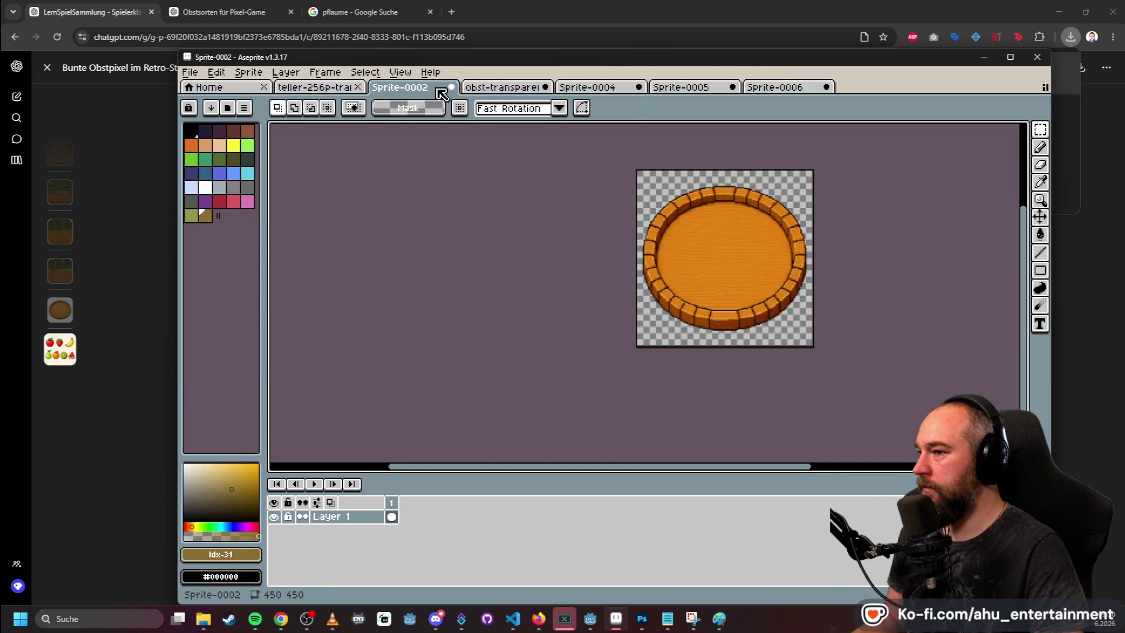
pyautogui.click(486, 88)
pyautogui.click(630, 88)
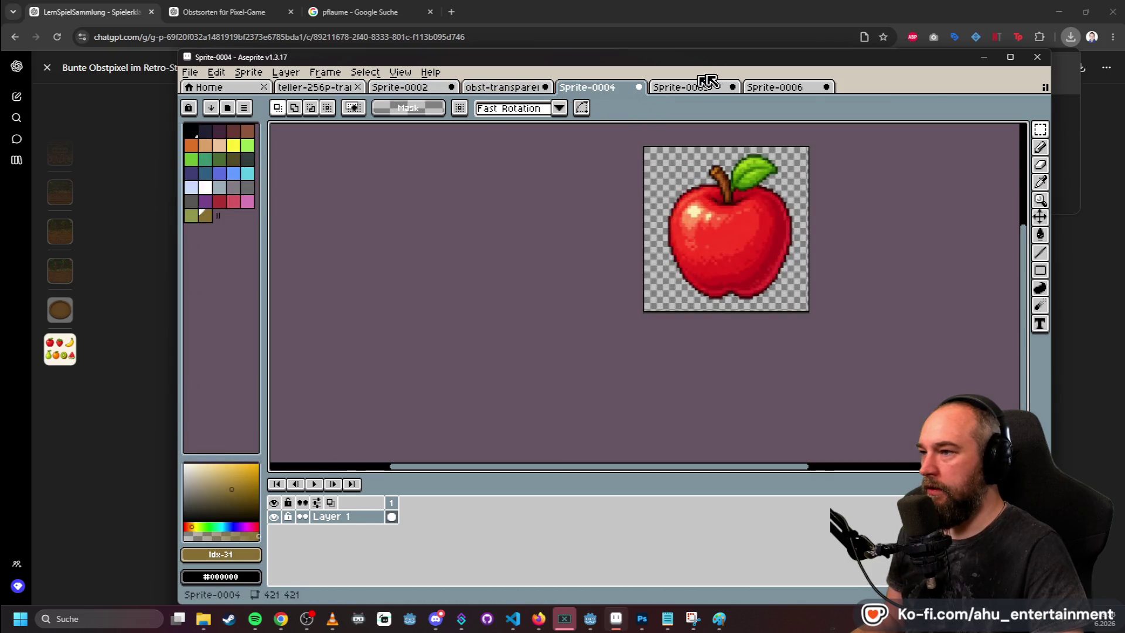
pyautogui.click(788, 88)
pyautogui.click(685, 88)
pyautogui.click(755, 88)
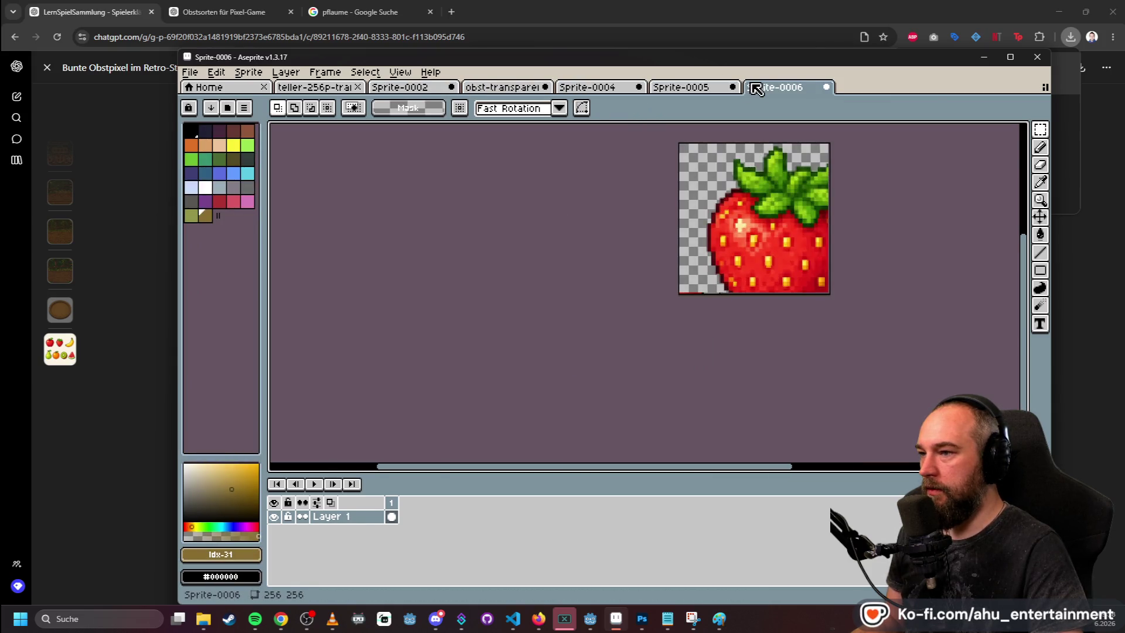
pyautogui.click(501, 86)
# - Copy the strawberry from the fruit sheet, paste it into Sprite-0006, then discard it
pyautogui.moveTo(697, 183); pyautogui.dragTo(794, 301)
pyautogui.hotkey('ctrl', 'c')
pyautogui.click(782, 87)
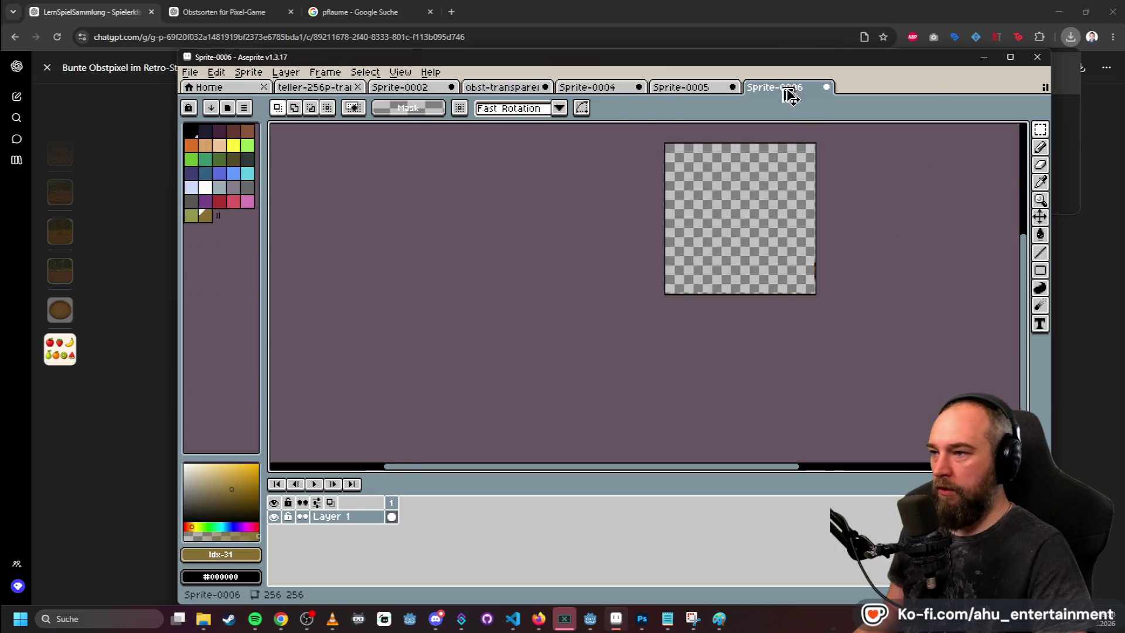
pyautogui.hotkey('ctrl', 'v')
pyautogui.press('Escape')
# - Create a new 329×393 sprite, paste the strawberry, then discard the paste
pyautogui.click(190, 72)
pyautogui.click(202, 88)
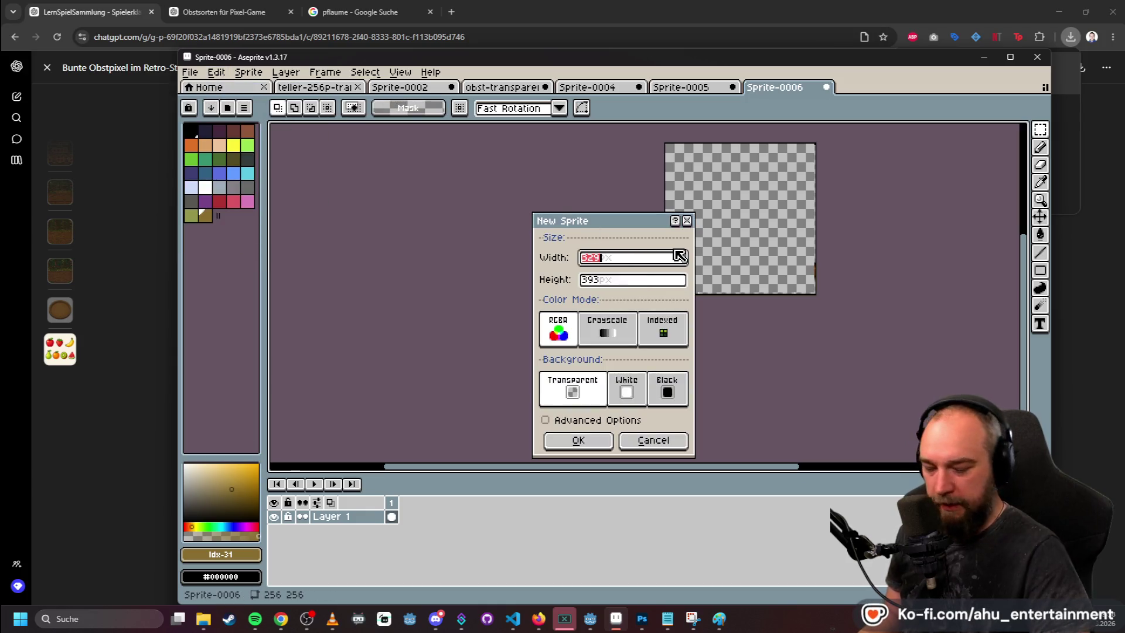
pyautogui.press('Return')
pyautogui.hotkey('ctrl', 'v')
pyautogui.scroll(-3, 900, 252)
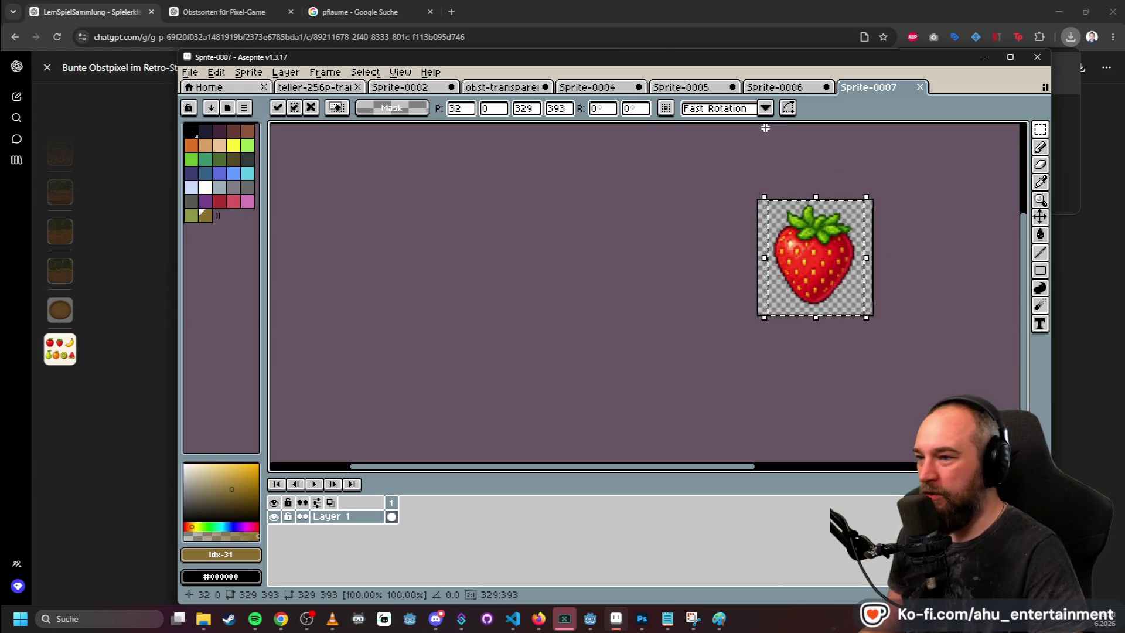
pyautogui.press('Escape')
# - Close Sprite-0007 and Sprite-0006 without saving and return to obst-transparent
pyautogui.click(690, 91)
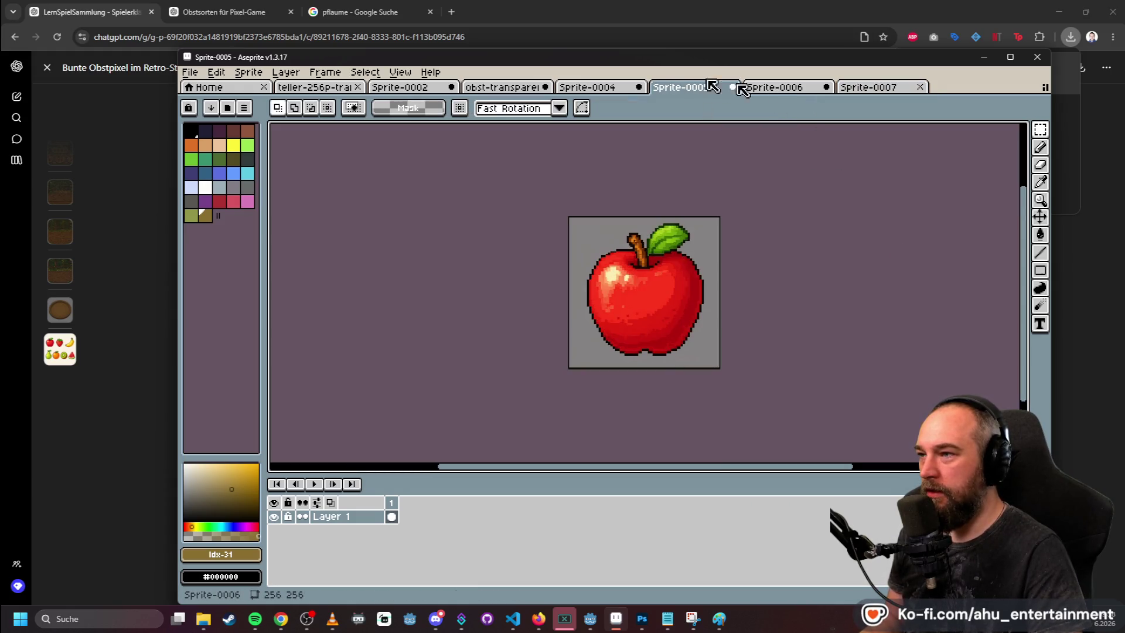
pyautogui.click(905, 91)
pyautogui.click(921, 87)
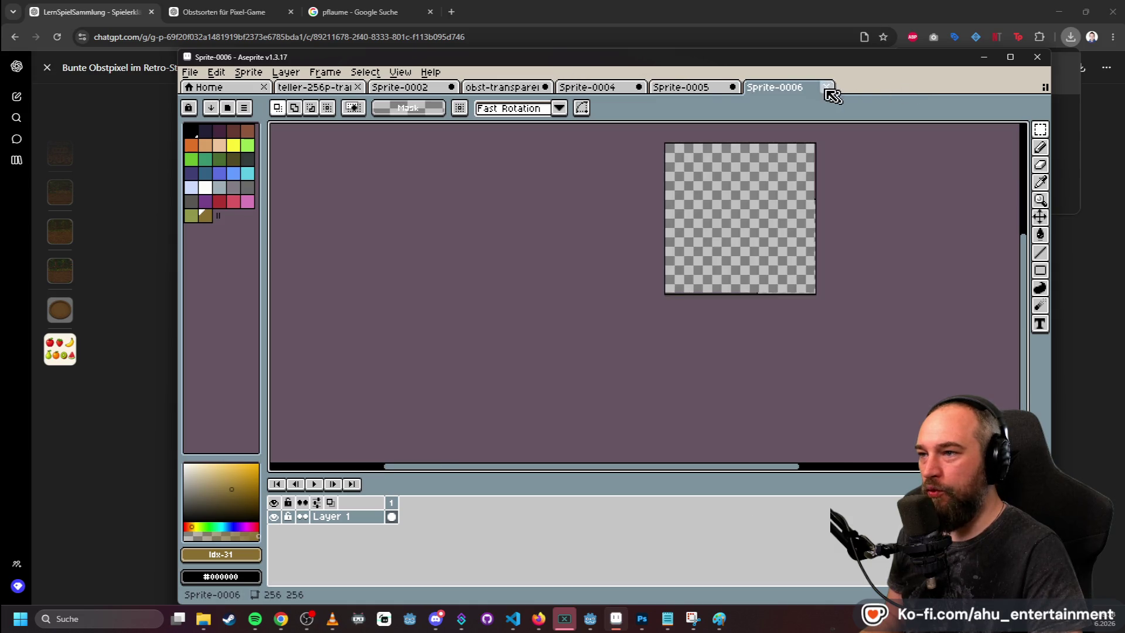
pyautogui.click(826, 88)
pyautogui.click(612, 362)
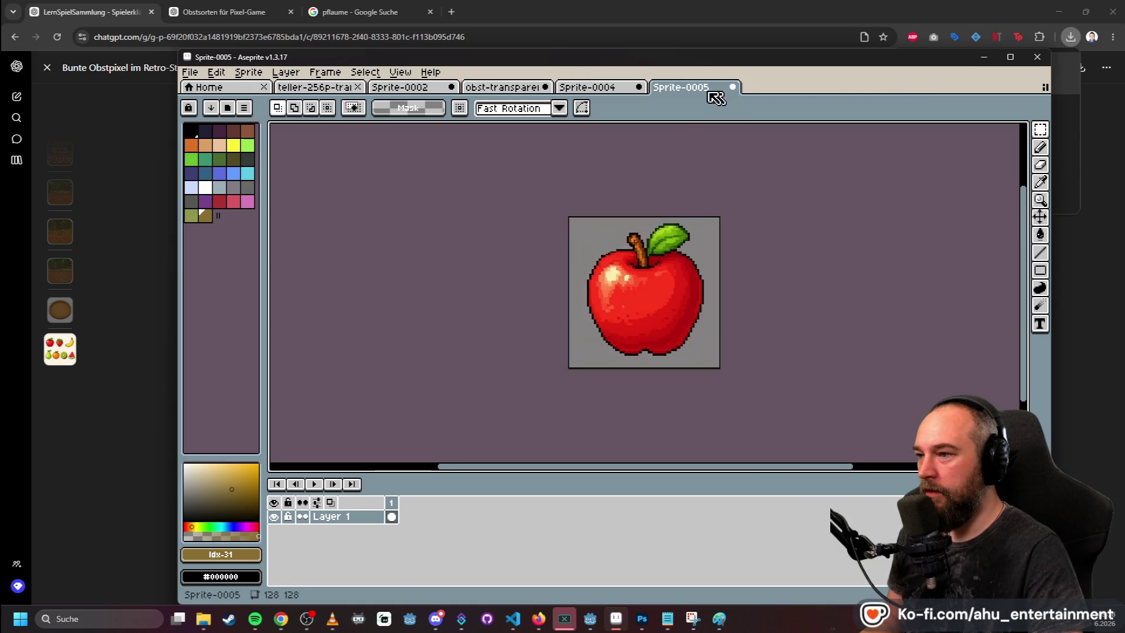
pyautogui.click(583, 88)
pyautogui.click(502, 88)
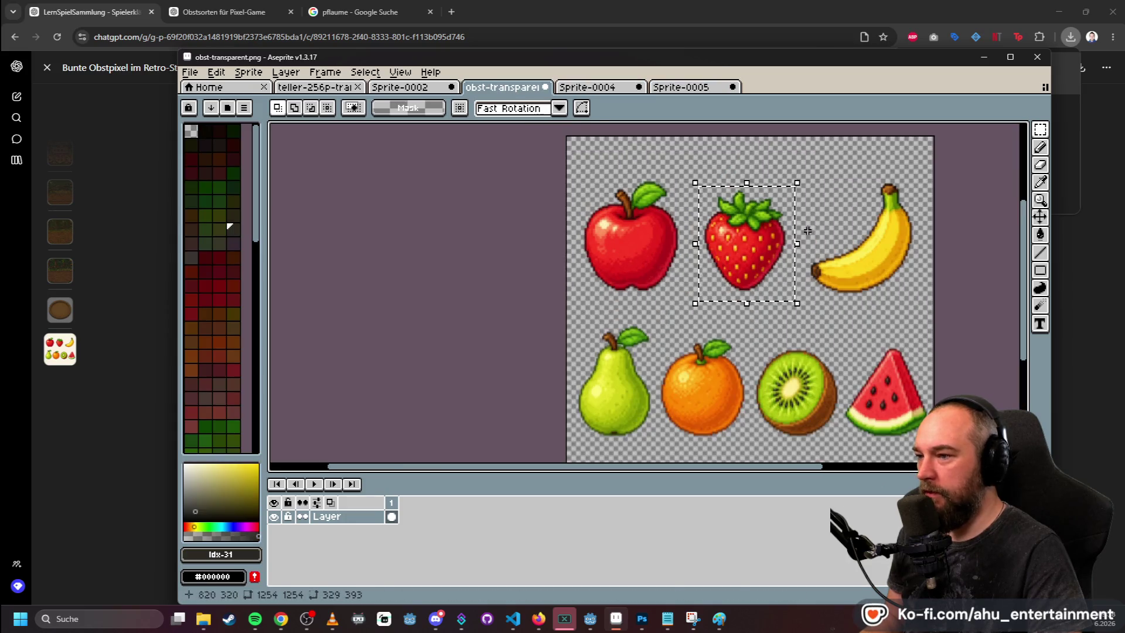
# - Zoom in and redraw a rectangular marquee enclosing the entire strawberry
pyautogui.scroll(2, 772, 202)
pyautogui.moveTo(590, 172)
pyautogui.mouseDown()
pyautogui.moveTo(737, 299)
pyautogui.moveTo(779, 379)
pyautogui.mouseUp()
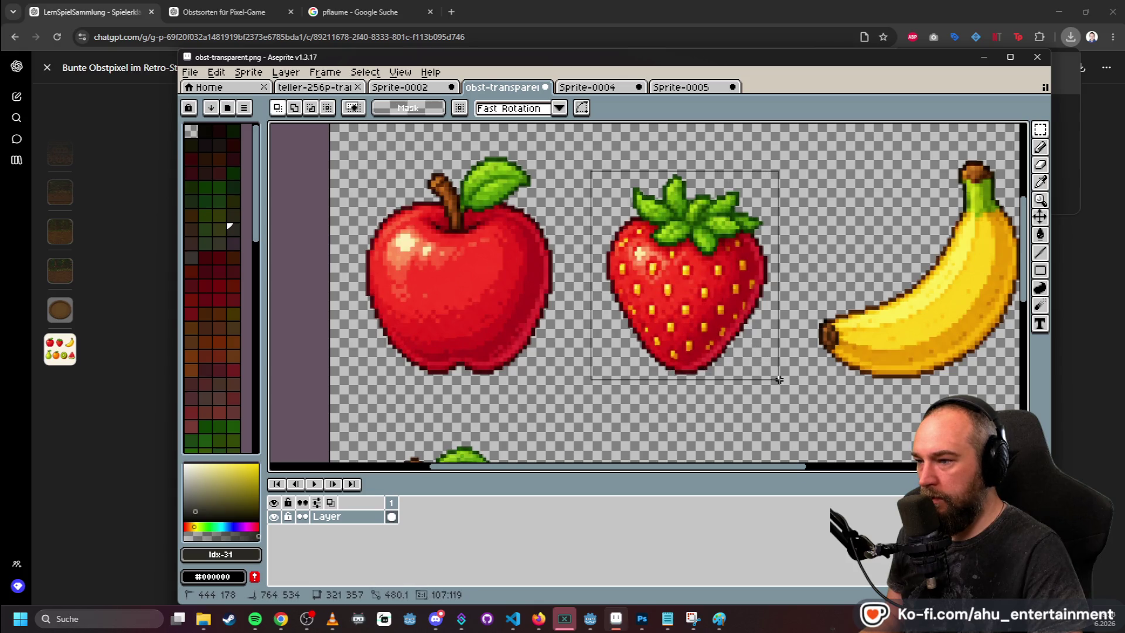
pyautogui.click(637, 198)
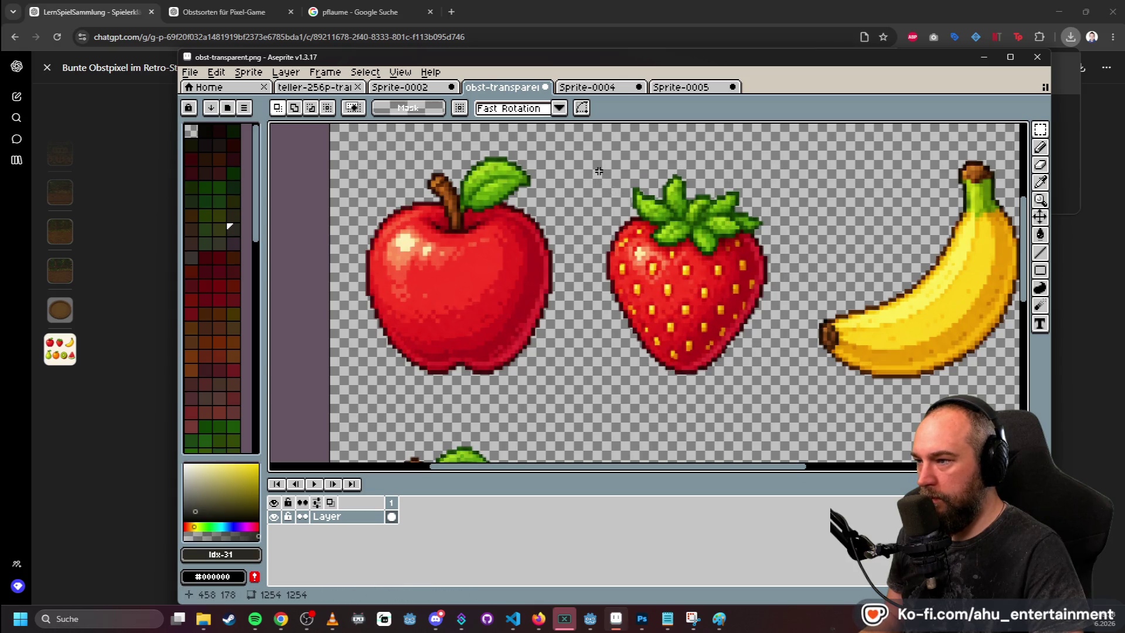
pyautogui.moveTo(596, 171)
pyautogui.mouseDown()
pyautogui.moveTo(752, 309)
pyautogui.moveTo(774, 380)
pyautogui.mouseUp()
pyautogui.moveTo(772, 381); pyautogui.dragTo(774, 380)
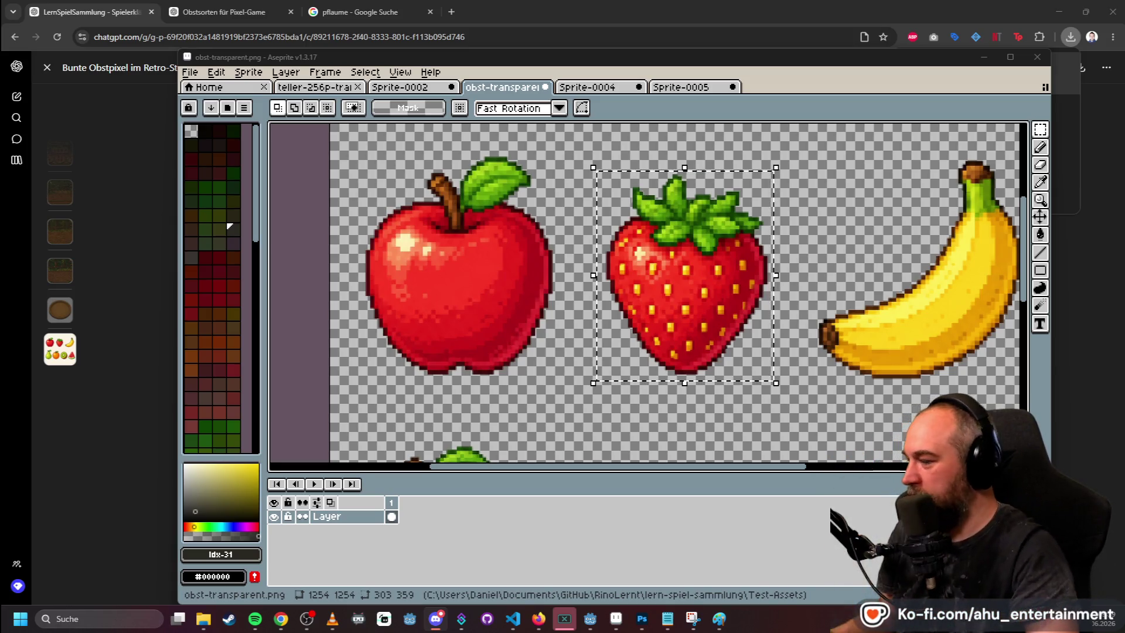
# - View the treasure_guard_game forest scene in Godot, then return to Aseprite
pyautogui.moveTo(590, 618)
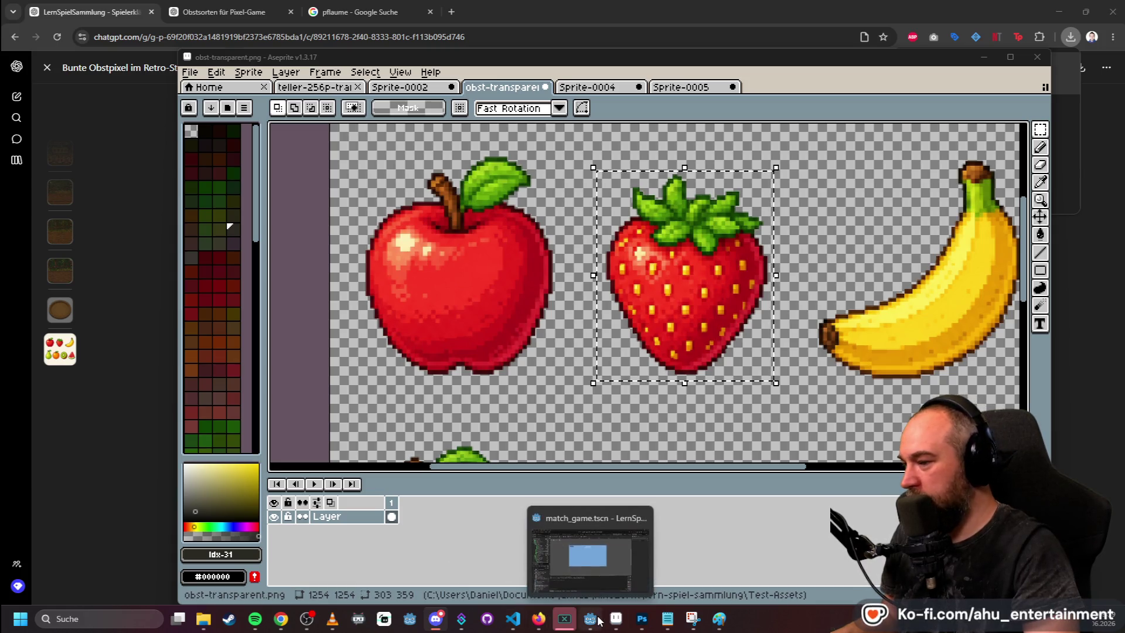
pyautogui.click(580, 551)
pyautogui.click(230, 47)
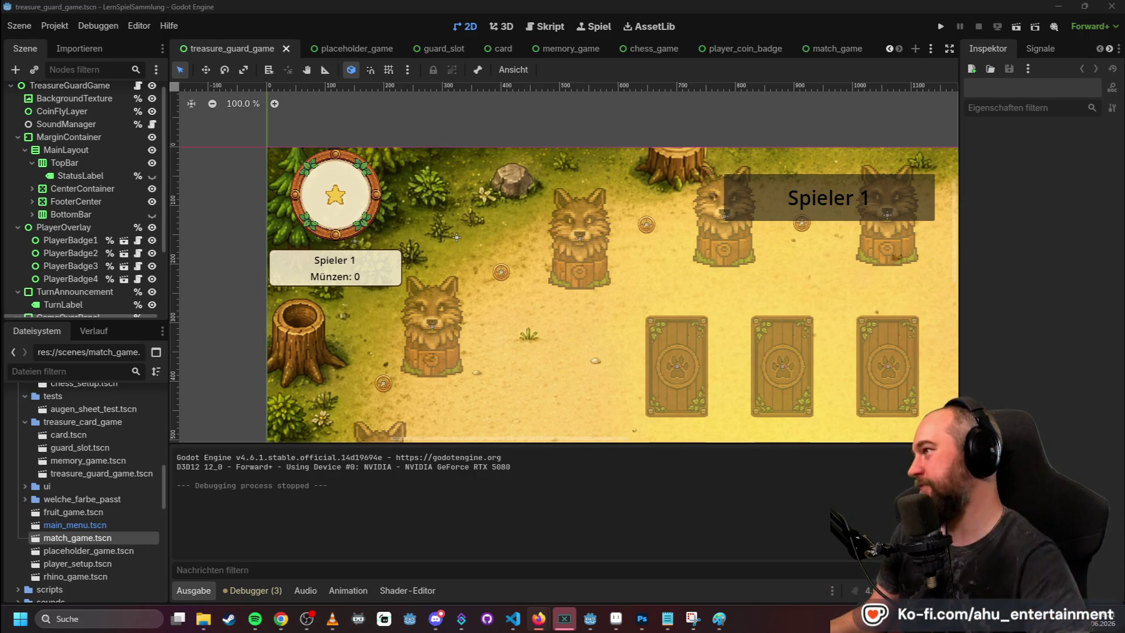
pyautogui.click(1058, 6)
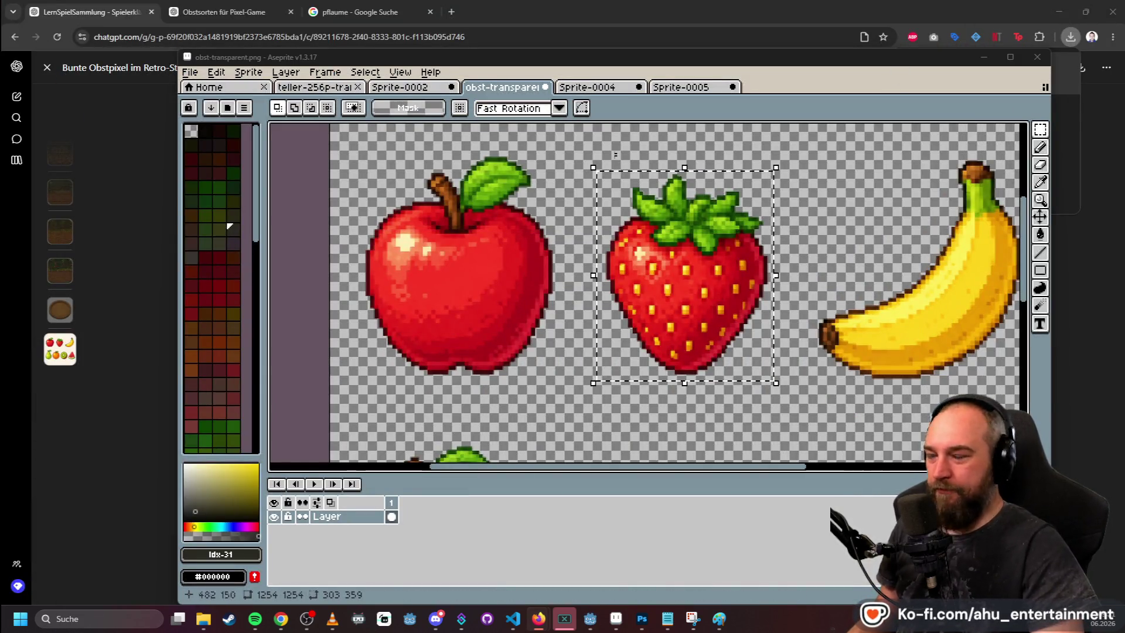
# - Create a new 359×359 sprite and paste the copied strawberry into it
pyautogui.click(190, 72)
pyautogui.click(200, 92)
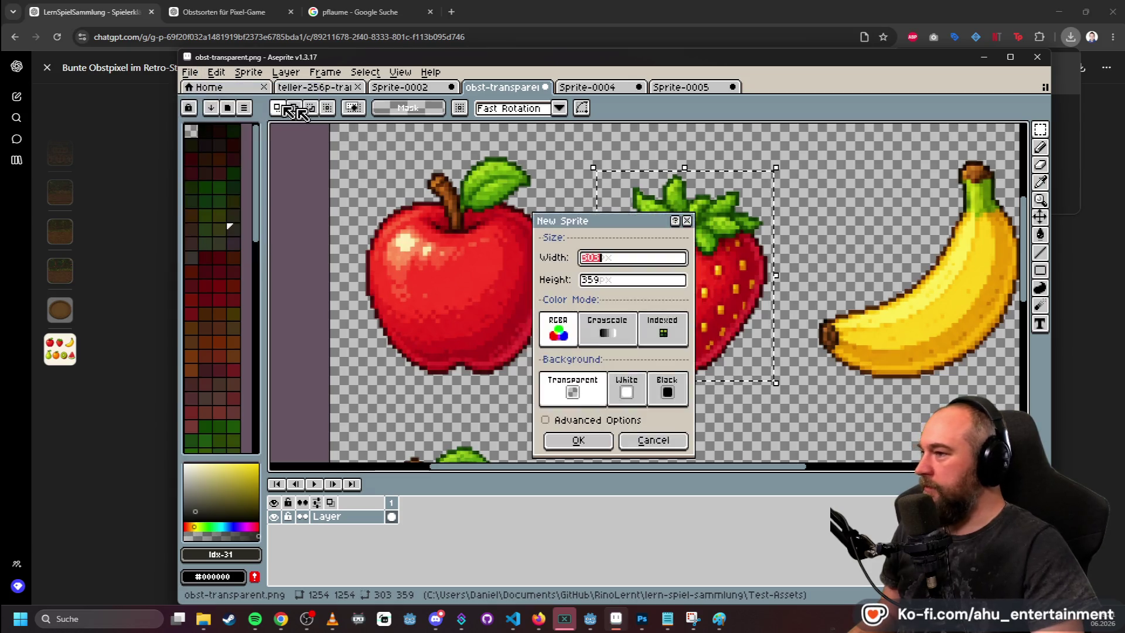
pyautogui.write('359')
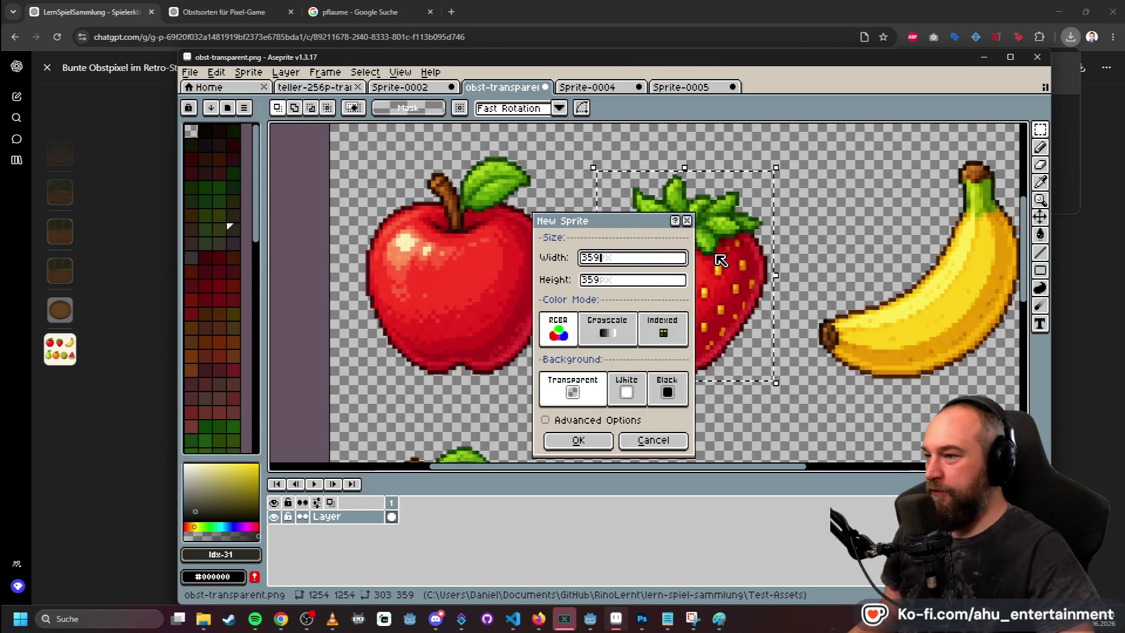
pyautogui.press('Return')
pyautogui.hotkey('ctrl', 'v')
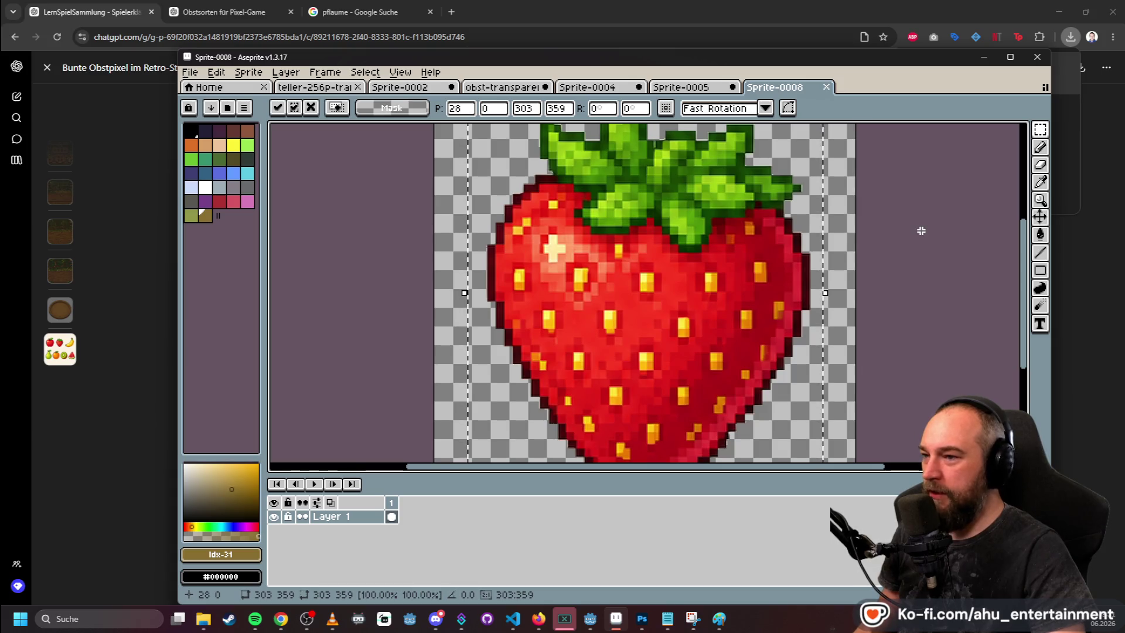
pyautogui.scroll(-2, 919, 232)
pyautogui.scroll(2, 850, 236)
pyautogui.click(919, 185)
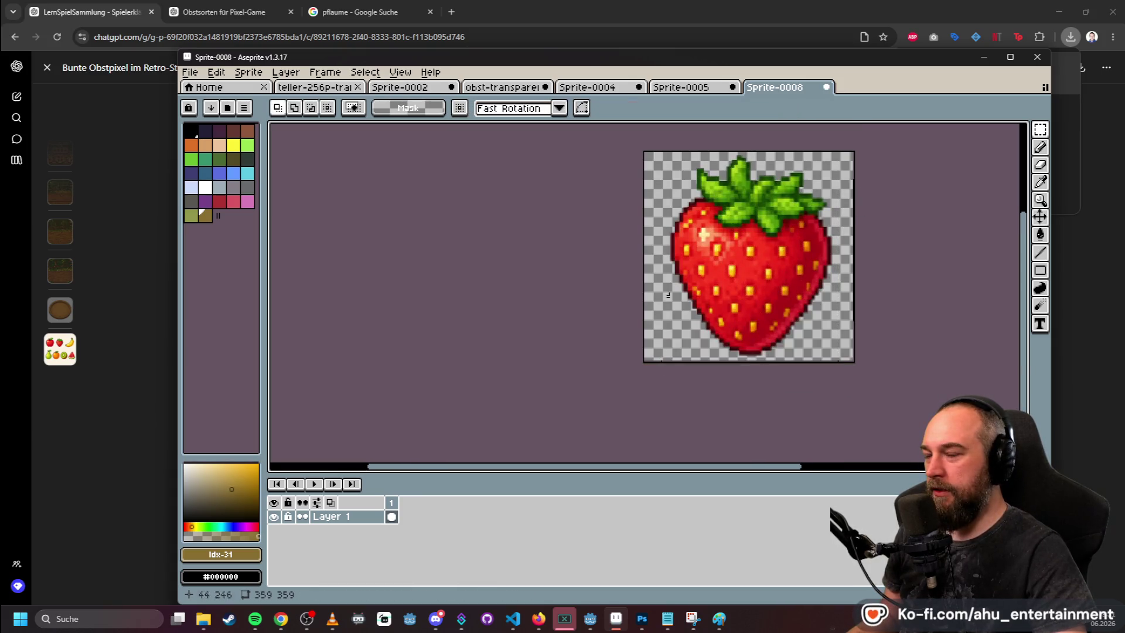
# - Open the PixelLab plugin and start Image to pixel art from the strawberry
pyautogui.click(252, 73)
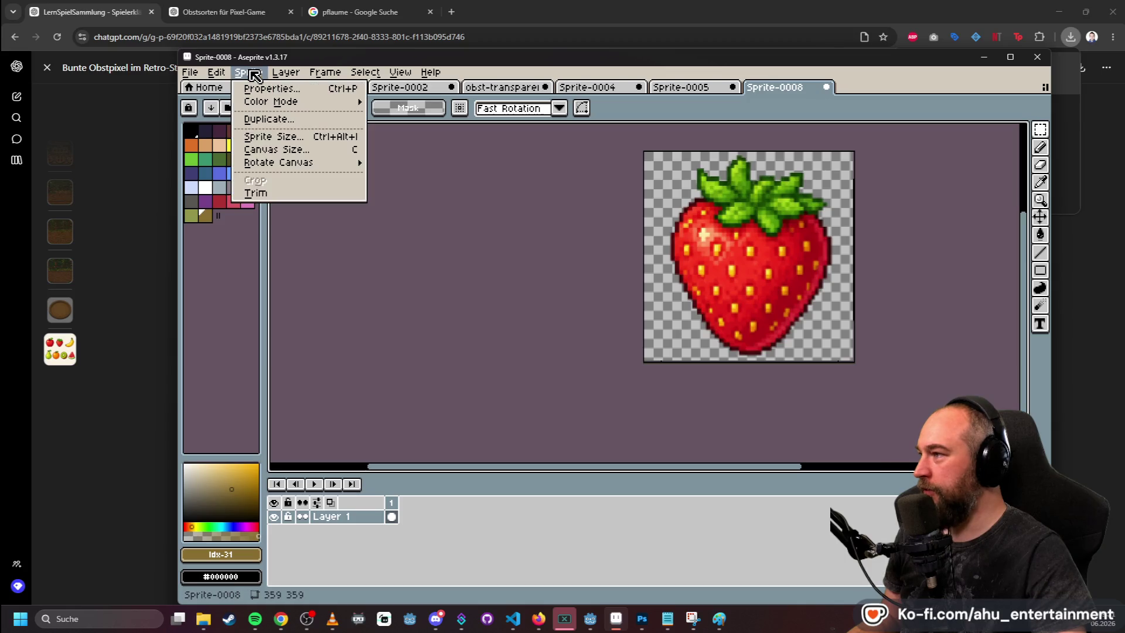
pyautogui.click(462, 175)
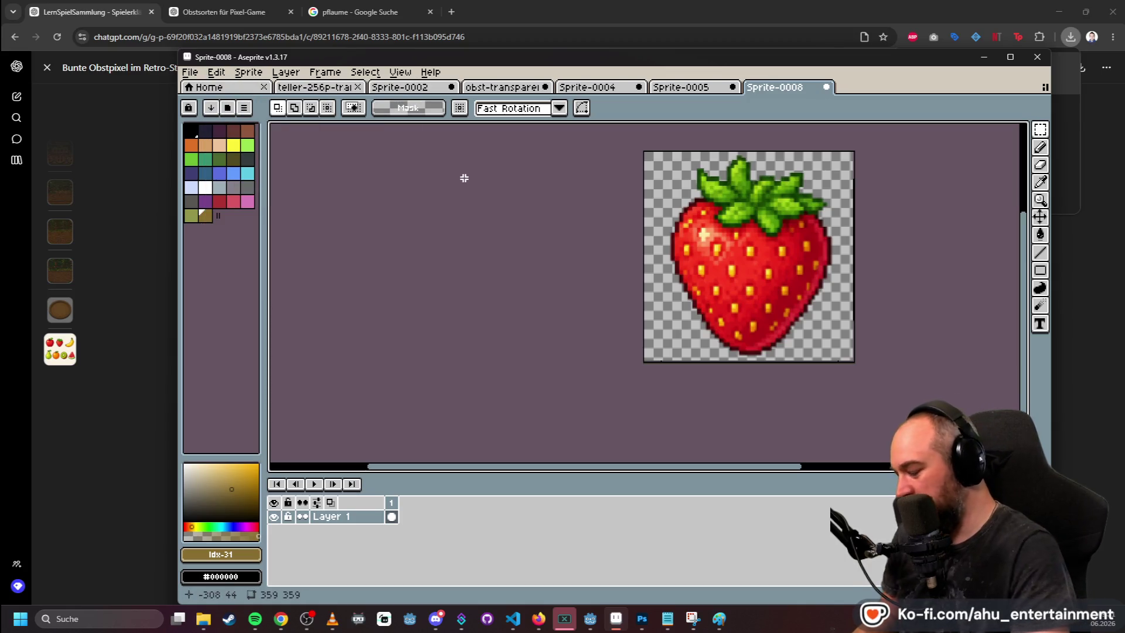
pyautogui.click(216, 72)
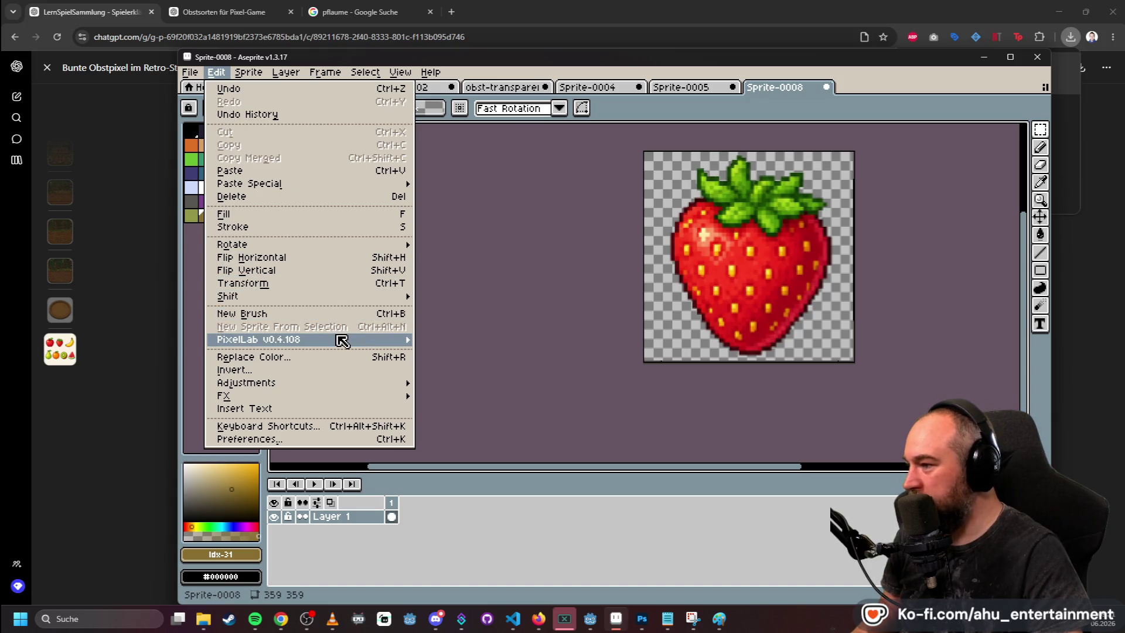
pyautogui.moveTo(342, 341)
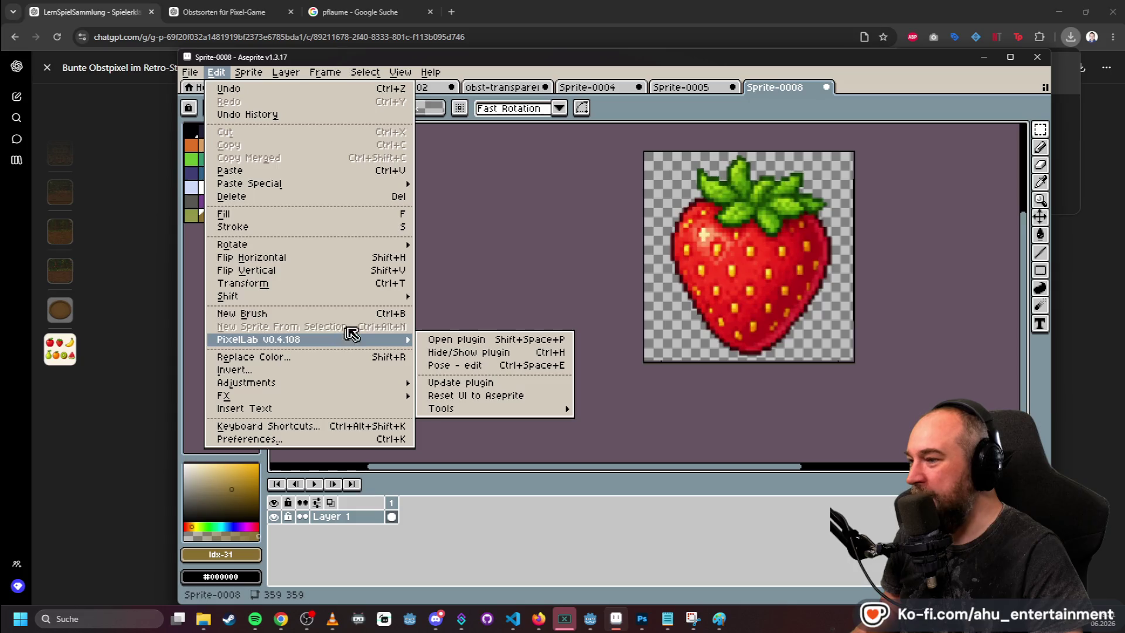
pyautogui.click(456, 340)
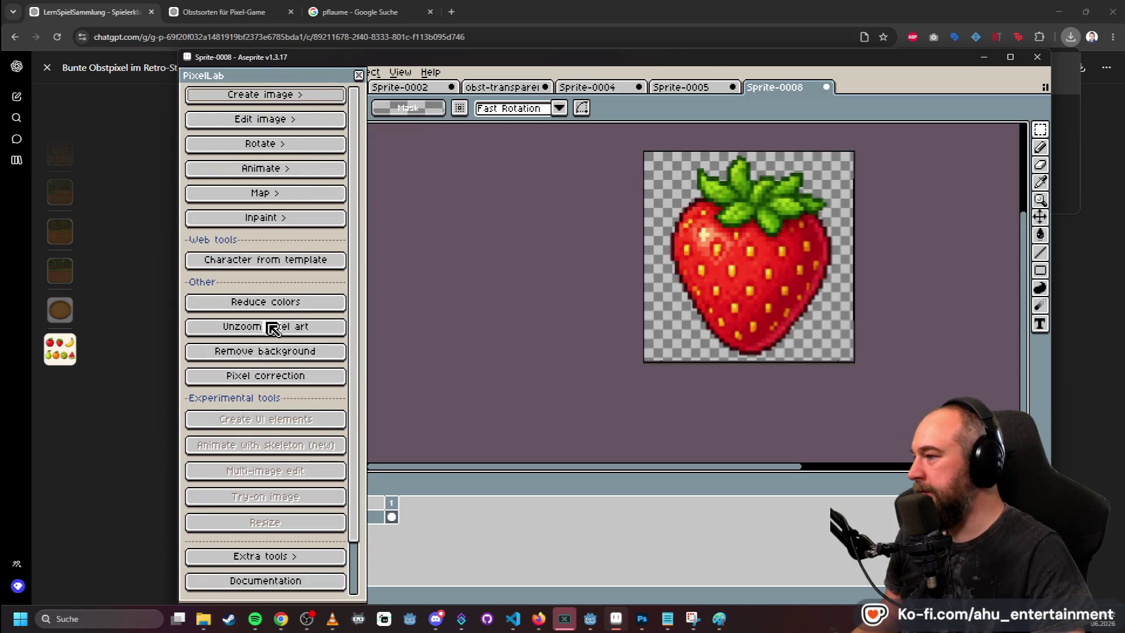
pyautogui.click(304, 96)
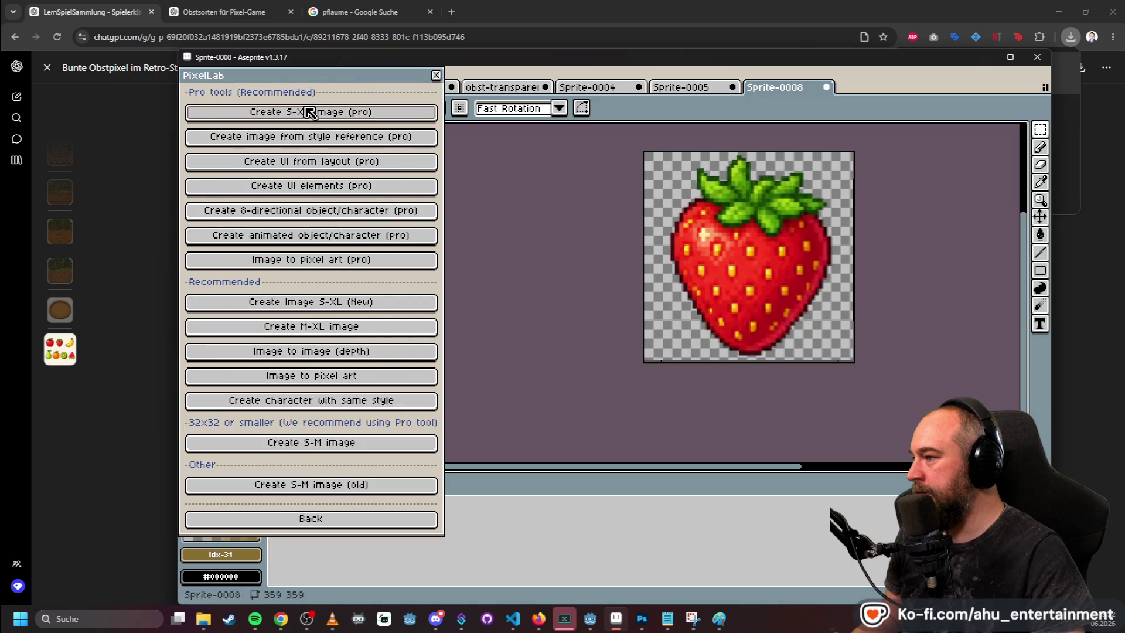
pyautogui.click(296, 378)
pyautogui.click(531, 288)
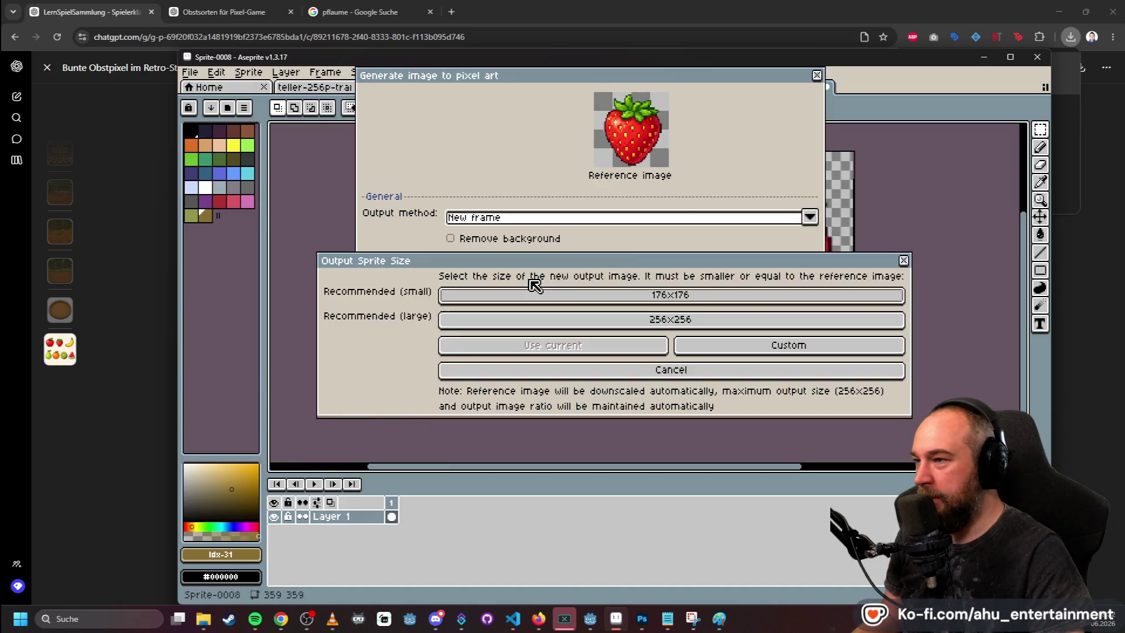
# - Generate the pixel-art strawberry at a custom 128×128 output size
pyautogui.click(750, 345)
pyautogui.write('128')
pyautogui.press('Tab')
pyautogui.write('128')
pyautogui.press('Return')
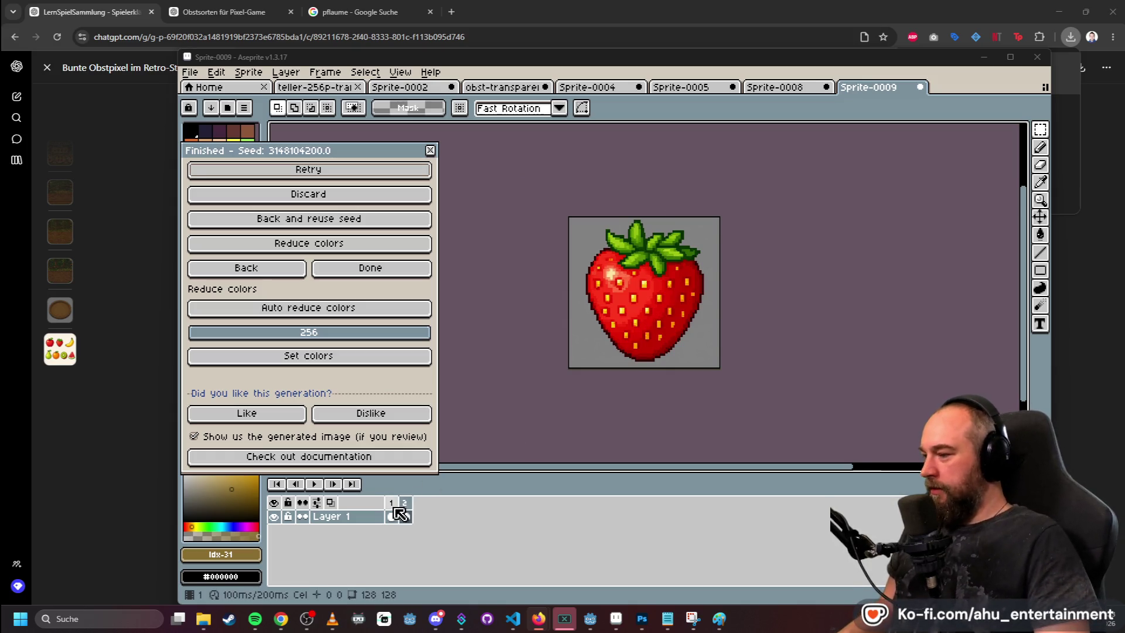
# - Delete the empty second frame from Sprite-0009
pyautogui.click(404, 502)
pyautogui.rightClick(395, 502)
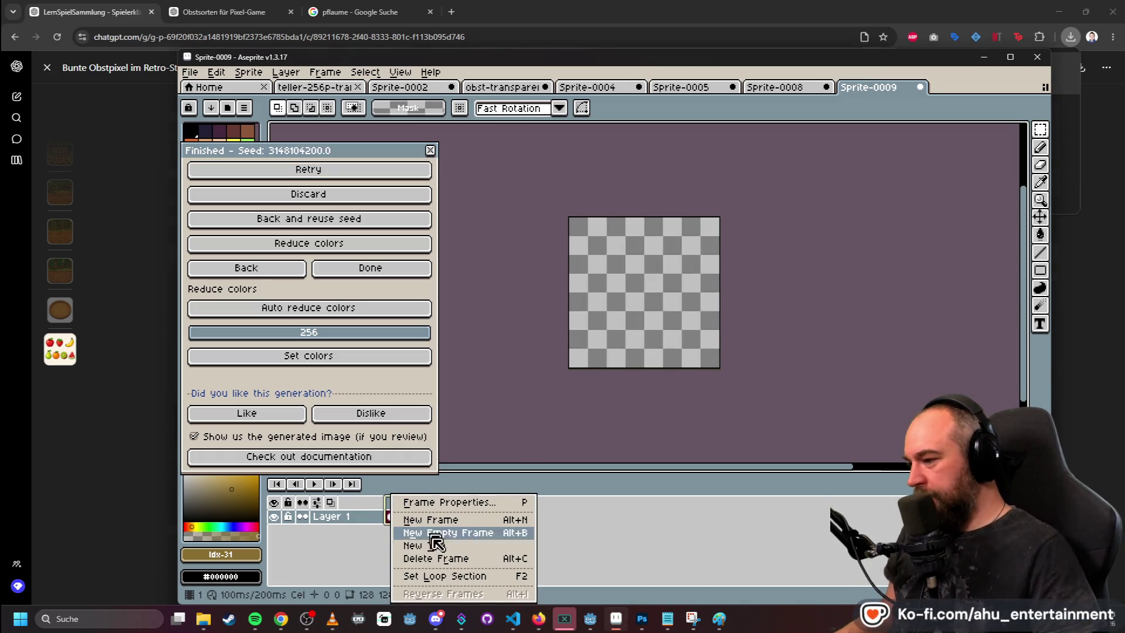
pyautogui.click(437, 558)
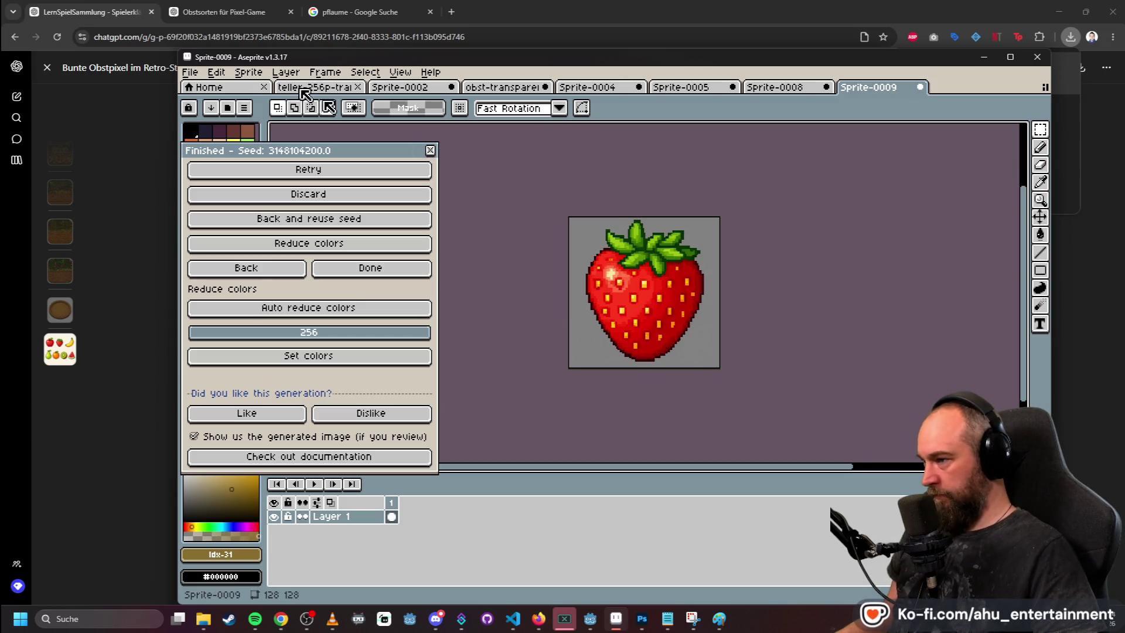
# - Export the strawberry sprite as strawberry.png into the Test-Assets folder
pyautogui.click(190, 71)
pyautogui.moveTo(294, 194)
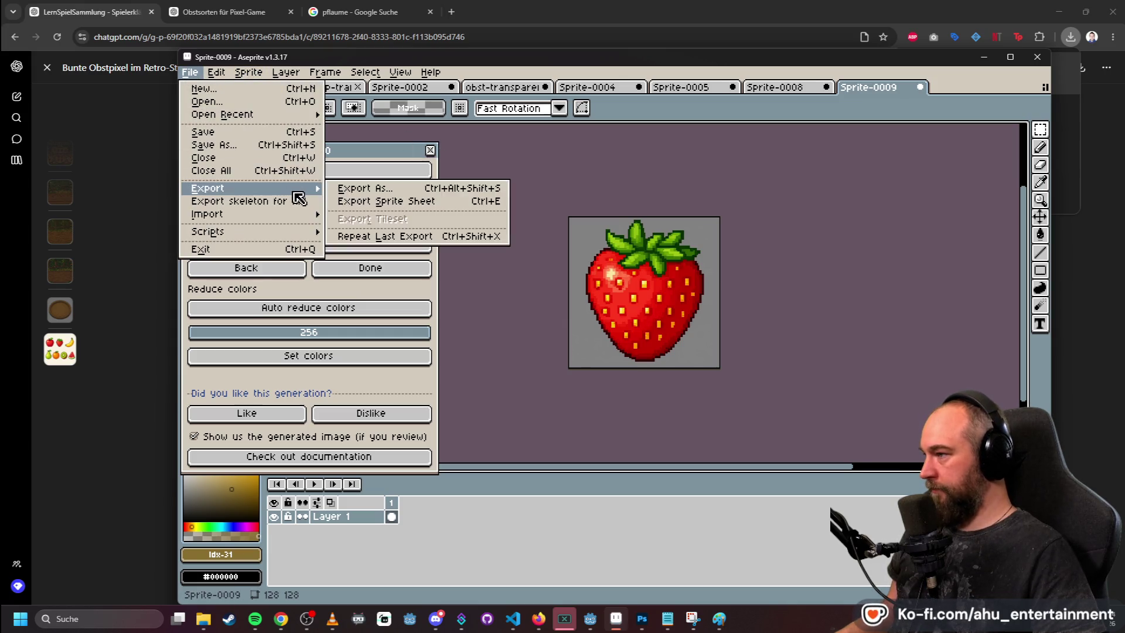
pyautogui.click(368, 188)
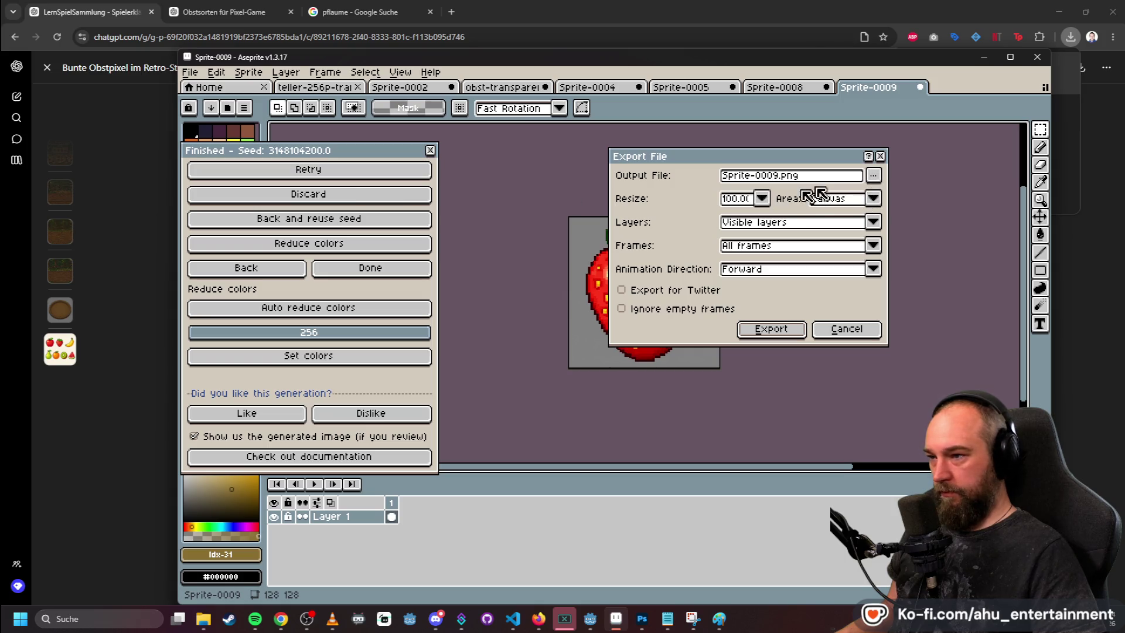
pyautogui.click(874, 176)
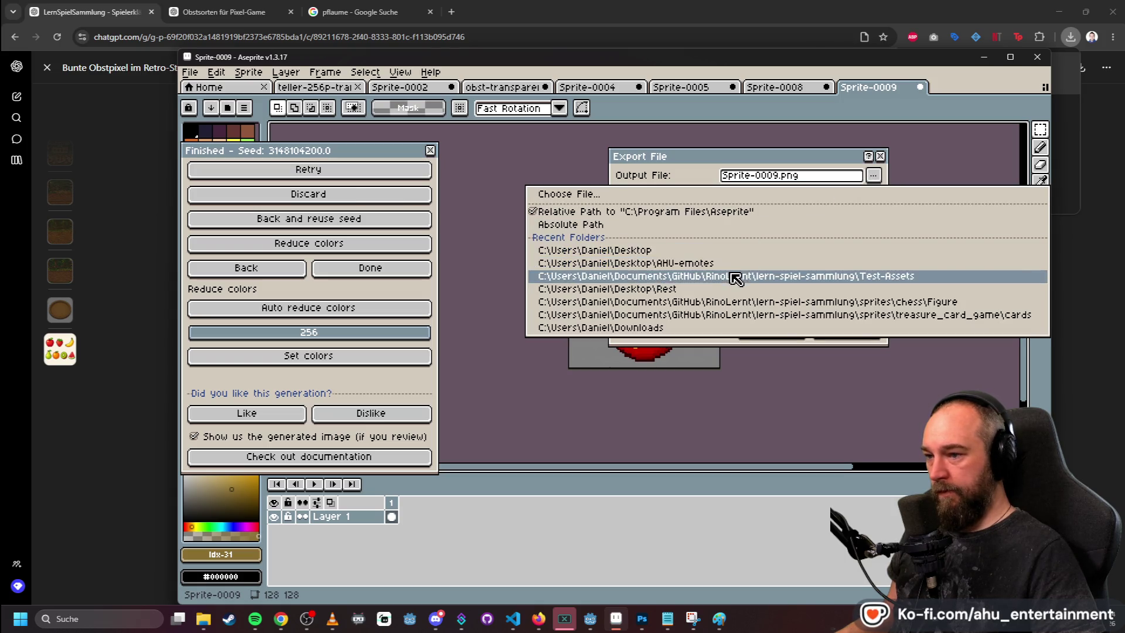
pyautogui.click(732, 274)
pyautogui.doubleClick(791, 173)
pyautogui.write('st')
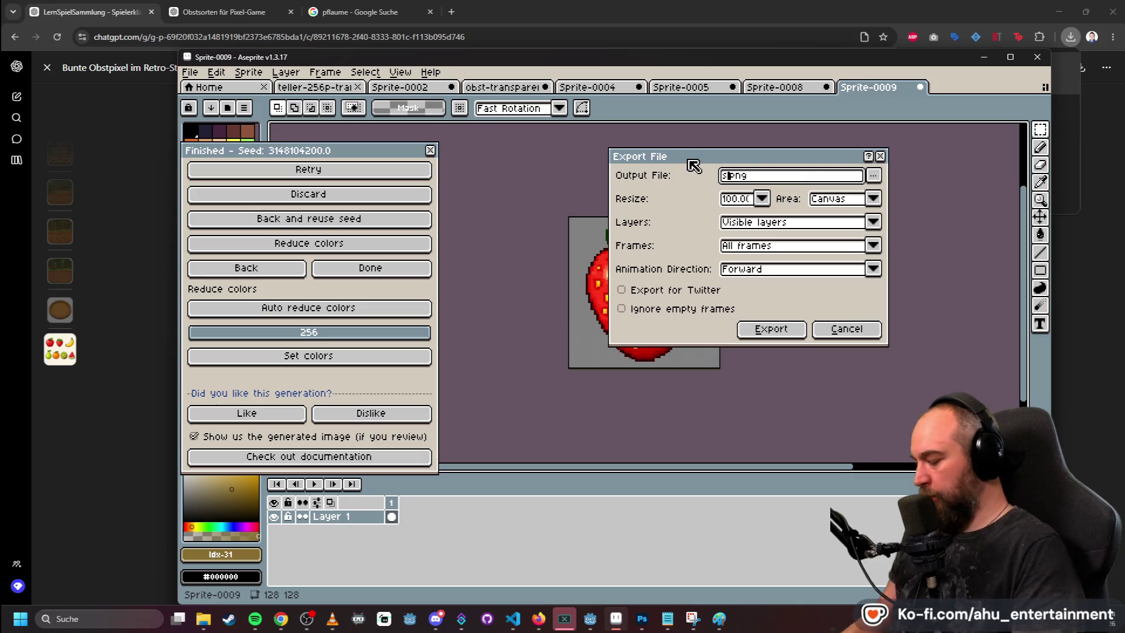
pyautogui.write('rawber')
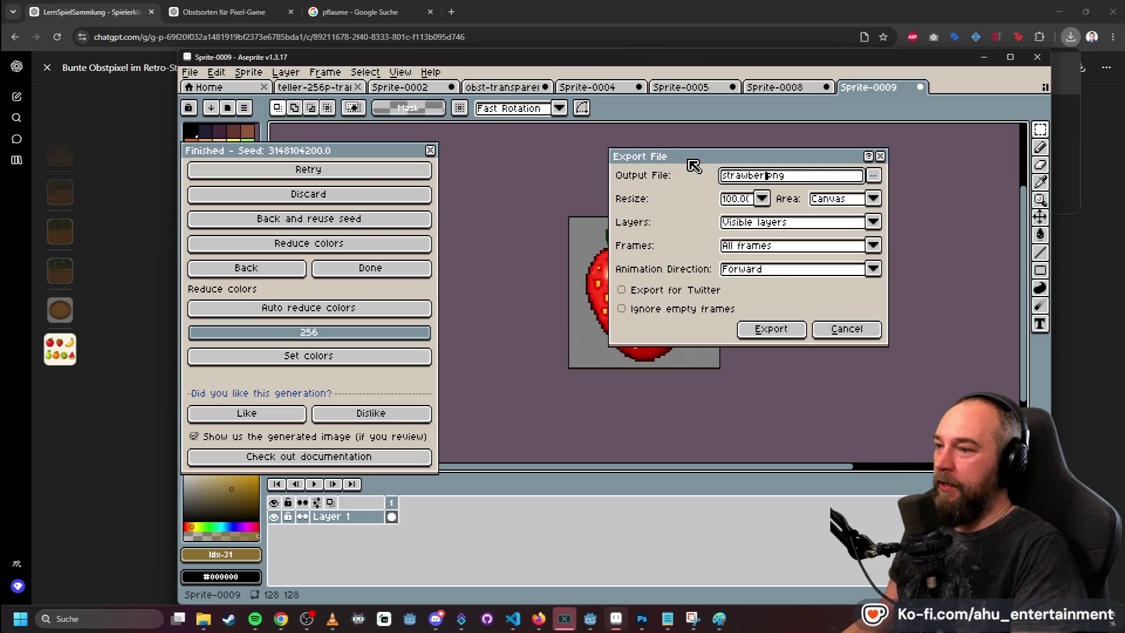
pyautogui.press('Return')
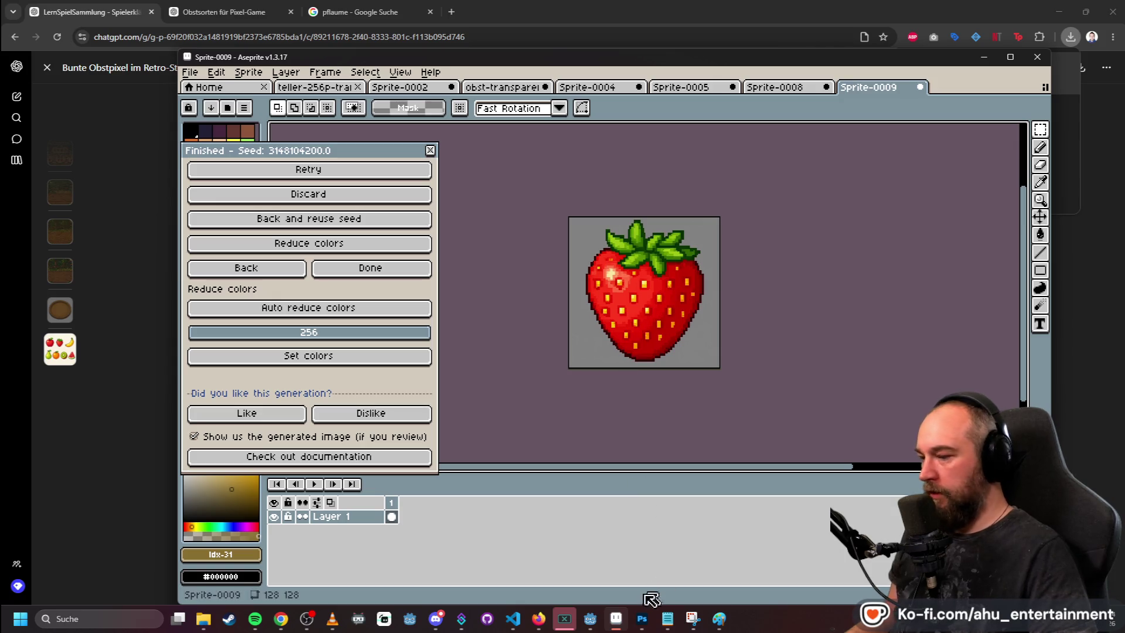
pyautogui.click(642, 619)
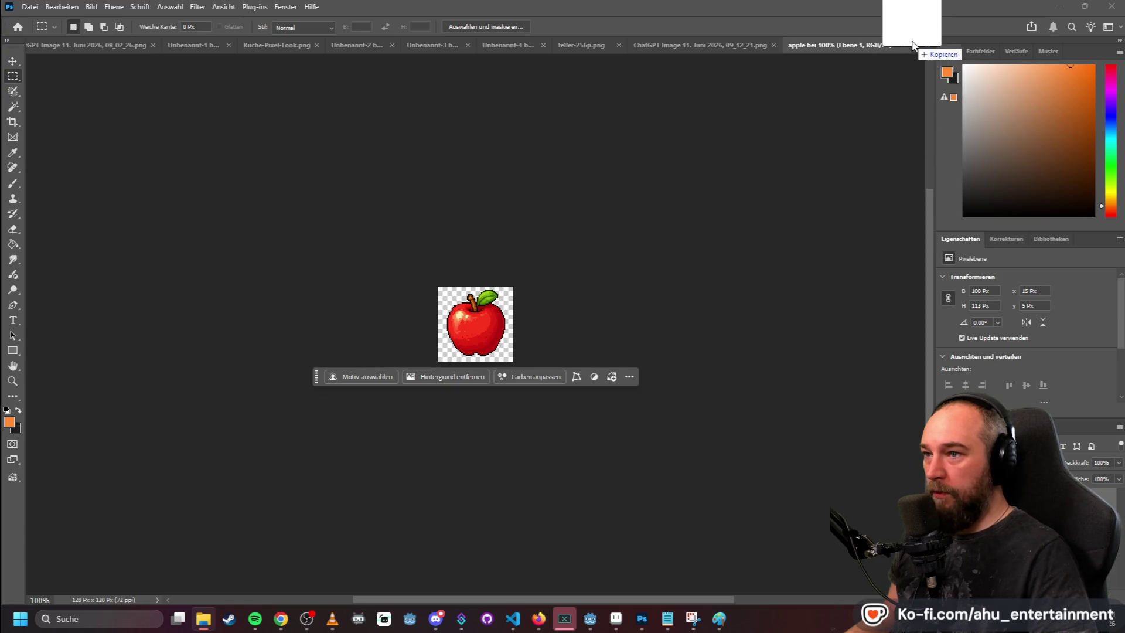
# - Open strawberry.png in Photoshop and Magic Wand-delete its grey background to transparency
pyautogui.moveTo(917, 46); pyautogui.dragTo(891, 58)
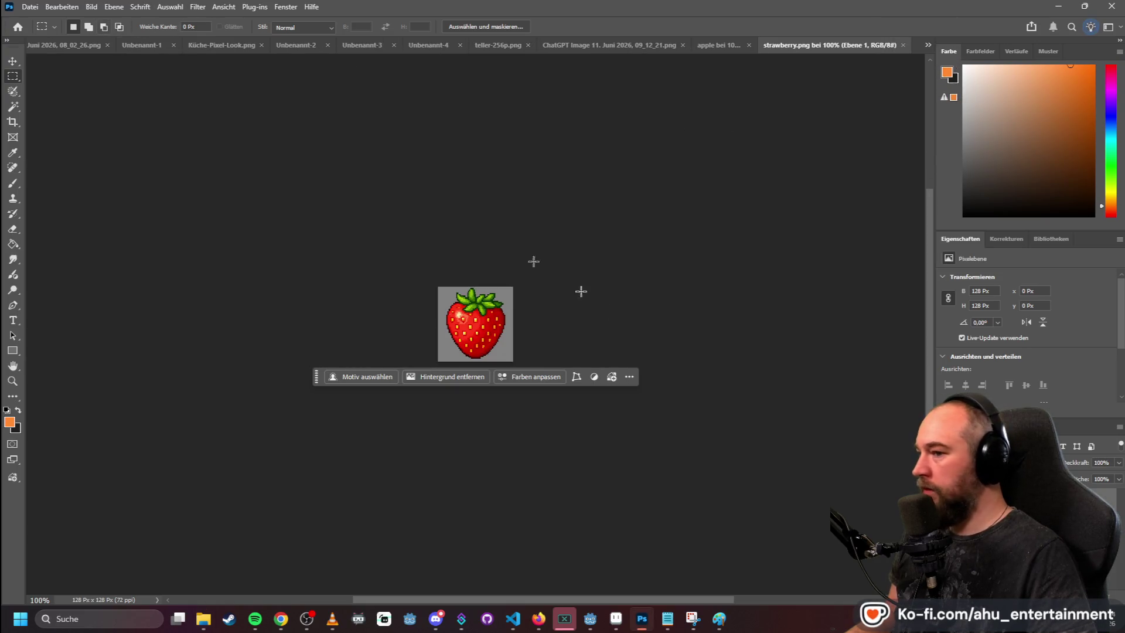
pyautogui.click(13, 106)
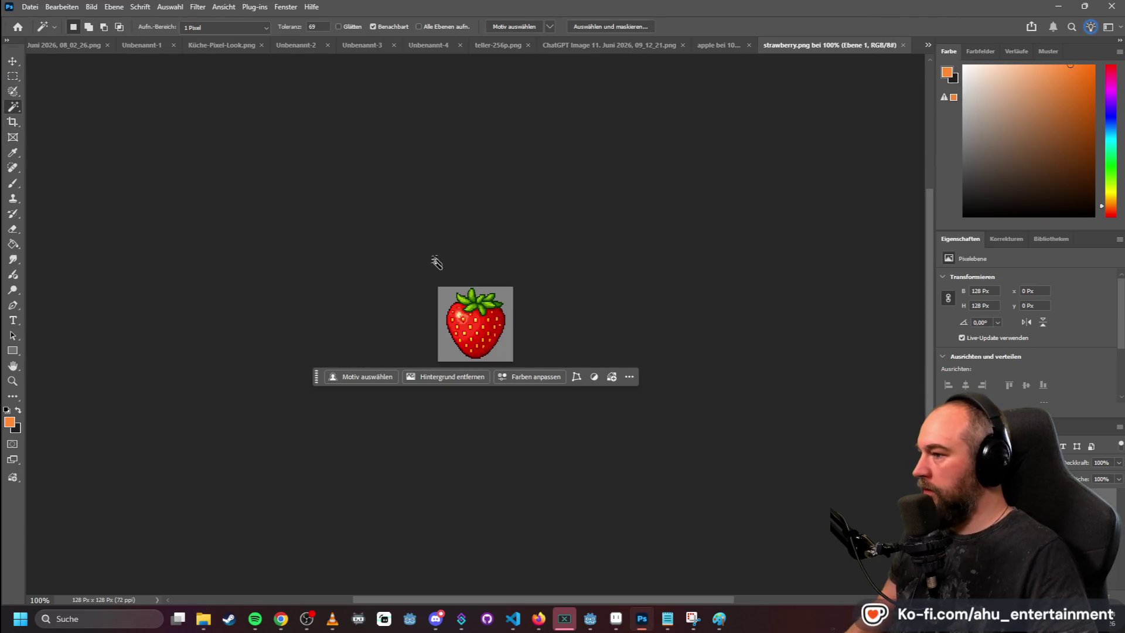
pyautogui.click(451, 297)
pyautogui.press('Delete')
pyautogui.press('m')
pyautogui.click(29, 7)
# - Quick-export it as PNG over the existing strawberry.png, then minimize Photoshop
pyautogui.click(366, 140)
pyautogui.click(369, 140)
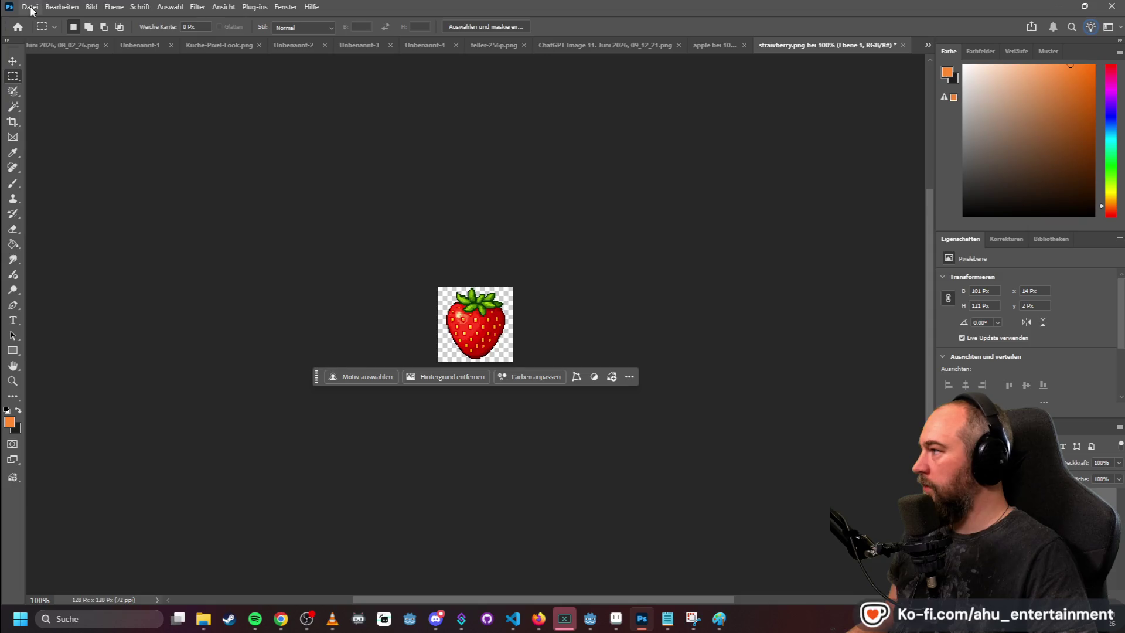
pyautogui.click(31, 9)
pyautogui.moveTo(176, 212)
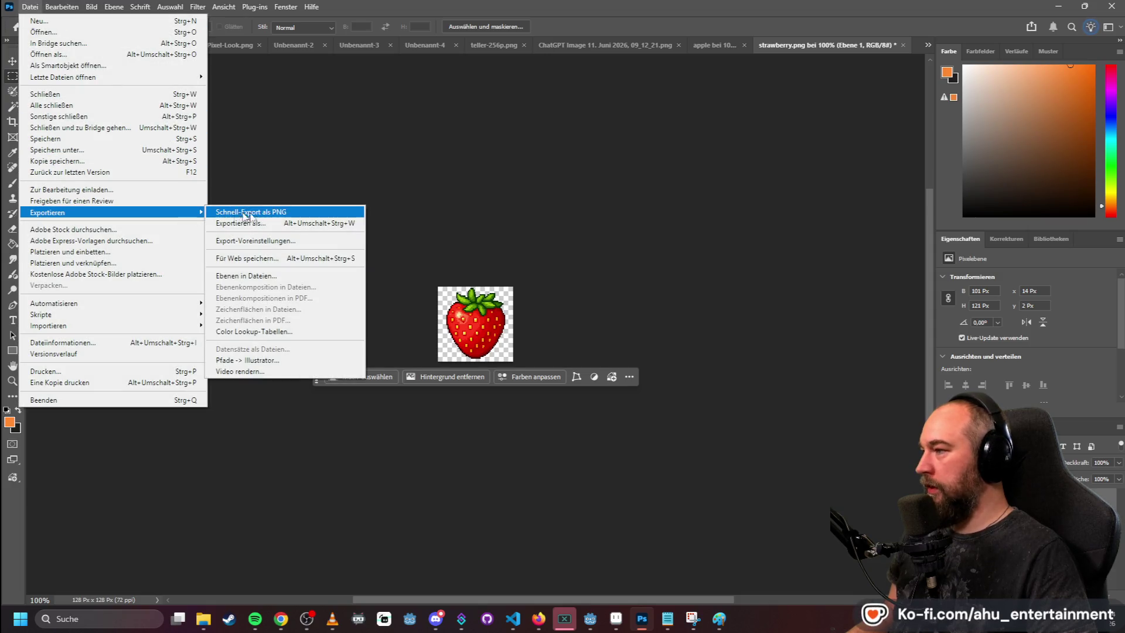
pyautogui.click(246, 214)
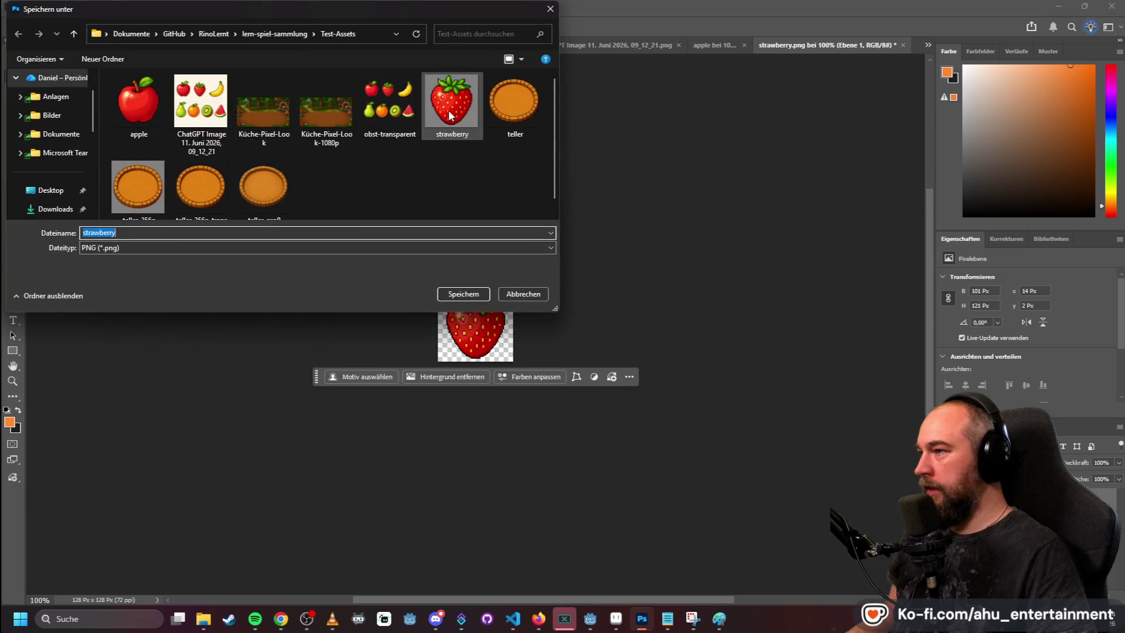
pyautogui.doubleClick(449, 115)
pyautogui.click(597, 308)
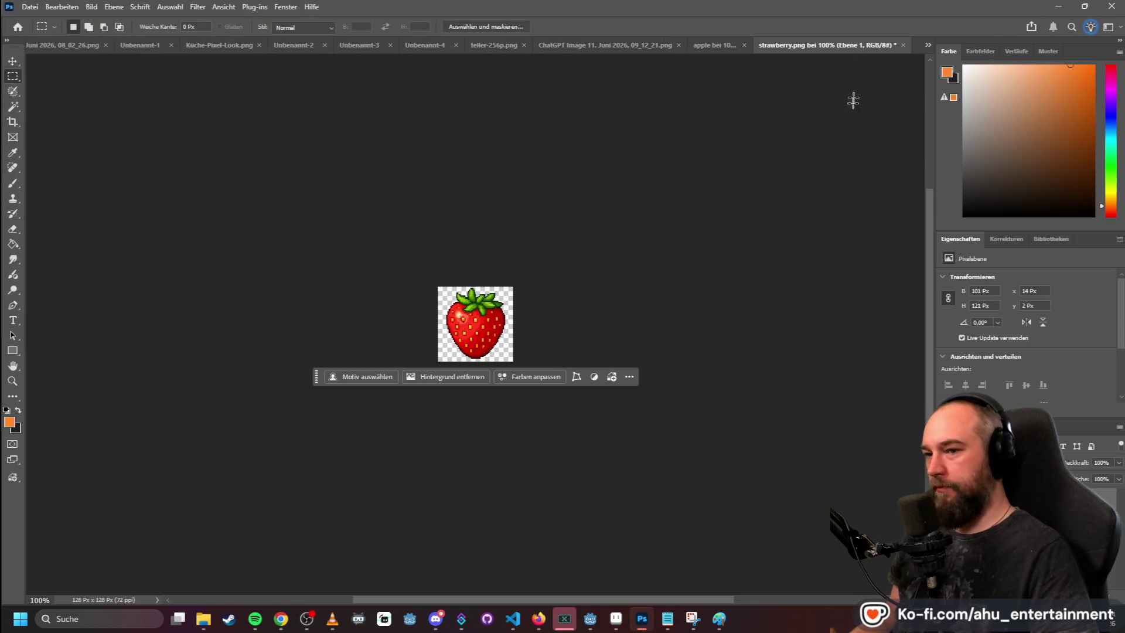
pyautogui.click(1058, 6)
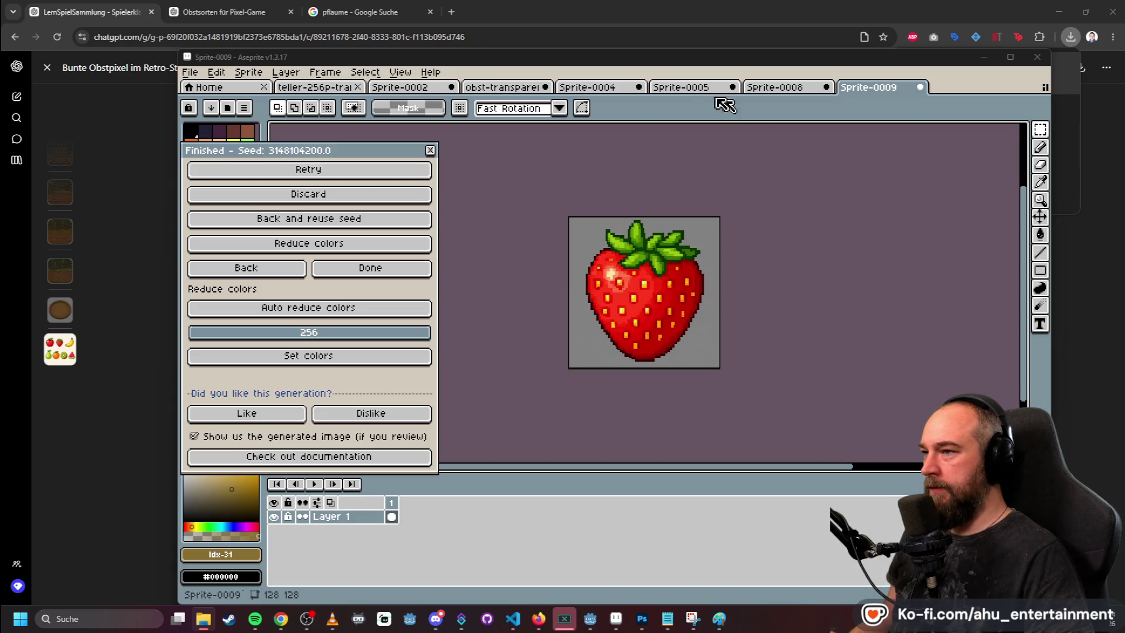
# - Marquee the banana on the obst-transparent.png sheet and start a 358×388 new sprite for it
pyautogui.click(597, 89)
pyautogui.click(521, 88)
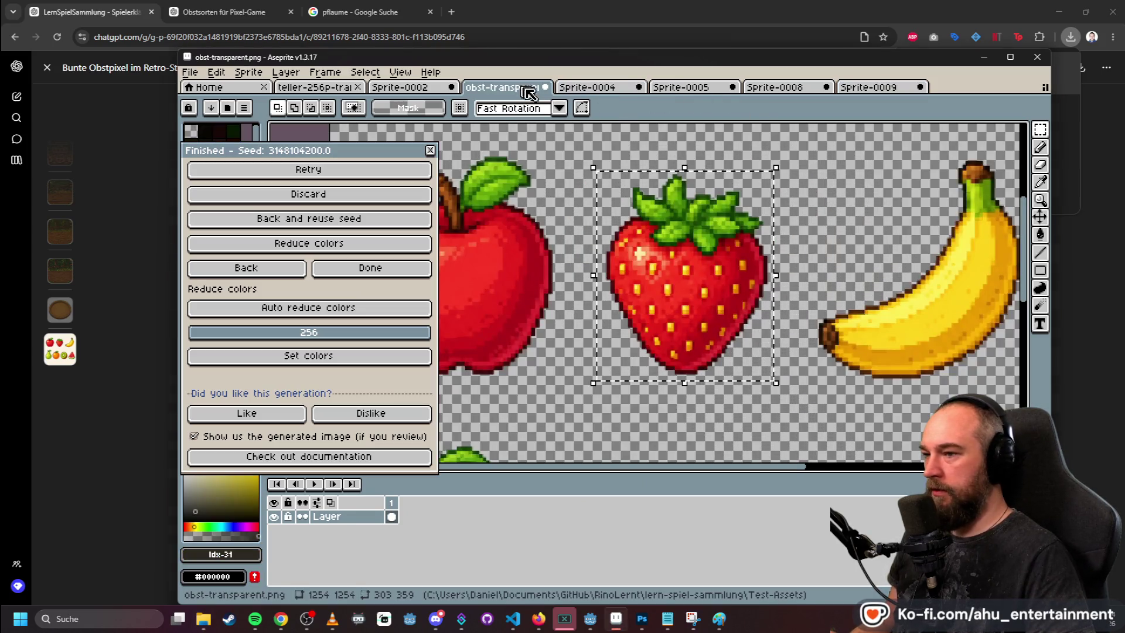
pyautogui.scroll(-3, 870, 168)
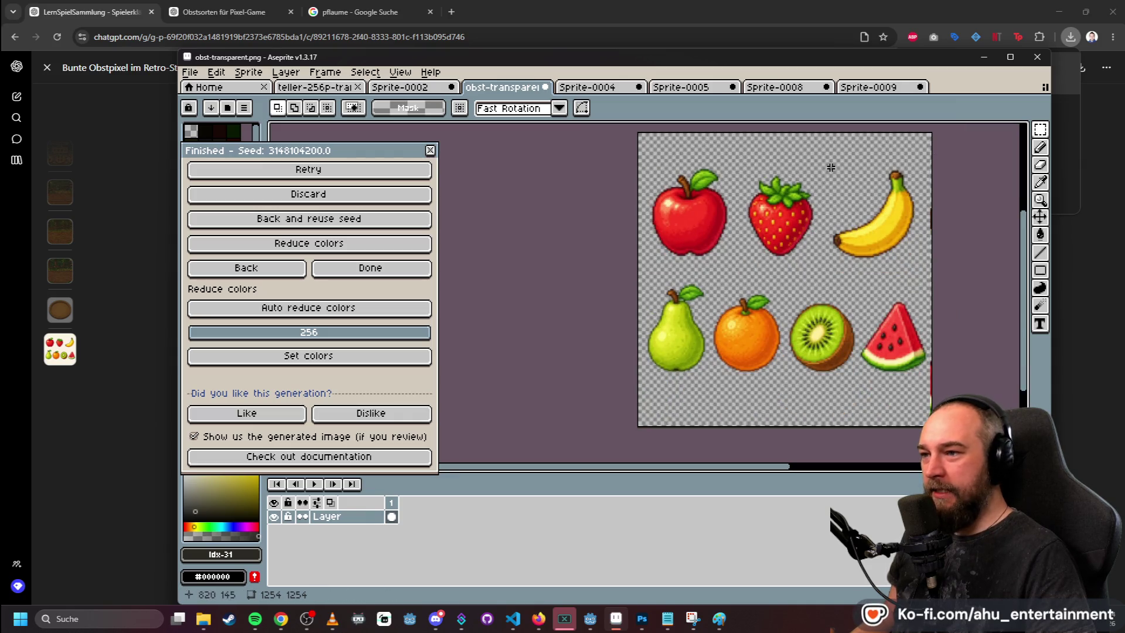
pyautogui.scroll(3, 842, 170)
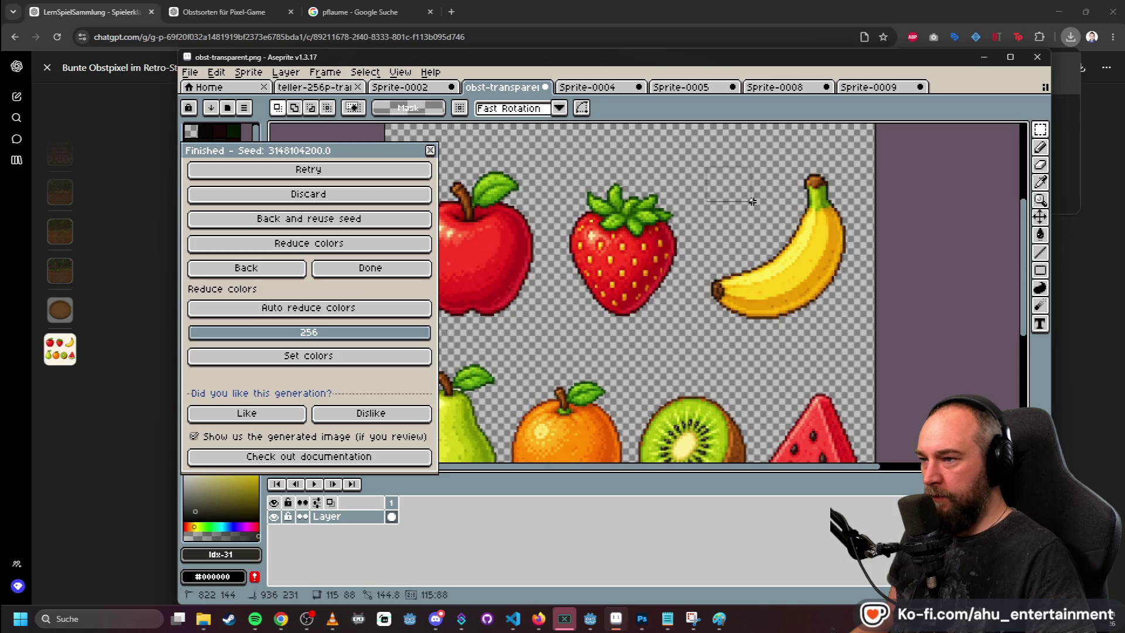
pyautogui.moveTo(851, 173)
pyautogui.mouseDown()
pyautogui.moveTo(823, 222)
pyautogui.moveTo(702, 323)
pyautogui.mouseUp()
pyautogui.click(851, 140)
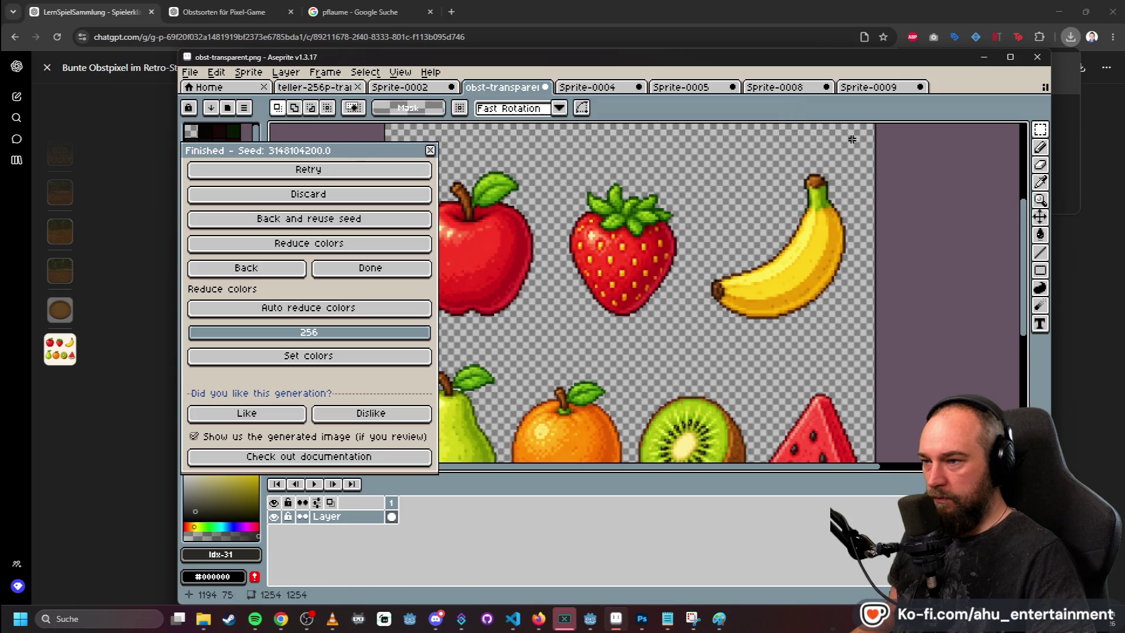
pyautogui.moveTo(850, 172); pyautogui.dragTo(708, 324)
pyautogui.click(197, 71)
pyautogui.click(203, 88)
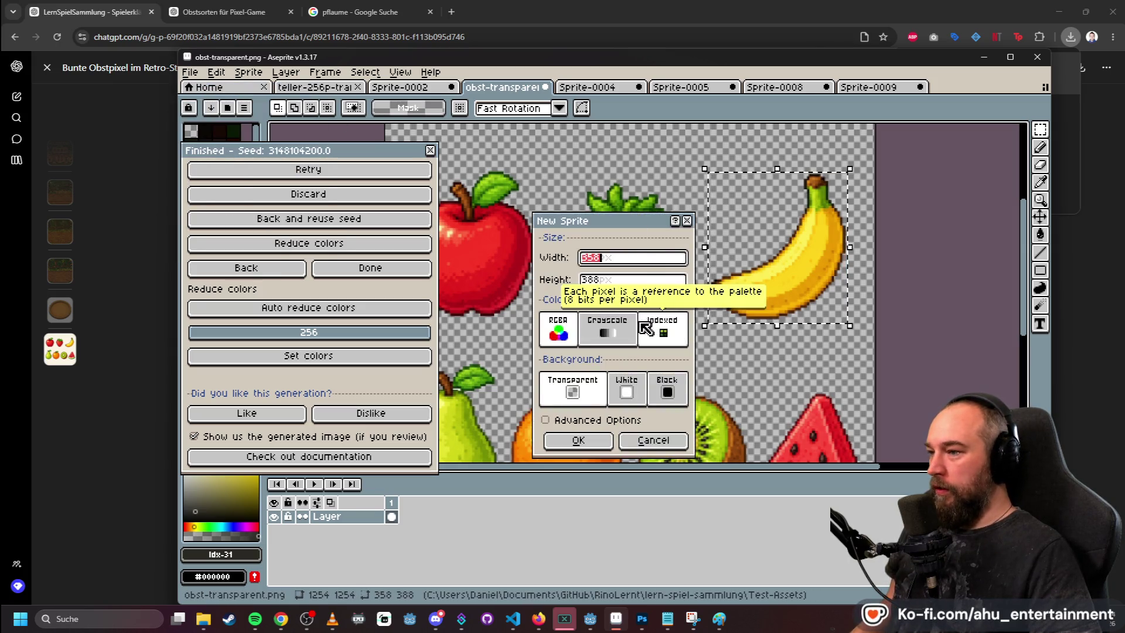
# - Create the 358×388 sprite and paste the banana onto its canvas
pyautogui.press('Return')
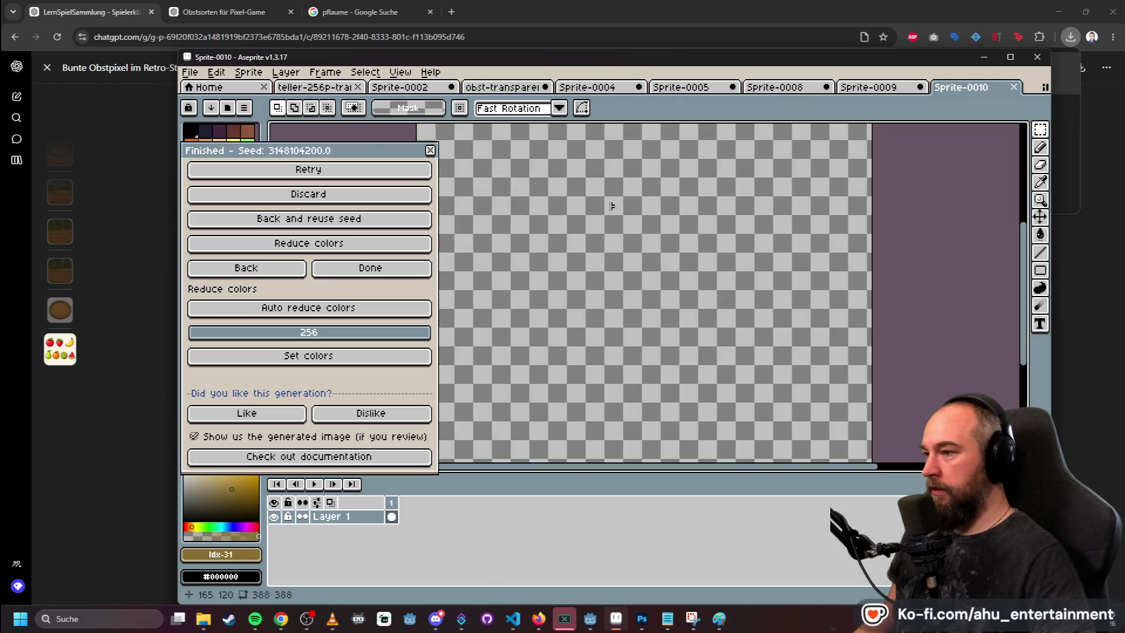
pyautogui.hotkey('ctrl', 'v')
pyautogui.scroll(-3, 884, 213)
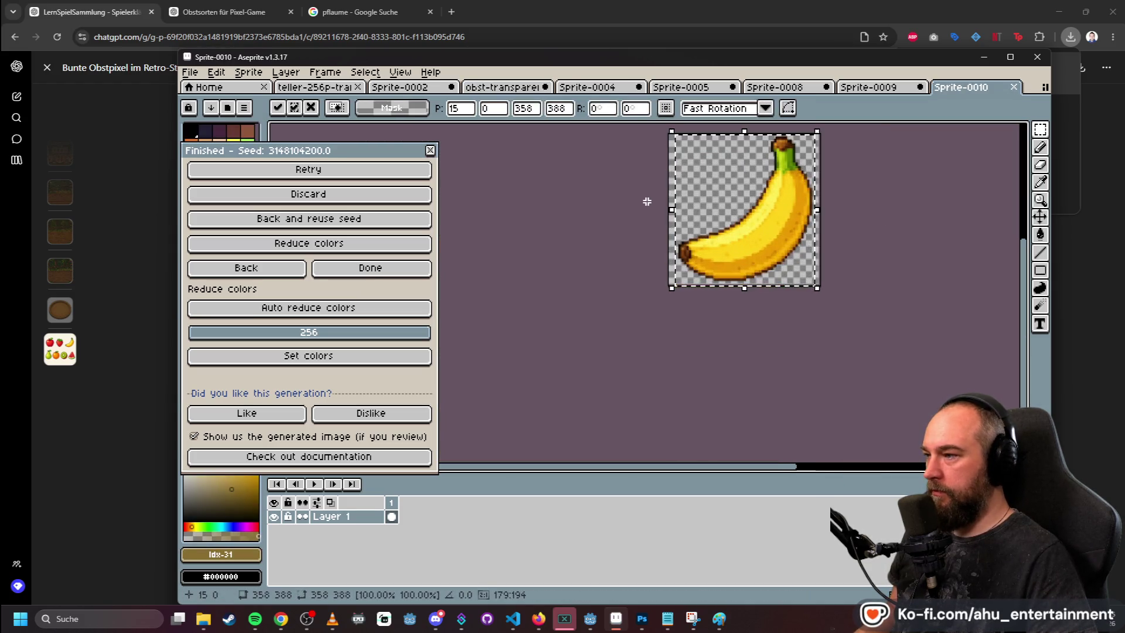
pyautogui.click(405, 268)
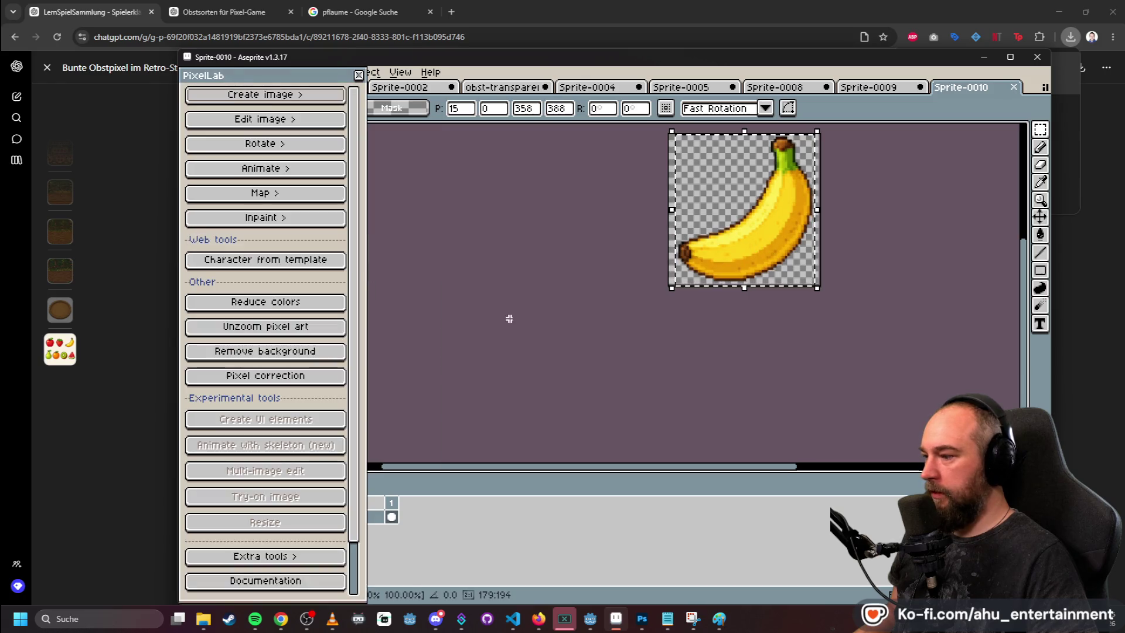
pyautogui.click(510, 311)
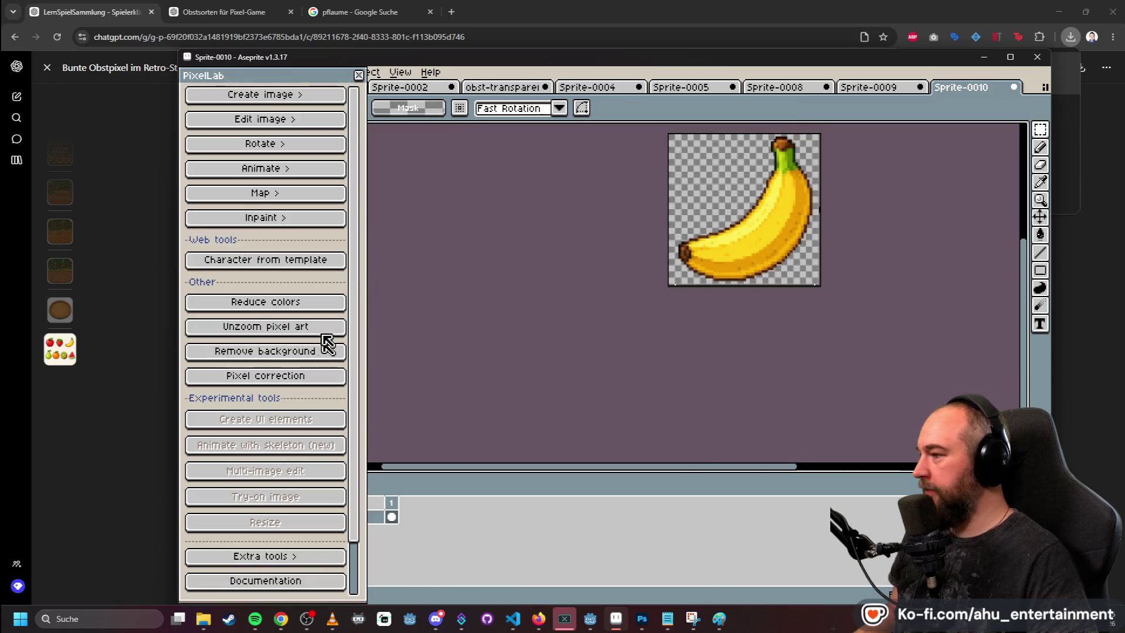
# - Convert the banana to 128×128 pixel art with PixelLab's Image to pixel art, producing Sprite-0011
pyautogui.click(278, 94)
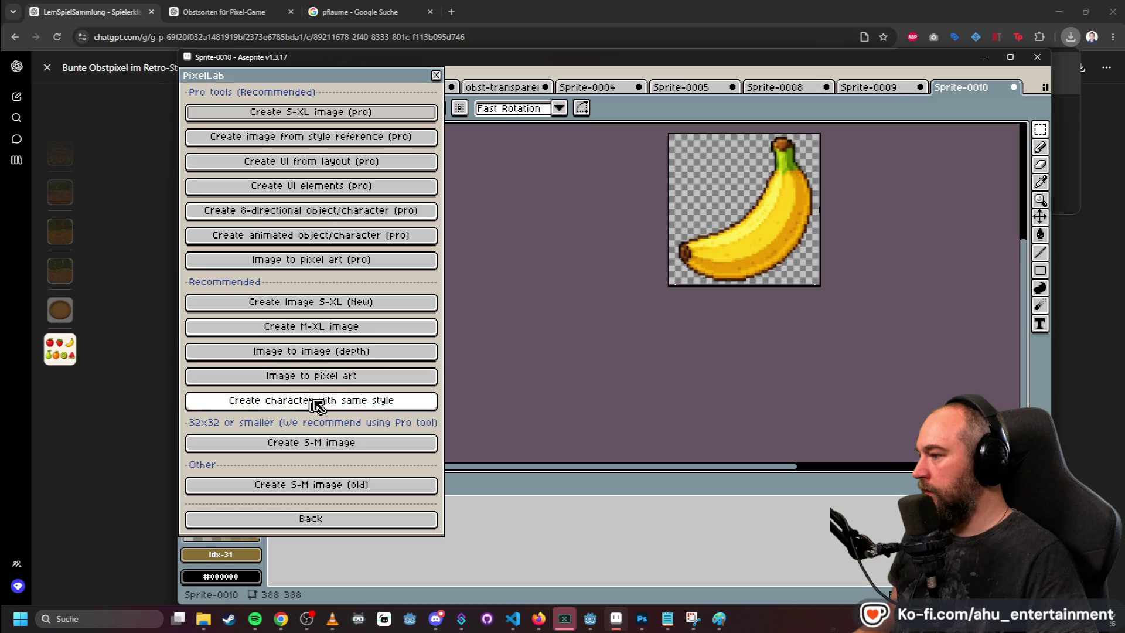
pyautogui.click(296, 376)
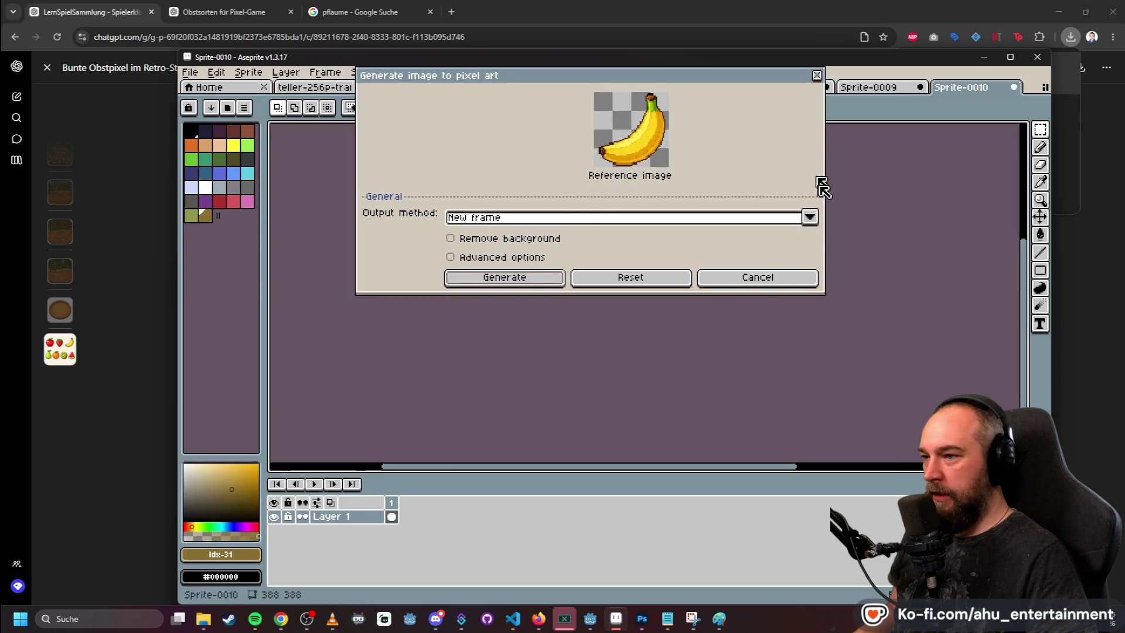
pyautogui.click(554, 276)
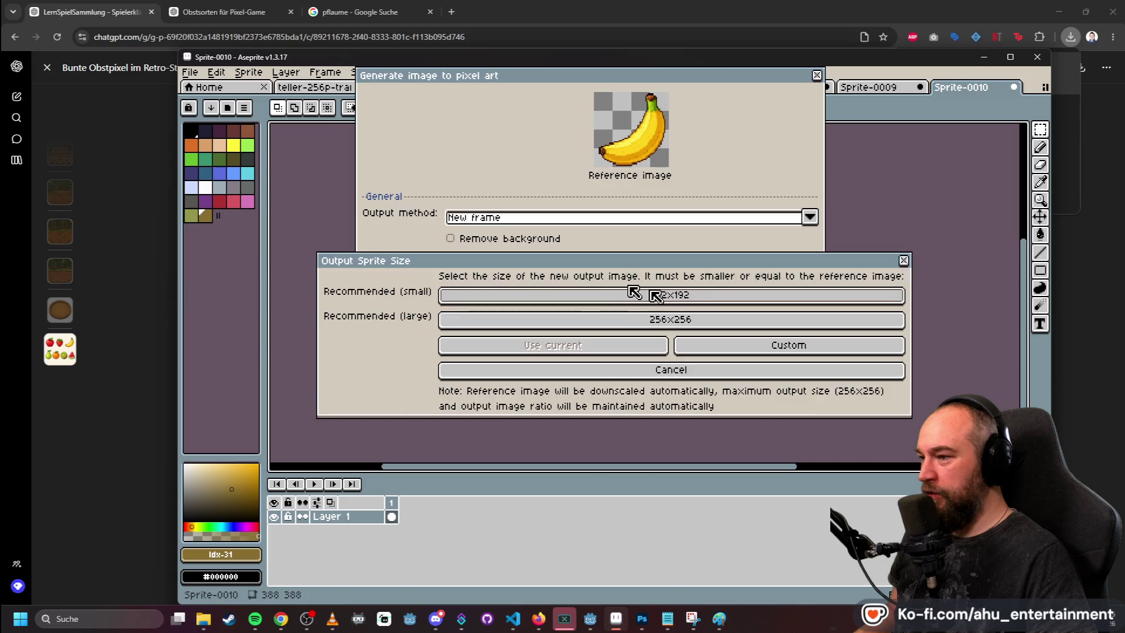
pyautogui.click(774, 347)
pyautogui.write('128')
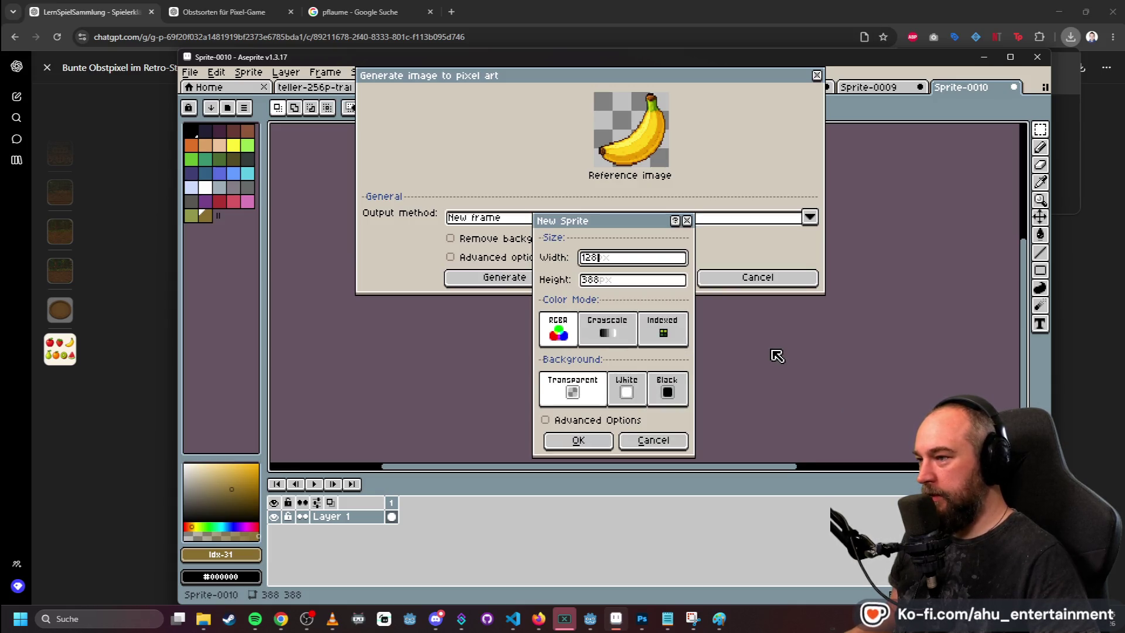
pyautogui.press('Tab')
pyautogui.write('12')
pyautogui.click(576, 441)
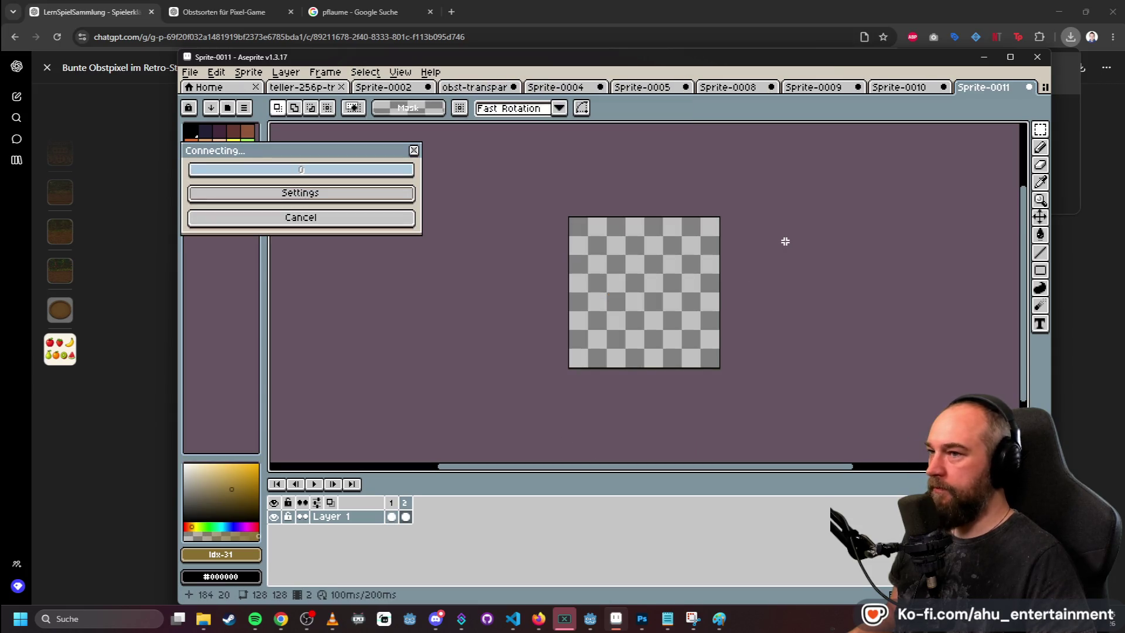
pyautogui.click(915, 89)
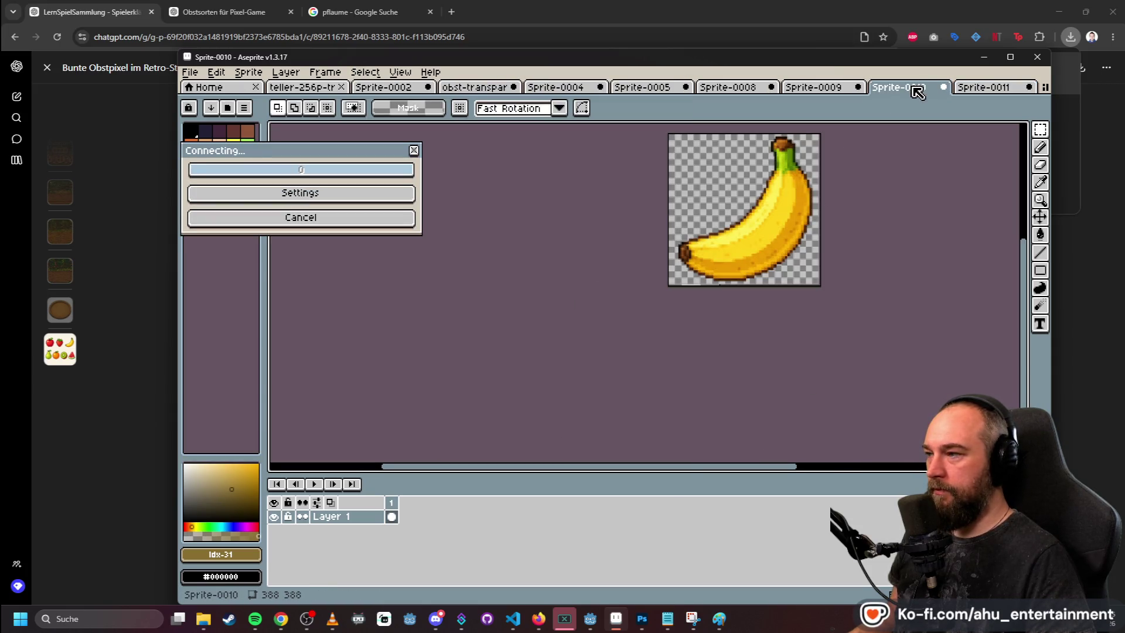
pyautogui.click(989, 94)
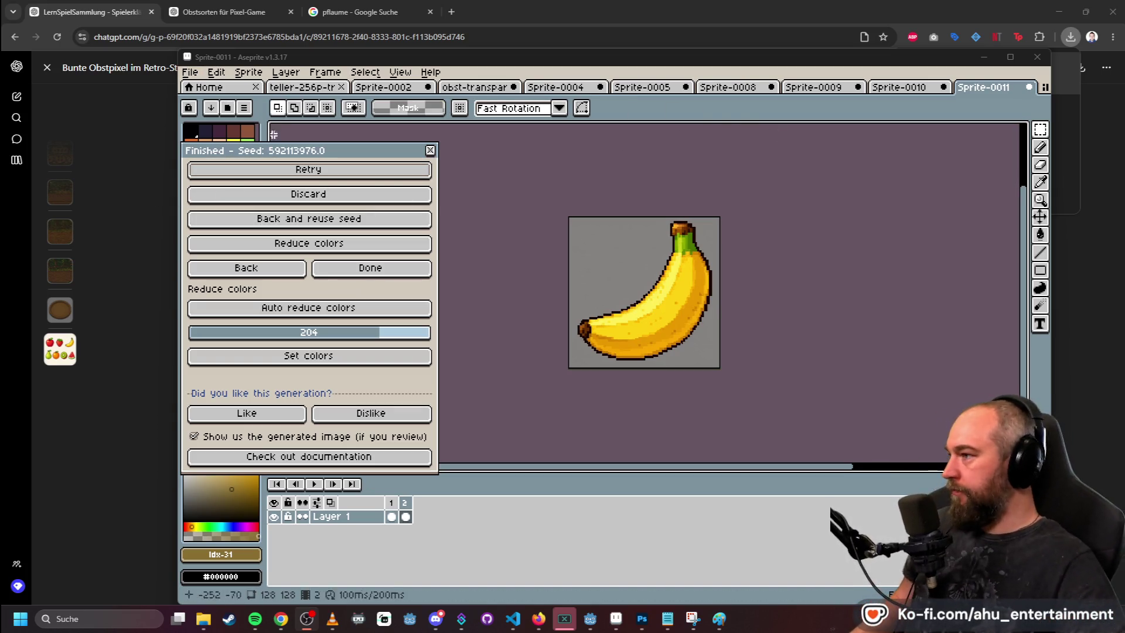
# - Delete the empty first frame from the pixel-art banana sprite
pyautogui.click(196, 74)
pyautogui.moveTo(317, 188)
pyautogui.click(366, 188)
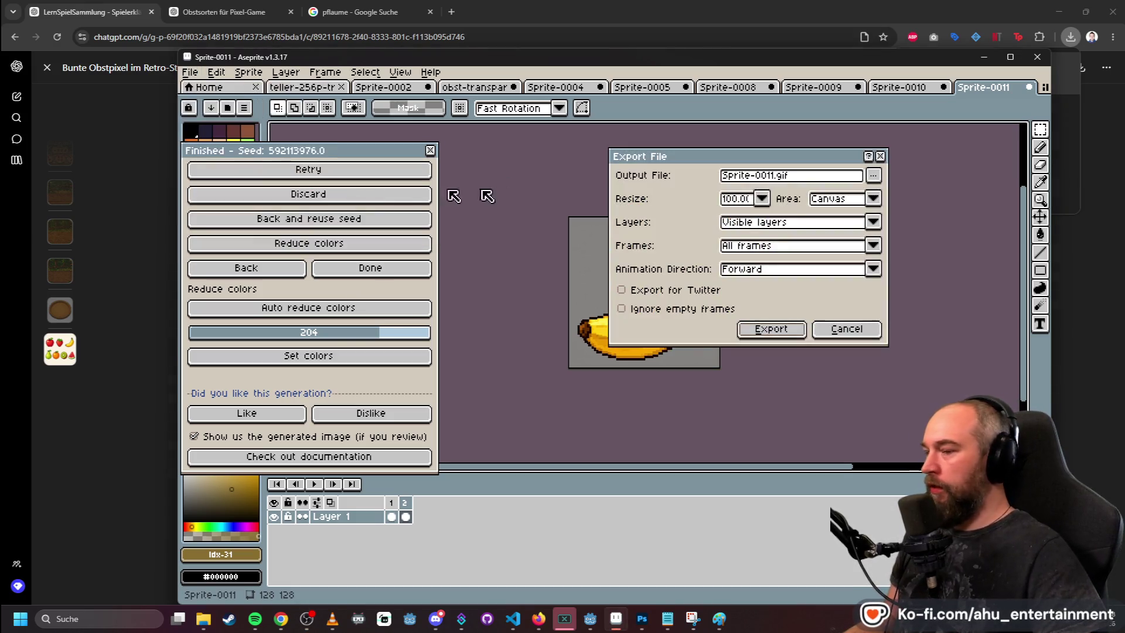
pyautogui.click(846, 328)
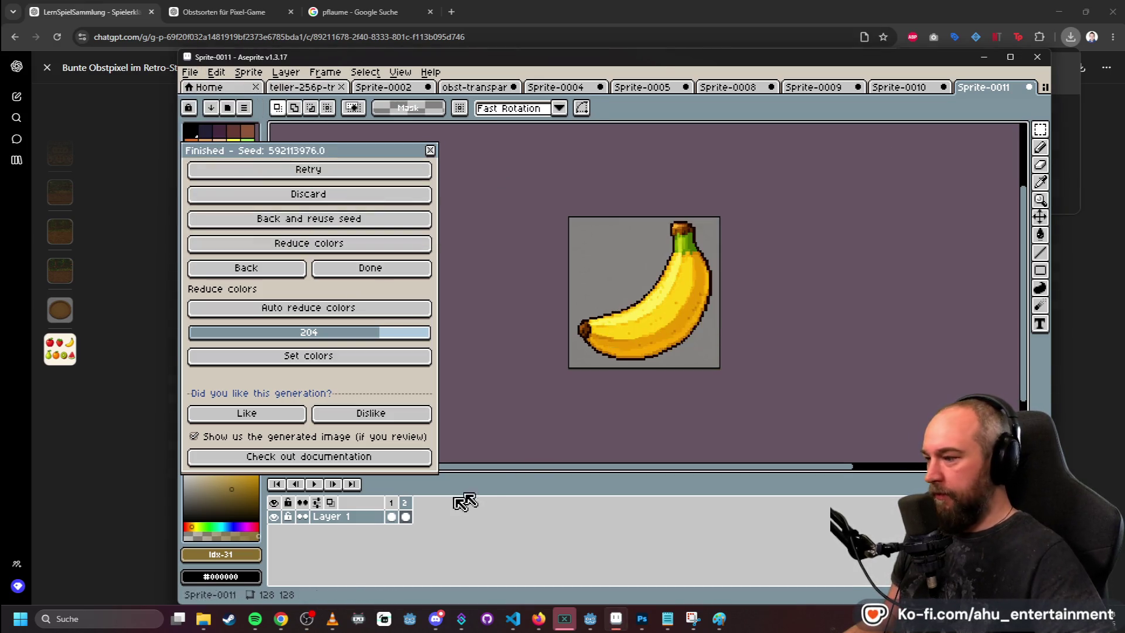
pyautogui.click(391, 516)
pyautogui.rightClick(392, 502)
pyautogui.click(462, 556)
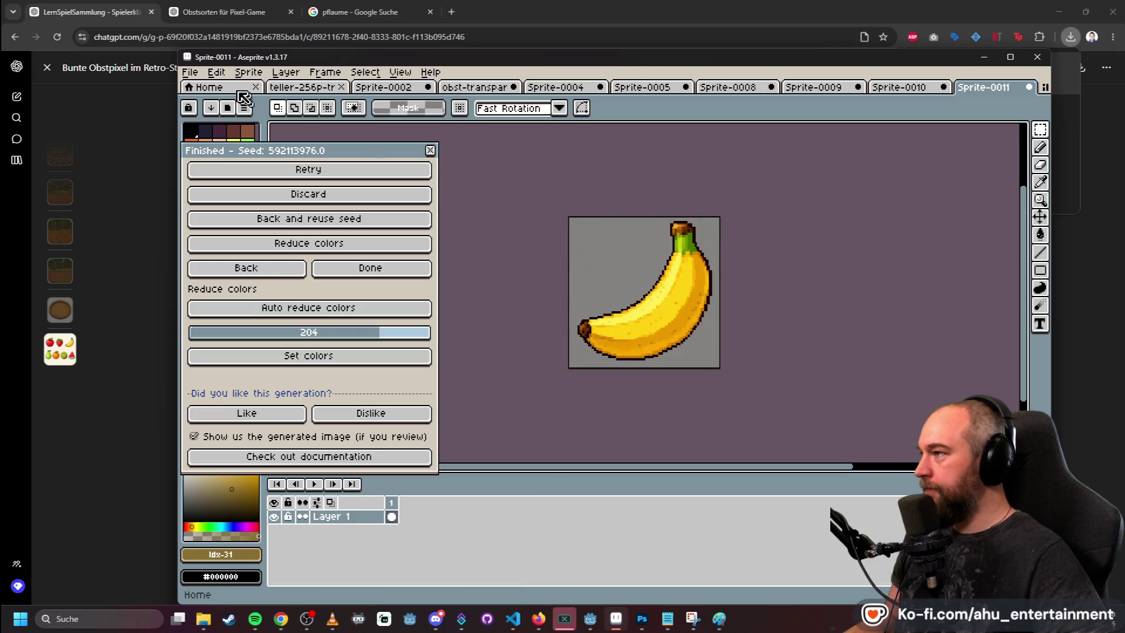
# - Export the banana as banana.png into the chosen folder, then bring Photoshop forward
pyautogui.click(190, 72)
pyautogui.moveTo(316, 188)
pyautogui.click(363, 201)
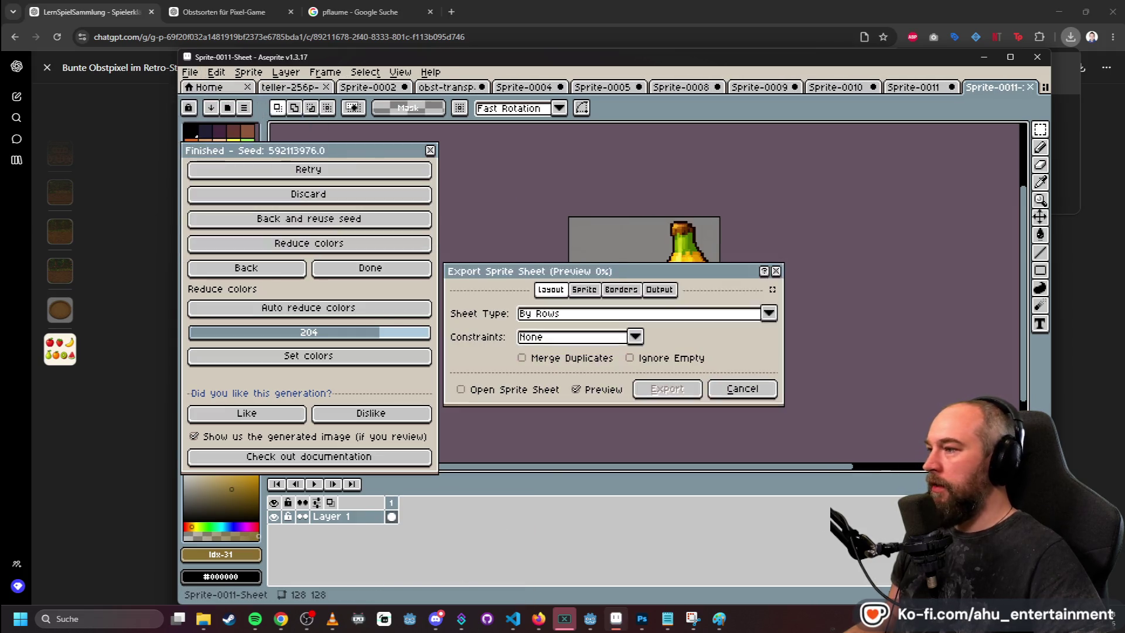
pyautogui.click(742, 388)
pyautogui.click(191, 72)
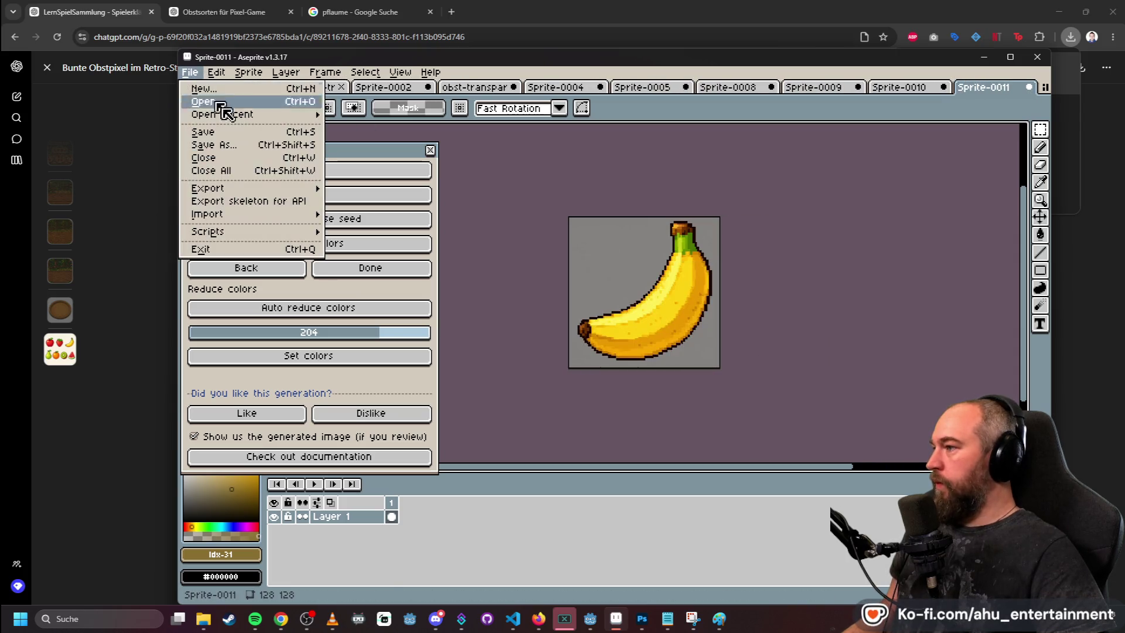
pyautogui.moveTo(296, 188)
pyautogui.click(352, 186)
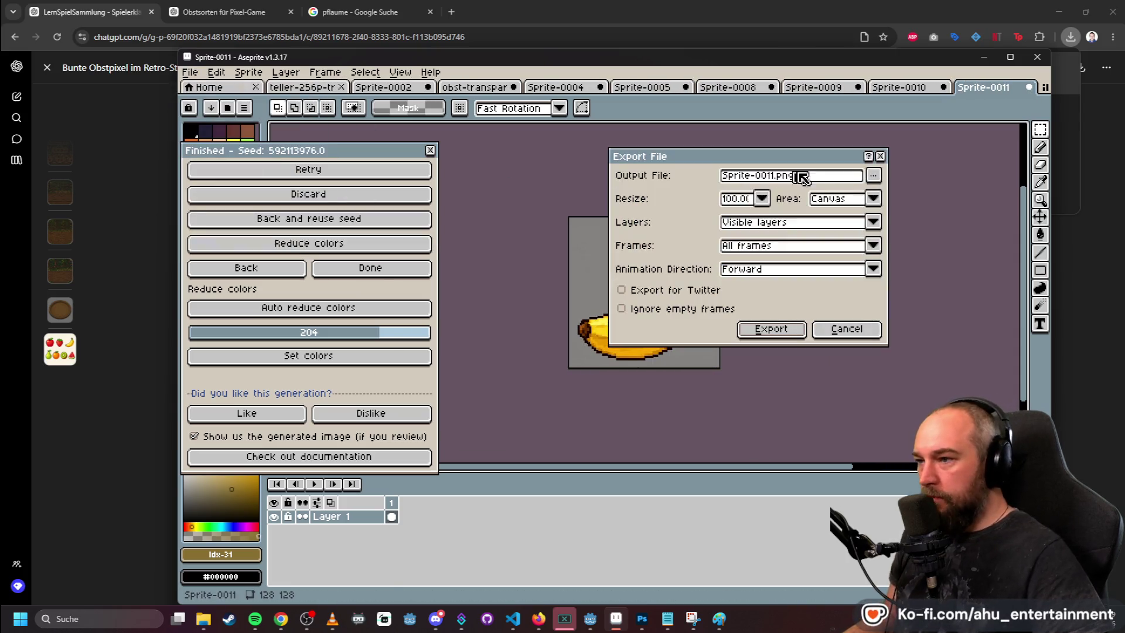
pyautogui.click(874, 176)
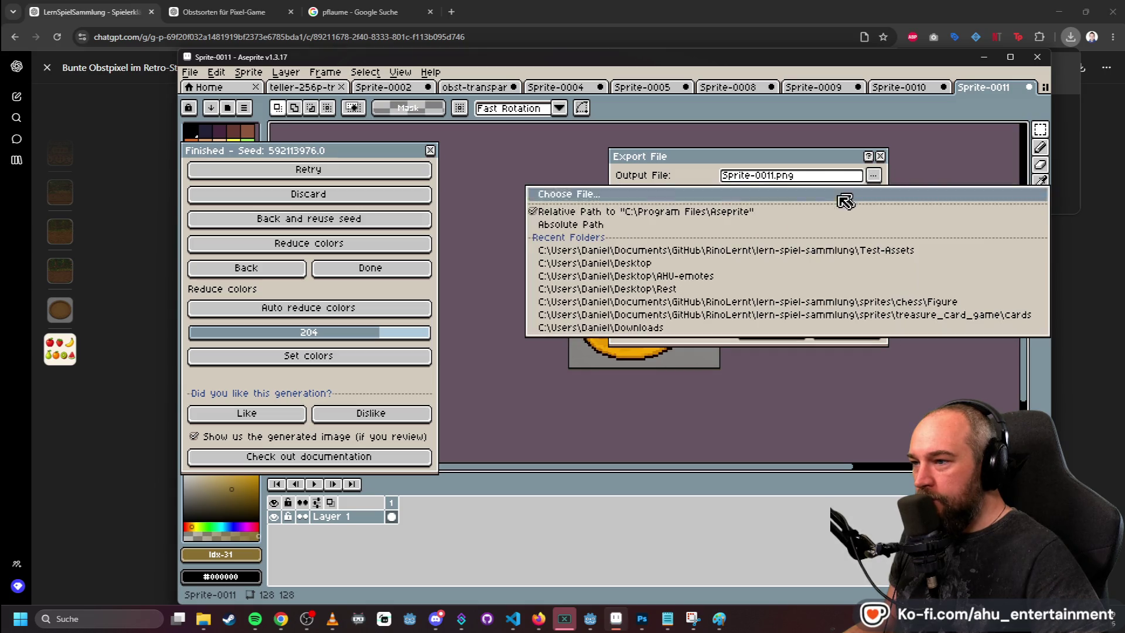
pyautogui.click(828, 251)
pyautogui.doubleClick(761, 176)
pyautogui.write('banana')
pyautogui.press('Return')
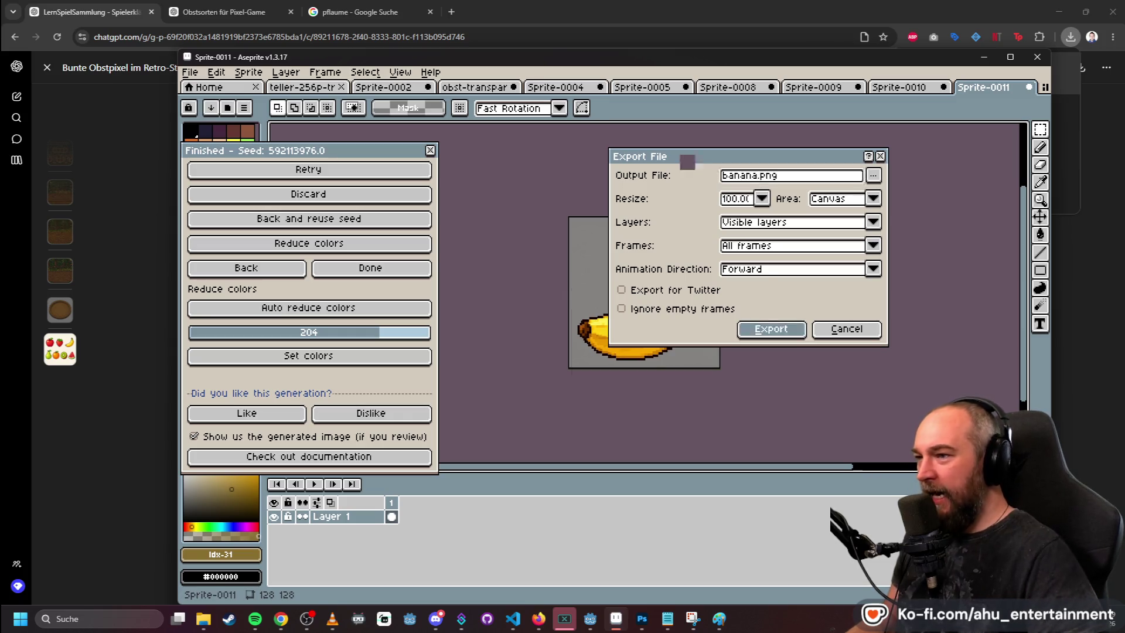
pyautogui.hotkey('alt', 'Tab')
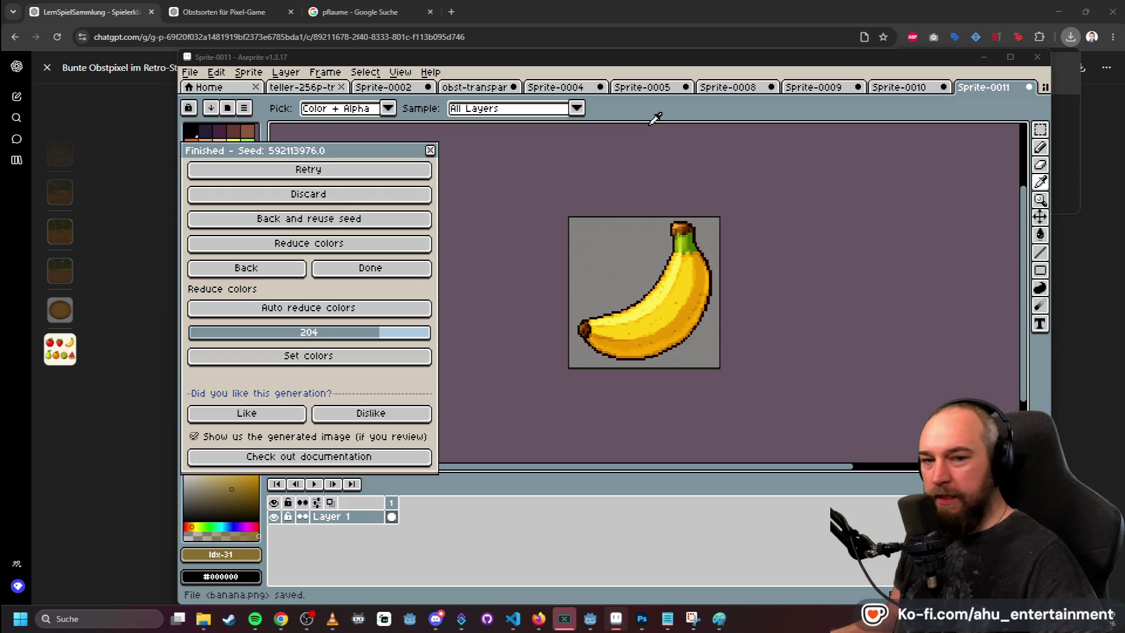
pyautogui.hotkey('alt', 'Tab')
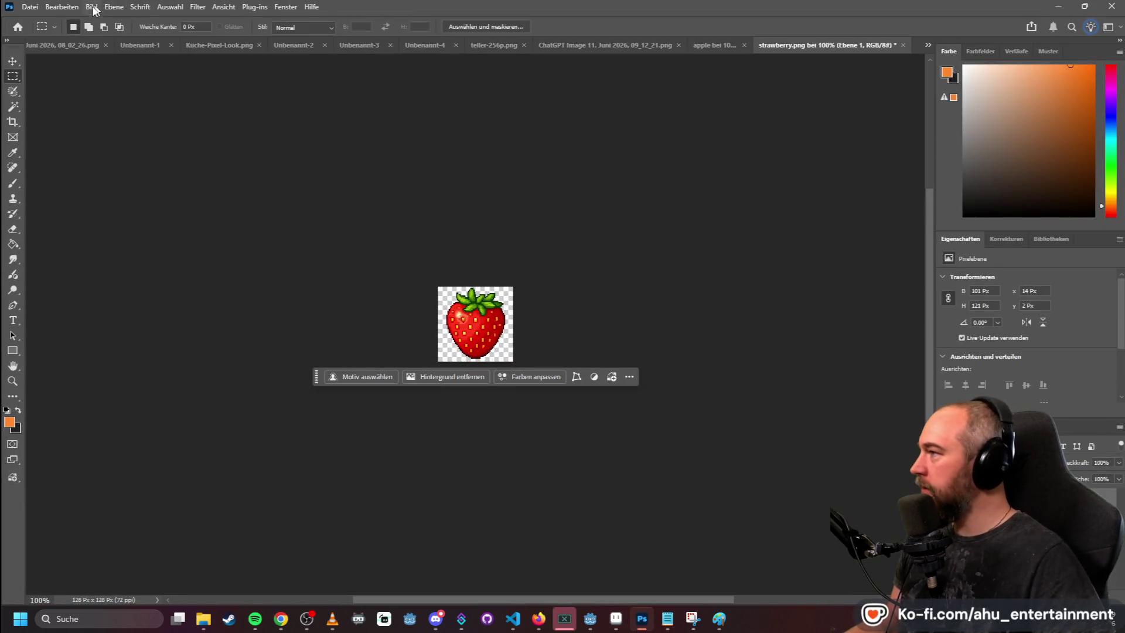
# - Open banana.png in Photoshop and Magic Wand-delete its grey background to transparency
pyautogui.click(198, 623)
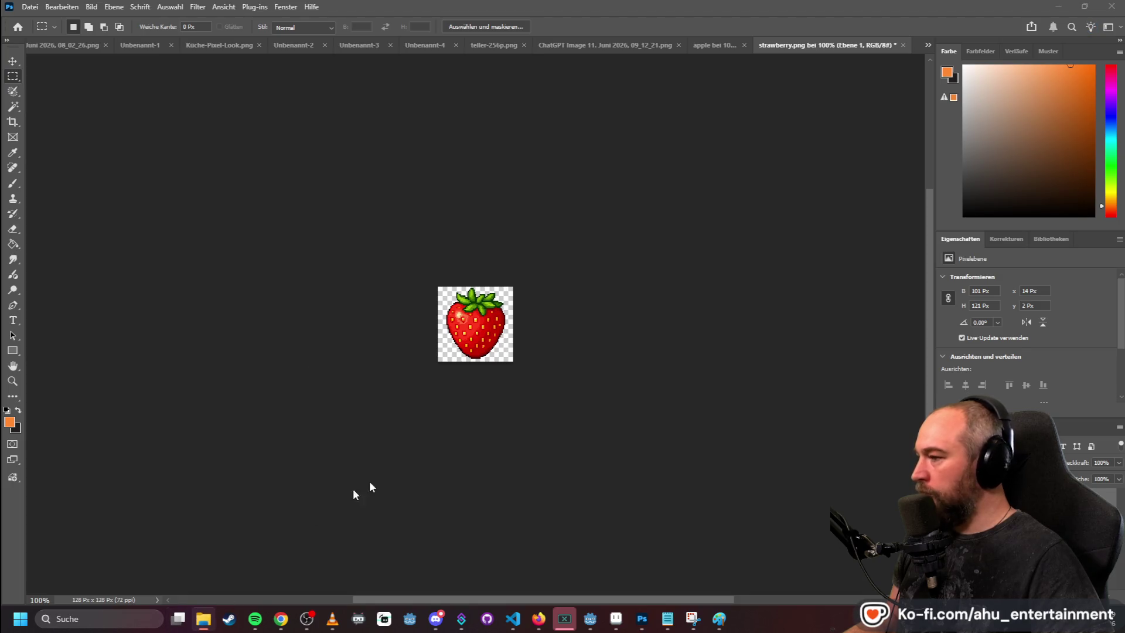
pyautogui.moveTo(779, 155)
pyautogui.mouseDown()
pyautogui.moveTo(867, 80)
pyautogui.moveTo(925, 52)
pyautogui.mouseUp()
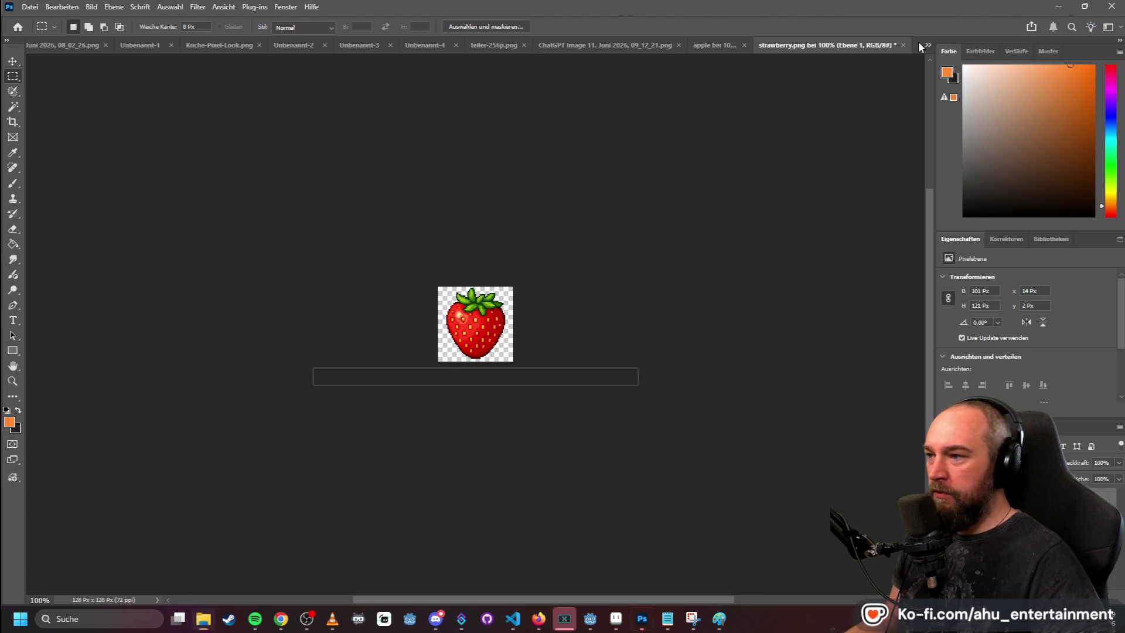
pyautogui.click(12, 107)
pyautogui.click(476, 316)
pyautogui.press('Delete')
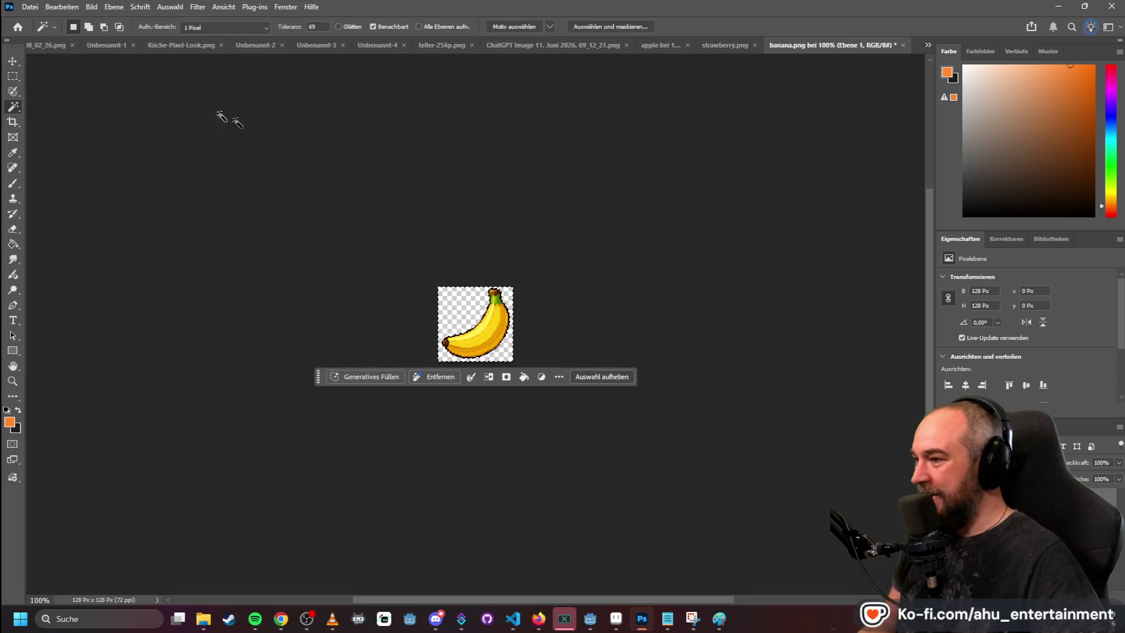
pyautogui.press('m')
# - Quick-export it as PNG over the existing banana file, then minimize Photoshop
pyautogui.click(30, 7)
pyautogui.moveTo(197, 213)
pyautogui.click(263, 212)
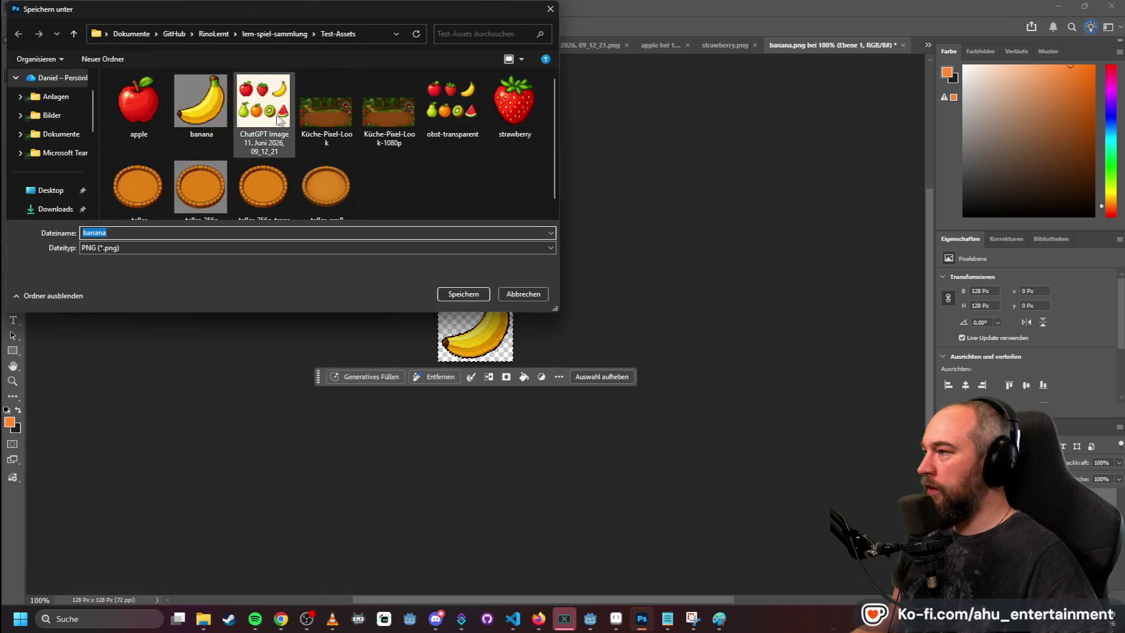
pyautogui.doubleClick(189, 91)
pyautogui.click(590, 310)
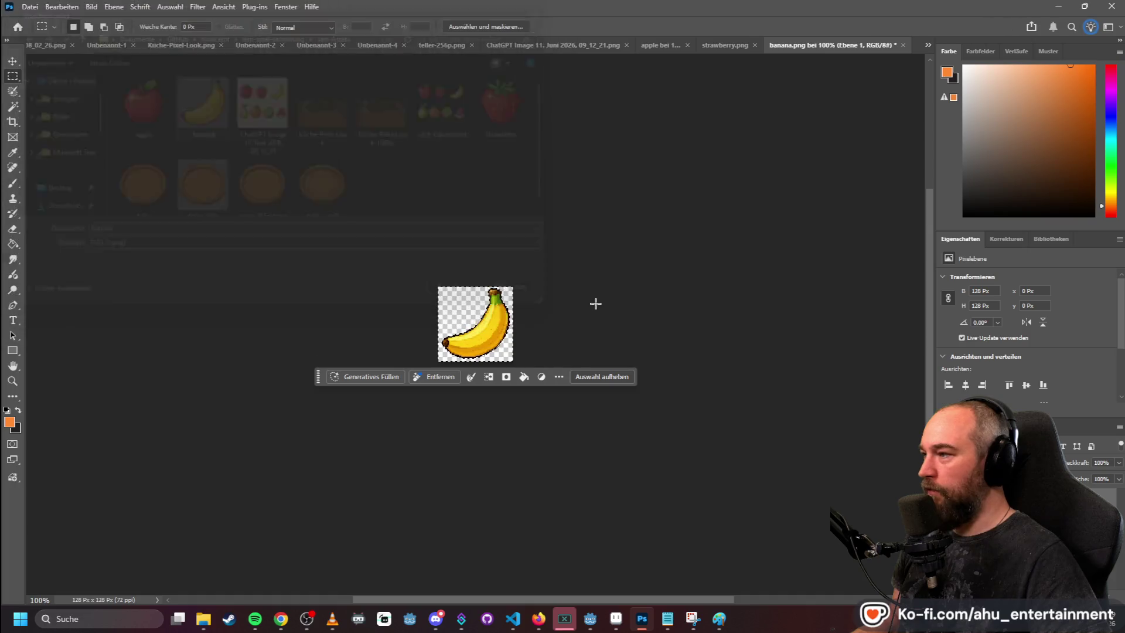
pyautogui.click(1058, 7)
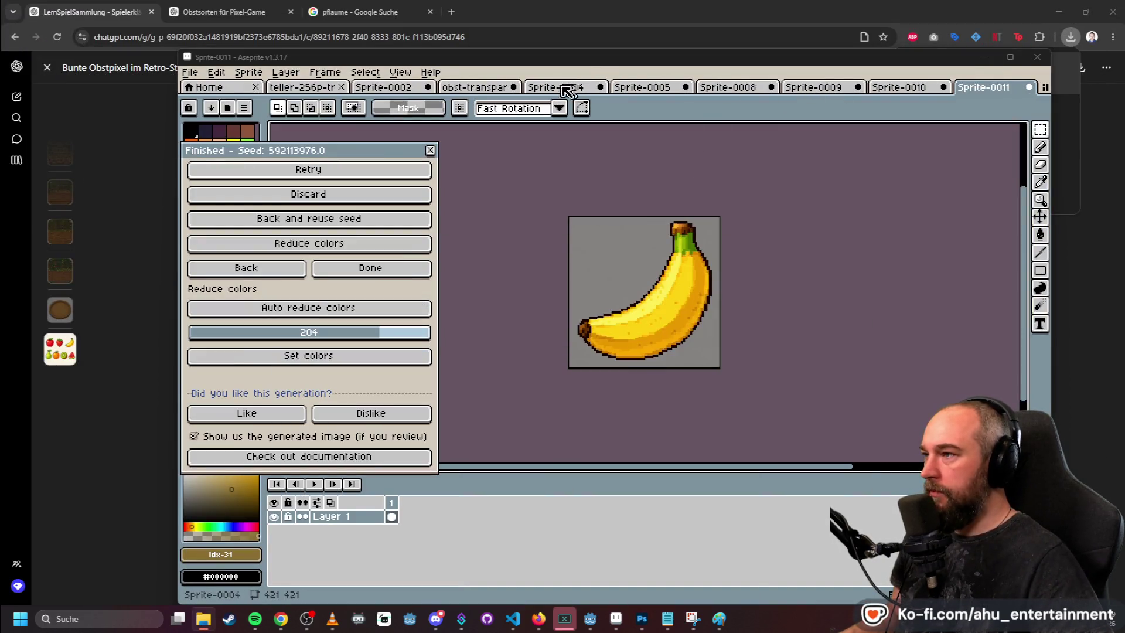
# - Pan the obst-transparent fruit sheet and marquee-select the pear
pyautogui.click(474, 87)
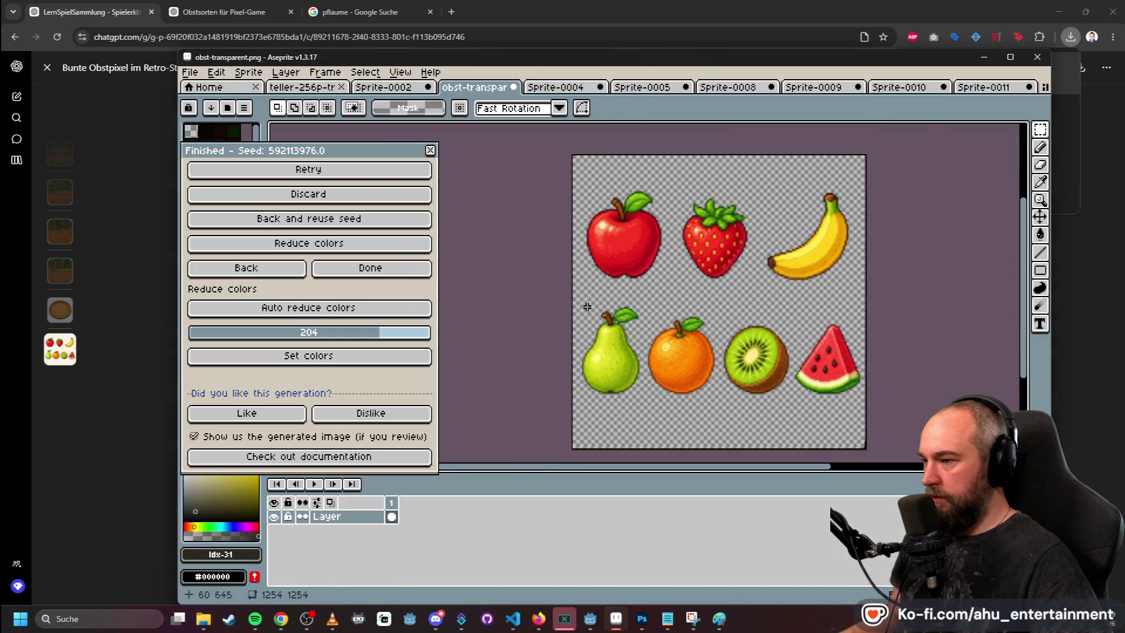
pyautogui.scroll(1, 588, 331)
pyautogui.moveTo(603, 301); pyautogui.dragTo(661, 262)
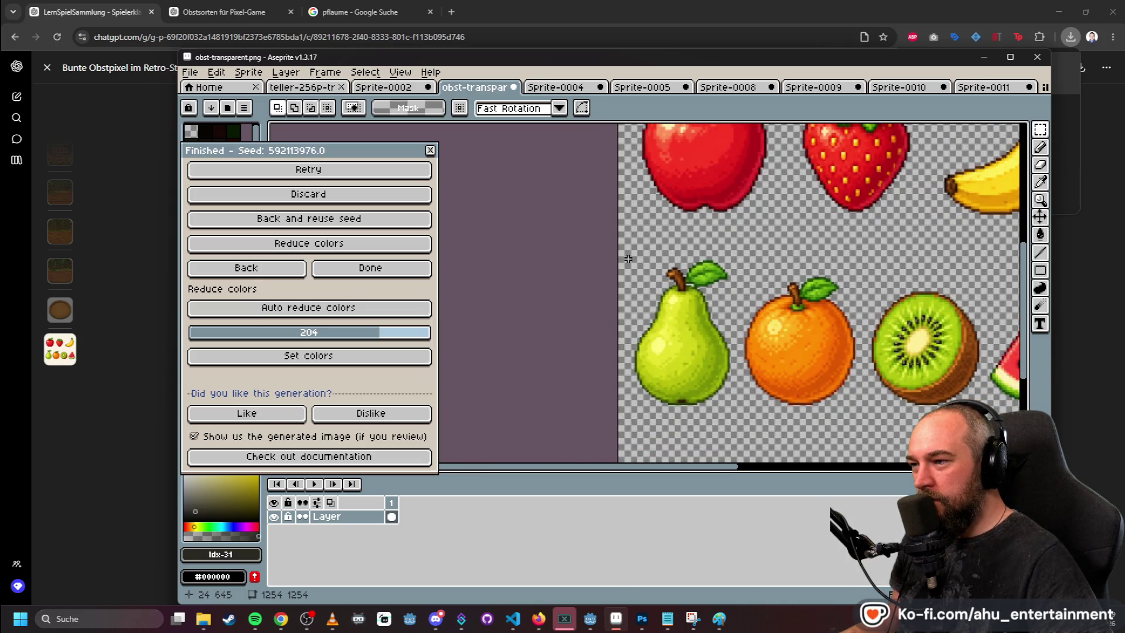
pyautogui.moveTo(631, 256)
pyautogui.mouseDown()
pyautogui.moveTo(723, 342)
pyautogui.moveTo(734, 408)
pyautogui.mouseUp()
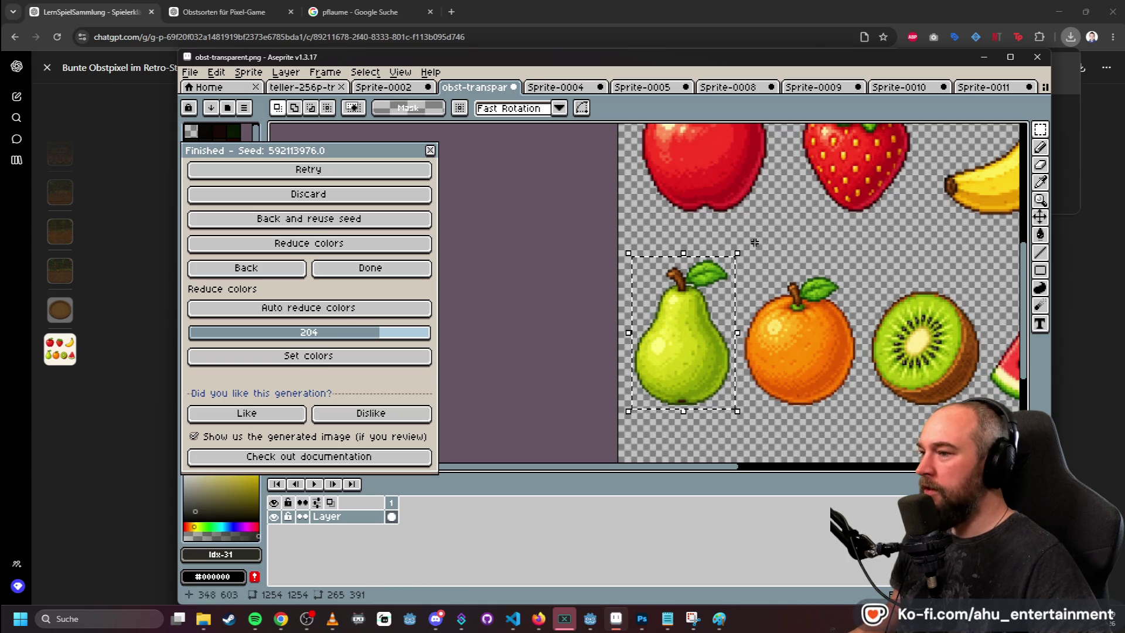
# - Create a 391×391 sprite and paste the pear into it
pyautogui.click(198, 76)
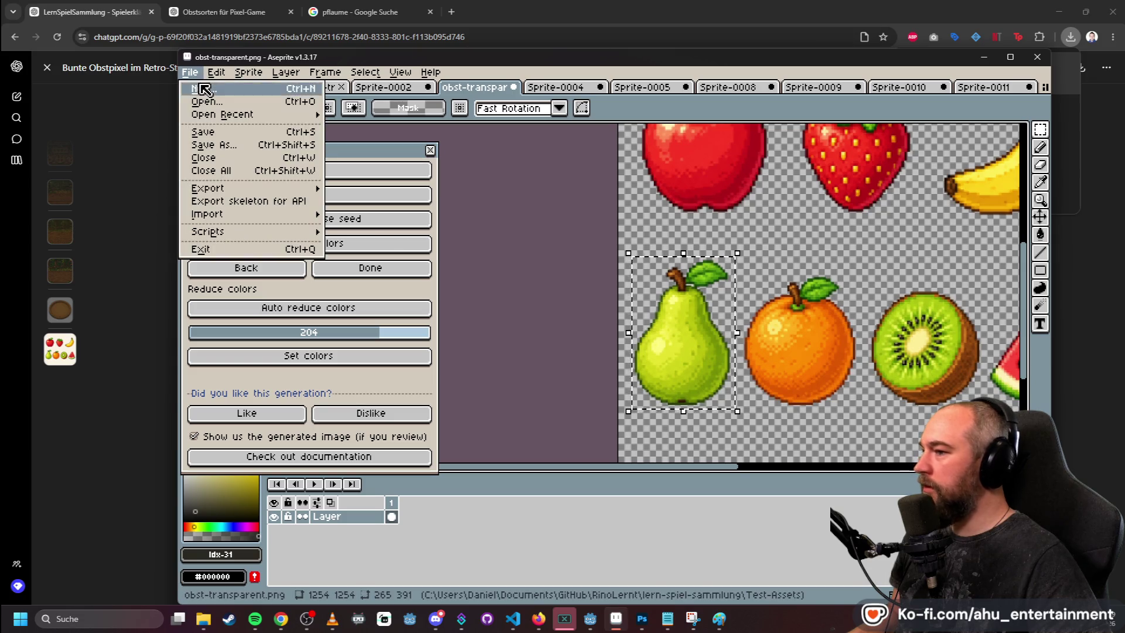
pyautogui.click(203, 93)
pyautogui.write('391')
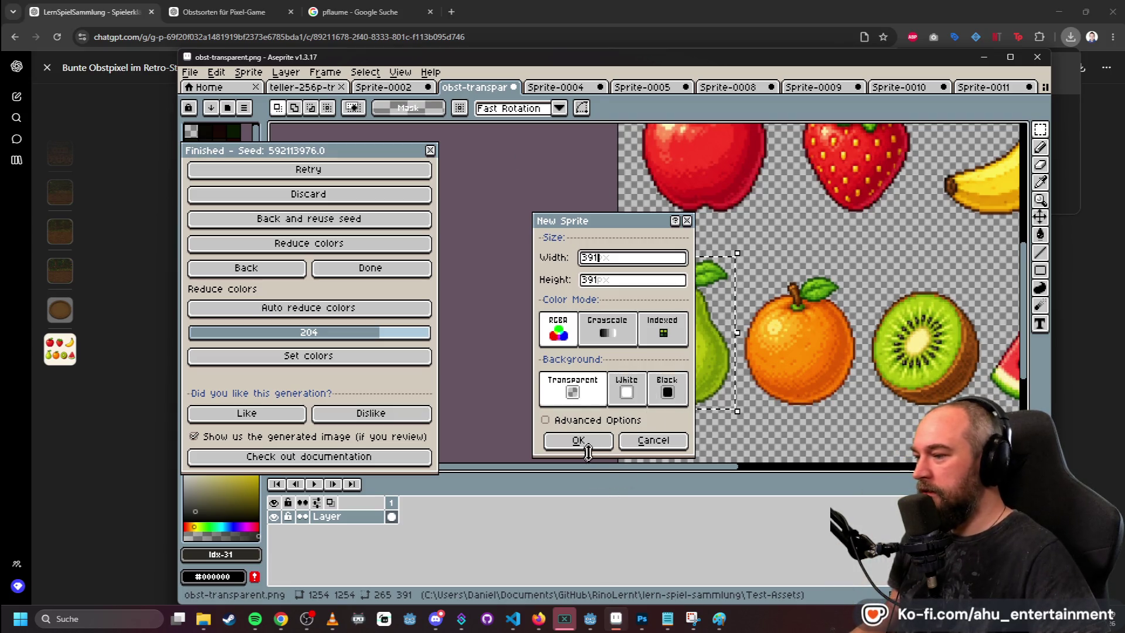
pyautogui.click(578, 440)
pyautogui.hotkey('ctrl', 'v')
# - Nudge the pasted pear rightward until it sits centred on the canvas
pyautogui.scroll(-3, 806, 255)
pyautogui.scroll(1, 807, 255)
pyautogui.moveTo(796, 242); pyautogui.dragTo(807, 240)
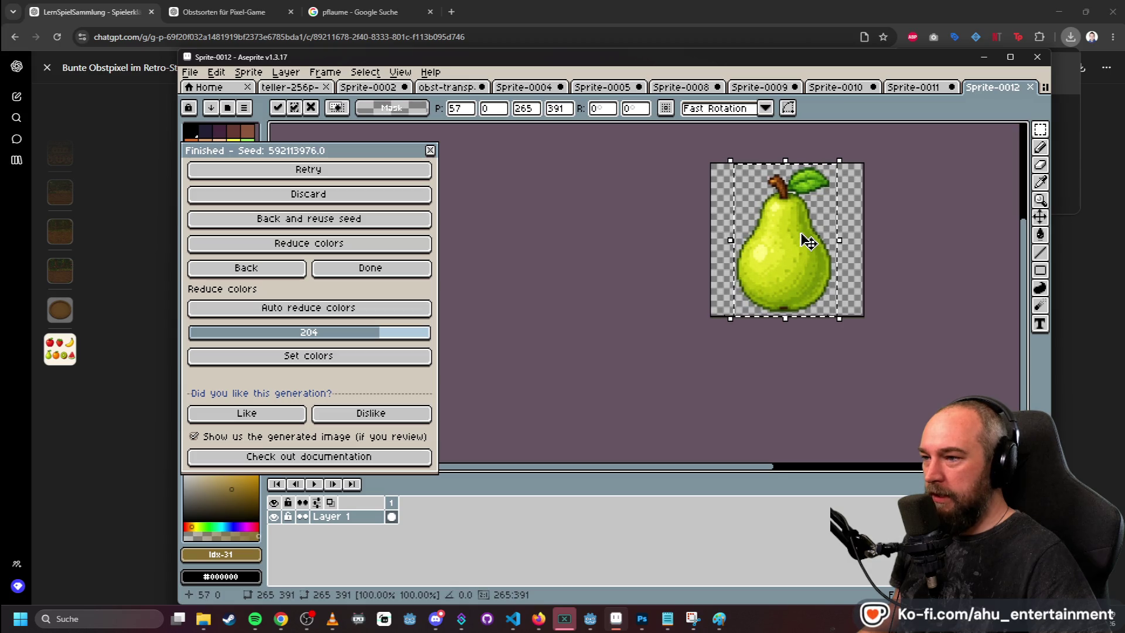
pyautogui.click(640, 182)
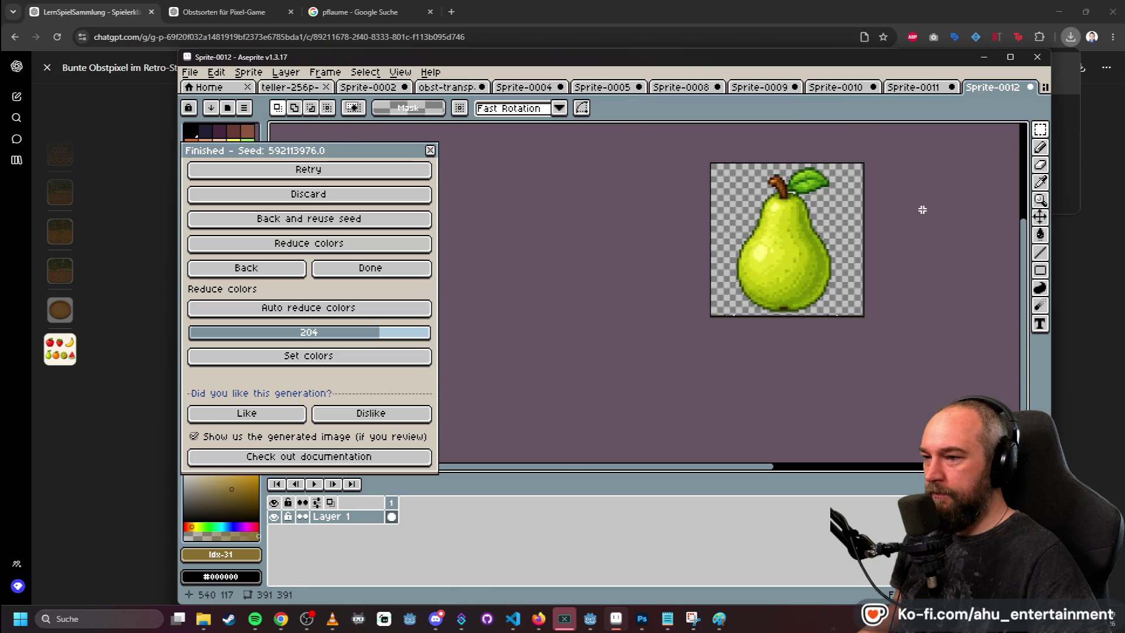
pyautogui.scroll(1, 922, 210)
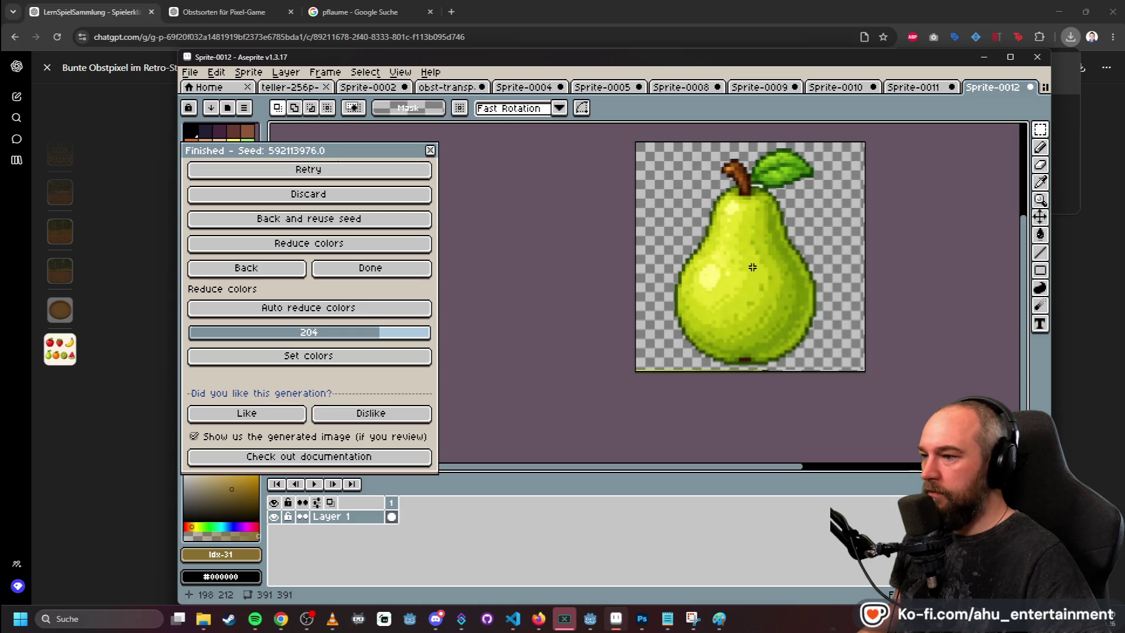
pyautogui.moveTo(762, 260); pyautogui.dragTo(770, 266)
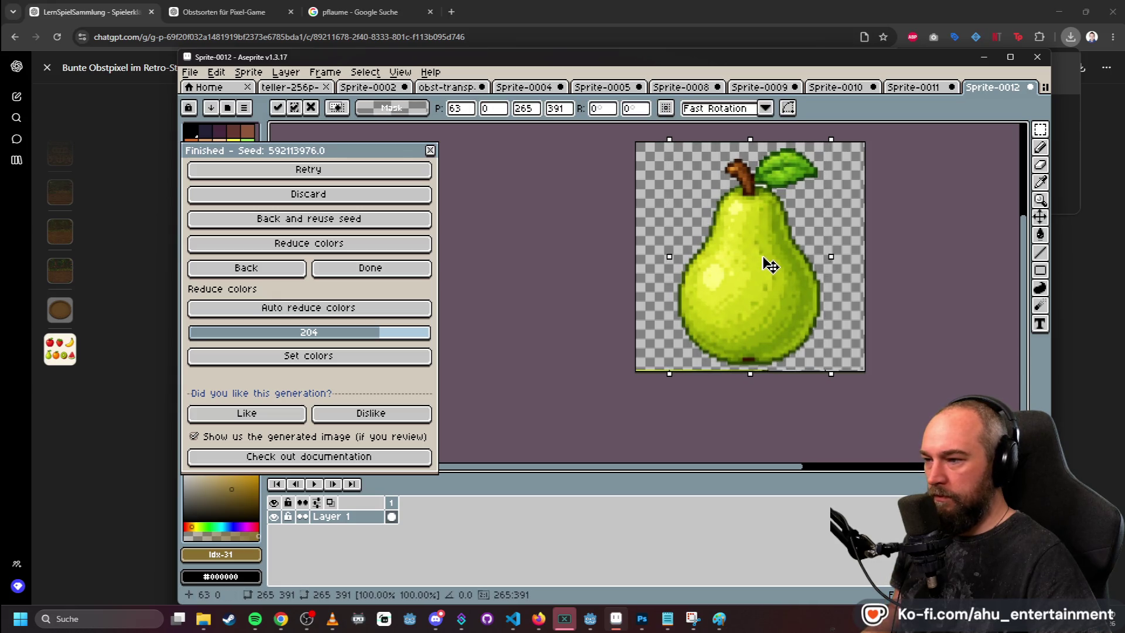
pyautogui.click(903, 234)
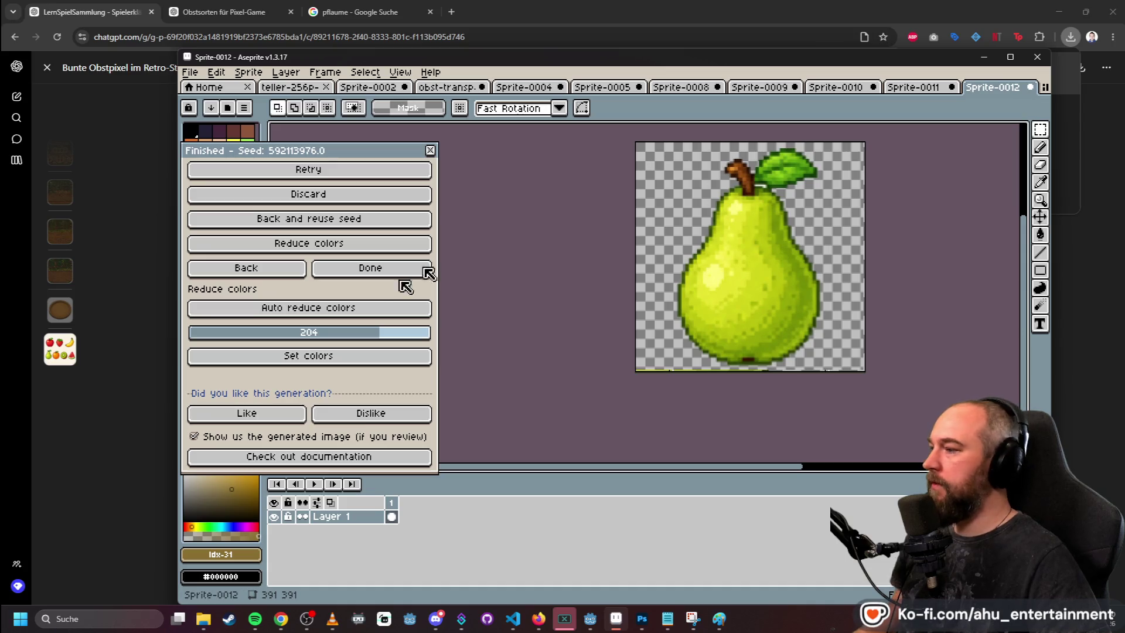
pyautogui.click(363, 269)
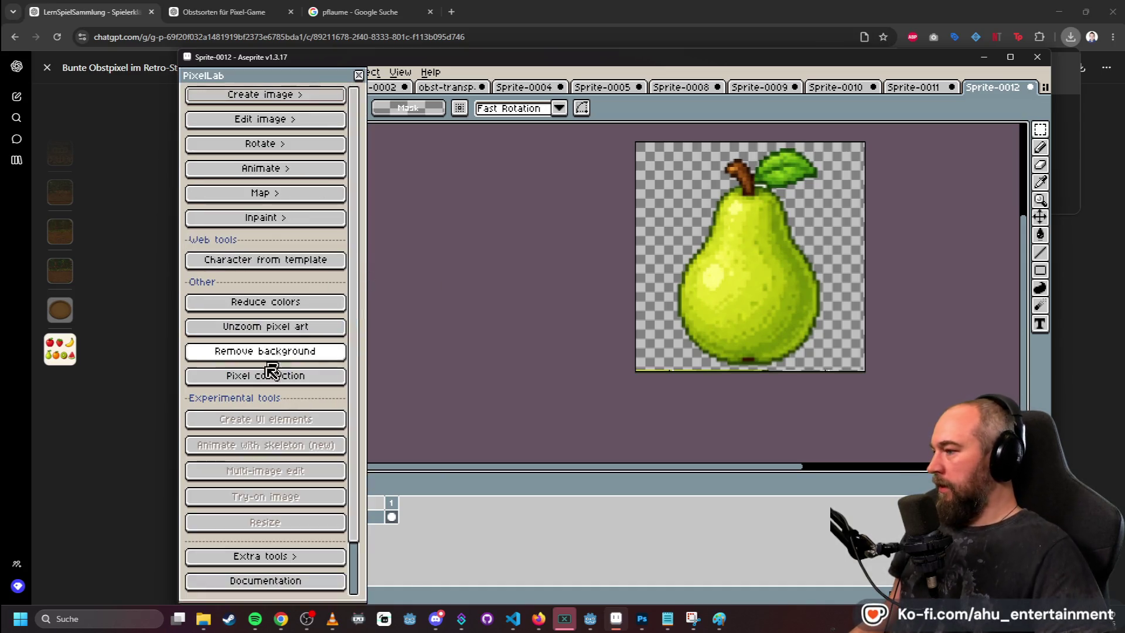
# - Generate a 128×128 pixel-art pear with PixelLab's Image to pixel art, creating Sprite-0013
pyautogui.click(262, 94)
pyautogui.click(355, 376)
pyautogui.click(548, 277)
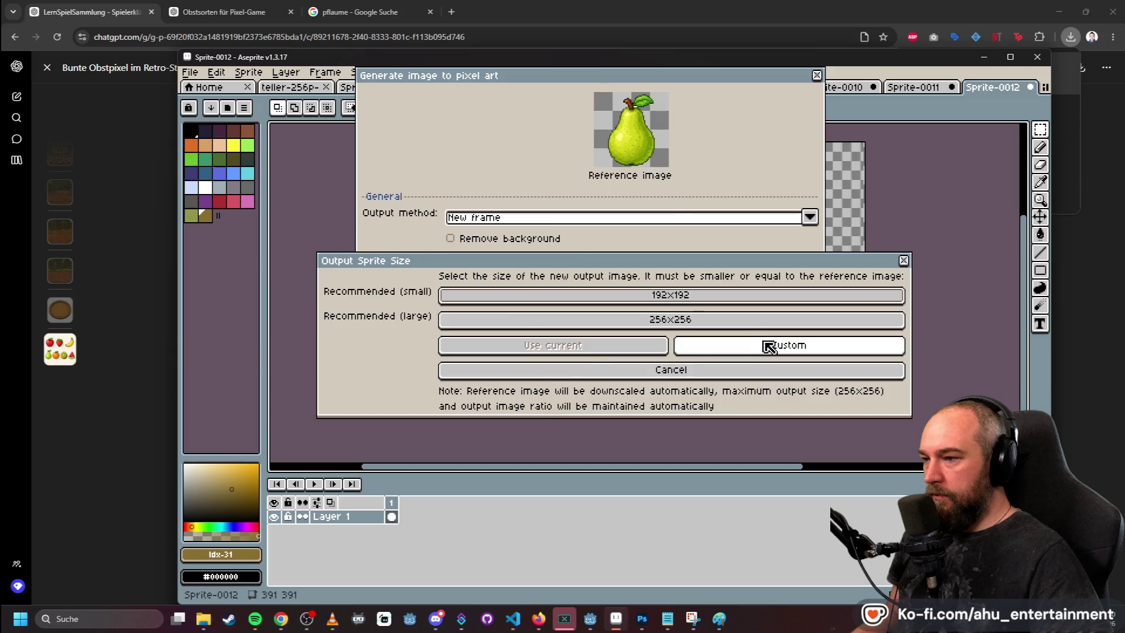
pyautogui.click(767, 345)
pyautogui.write('128')
pyautogui.press('Tab')
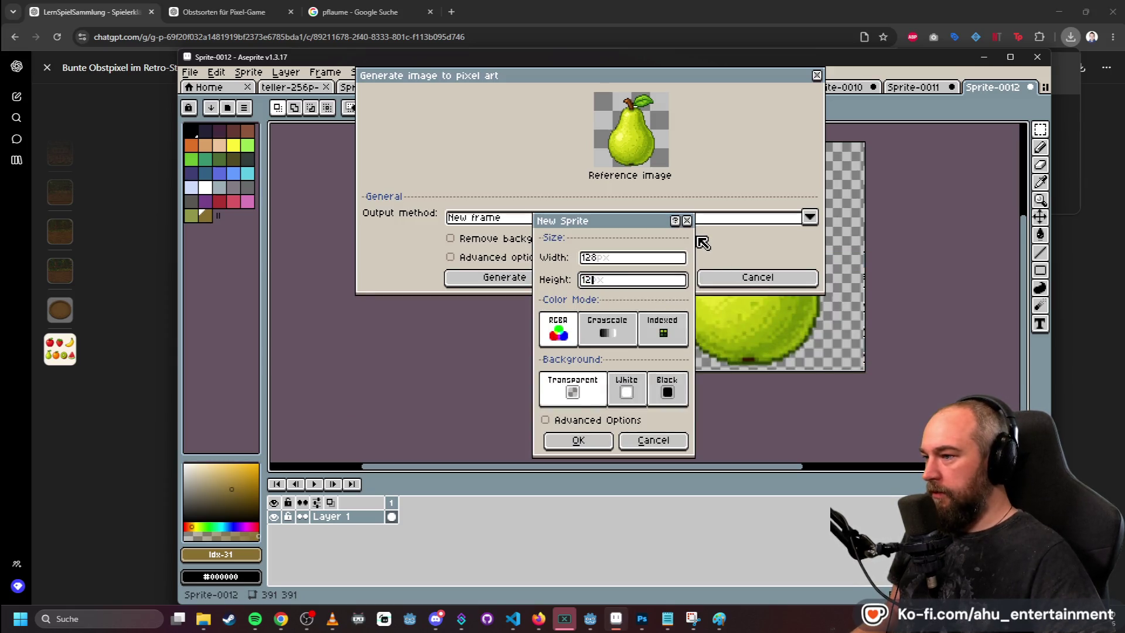
pyautogui.click(578, 440)
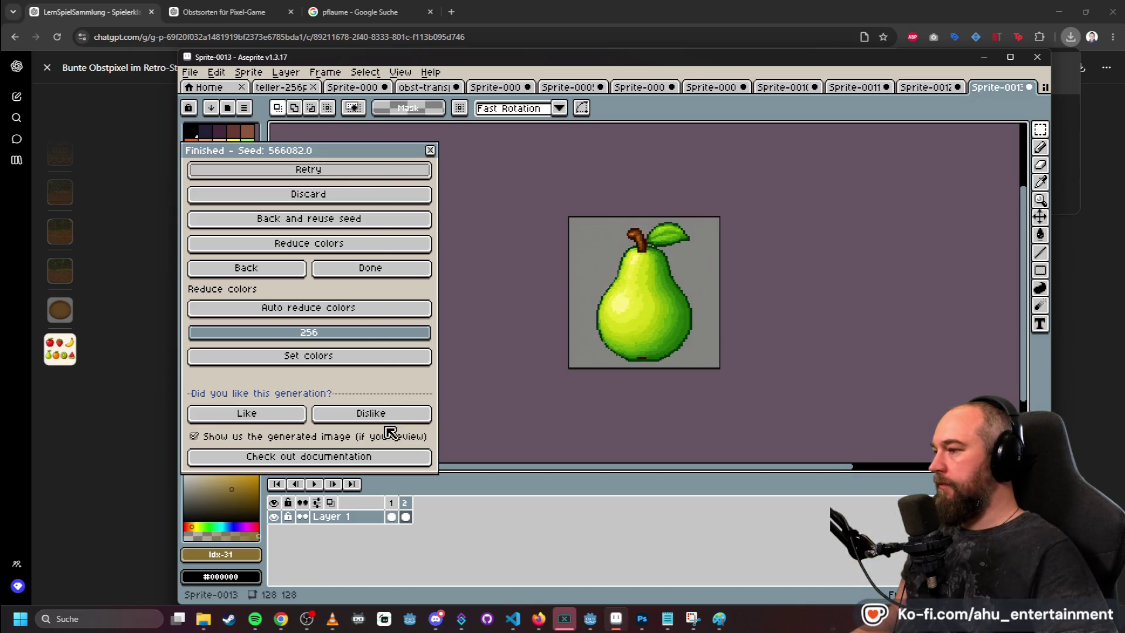
# - Delete the pear sprite's empty extra frame
pyautogui.click(191, 72)
pyautogui.moveTo(304, 188)
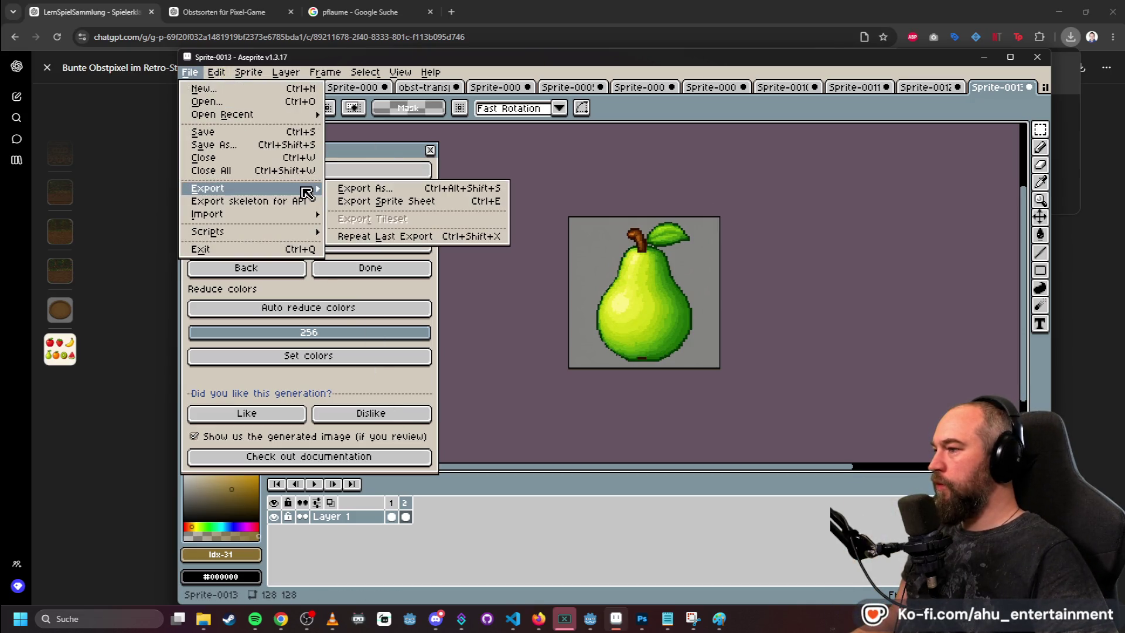
pyautogui.click(393, 504)
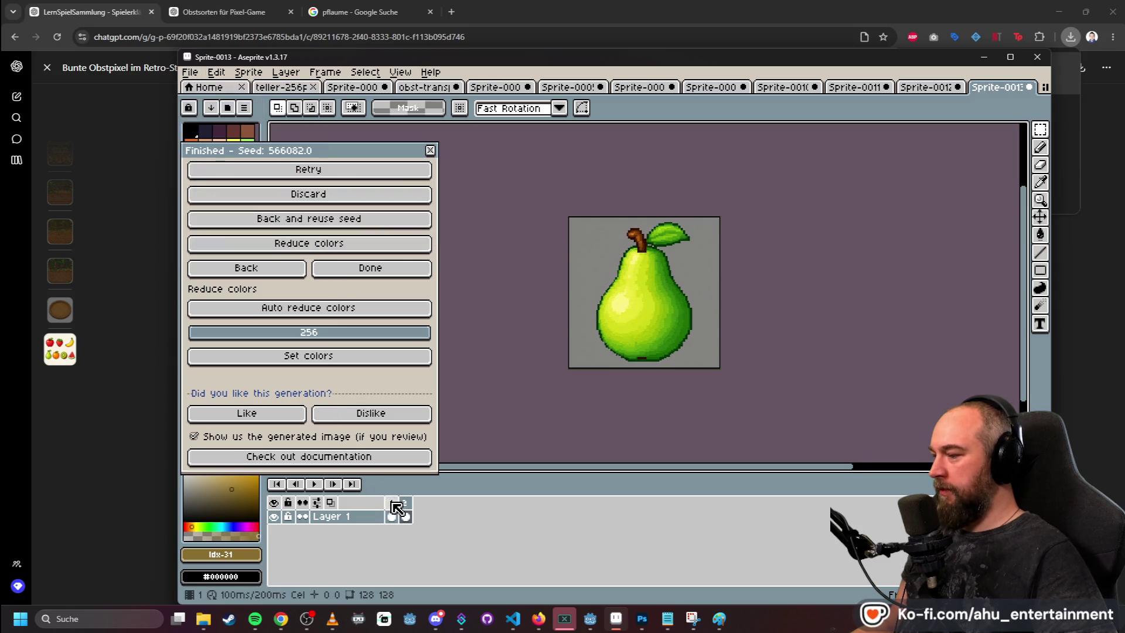
pyautogui.rightClick(396, 501)
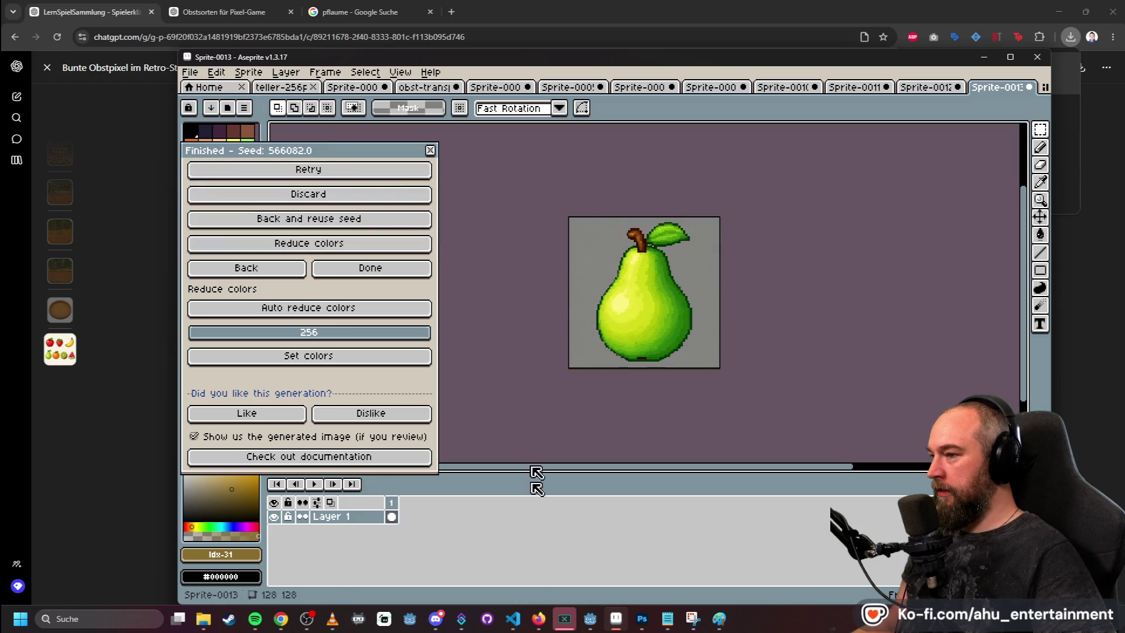
pyautogui.click(504, 558)
# - Export the pear as pear.png into the Test-Assets folder, then bring Photoshop forward
pyautogui.click(189, 72)
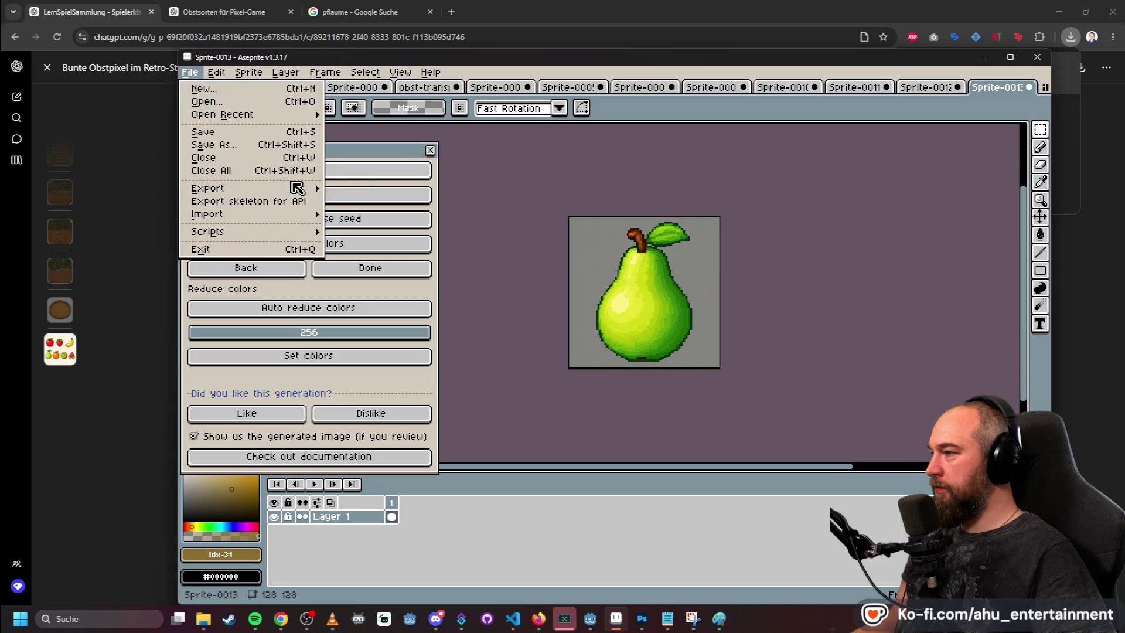
pyautogui.moveTo(317, 193)
pyautogui.click(358, 188)
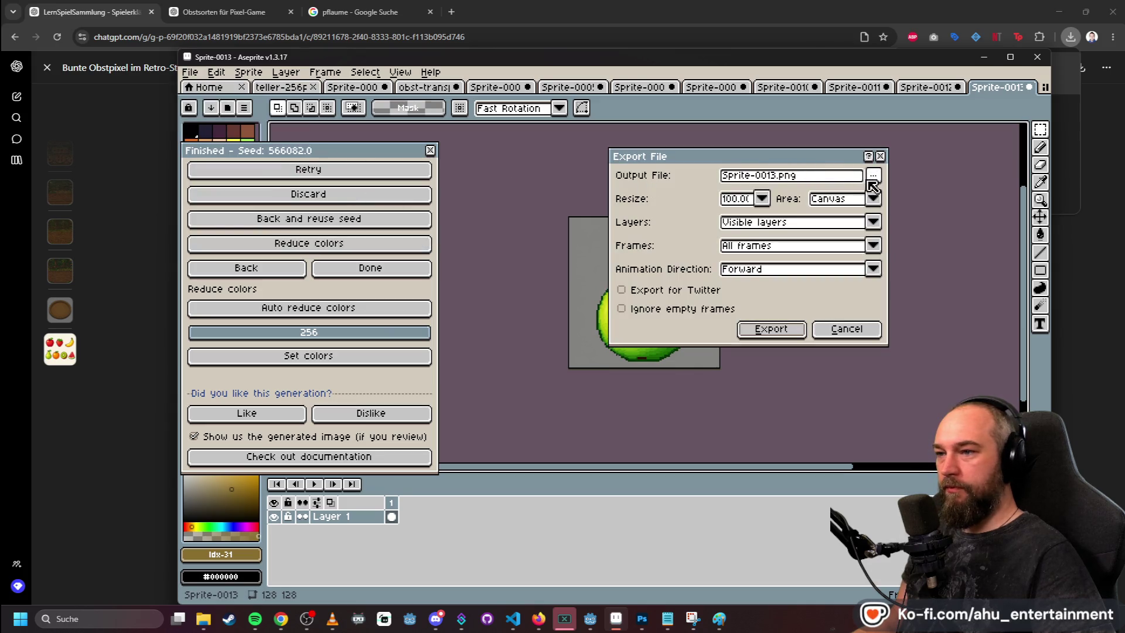
pyautogui.moveTo(779, 178); pyautogui.dragTo(710, 168)
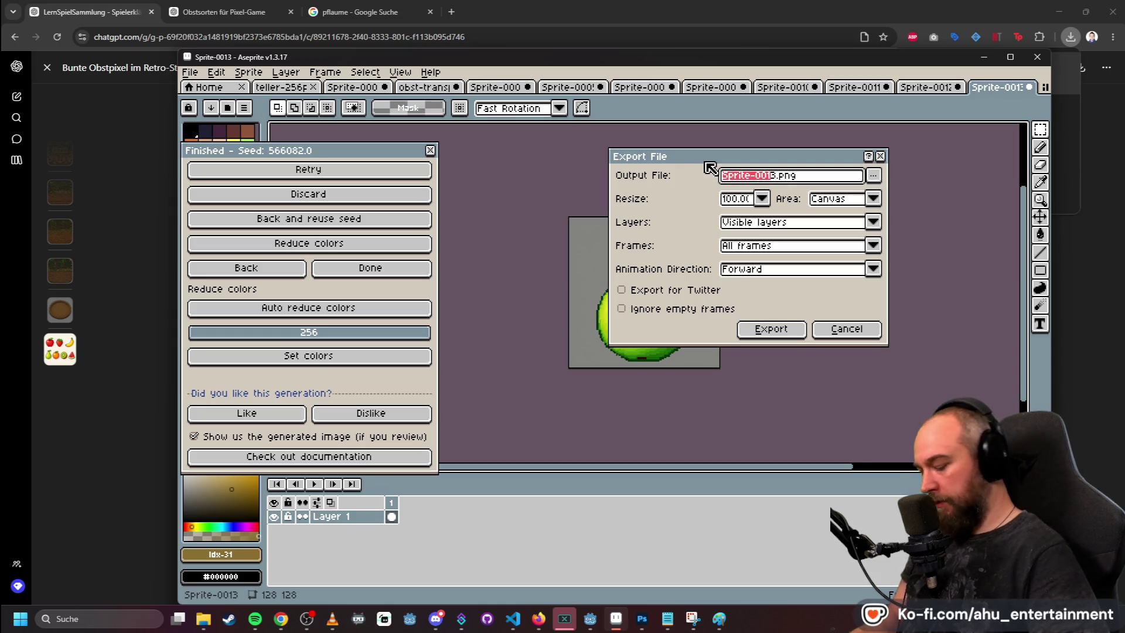
pyautogui.write('pear')
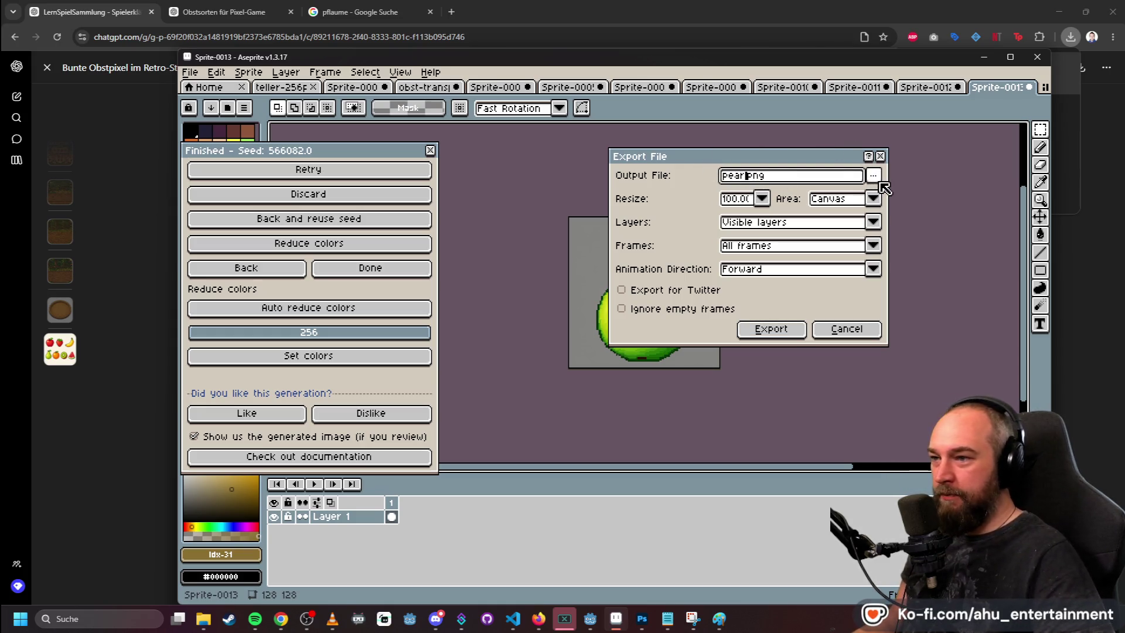
pyautogui.click(874, 175)
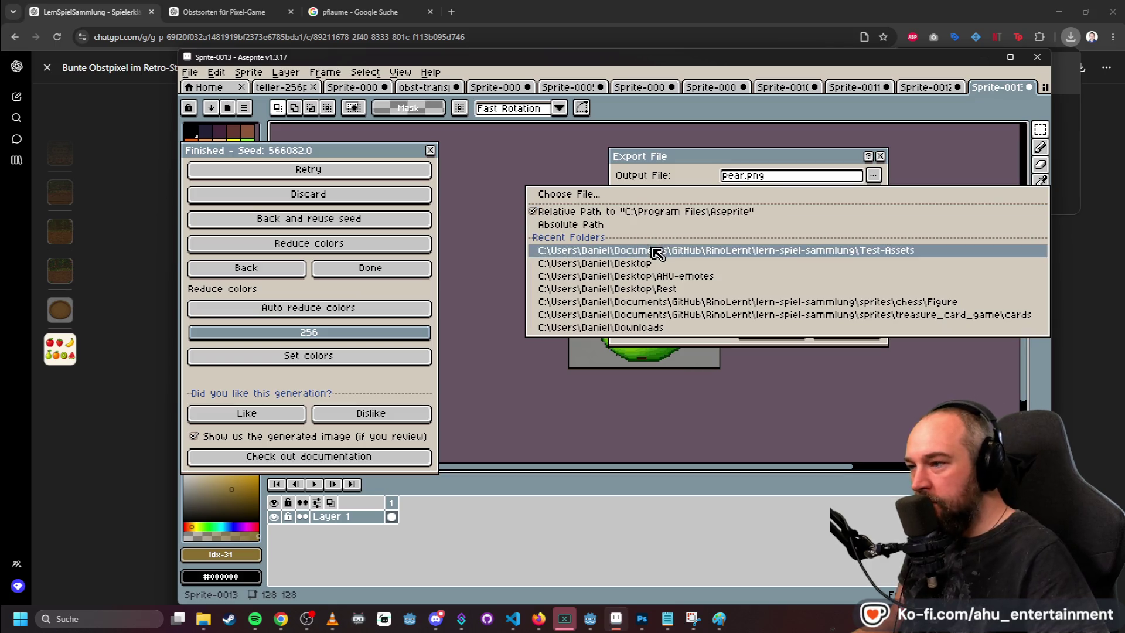
pyautogui.click(657, 253)
pyautogui.click(769, 328)
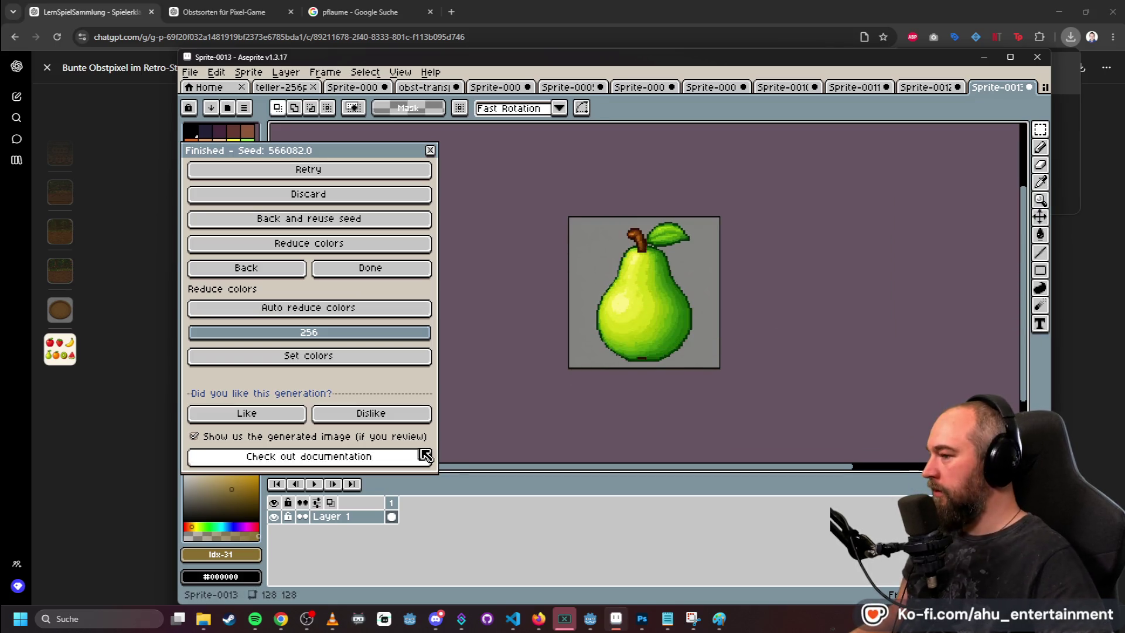
pyautogui.click(212, 628)
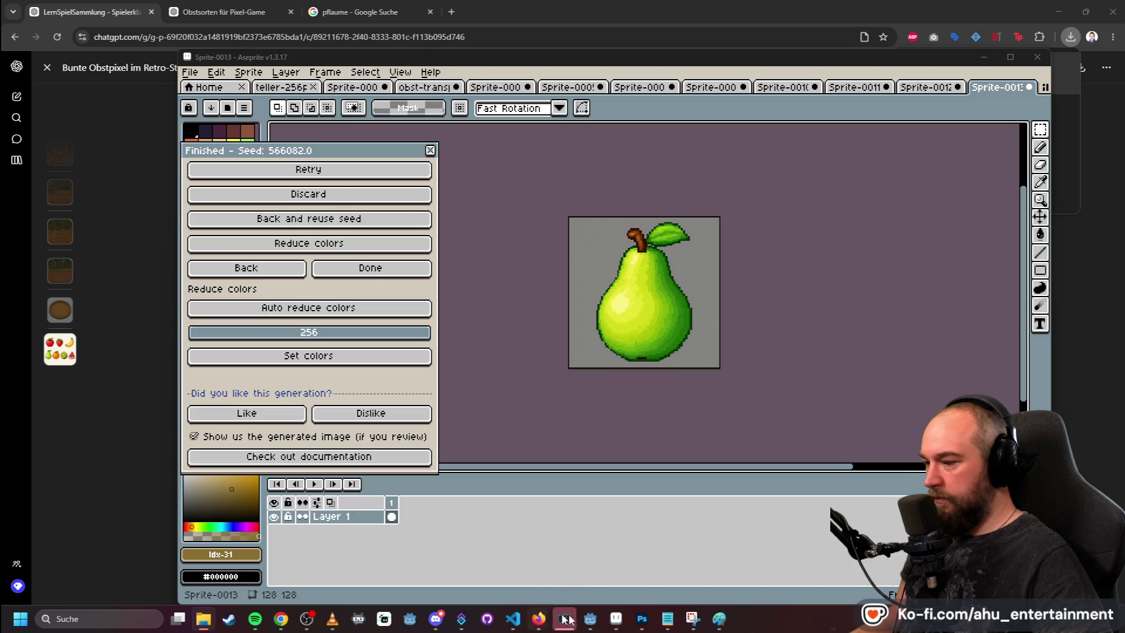
pyautogui.click(639, 619)
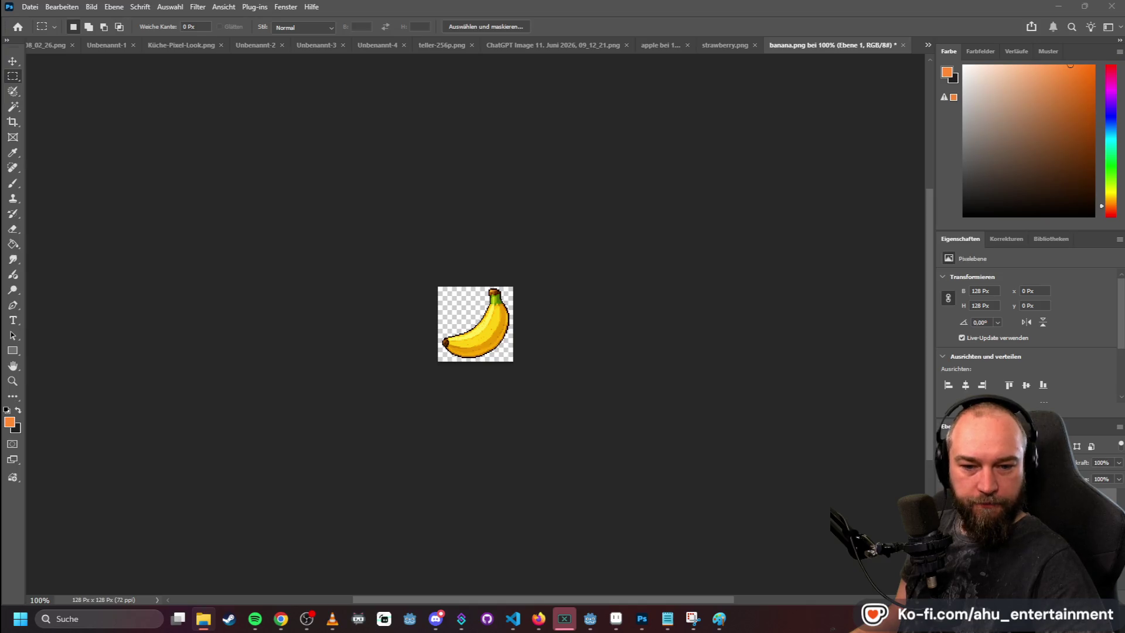
# - Open pear.png in Photoshop and Magic Wand-delete its grey background to transparency
pyautogui.moveTo(958, 201); pyautogui.dragTo(908, 35)
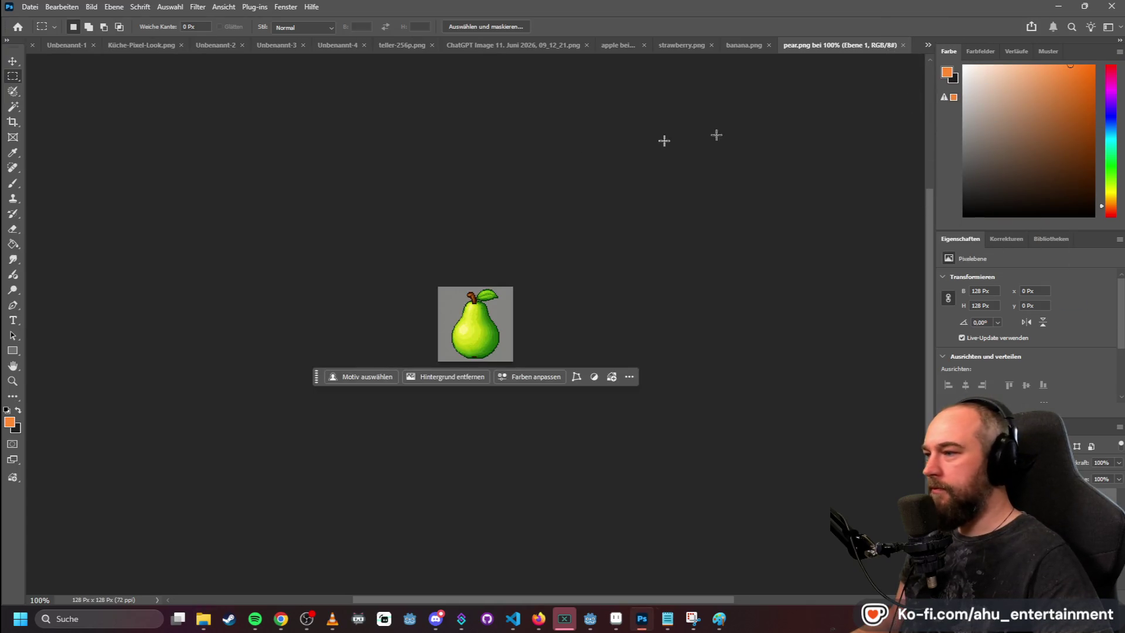
pyautogui.click(15, 110)
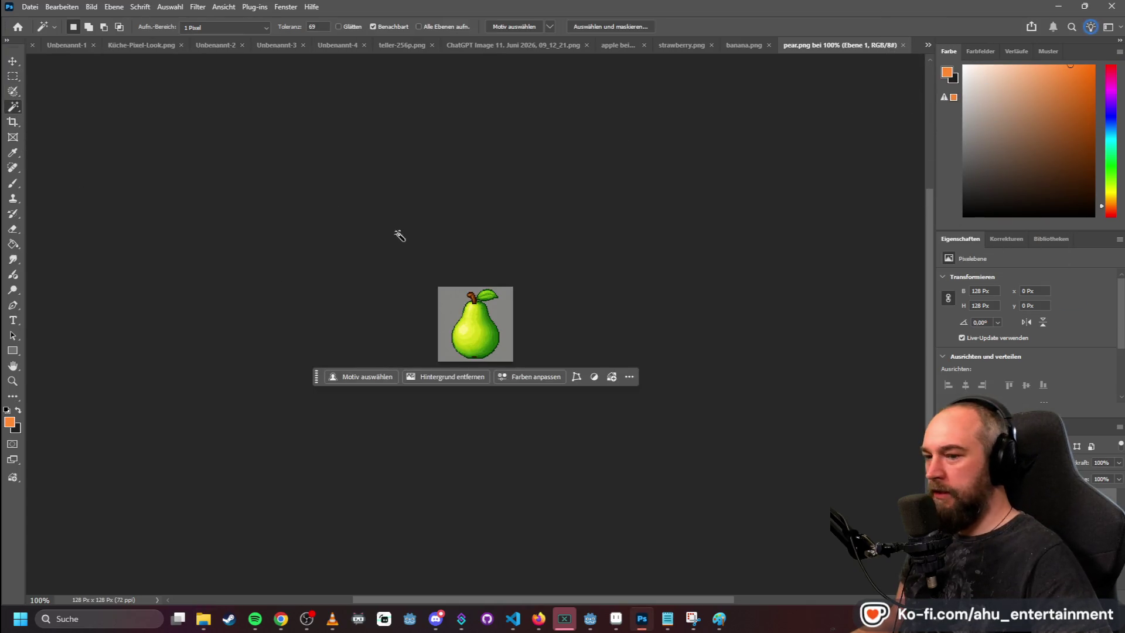
pyautogui.click(440, 294)
pyautogui.press('Delete')
pyautogui.press('m')
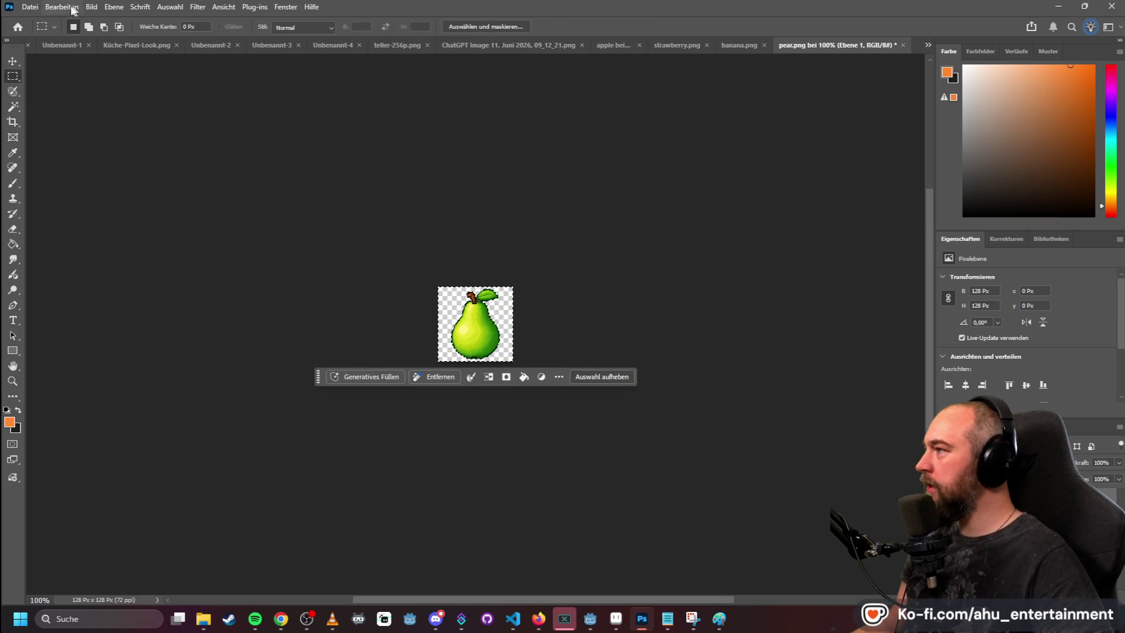
# - Quick-export it as PNG over the existing pear.png, then minimize Photoshop
pyautogui.click(30, 6)
pyautogui.moveTo(155, 217)
pyautogui.click(264, 212)
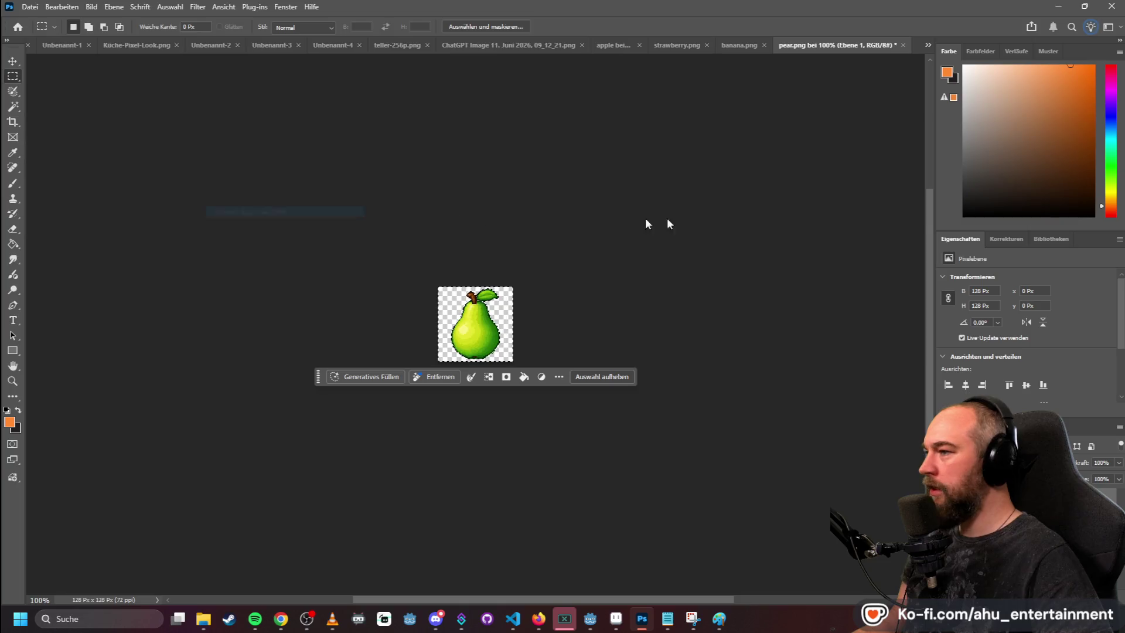
pyautogui.click(463, 293)
pyautogui.click(597, 306)
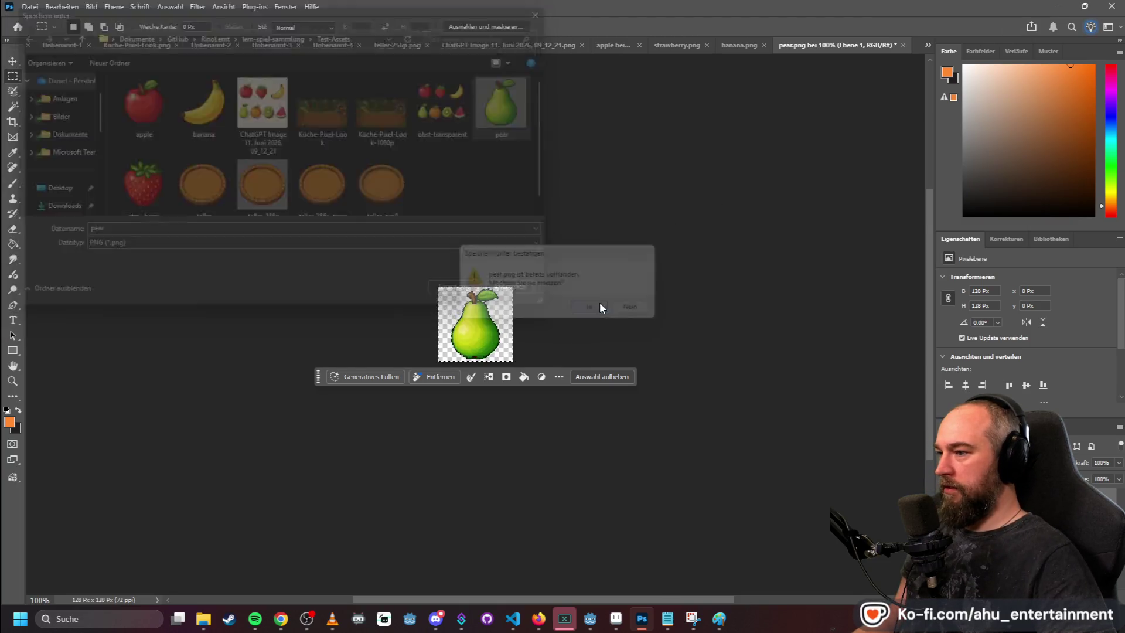
pyautogui.click(1057, 6)
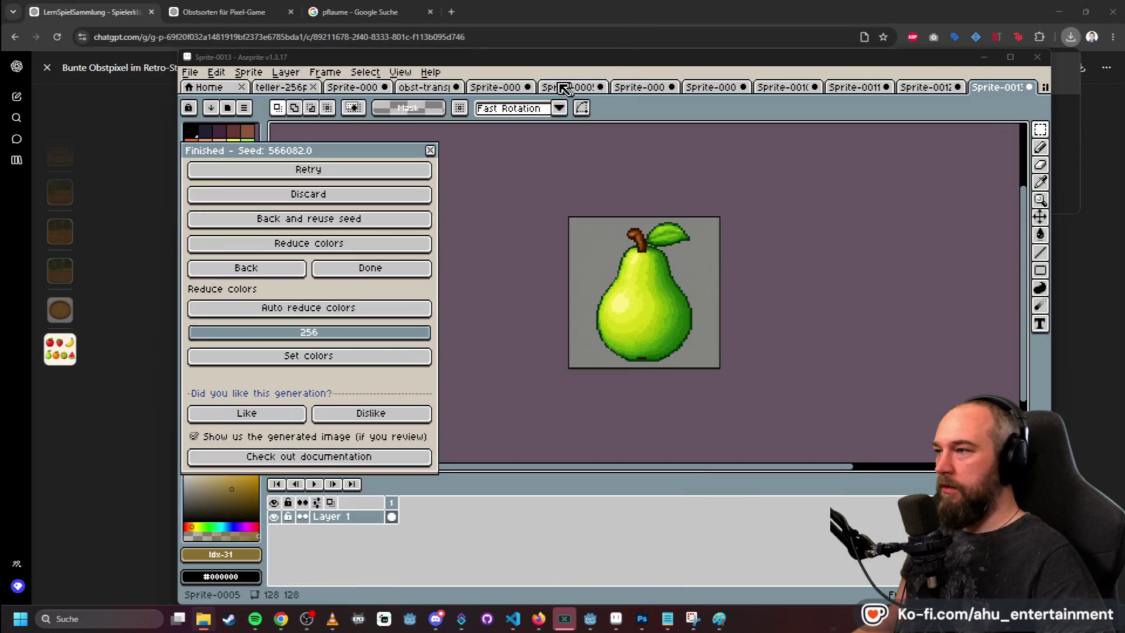
# - Marquee-select the orange on the fruit sheet and create a new 353×353 sprite sized to it
pyautogui.scroll(-2, 538, 139)
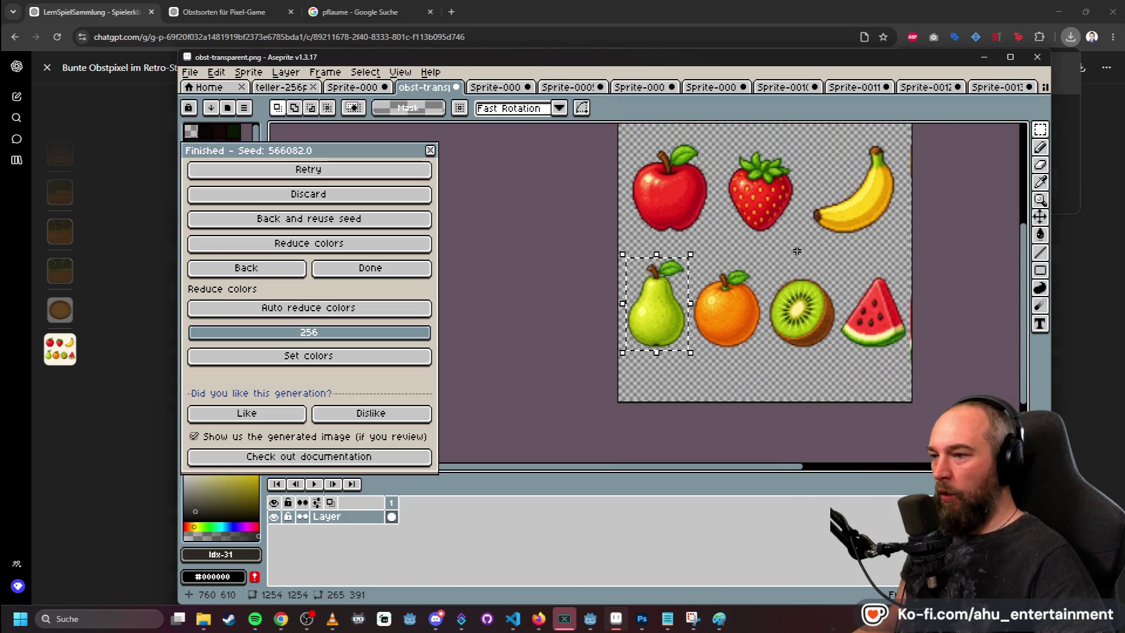
pyautogui.scroll(1, 701, 275)
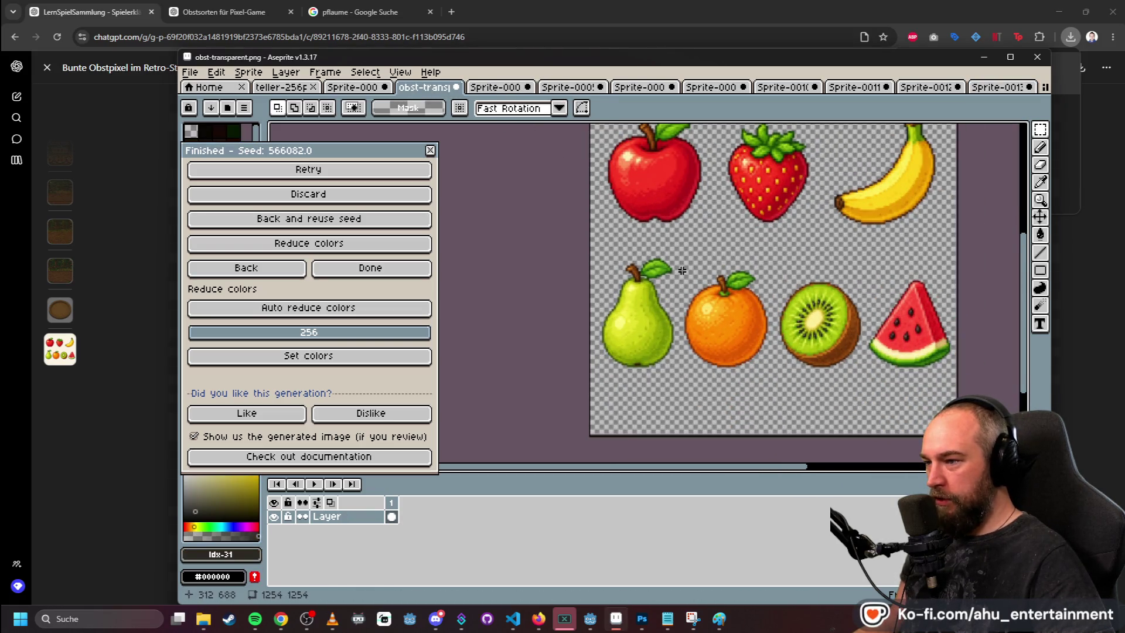
pyautogui.moveTo(680, 268)
pyautogui.mouseDown()
pyautogui.moveTo(715, 287)
pyautogui.moveTo(774, 373)
pyautogui.mouseUp()
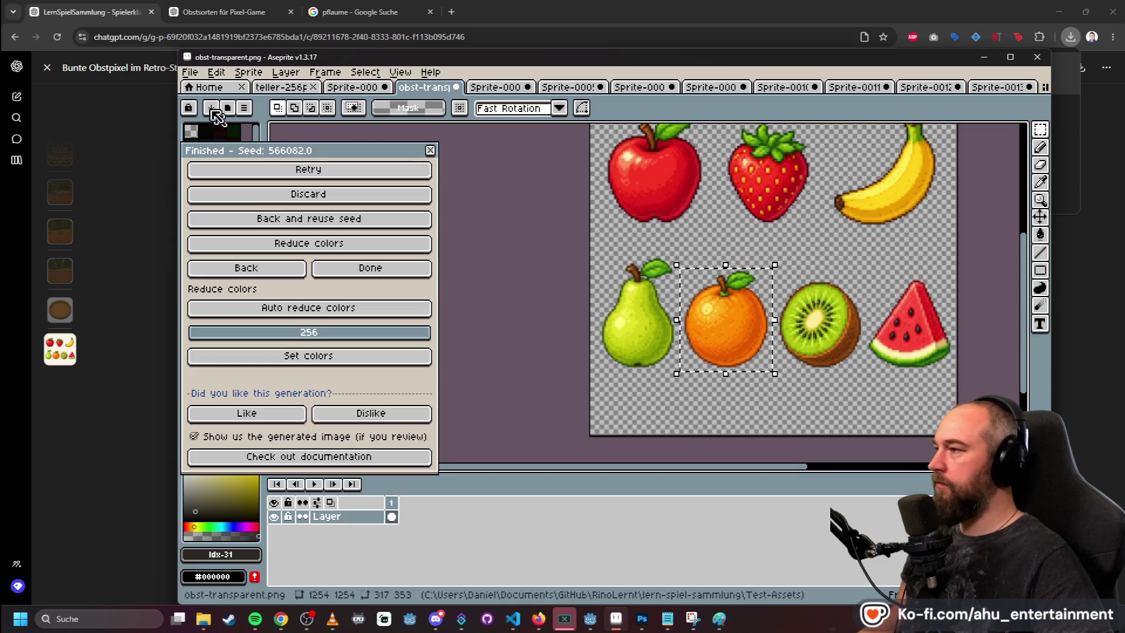
pyautogui.click(190, 72)
pyautogui.moveTo(431, 72)
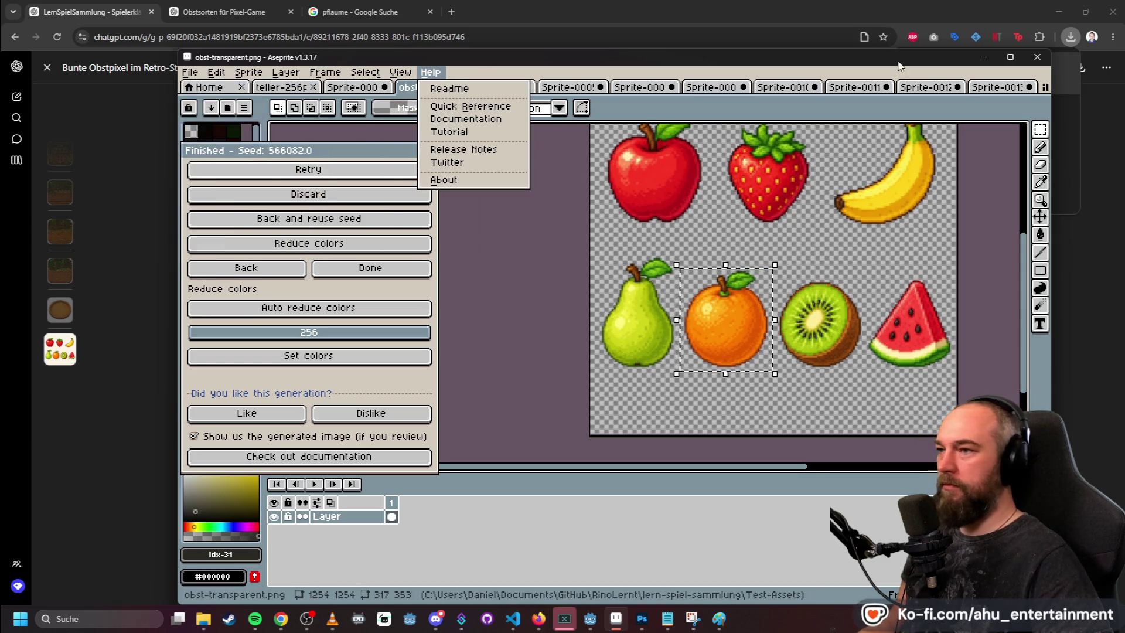
pyautogui.click(202, 86)
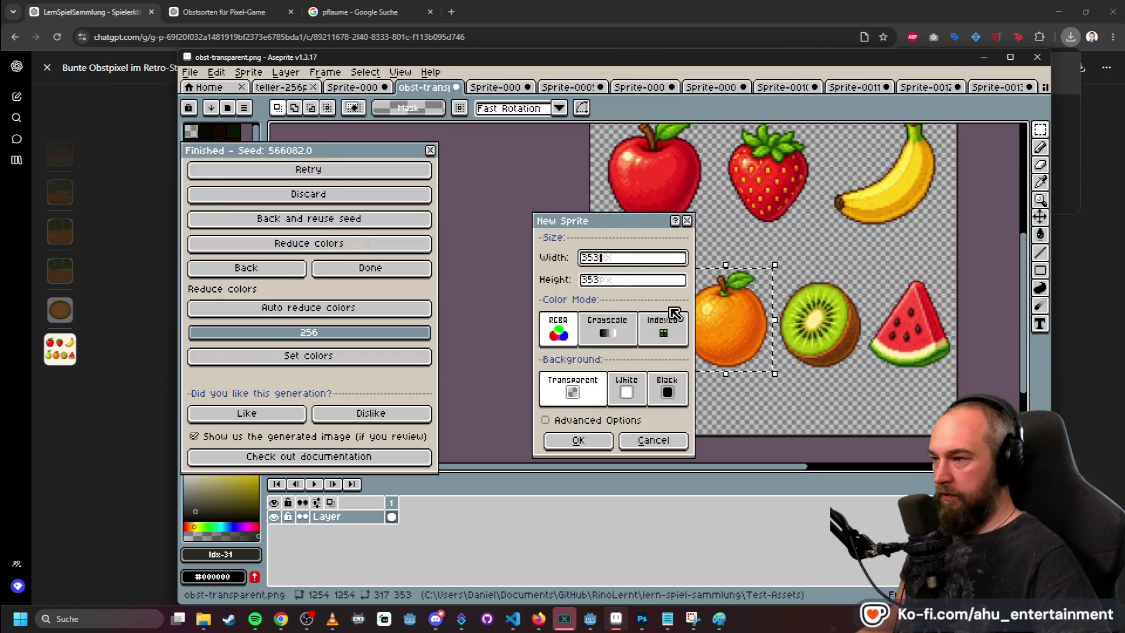
pyautogui.press('Return')
# - Paste the orange into the new sprite, centre it, commit it, and bring up PixelLab
pyautogui.hotkey('ctrl', 'v')
pyautogui.scroll(-3, 674, 314)
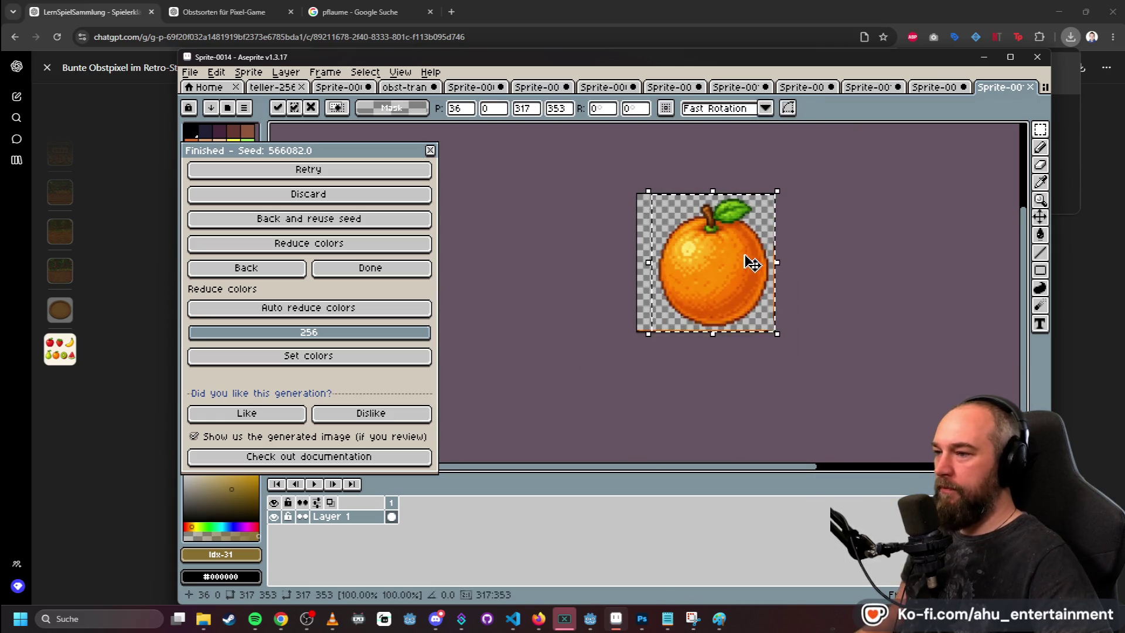
pyautogui.scroll(1, 747, 261)
pyautogui.scroll(1, 736, 262)
pyautogui.scroll(-1, 734, 261)
pyautogui.moveTo(733, 261); pyautogui.dragTo(718, 263)
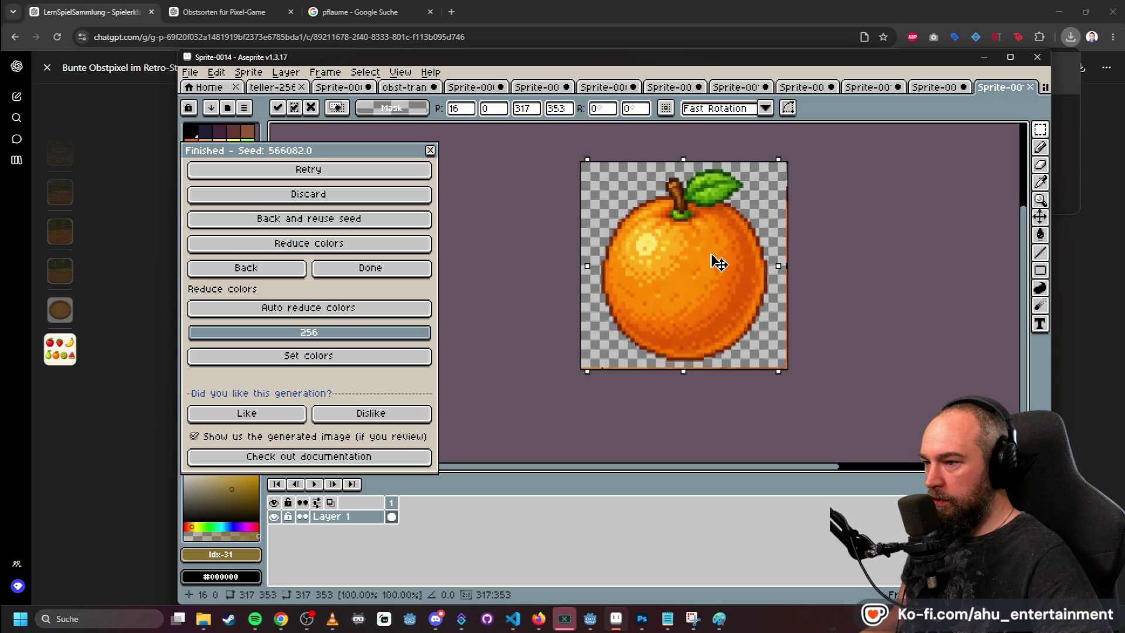
pyautogui.click(864, 196)
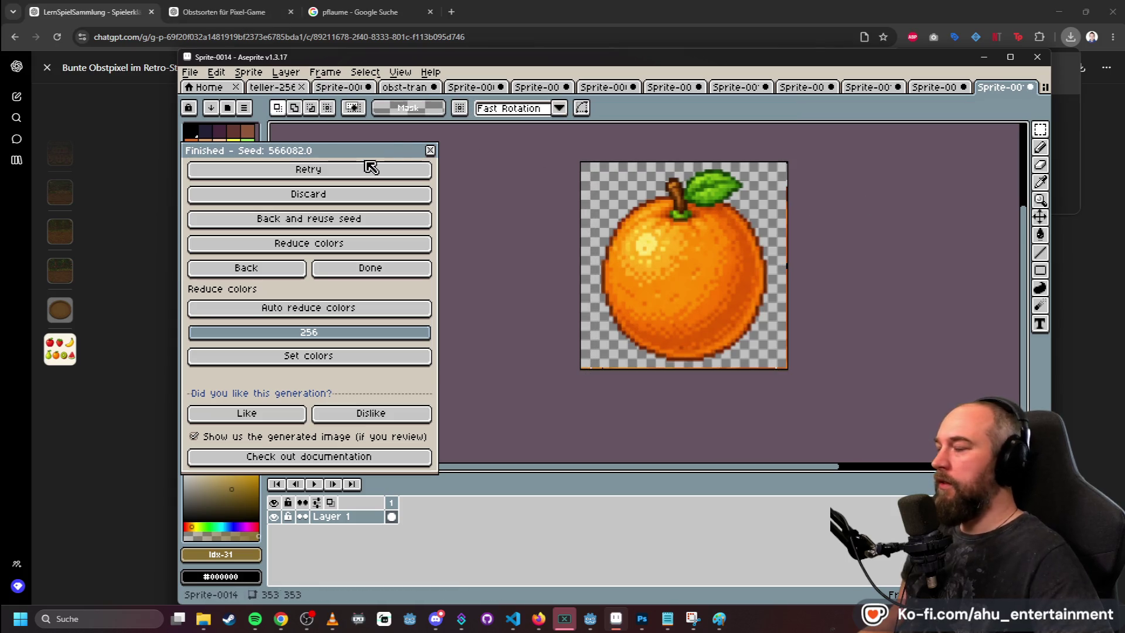
pyautogui.click(373, 270)
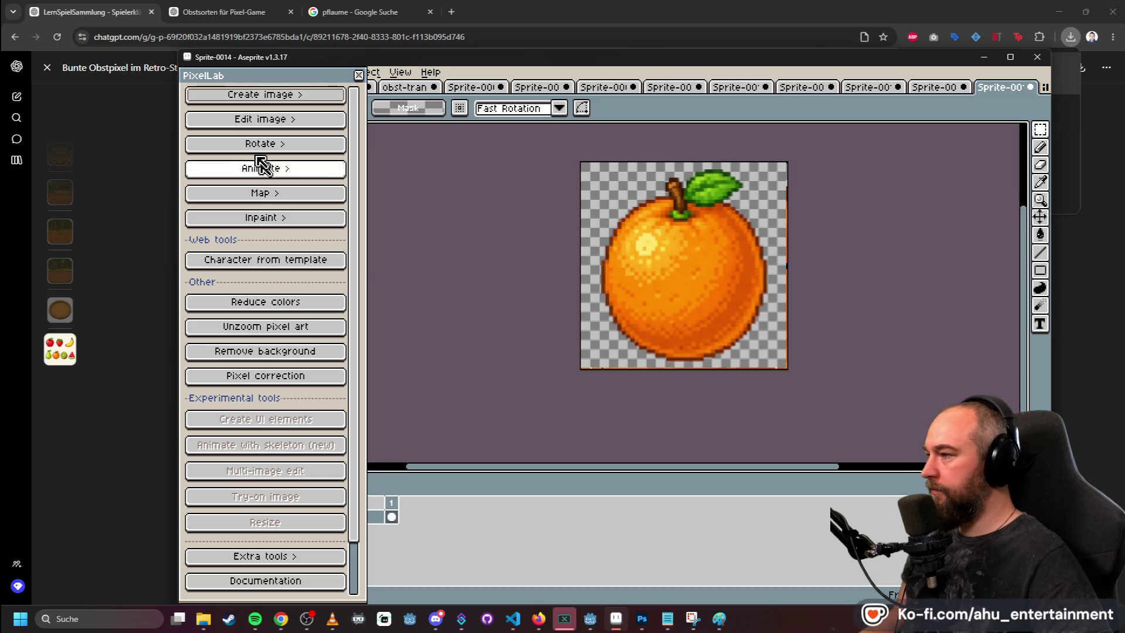
# - Run PixelLab's Image to pixel art on the orange with a custom 128×128 output size
pyautogui.click(261, 95)
pyautogui.click(339, 380)
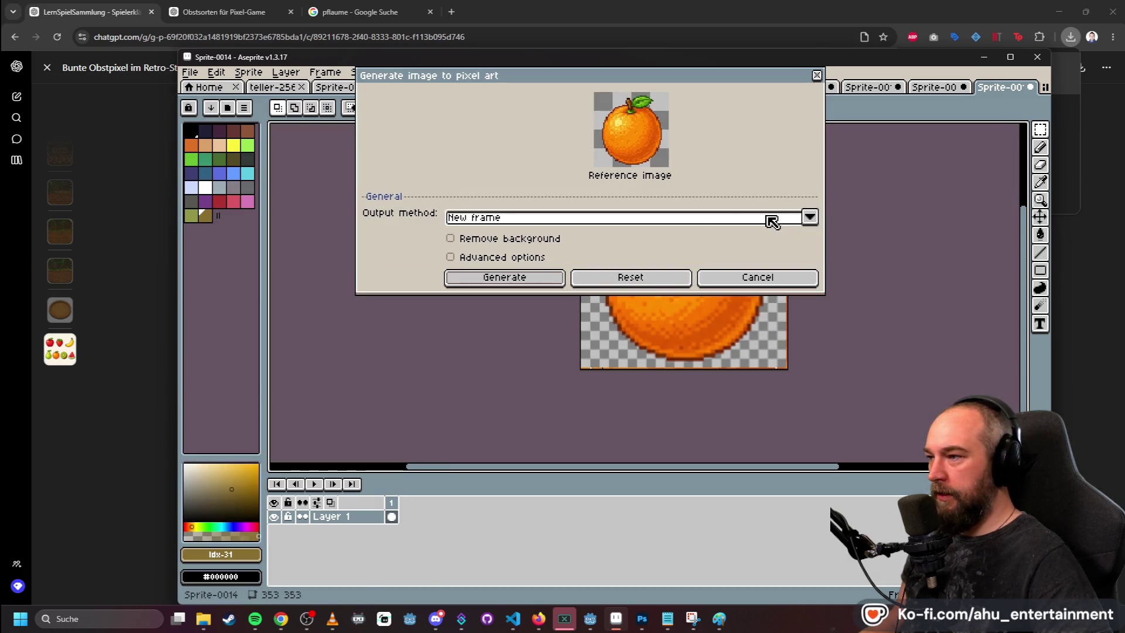
pyautogui.click(533, 279)
pyautogui.click(787, 345)
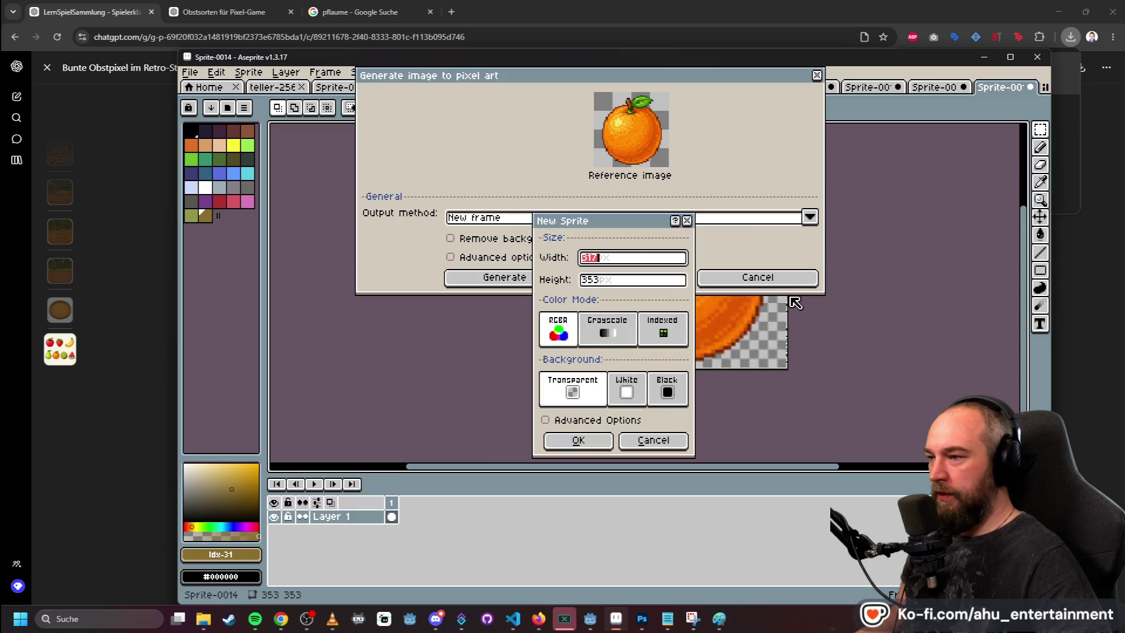
pyautogui.press('Tab')
pyautogui.write('128')
pyautogui.press('Return')
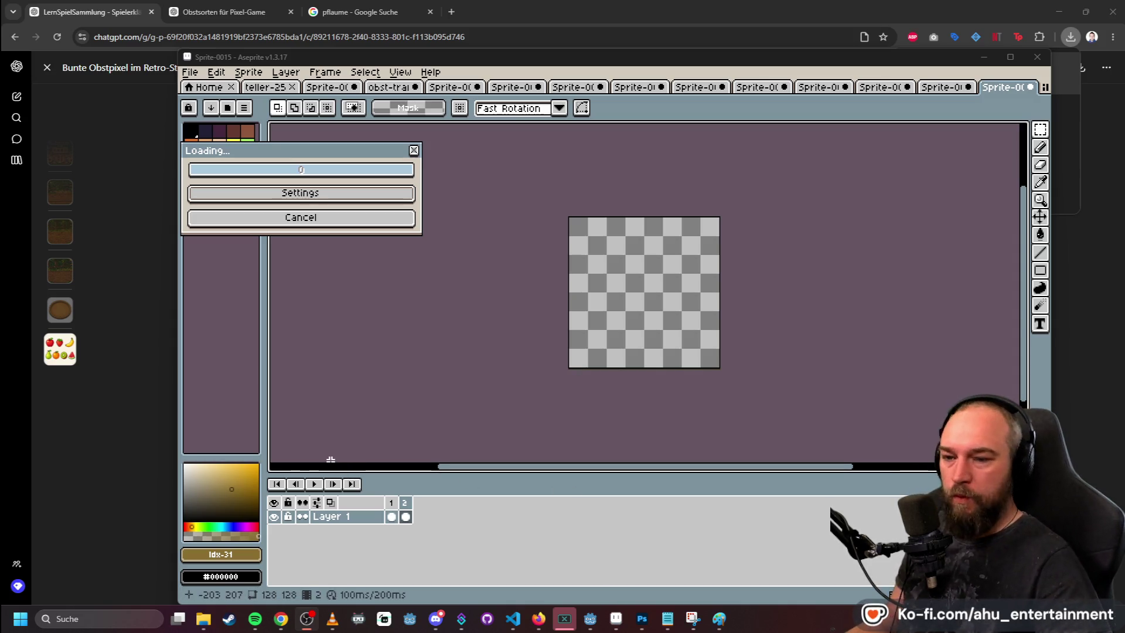
pyautogui.click(650, 92)
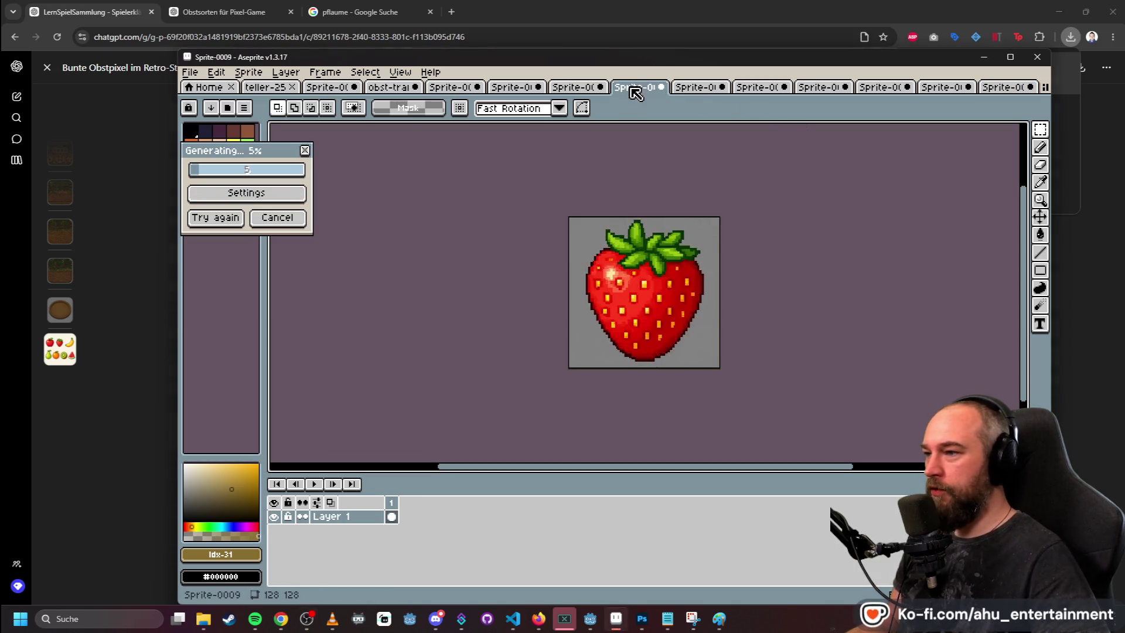
# - Return to the fruit sheet and marquee-select the kiwi
pyautogui.click(566, 89)
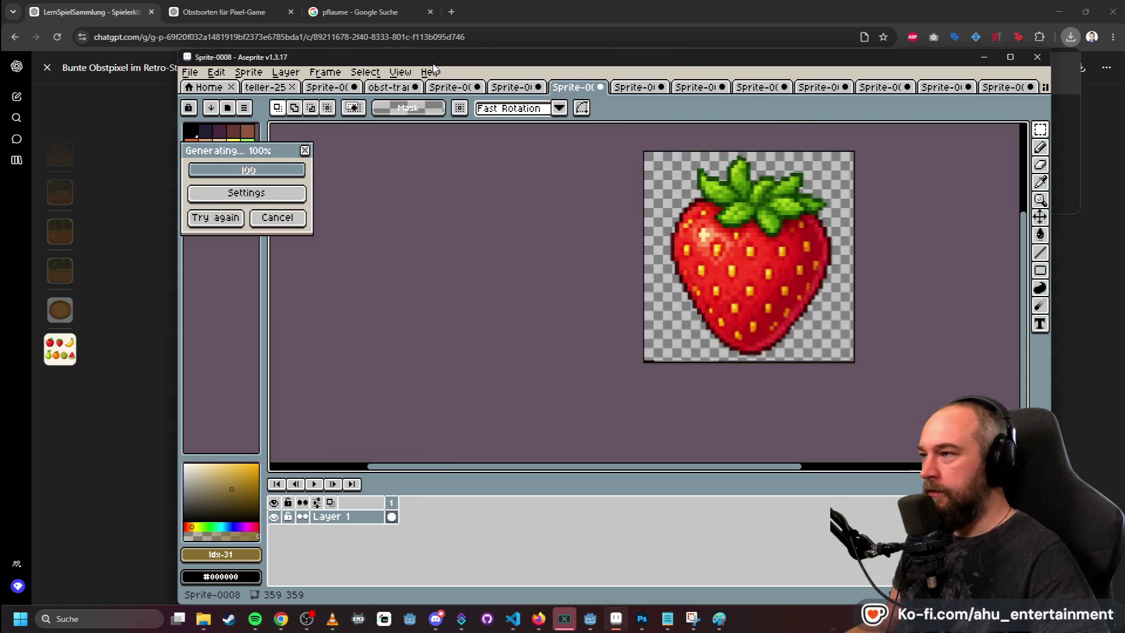
pyautogui.click(468, 95)
pyautogui.click(409, 88)
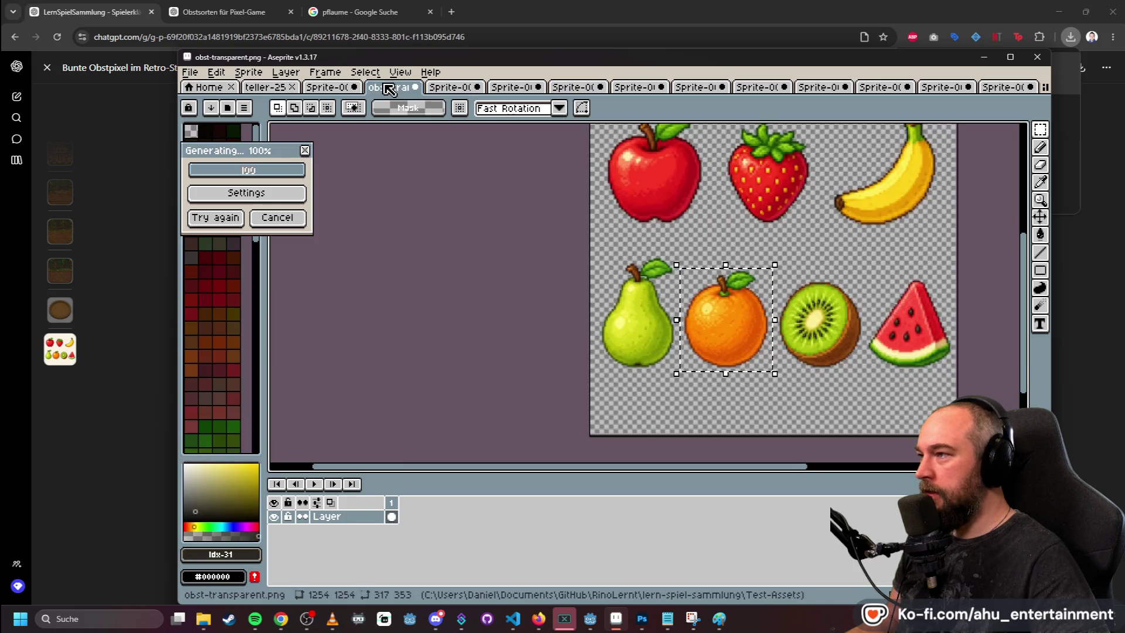
pyautogui.scroll(2, 819, 292)
pyautogui.scroll(-1, 819, 292)
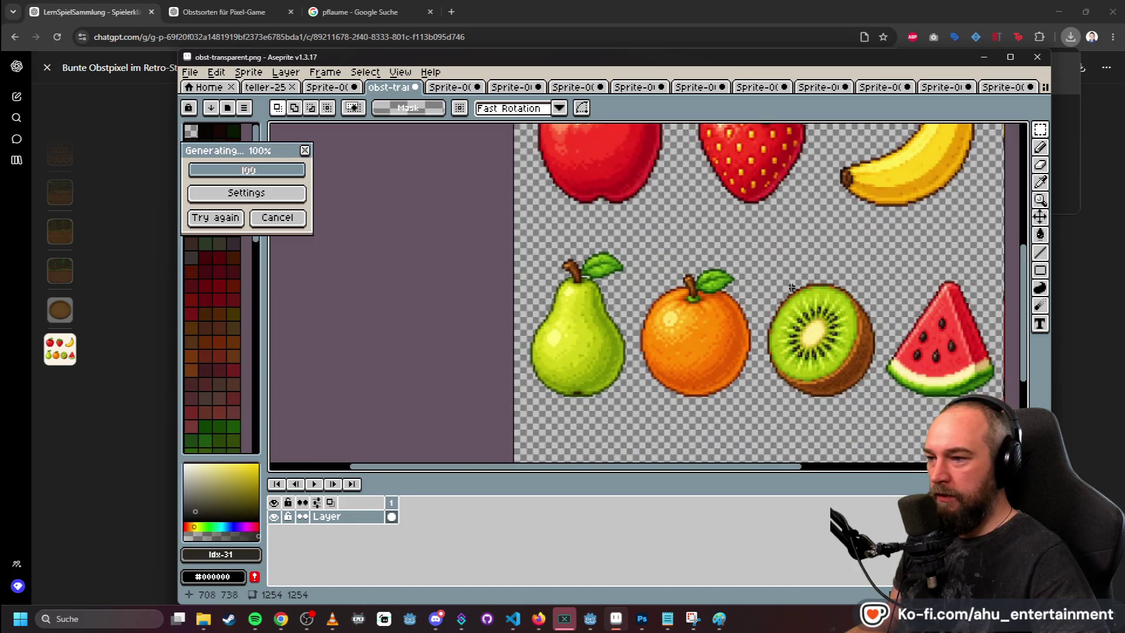
pyautogui.moveTo(761, 281)
pyautogui.mouseDown()
pyautogui.moveTo(885, 388)
pyautogui.moveTo(880, 403)
pyautogui.mouseUp()
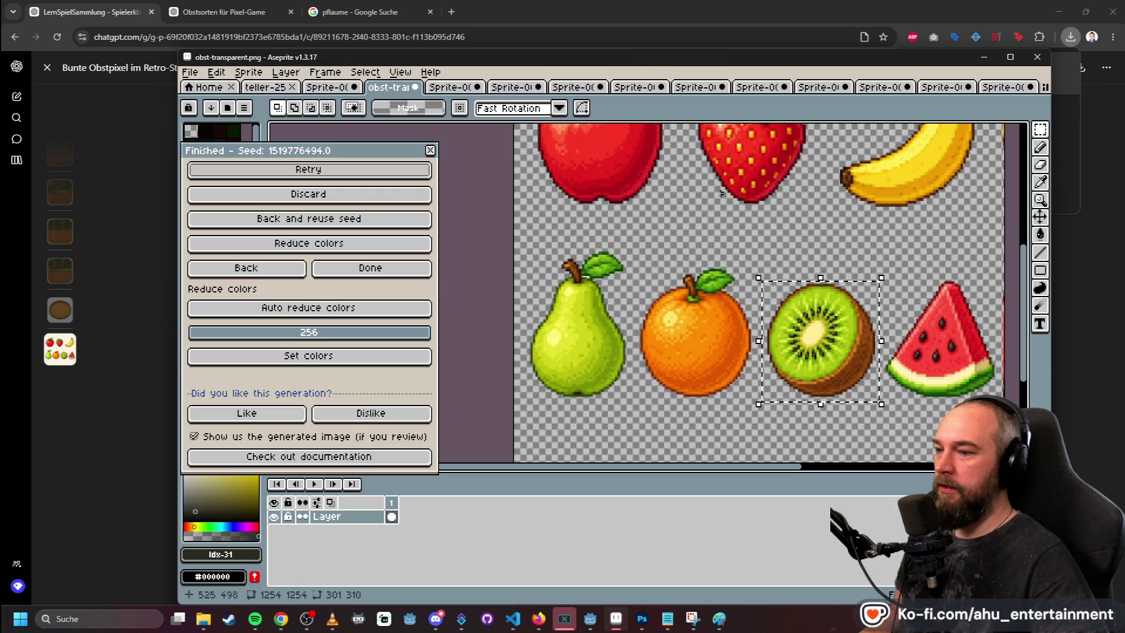
# - Create a new 301×310 sprite, paste the kiwi into it, and view the generated orange
pyautogui.click(192, 72)
pyautogui.click(206, 88)
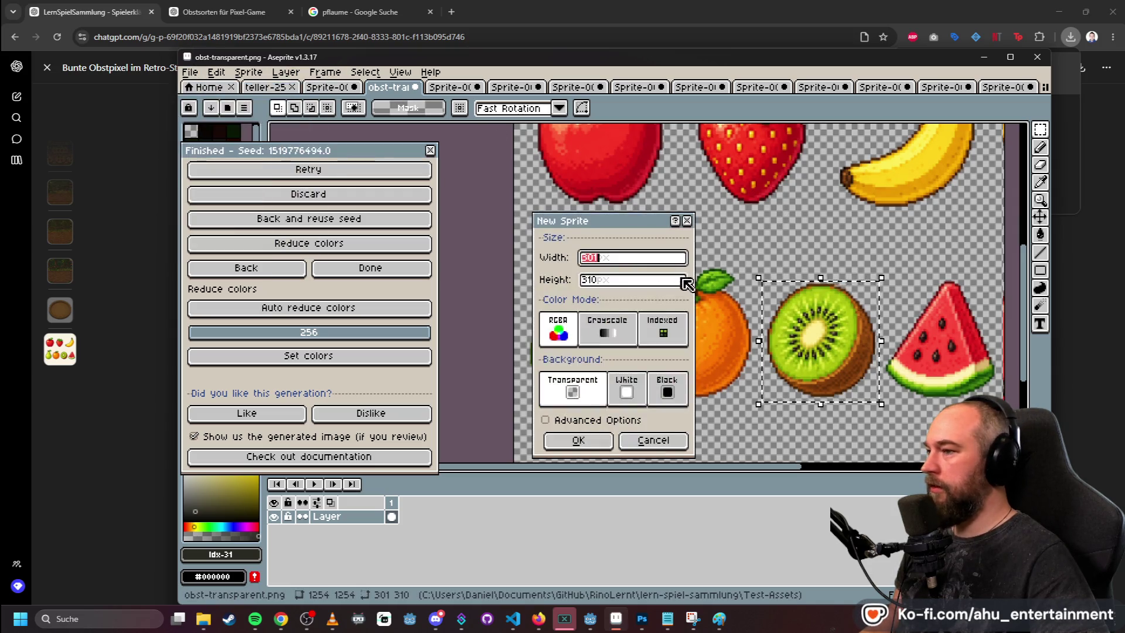
pyautogui.write('301')
pyautogui.press('Return')
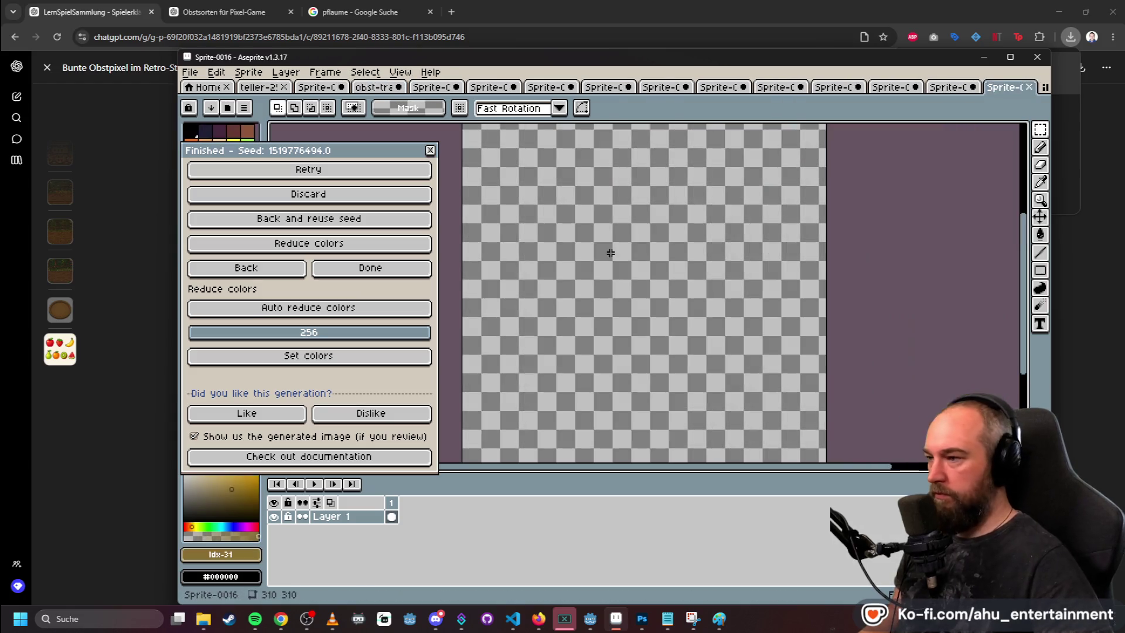
pyautogui.hotkey('ctrl', 'v')
pyautogui.scroll(-2, 791, 213)
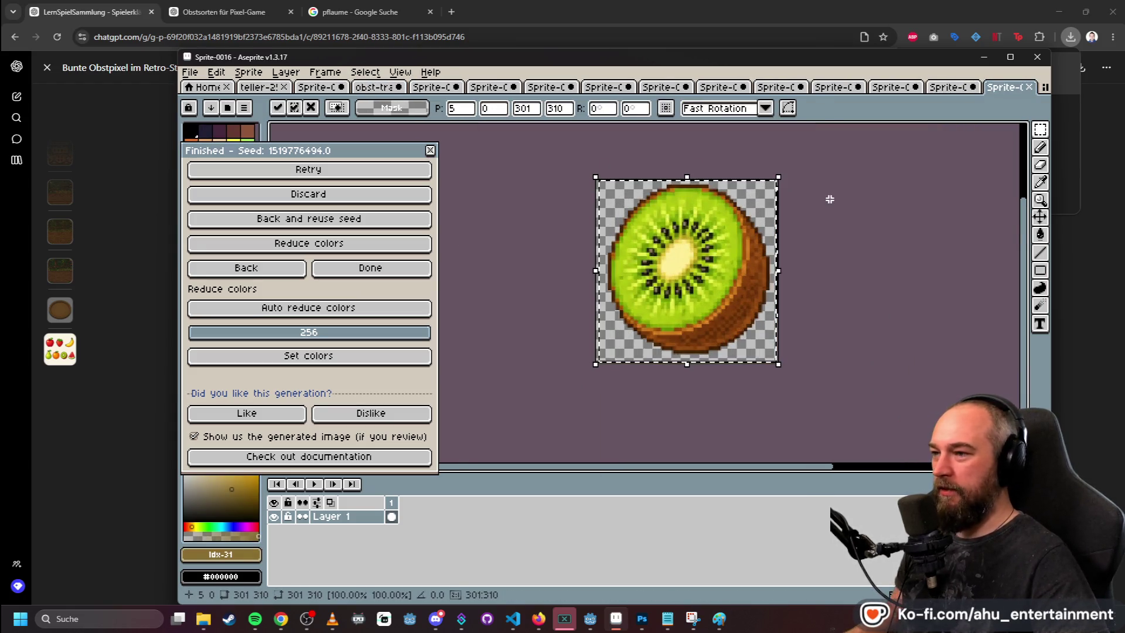
pyautogui.click(948, 86)
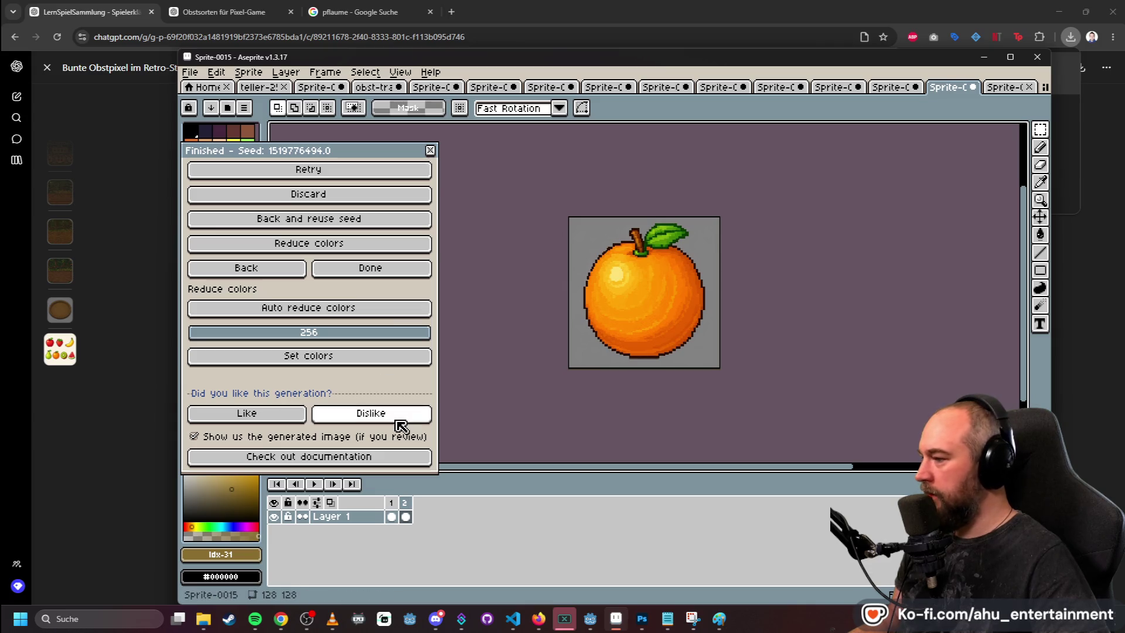
# - Delete the empty first frame from the generated orange sprite
pyautogui.click(391, 516)
pyautogui.rightClick(392, 502)
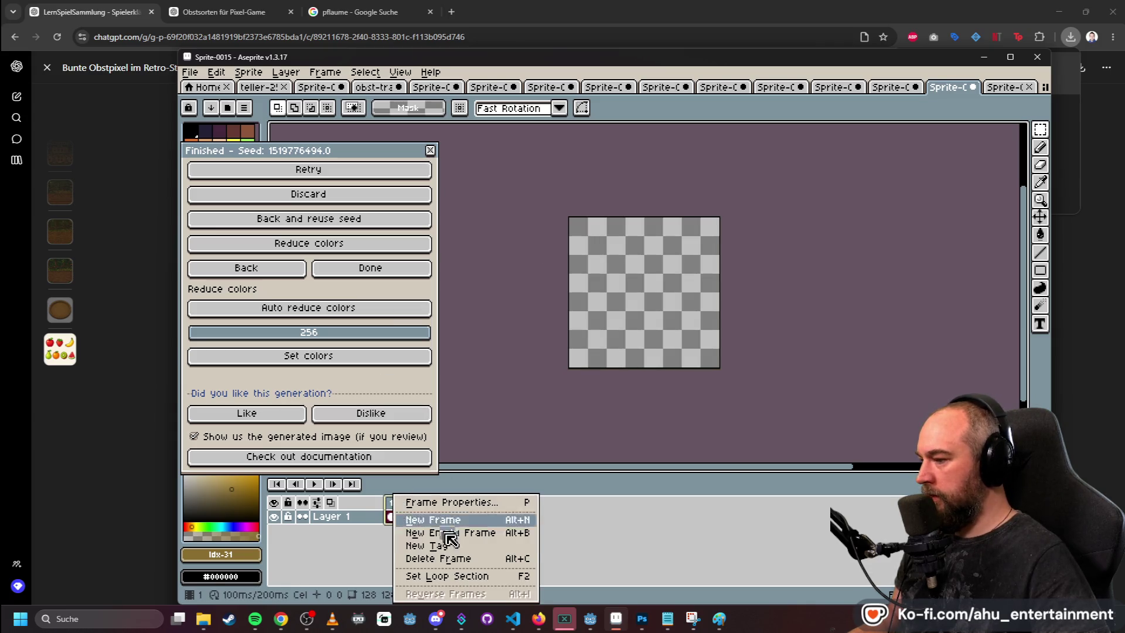
pyautogui.click(458, 558)
# - Export the orange sprite as orange.png into the Test-Assets folder
pyautogui.click(184, 76)
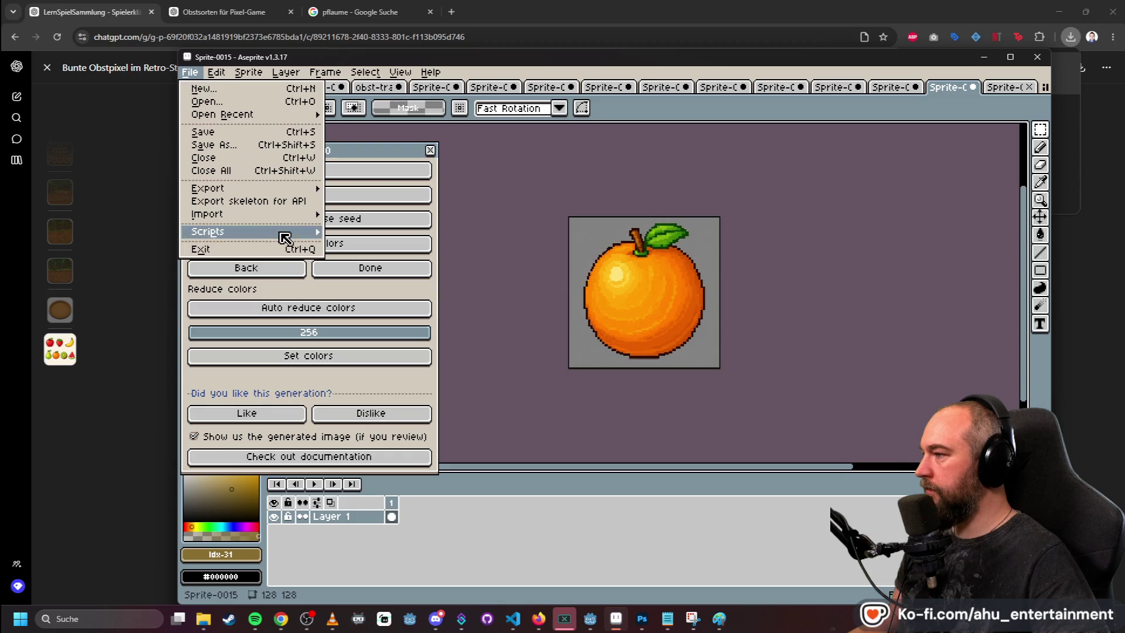
pyautogui.moveTo(301, 193)
pyautogui.click(357, 198)
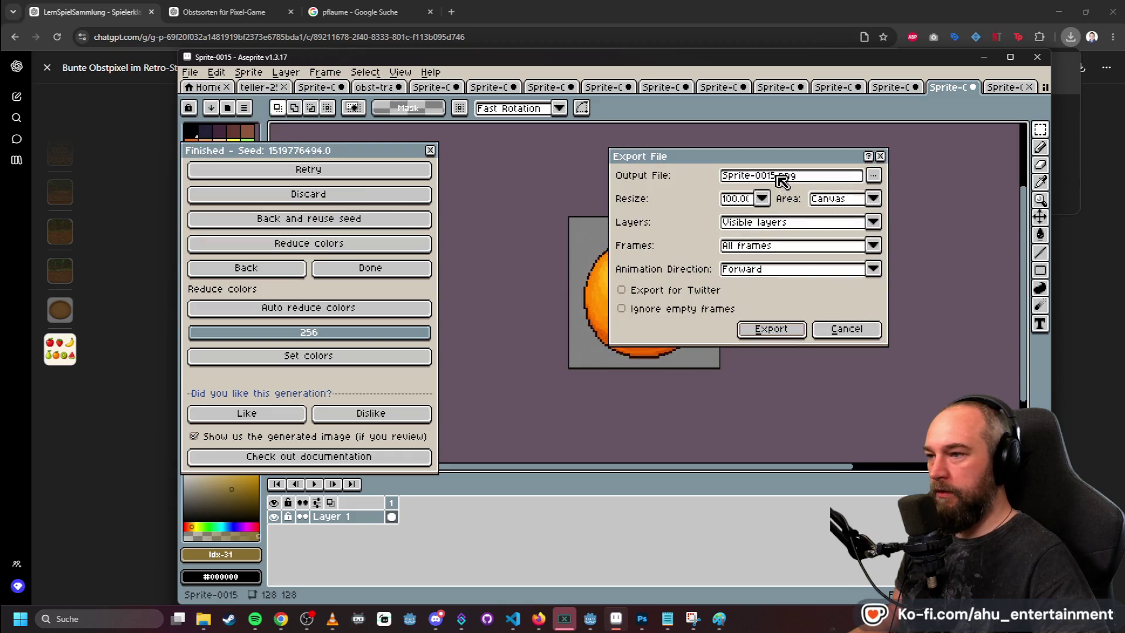
pyautogui.moveTo(773, 175); pyautogui.dragTo(624, 176)
pyautogui.press('BackSpace')
pyautogui.press('BackSpace')
pyautogui.write('orange')
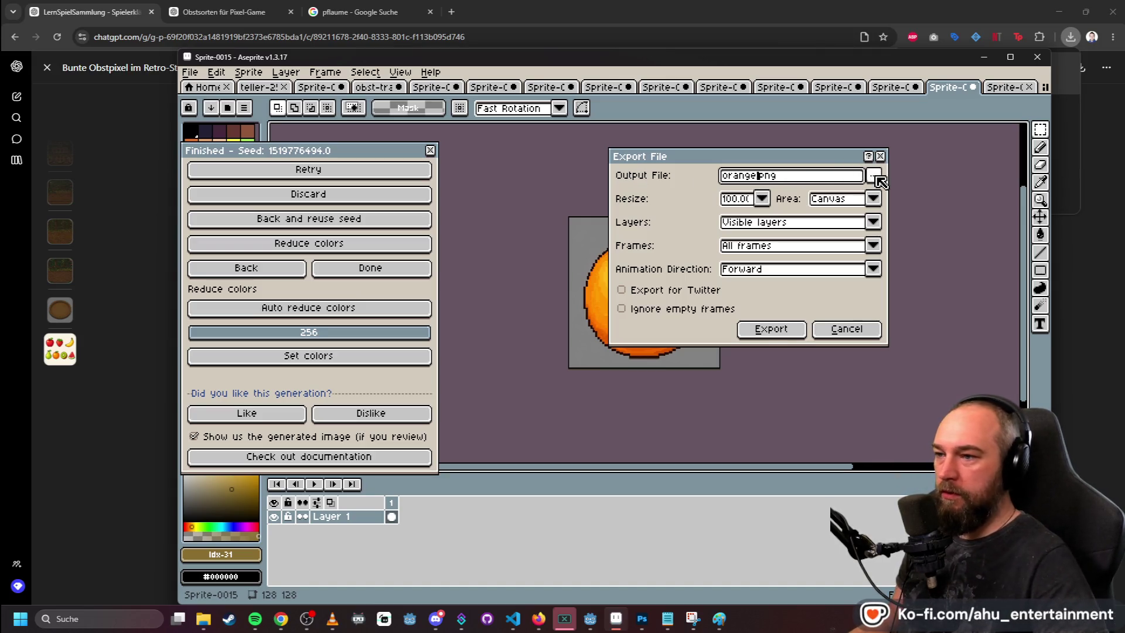
pyautogui.click(873, 175)
pyautogui.click(673, 250)
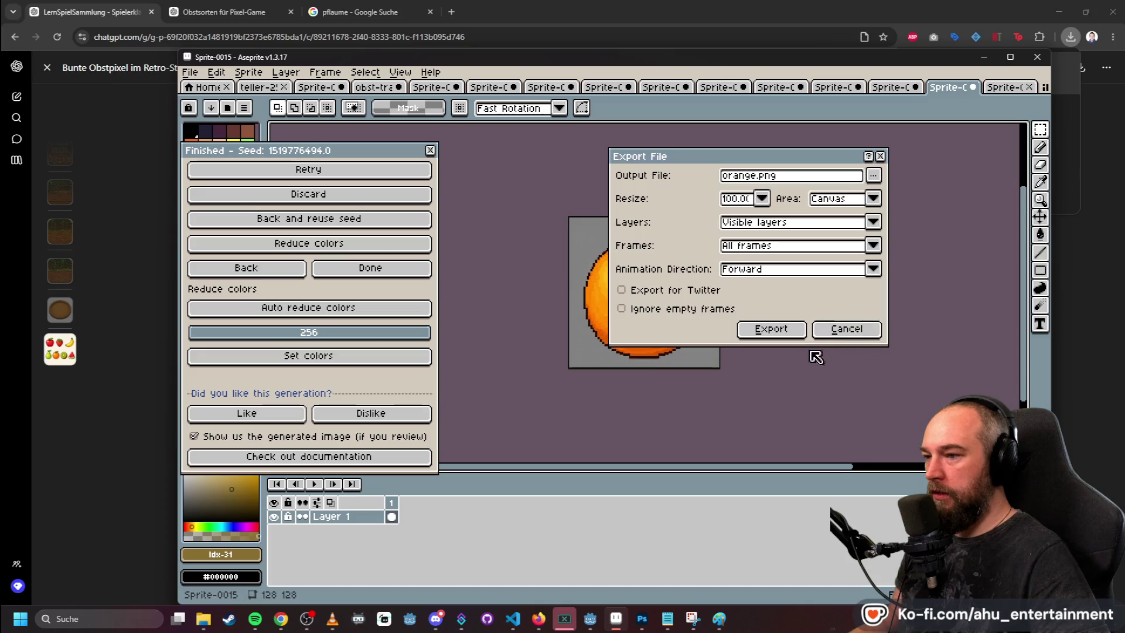
pyautogui.click(823, 333)
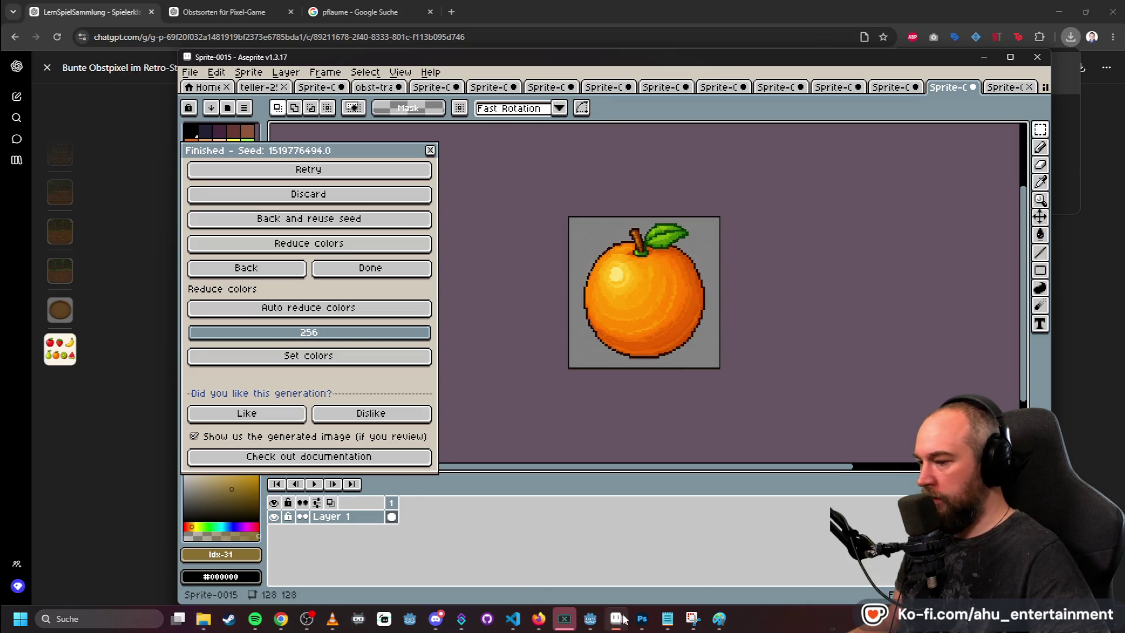
# - Open orange.png in Photoshop and delete its grey background with the Magic Wand
pyautogui.click(642, 619)
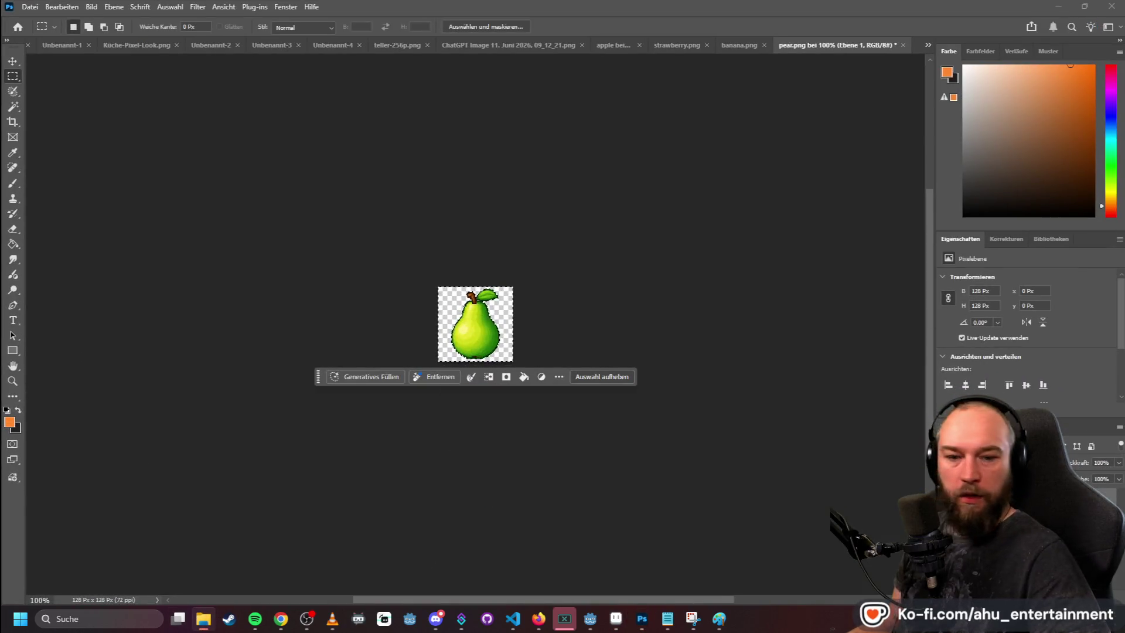
pyautogui.moveTo(861, 176)
pyautogui.mouseDown()
pyautogui.moveTo(922, 29)
pyautogui.moveTo(921, 46)
pyautogui.mouseUp()
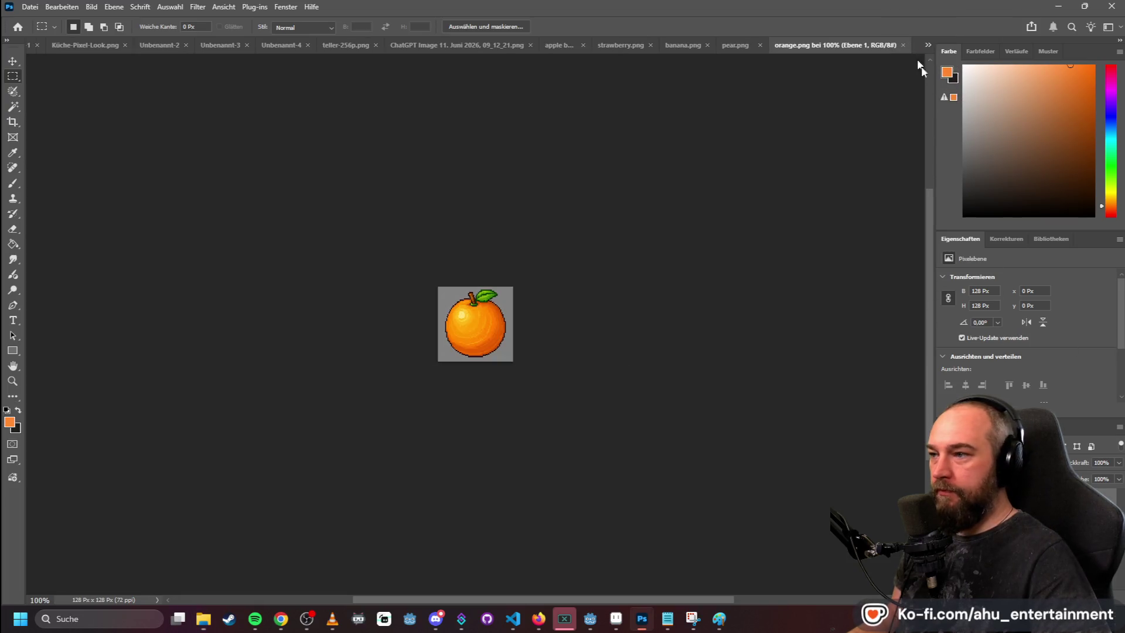
pyautogui.click(13, 106)
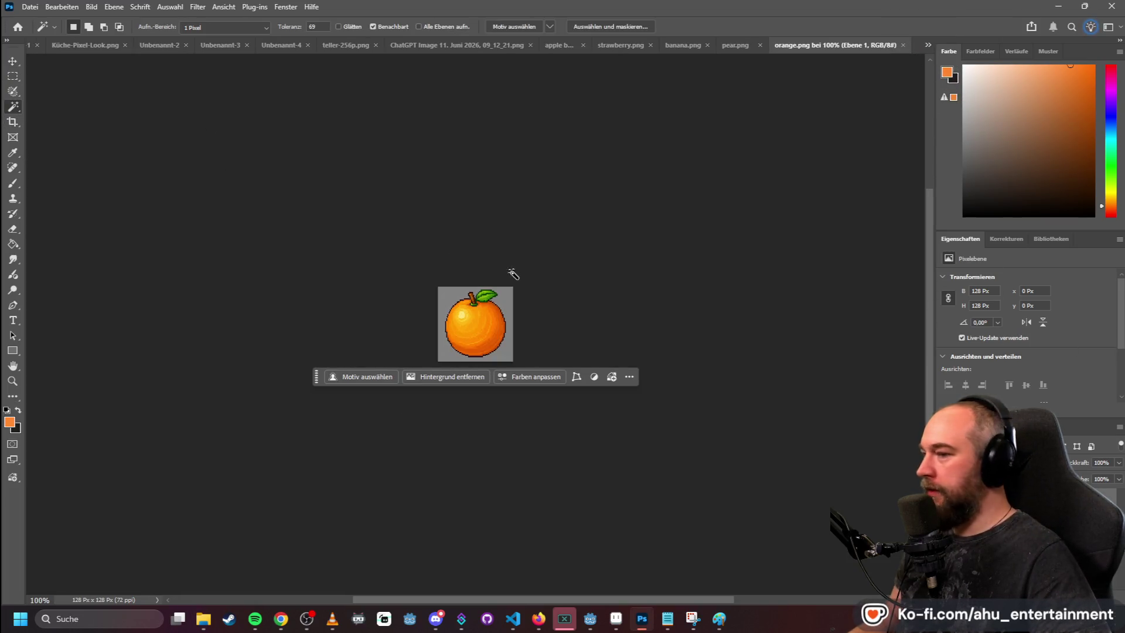
pyautogui.click(446, 291)
pyautogui.press('Delete')
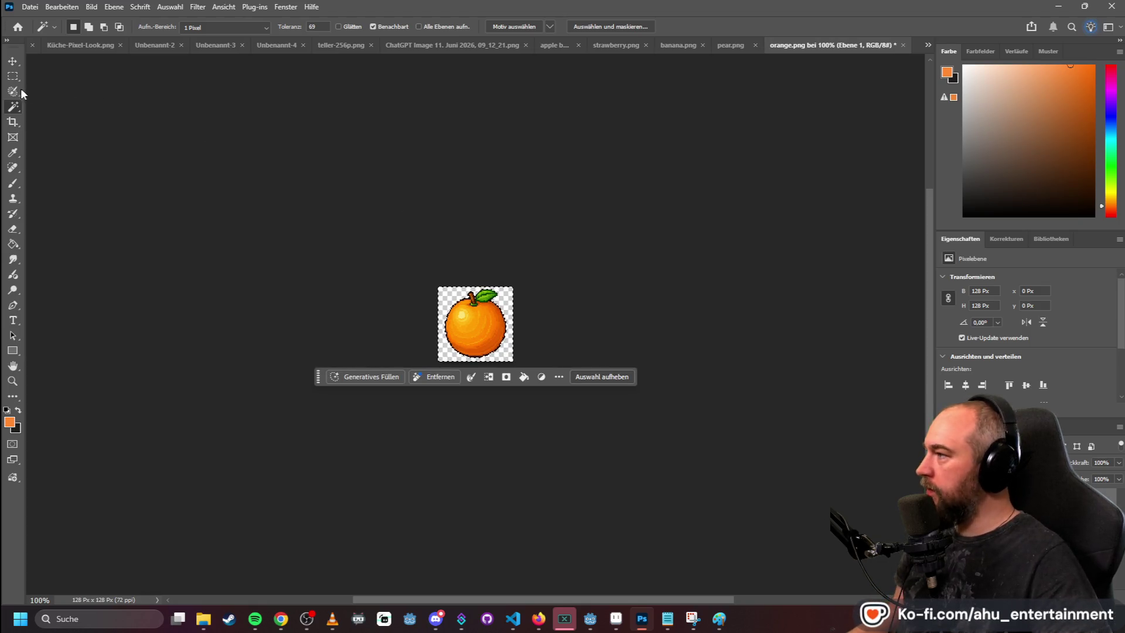
# - Deselect the background and minimise Photoshop
pyautogui.click(13, 76)
pyautogui.click(155, 54)
pyautogui.click(30, 7)
pyautogui.click(1057, 5)
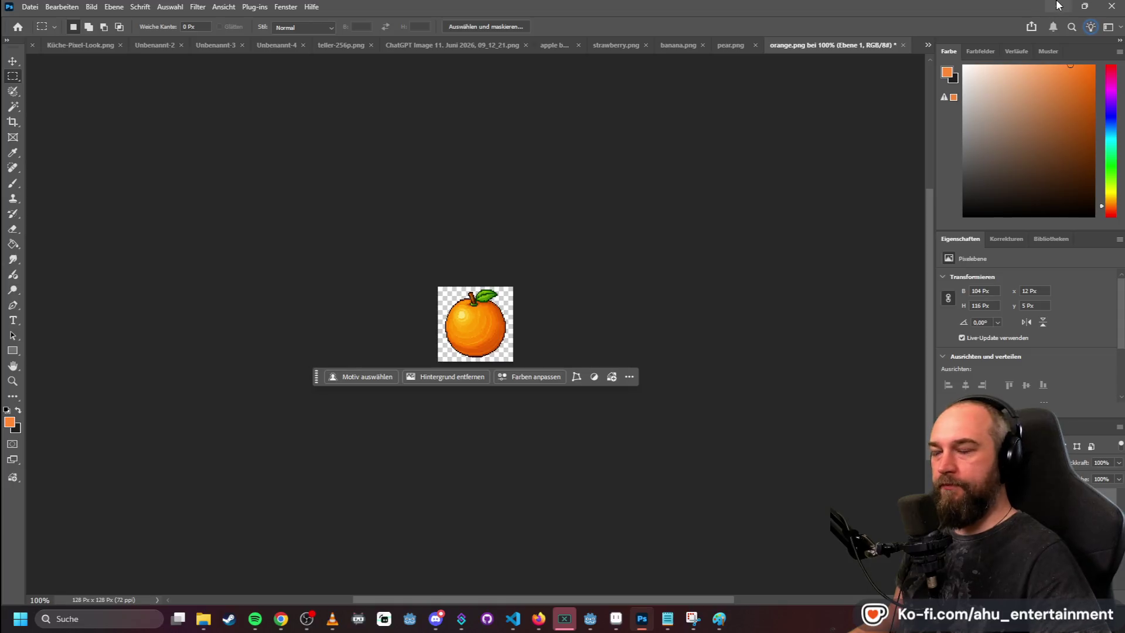
pyautogui.click(1058, 6)
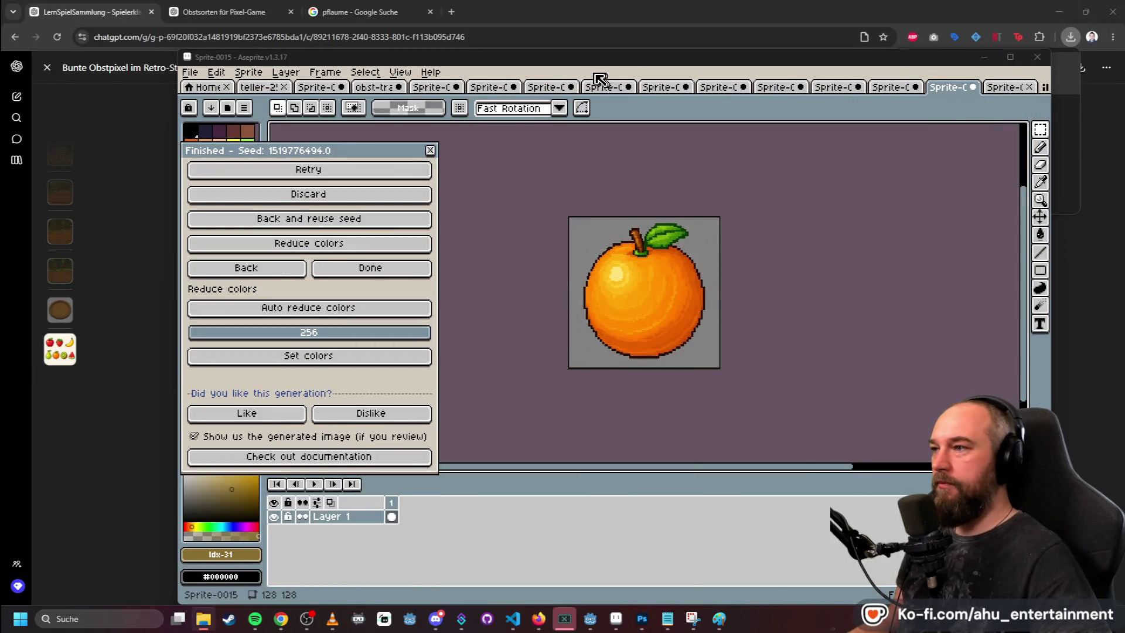
# - Switch through the sprite tabs back to the obst-transparent fruit sheet
pyautogui.click(562, 87)
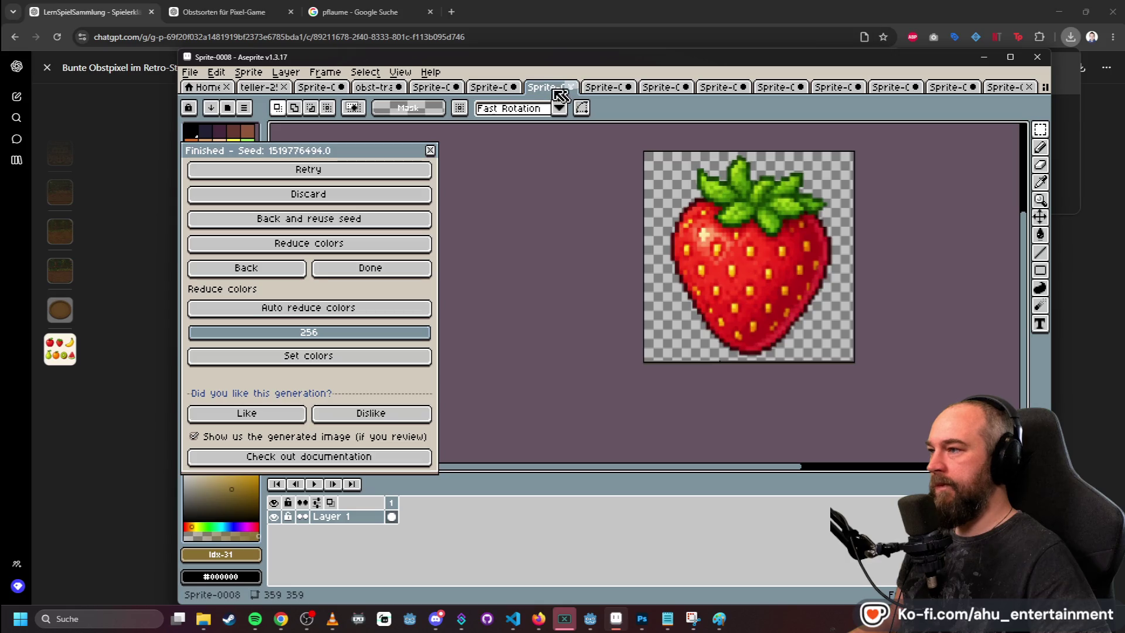
pyautogui.click(491, 87)
pyautogui.click(437, 88)
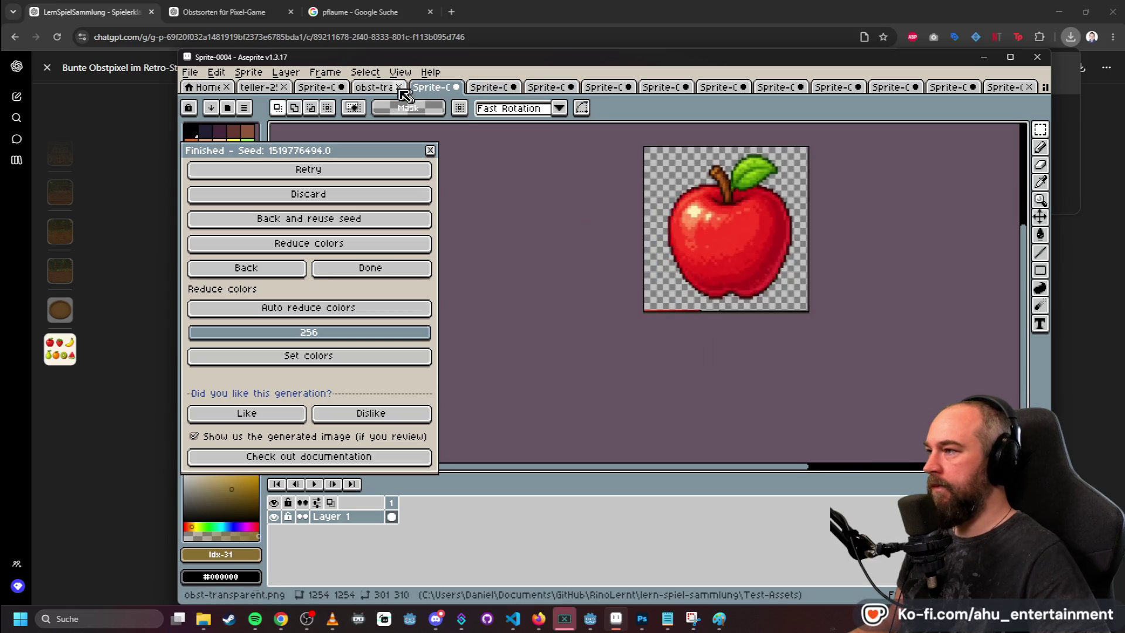
pyautogui.click(378, 88)
# - Create a new sprite from the copied kiwi, paste and commit it, then open PixelLab's image tools
pyautogui.hotkey('ctrl', 'n')
pyautogui.press('Return')
pyautogui.hotkey('ctrl', 'v')
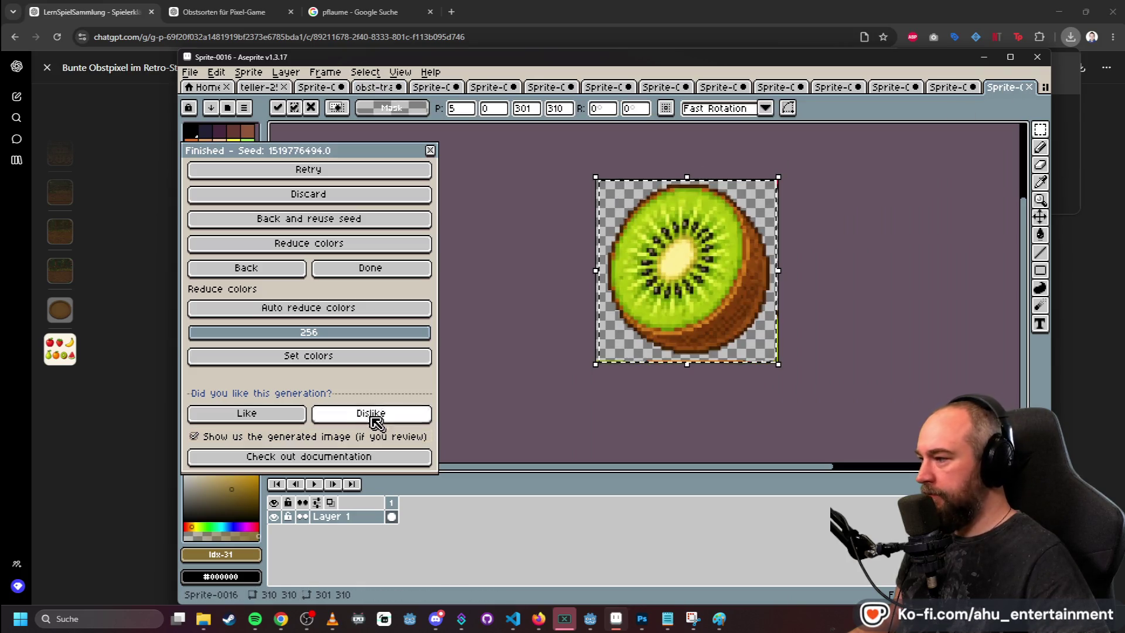
pyautogui.click(532, 279)
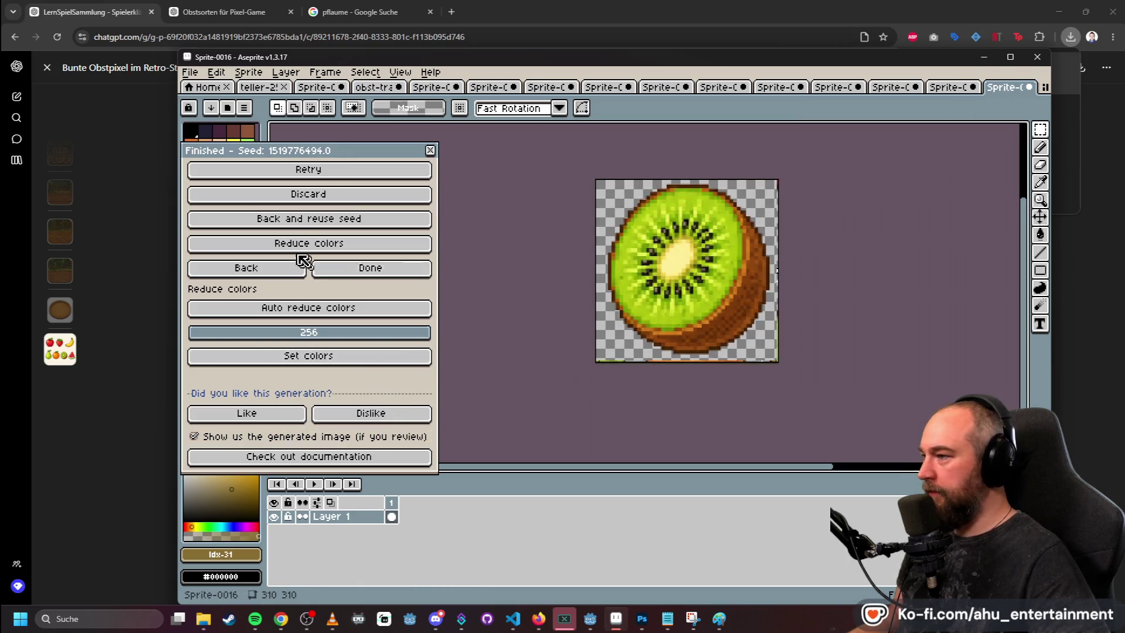
pyautogui.click(376, 267)
pyautogui.click(269, 95)
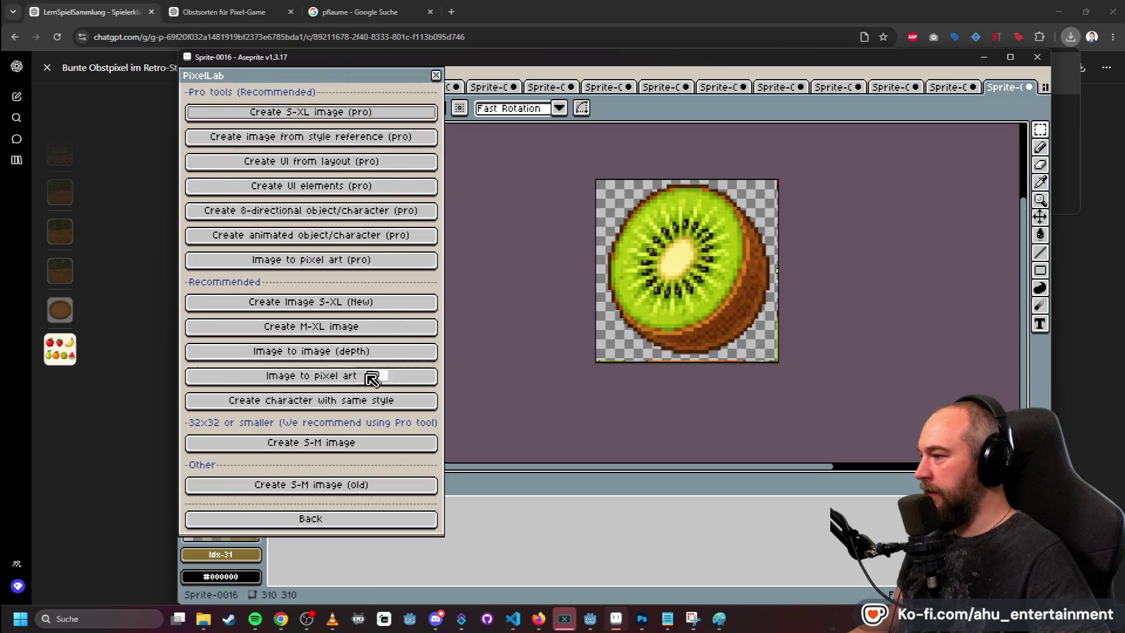
# - Convert the kiwi with PixelLab's Image to pixel art at a custom 128×128 size
pyautogui.click(361, 375)
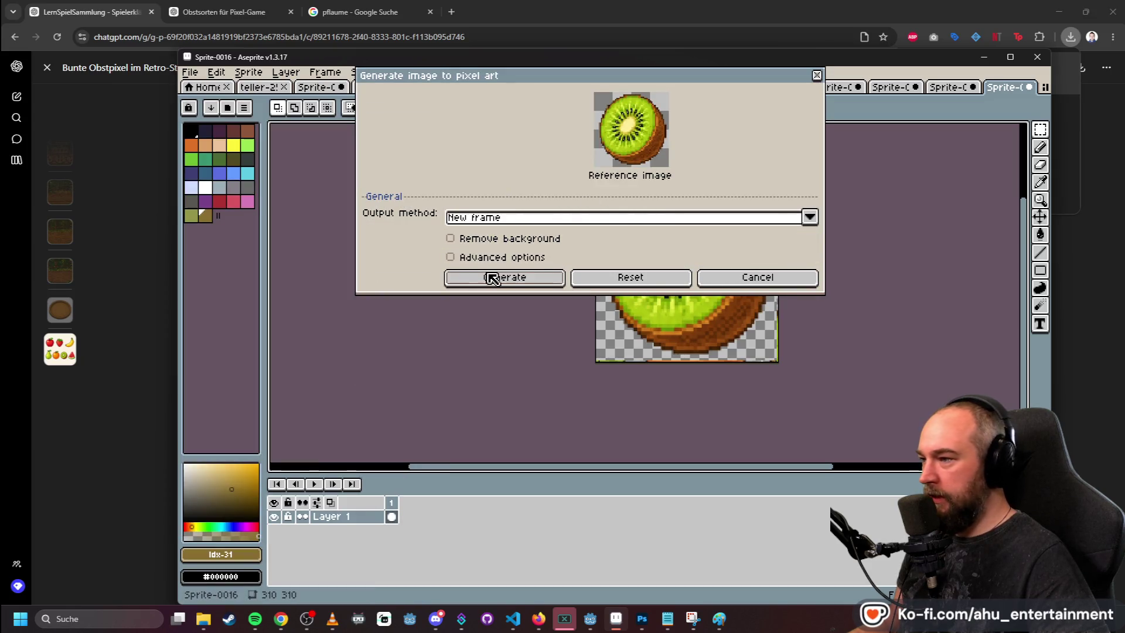
pyautogui.click(490, 277)
pyautogui.click(810, 350)
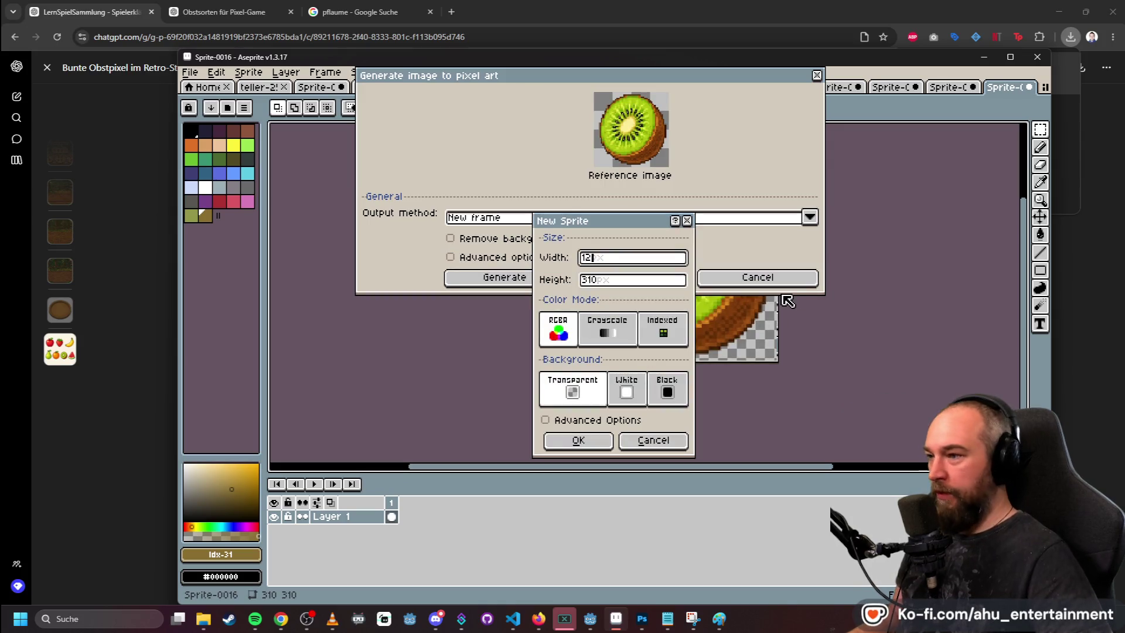
pyautogui.write('8')
pyautogui.press('Tab')
pyautogui.write('128')
pyautogui.press('Return')
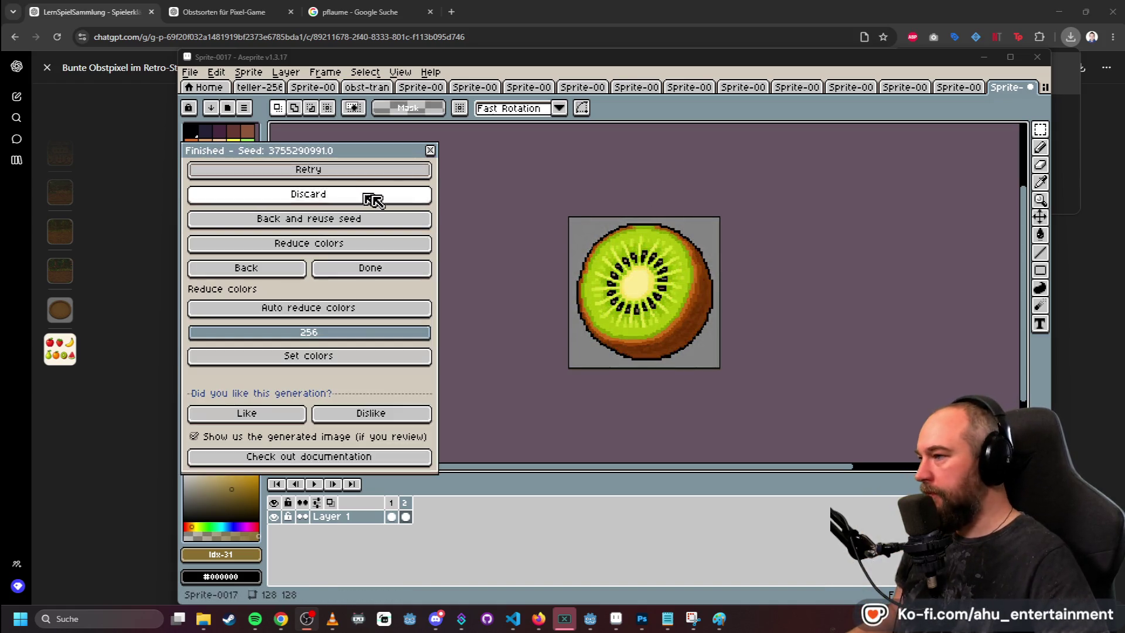
# - Accept the generated kiwi and delete its extra second frame
pyautogui.click(415, 267)
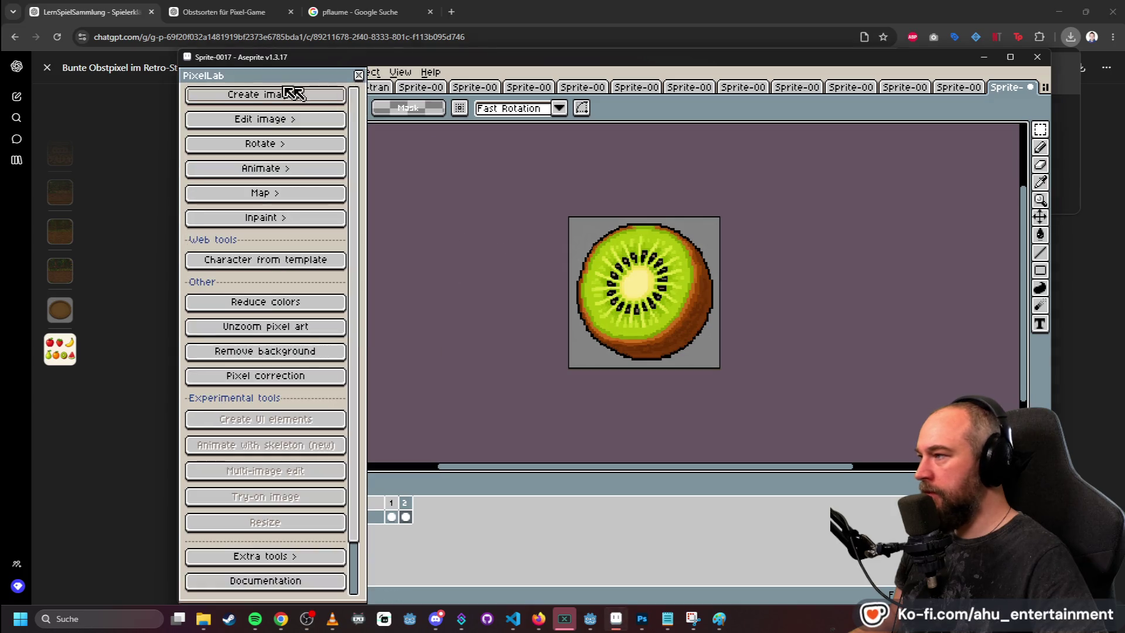
pyautogui.rightClick(404, 503)
pyautogui.click(454, 557)
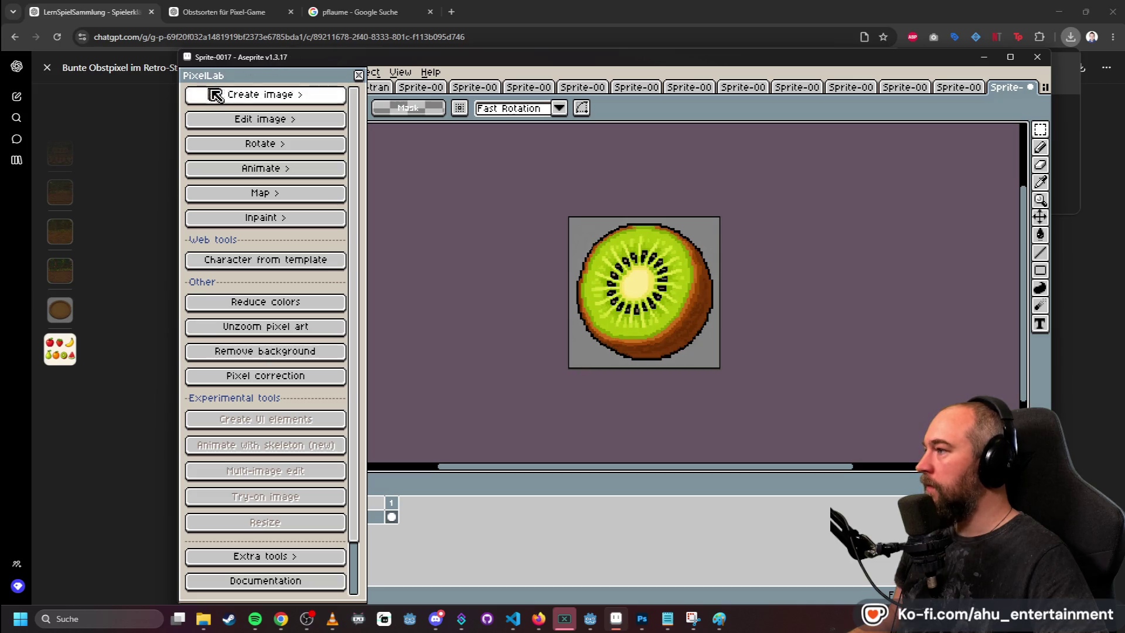
pyautogui.moveTo(286, 83); pyautogui.dragTo(284, 104)
# - Export the kiwi sprite as kiwi.png into the Test-Assets folder
pyautogui.click(197, 73)
pyautogui.moveTo(294, 188)
pyautogui.click(410, 188)
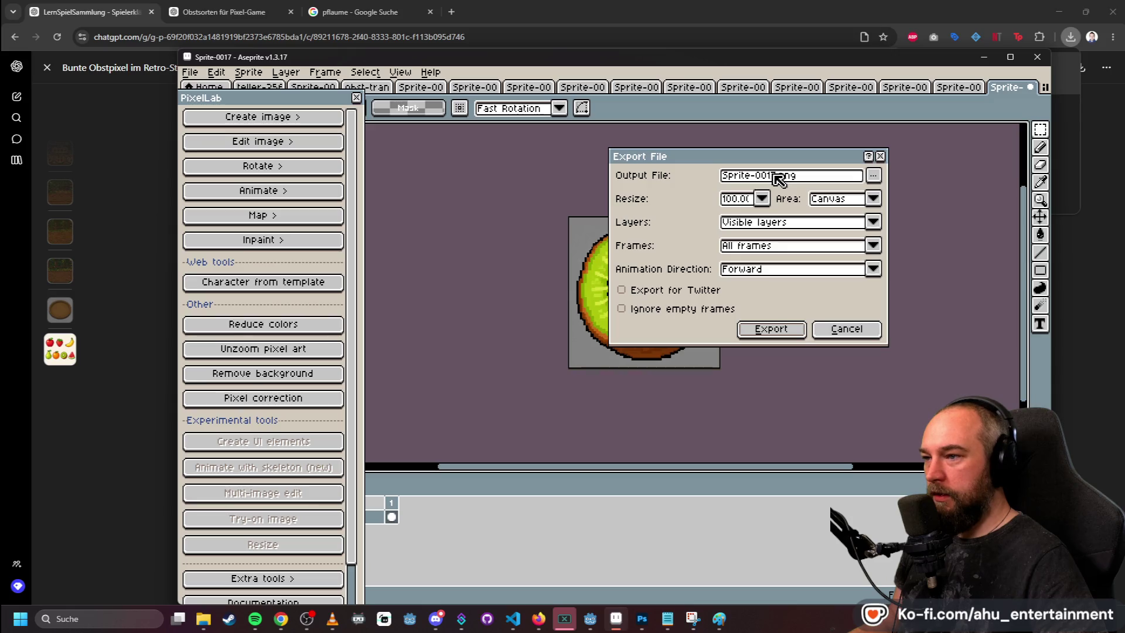
pyautogui.moveTo(772, 175); pyautogui.dragTo(682, 176)
pyautogui.write('kiwi')
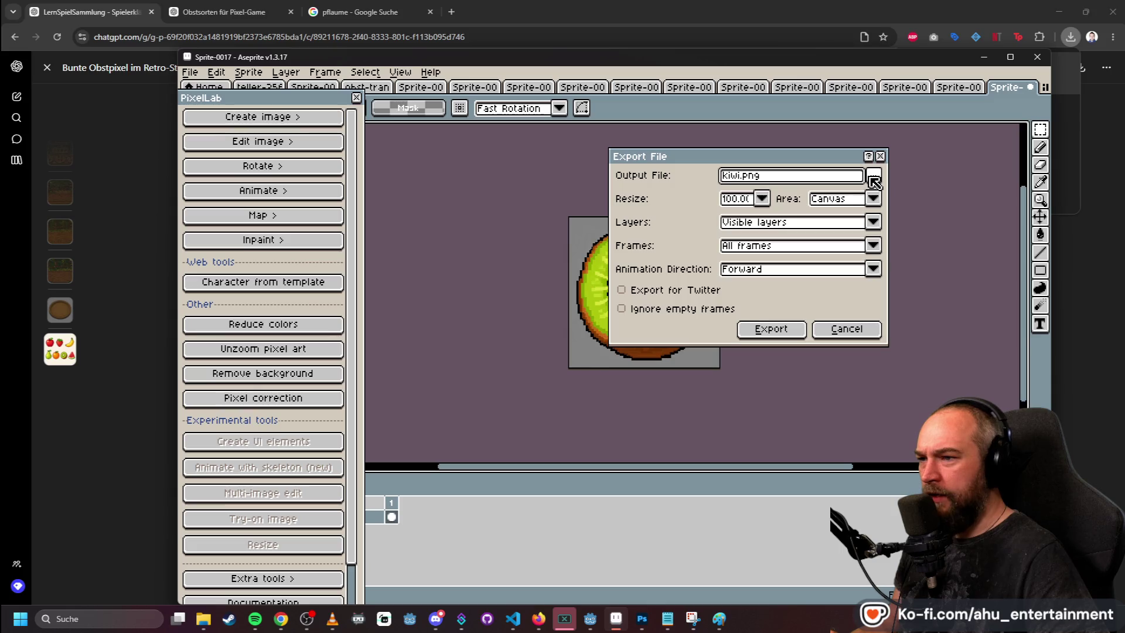
pyautogui.click(873, 182)
pyautogui.click(718, 251)
pyautogui.click(805, 329)
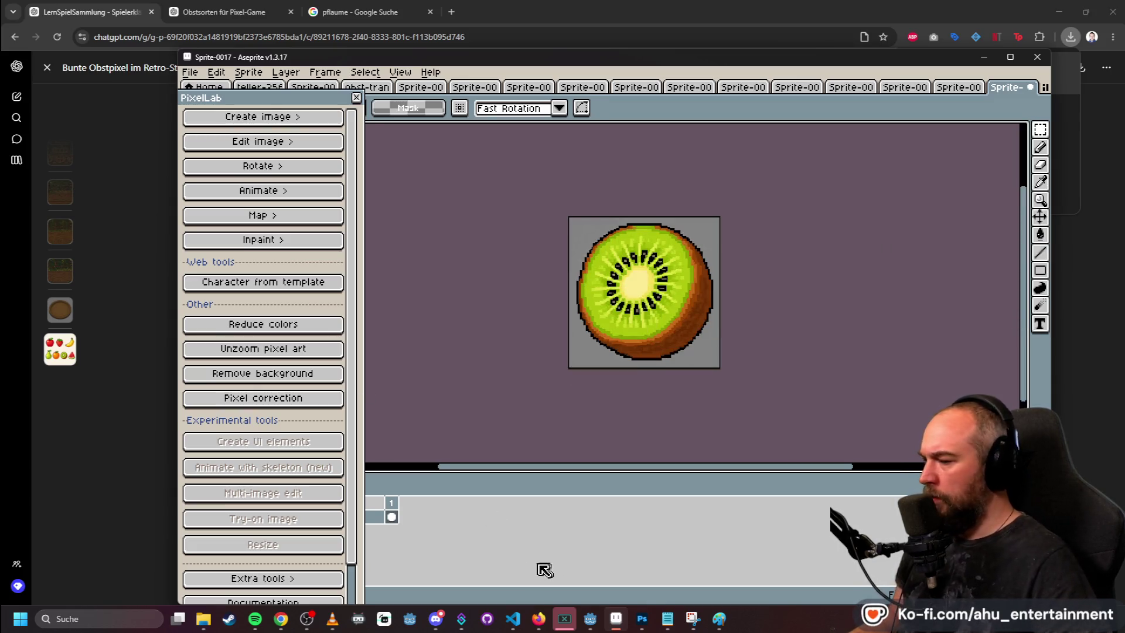
pyautogui.click(204, 625)
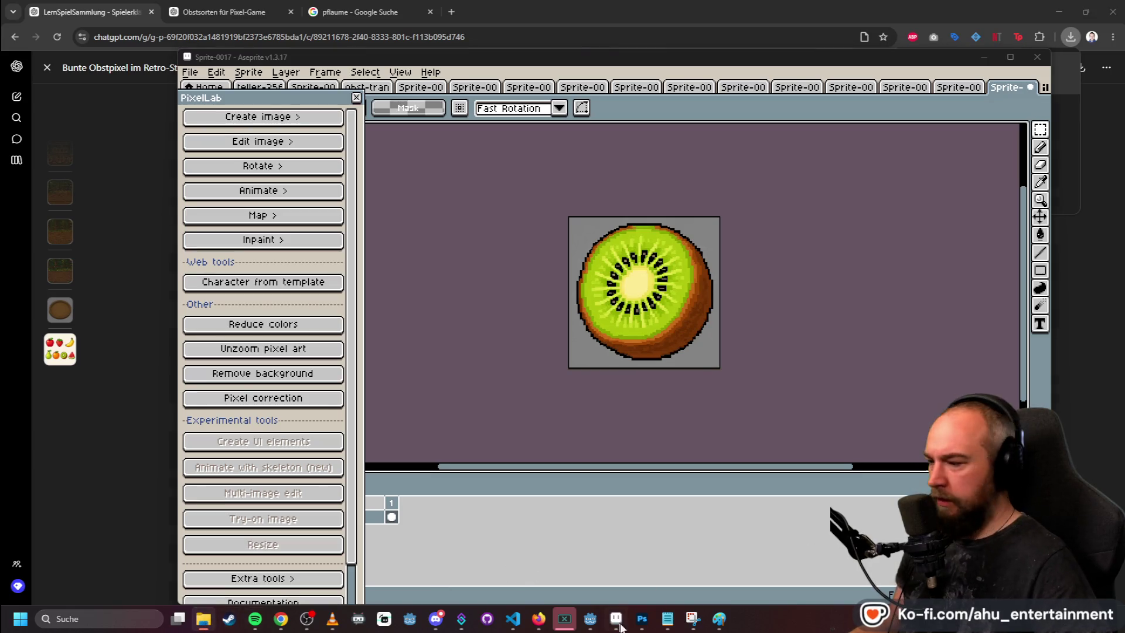
pyautogui.click(642, 619)
# - Open kiwi.png in Photoshop and delete its grey background with the Magic Wand
pyautogui.moveTo(1044, 186)
pyautogui.mouseDown()
pyautogui.moveTo(943, 35)
pyautogui.moveTo(934, 51)
pyautogui.moveTo(907, 52)
pyautogui.mouseUp()
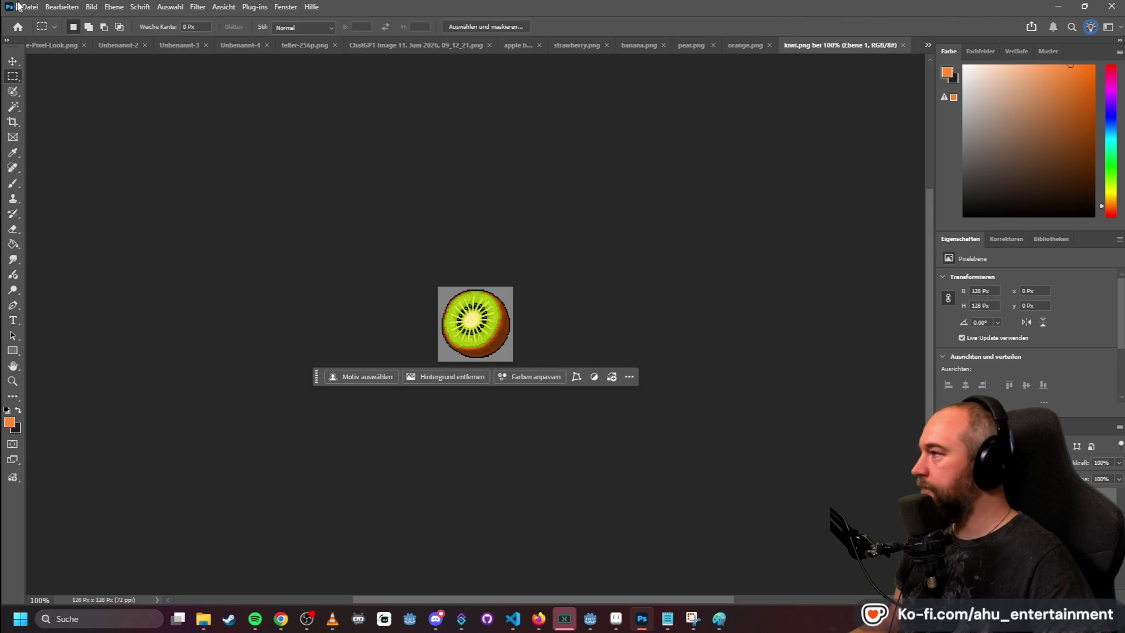
pyautogui.click(15, 92)
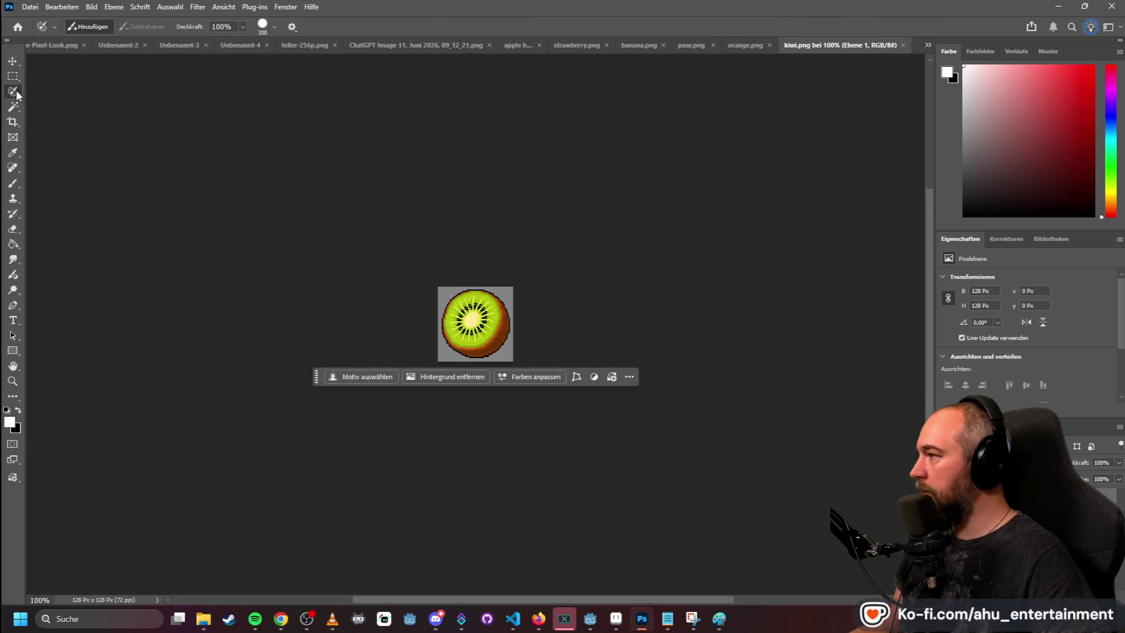
pyautogui.click(13, 106)
pyautogui.click(450, 298)
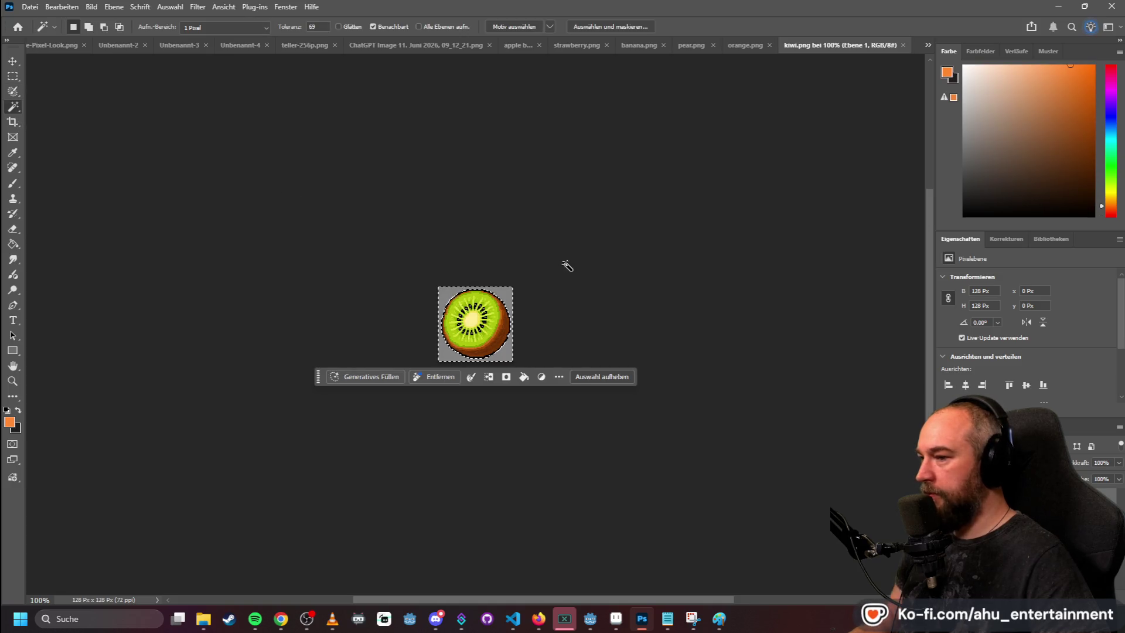
pyautogui.press('Delete')
pyautogui.click(13, 76)
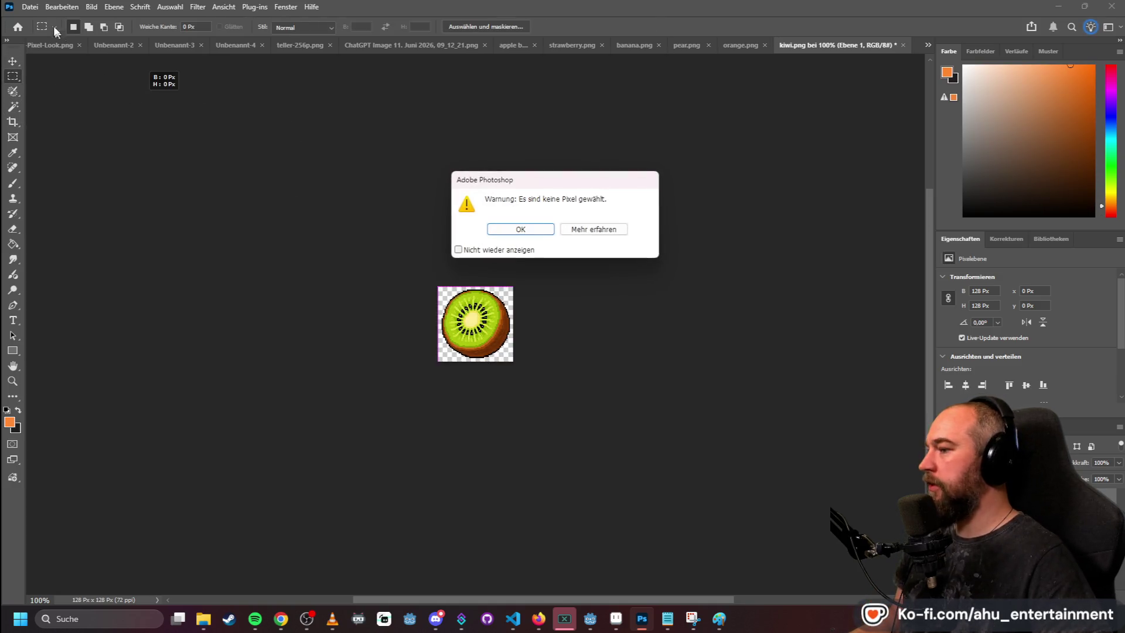
pyautogui.click(520, 229)
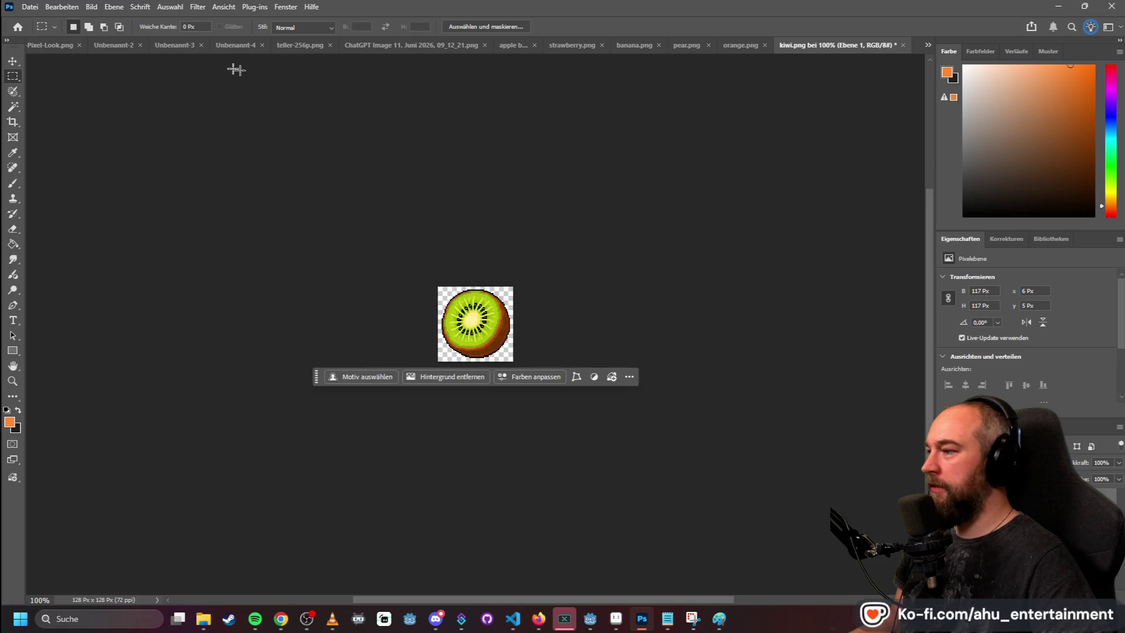
# - Quick-export the kiwi as PNG over the existing kiwi file, then minimise Photoshop
pyautogui.click(31, 7)
pyautogui.moveTo(189, 214)
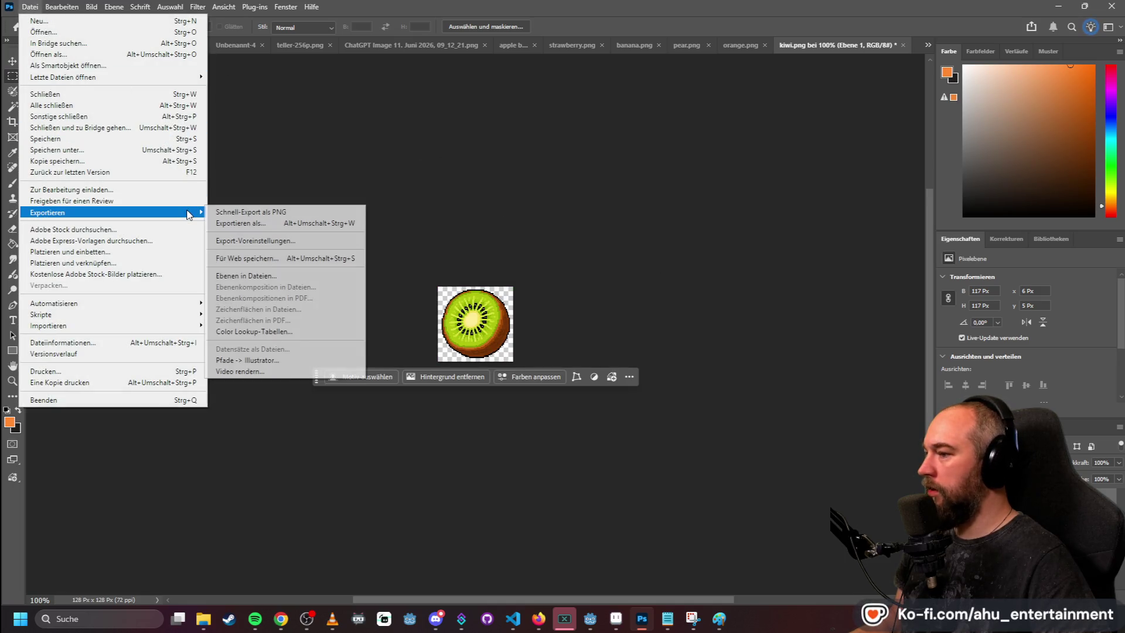
pyautogui.click(223, 212)
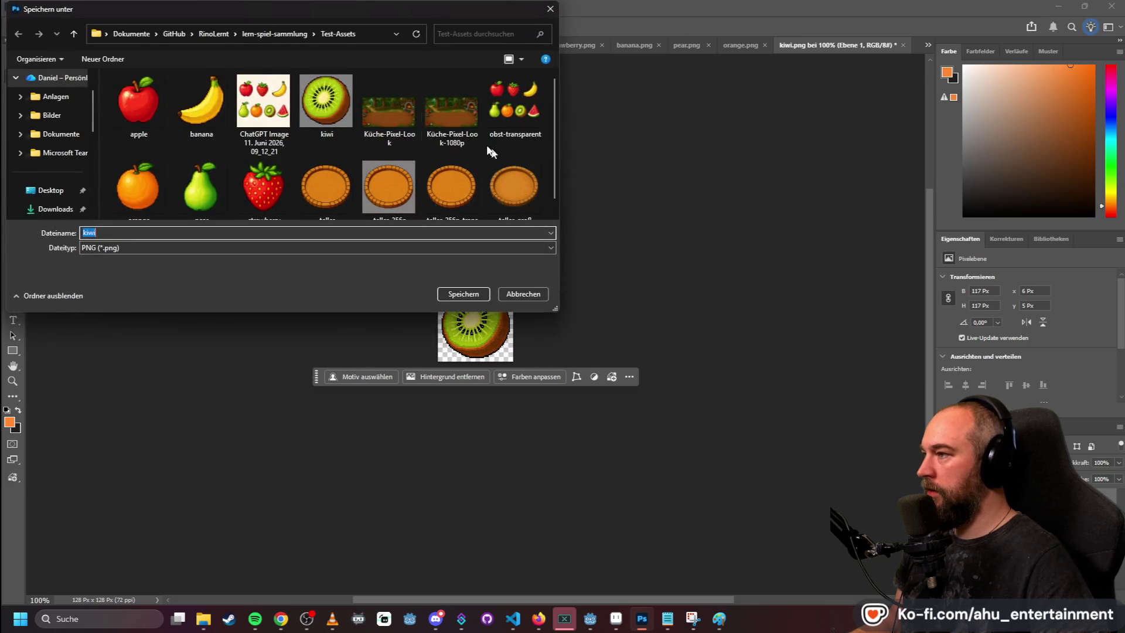
pyautogui.doubleClick(334, 110)
pyautogui.click(586, 306)
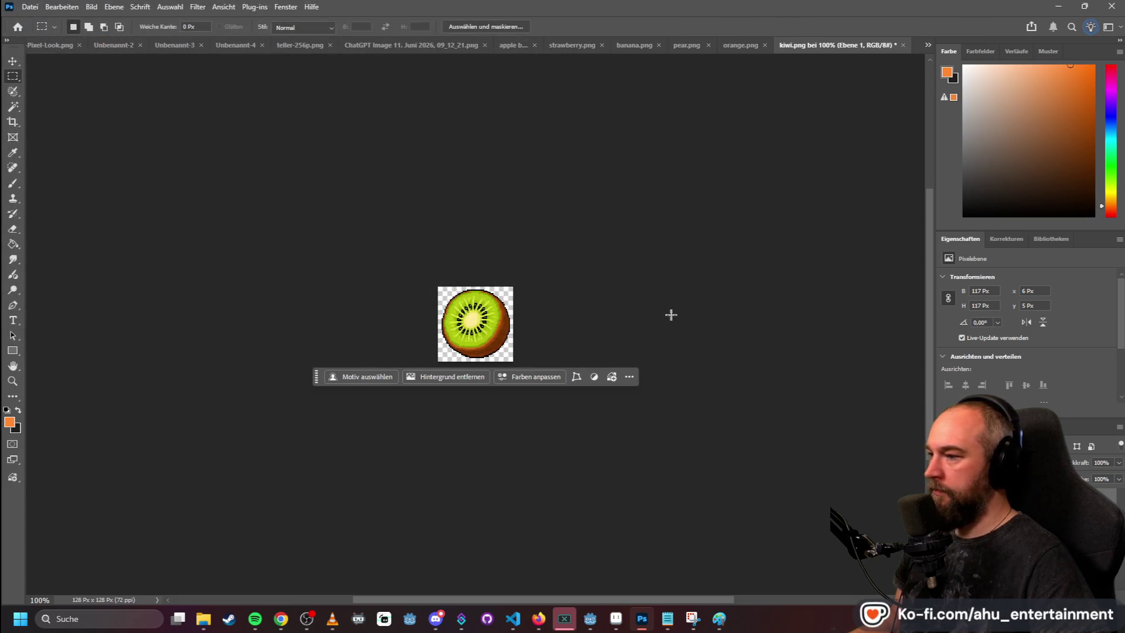
pyautogui.click(1058, 6)
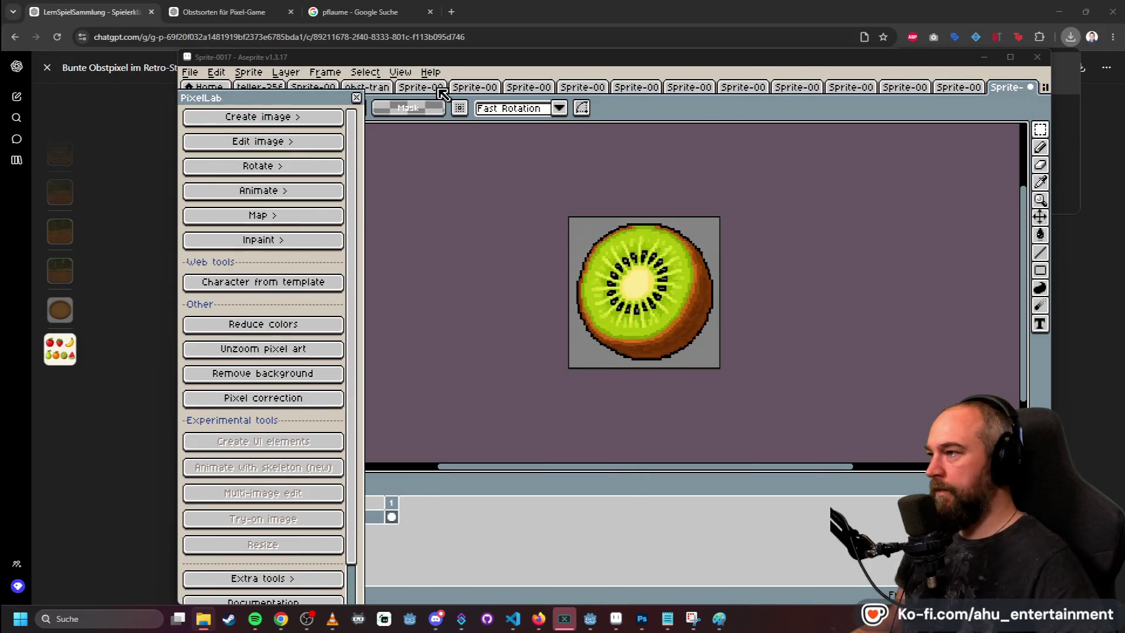
# - On the obst-transparent.png sheet, clear the kiwi selection and marquee-select the watermelon
pyautogui.click(375, 89)
pyautogui.scroll(-2, 780, 225)
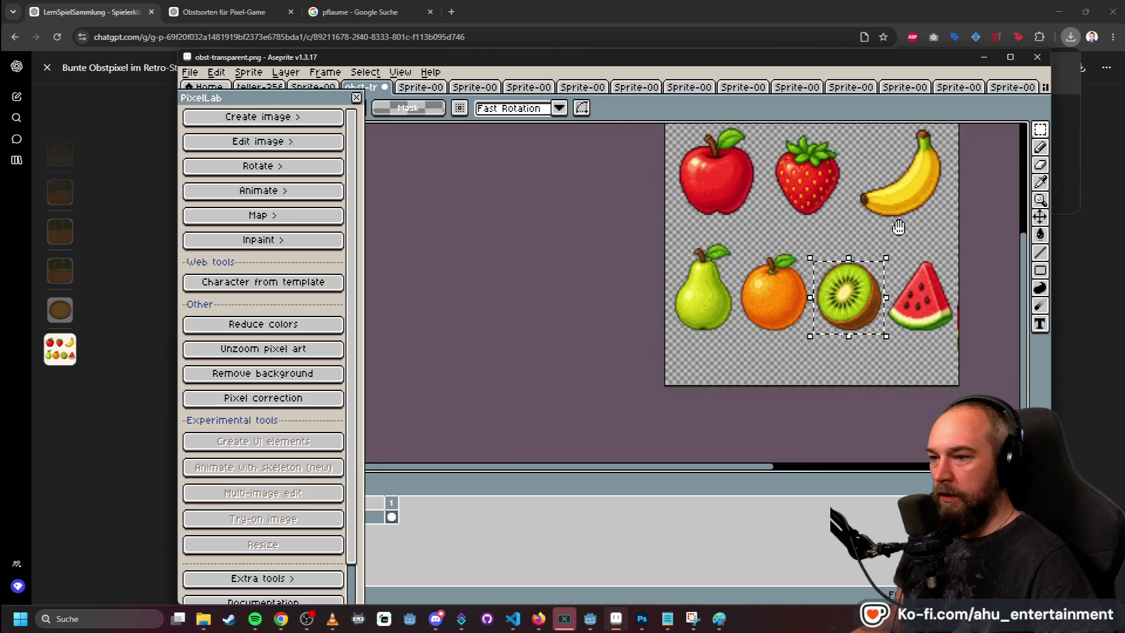
pyautogui.scroll(2, 779, 225)
pyautogui.click(780, 225)
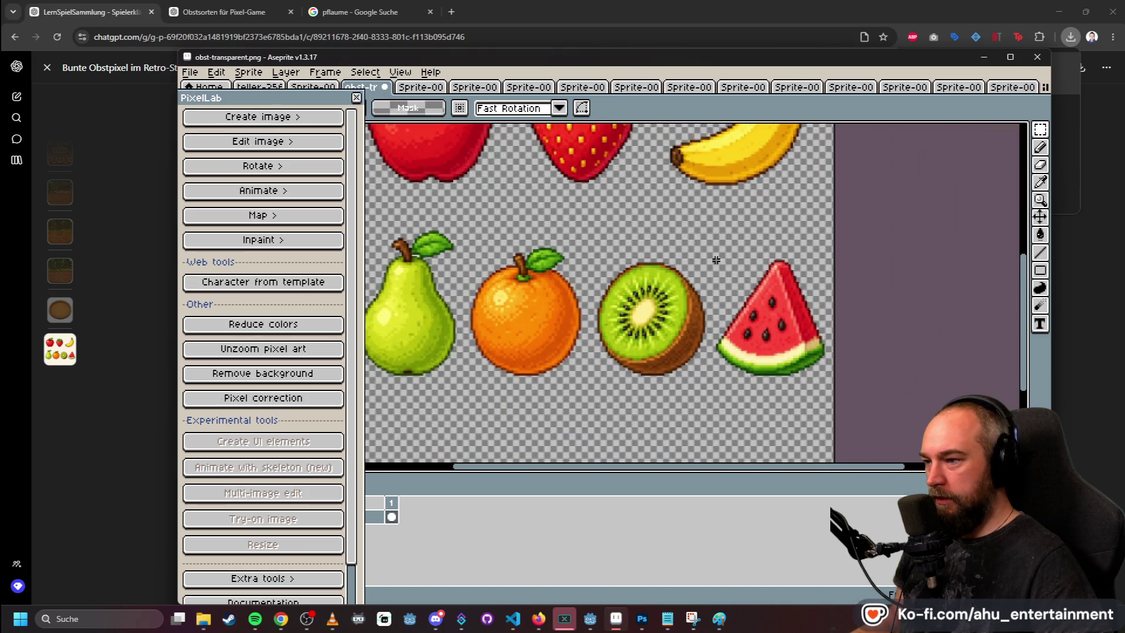
pyautogui.moveTo(713, 259)
pyautogui.mouseDown()
pyautogui.moveTo(814, 384)
pyautogui.moveTo(825, 378)
pyautogui.mouseUp()
# - Create a new 289×304 sprite, paste and commit the watermelon, then open PixelLab's Create image
pyautogui.click(194, 73)
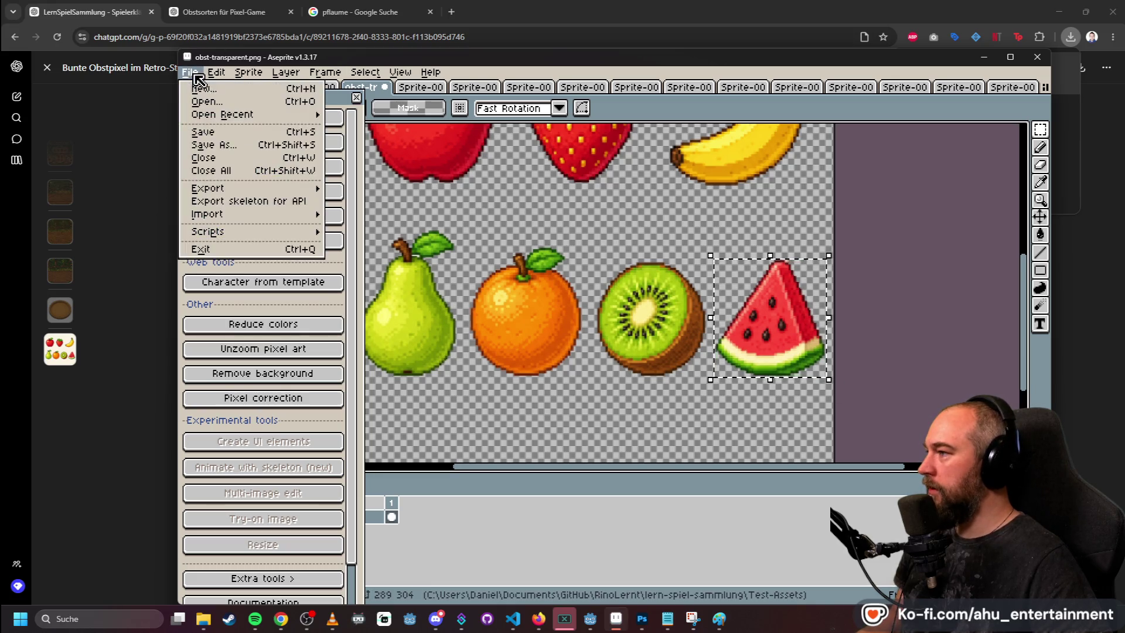
pyautogui.click(202, 89)
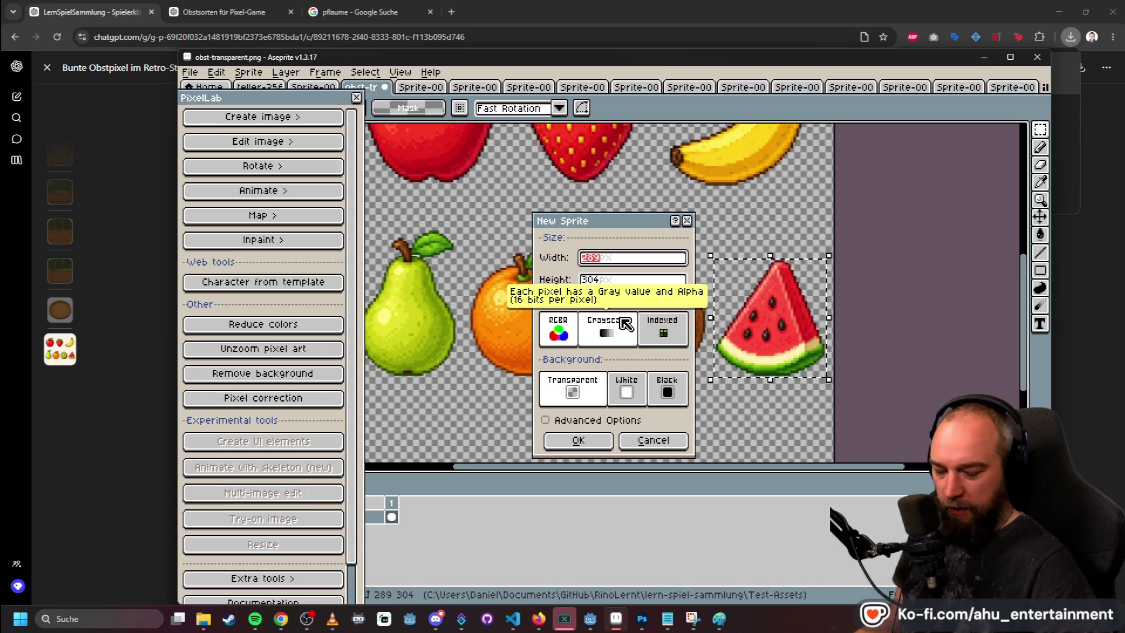
pyautogui.press('Return')
pyautogui.hotkey('ctrl', 'v')
pyautogui.press('1')
pyautogui.scroll(1, 758, 243)
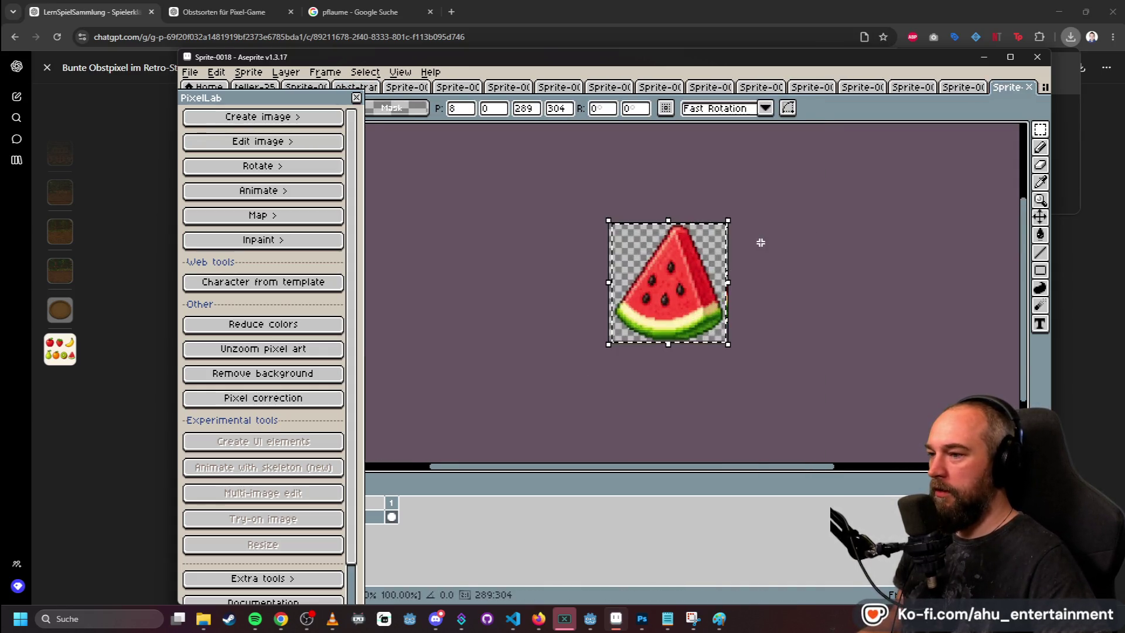
pyautogui.click(499, 167)
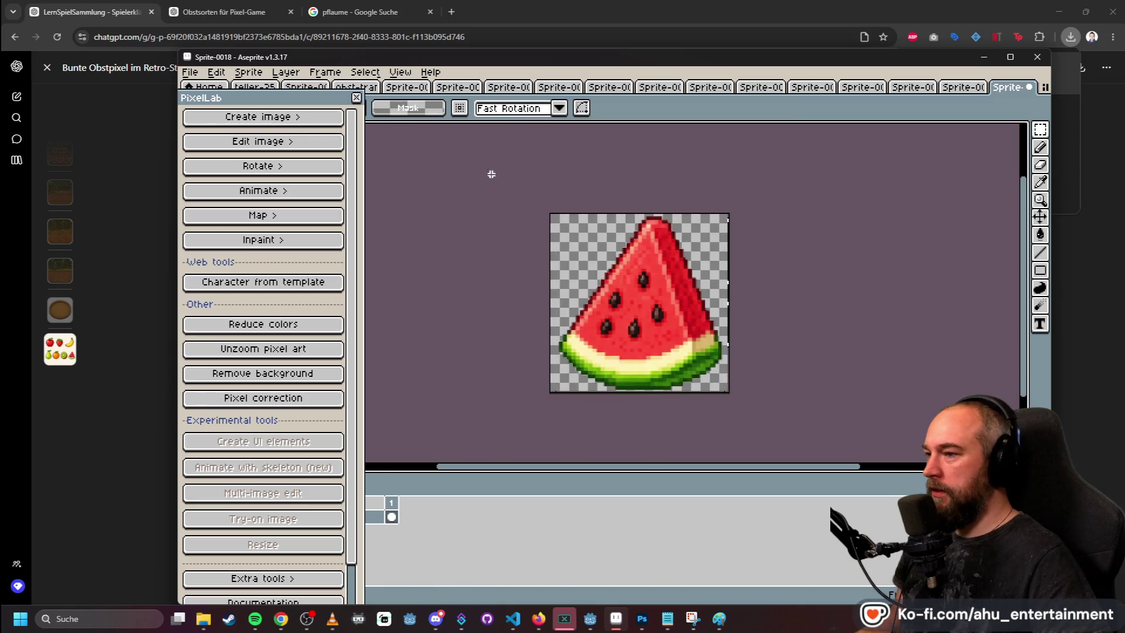
pyautogui.click(275, 117)
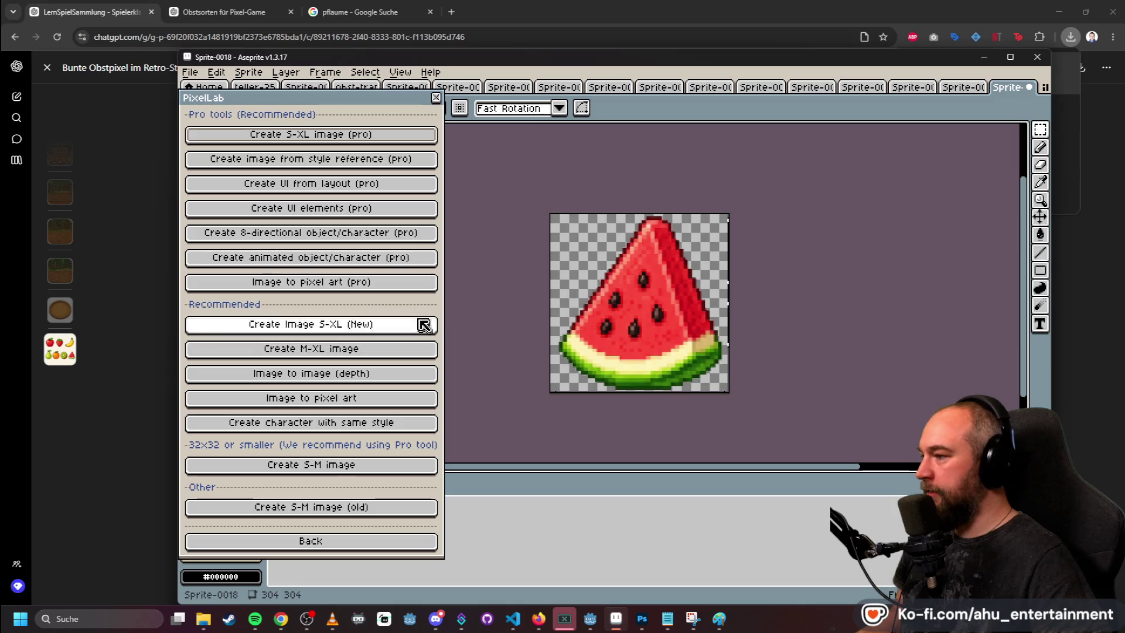
# - Convert the watermelon with PixelLab's Image to pixel art at a custom 128×128 size, then accept the result
pyautogui.click(347, 398)
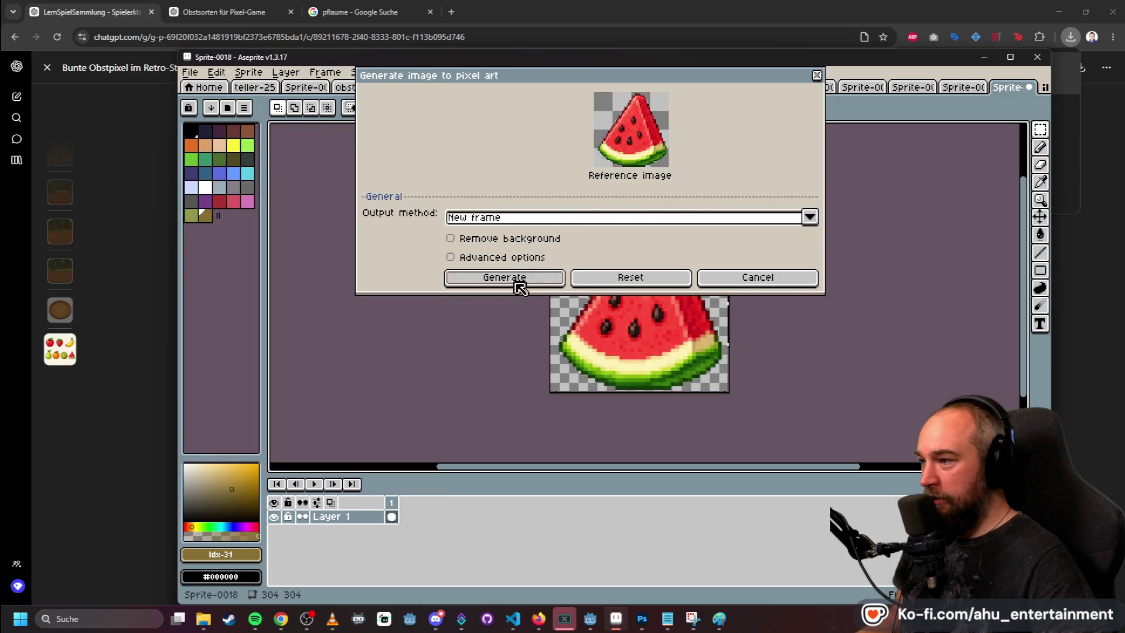
pyautogui.click(519, 281)
pyautogui.click(783, 346)
pyautogui.write('8')
pyautogui.press('Tab')
pyautogui.write('1')
pyautogui.click(603, 447)
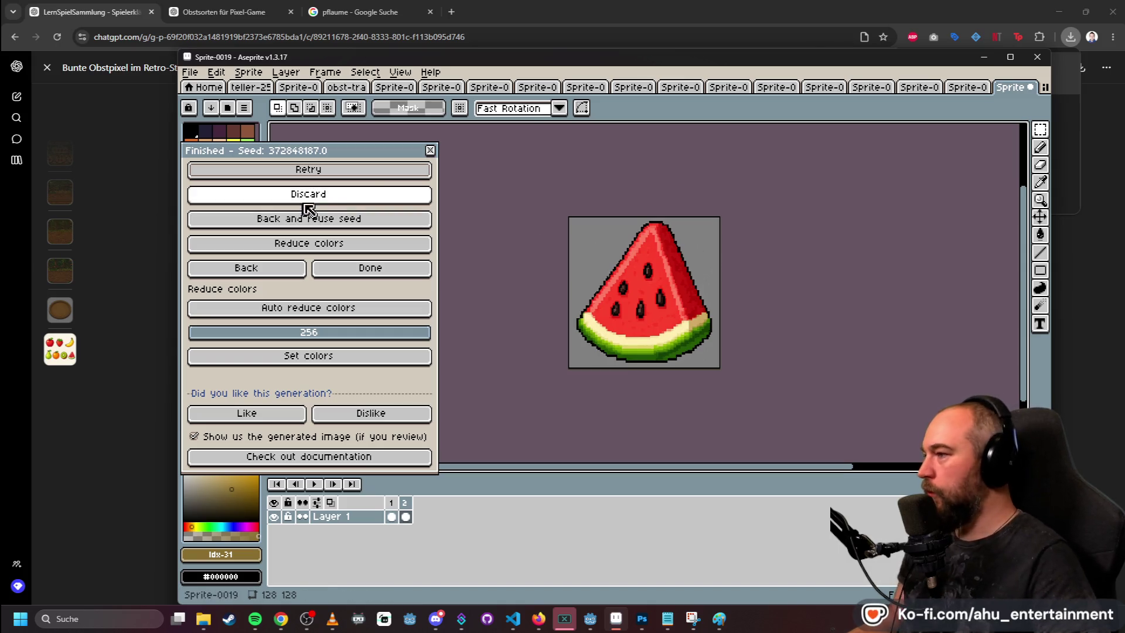
pyautogui.click(370, 268)
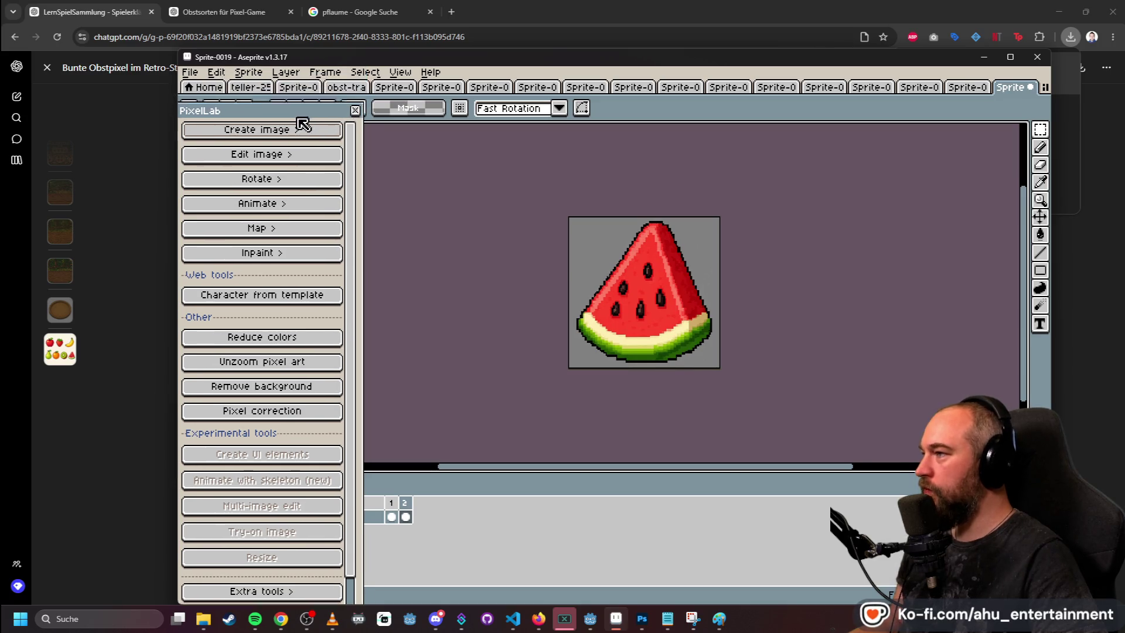
# - Export the first-frame watermelon sprite as watermelon.png into the Test-Assets folder
pyautogui.click(406, 512)
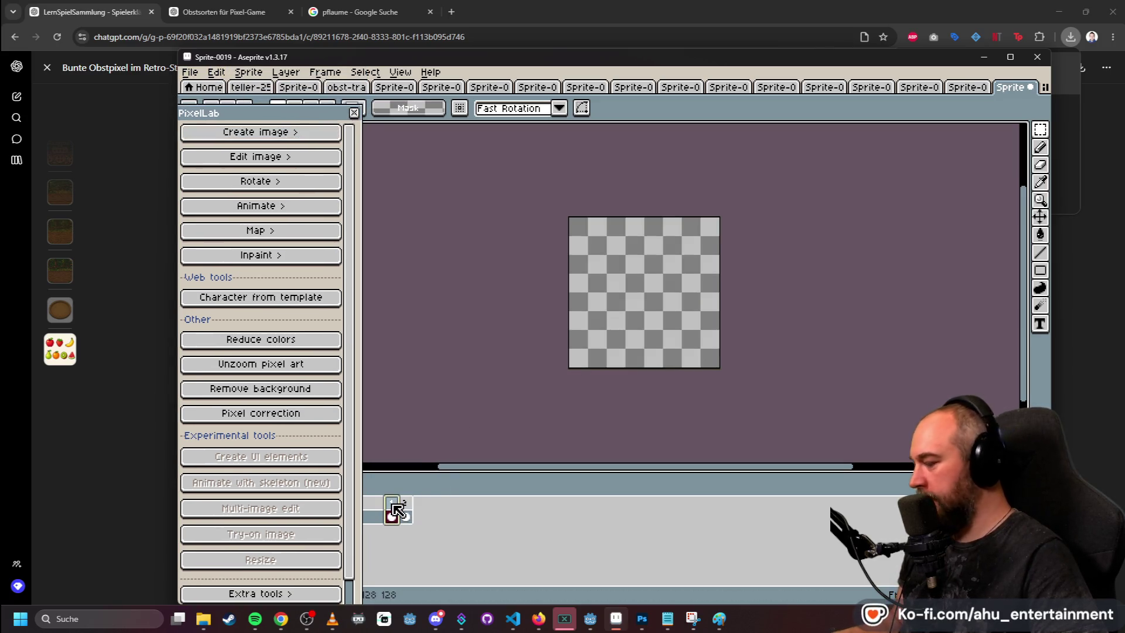
pyautogui.click(396, 509)
pyautogui.click(190, 72)
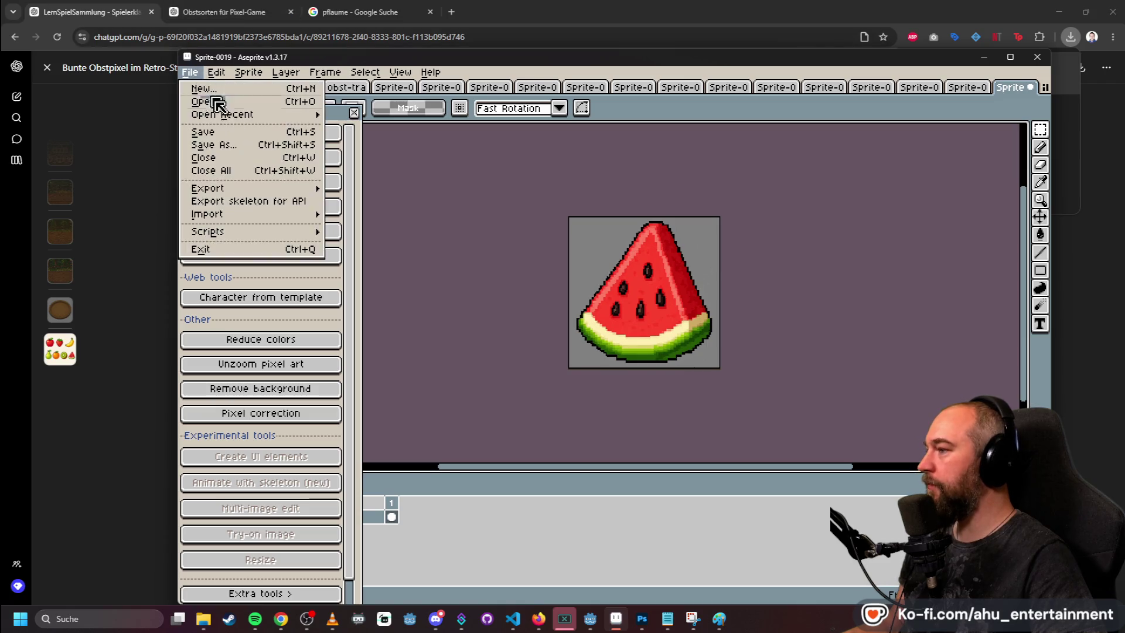
pyautogui.moveTo(302, 188)
pyautogui.click(355, 191)
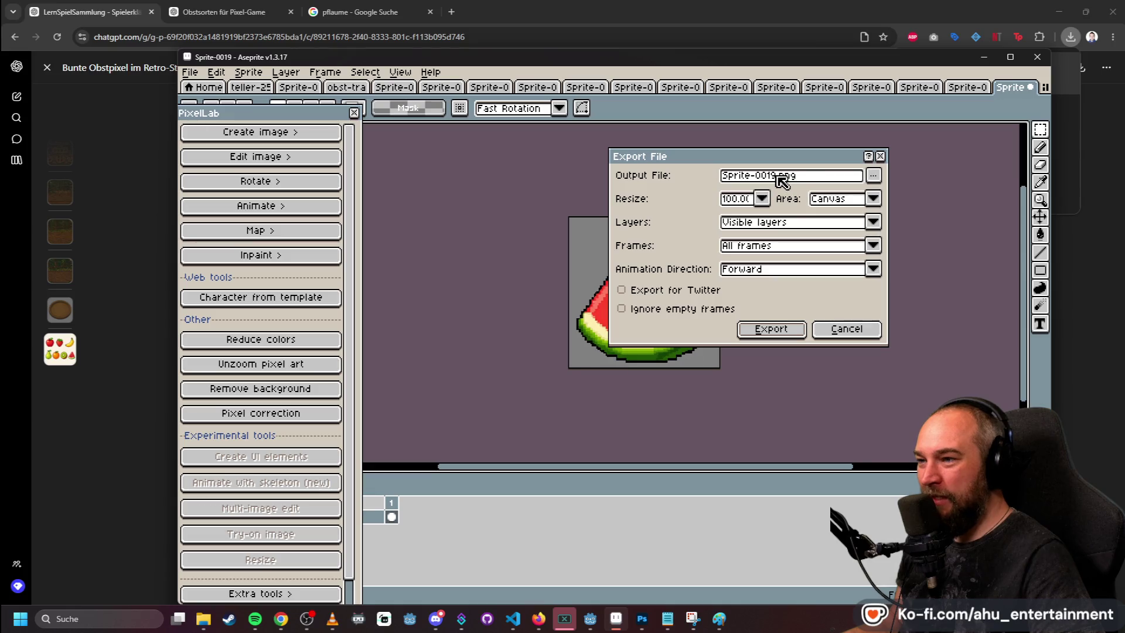
pyautogui.moveTo(774, 175); pyautogui.dragTo(714, 175)
pyautogui.write('water')
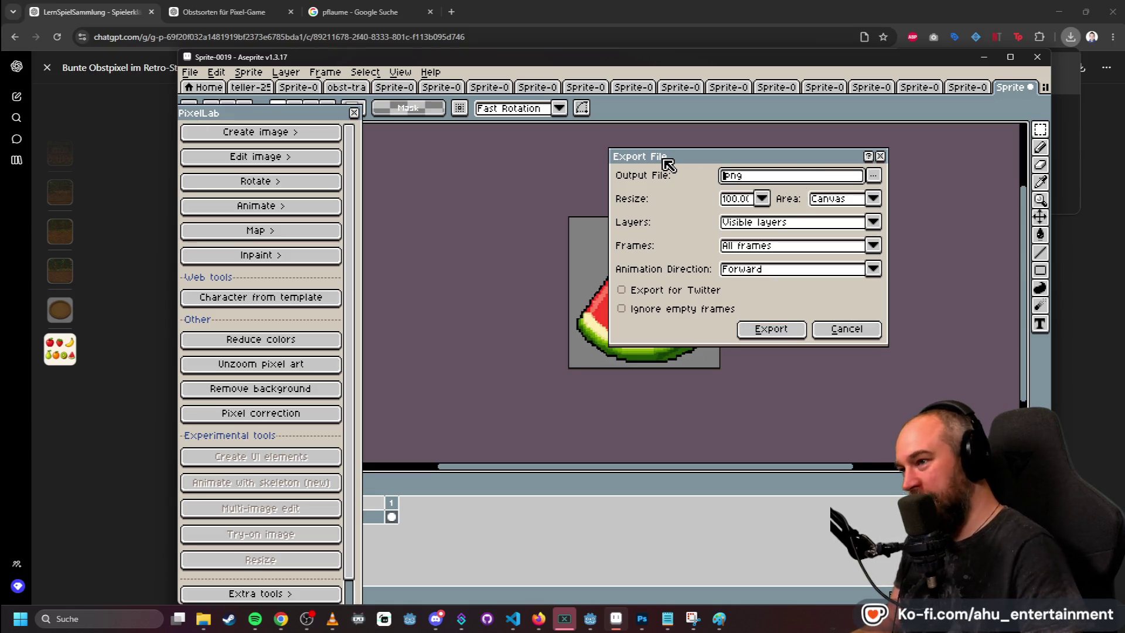
pyautogui.write('melon')
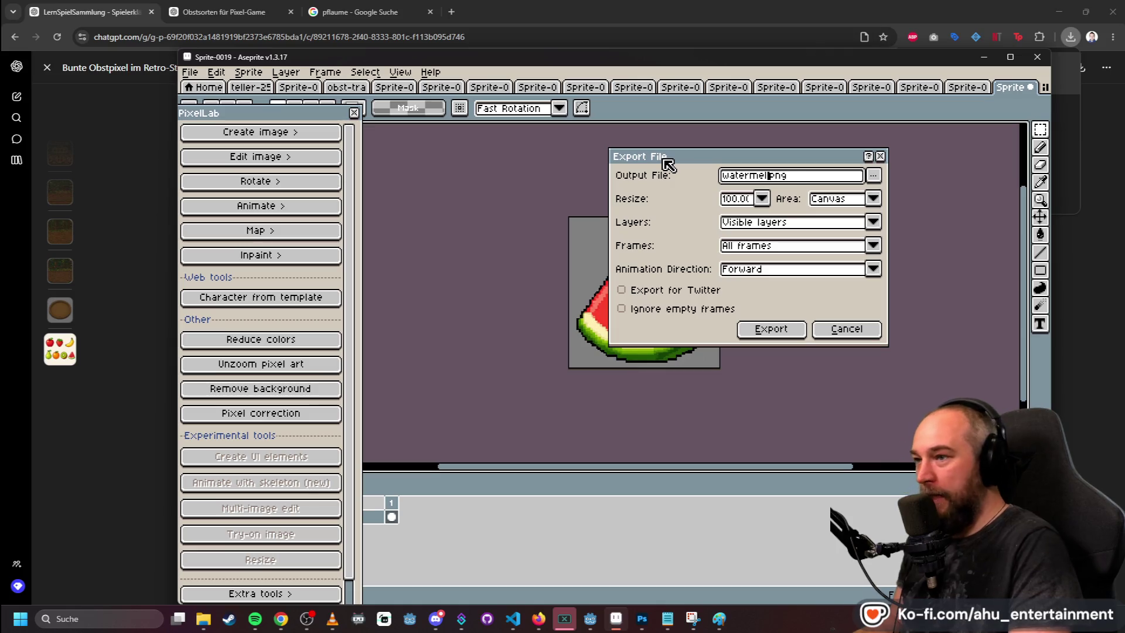
pyautogui.click(873, 173)
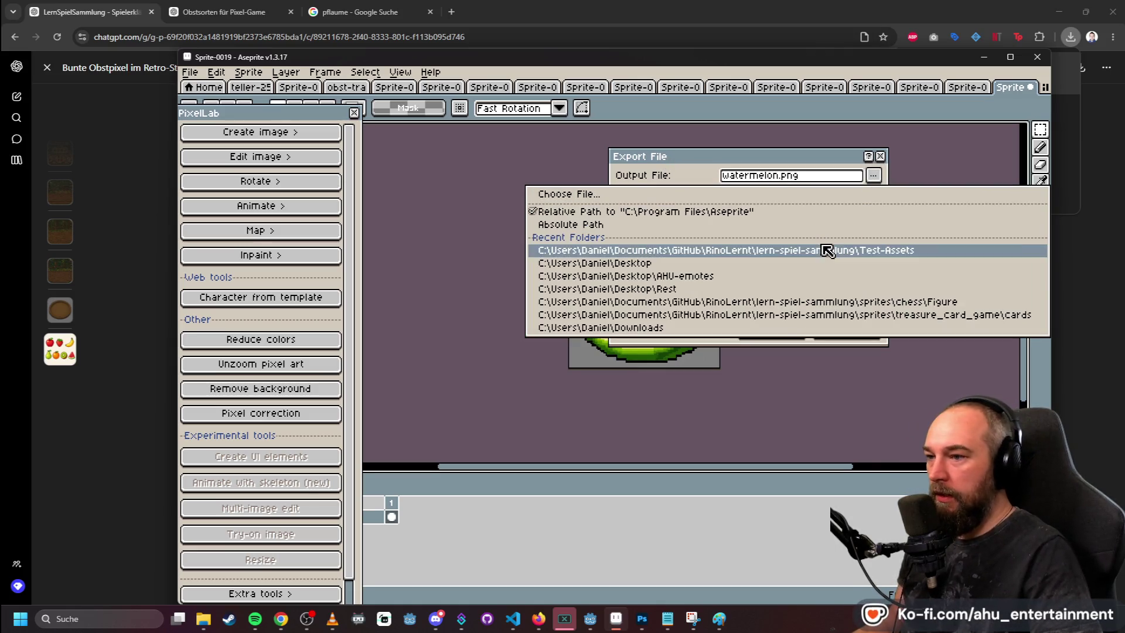
pyautogui.click(825, 251)
pyautogui.click(770, 329)
# - Drag the exported watermelon.png from the file browser into Photoshop to open it
pyautogui.click(213, 627)
pyautogui.click(641, 620)
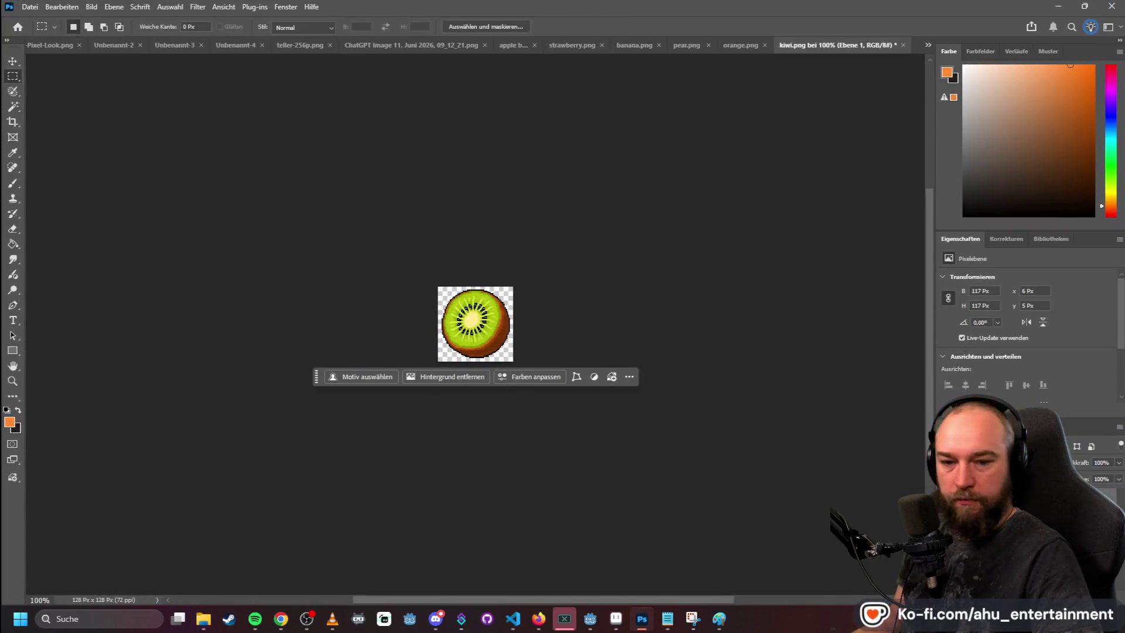
pyautogui.moveTo(475, 323)
pyautogui.mouseDown()
pyautogui.moveTo(566, 151)
pyautogui.moveTo(920, 61)
pyautogui.moveTo(917, 52)
pyautogui.mouseUp()
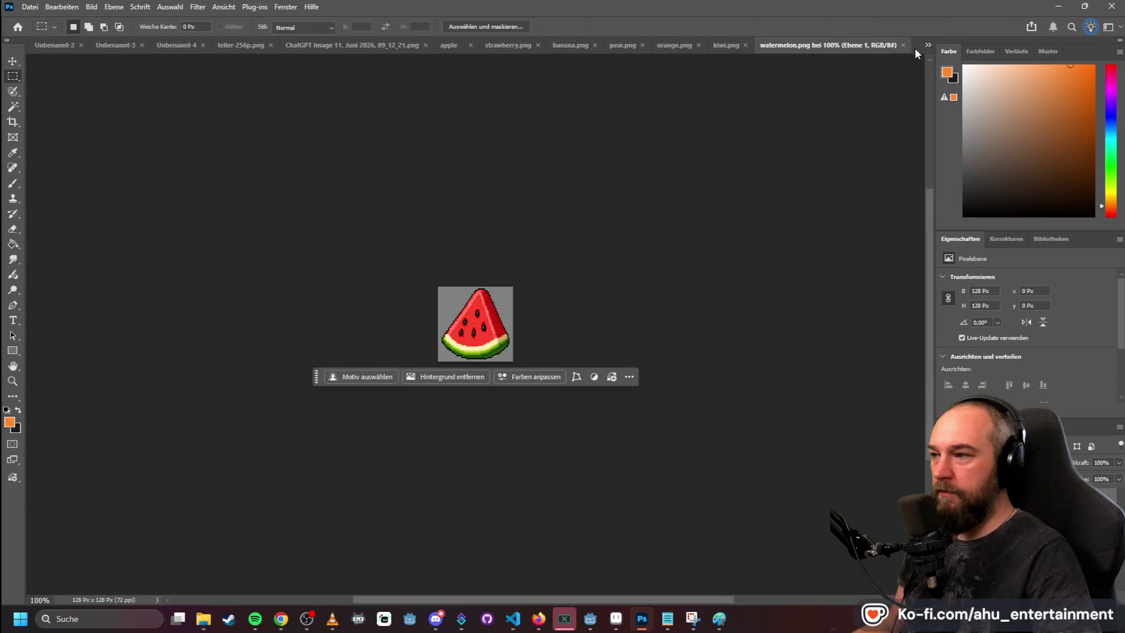
# - Delete the watermelon's grey background with the Magic Wand, then deselect
pyautogui.click(14, 108)
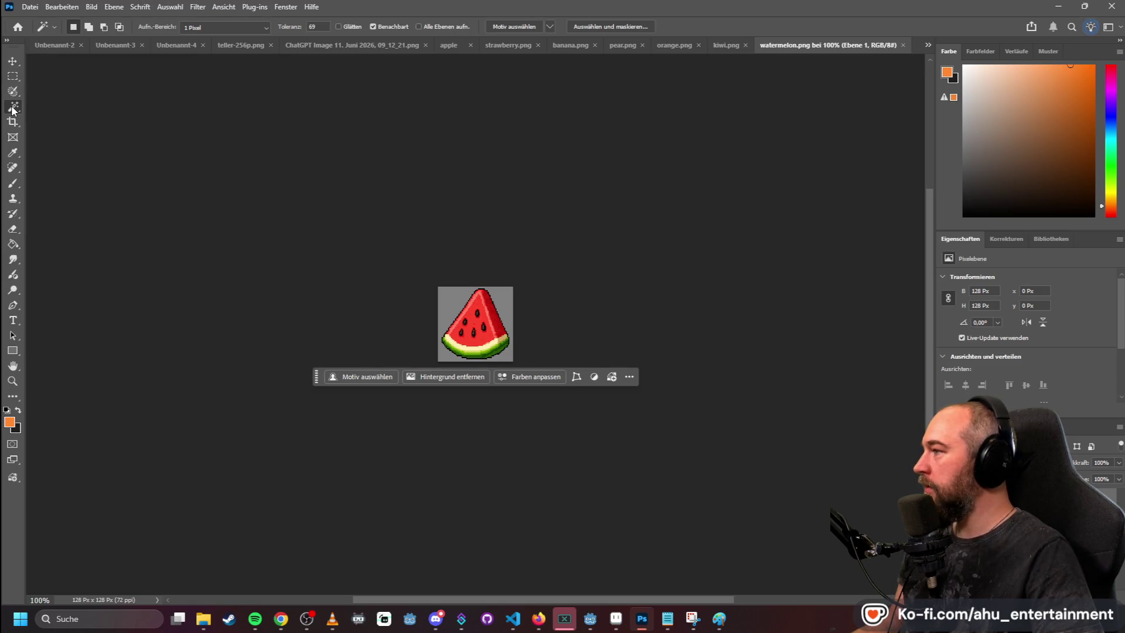
pyautogui.click(450, 291)
pyautogui.press('Delete')
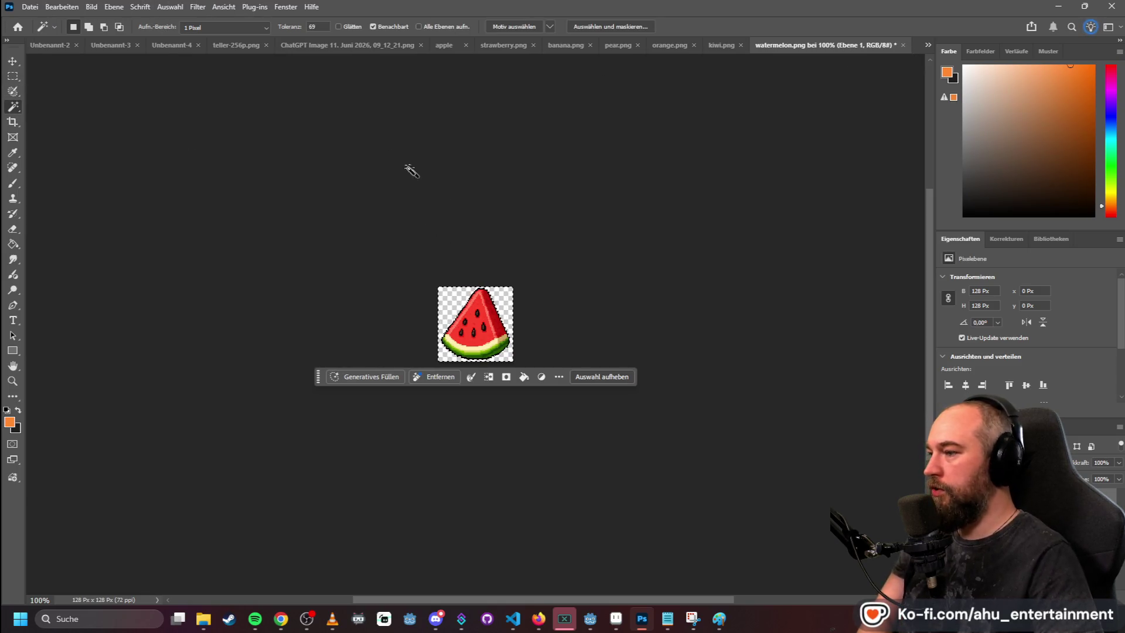
pyautogui.click(14, 89)
pyautogui.click(12, 76)
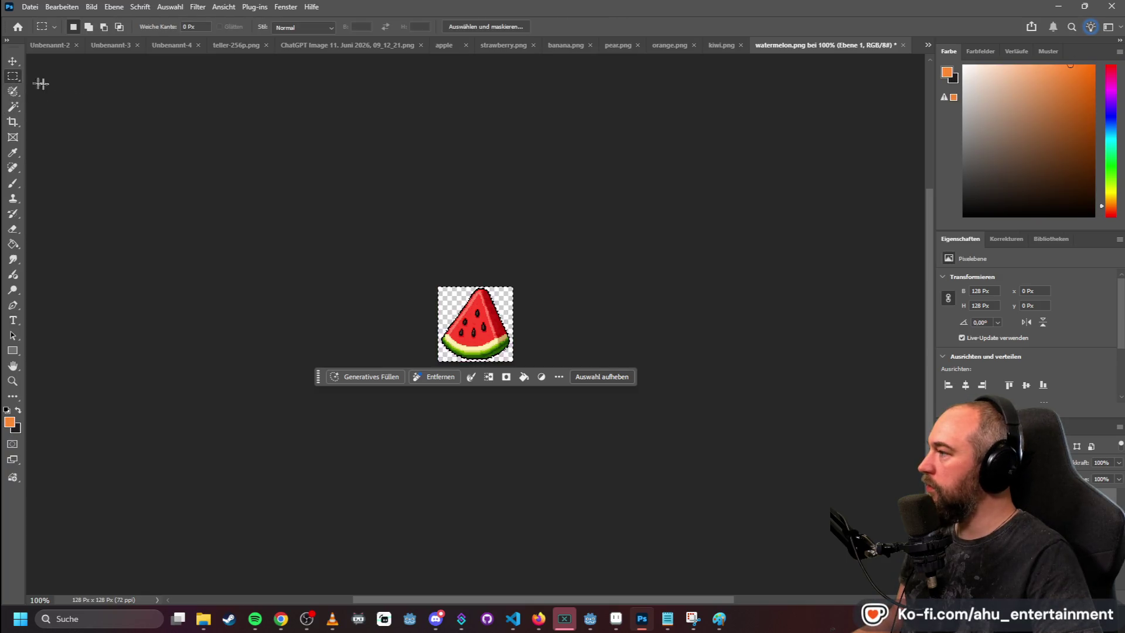
pyautogui.click(41, 81)
# - Re-export the image as PNG, overwriting the existing watermelon.png
pyautogui.click(30, 7)
pyautogui.moveTo(157, 219)
pyautogui.click(246, 214)
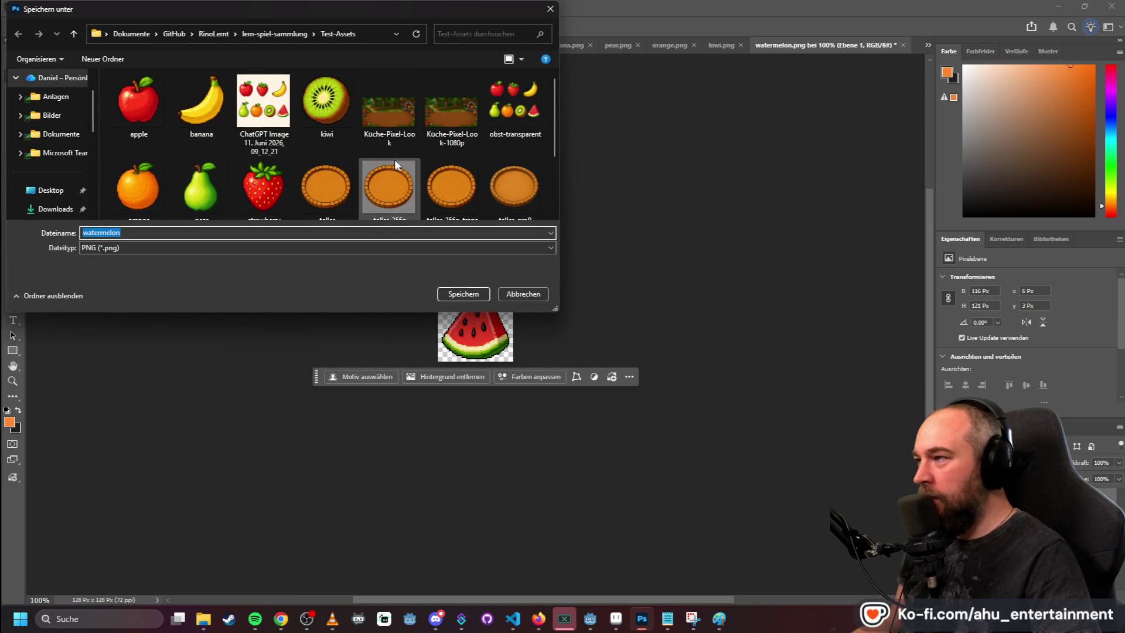
pyautogui.scroll(-2, 401, 170)
pyautogui.doubleClick(139, 181)
pyautogui.click(593, 307)
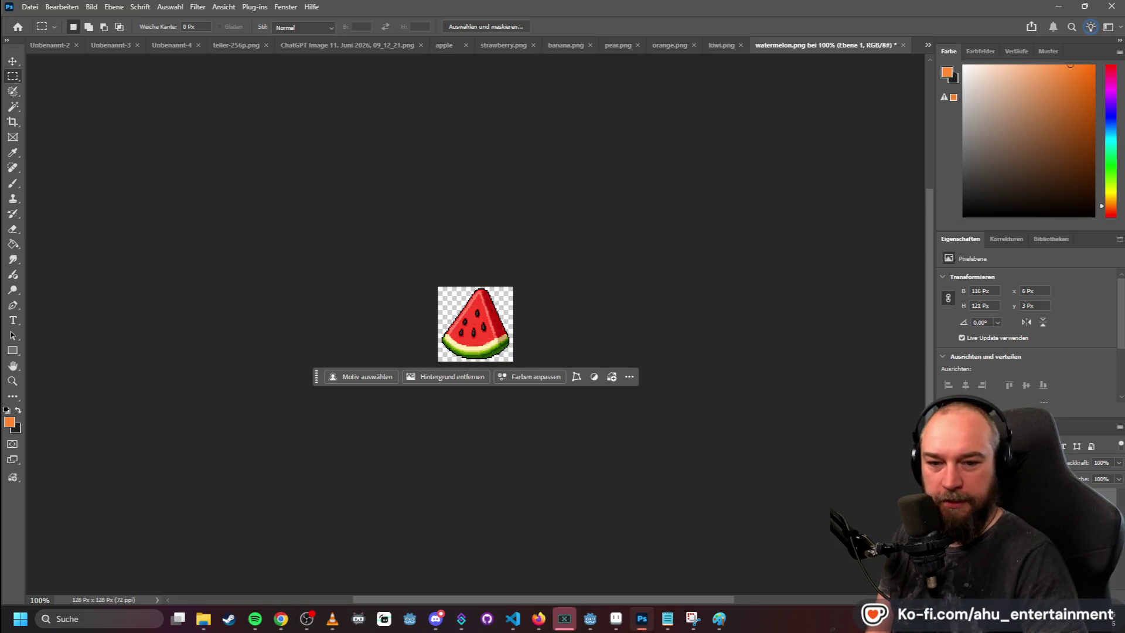
pyautogui.hotkey('alt', 'Tab')
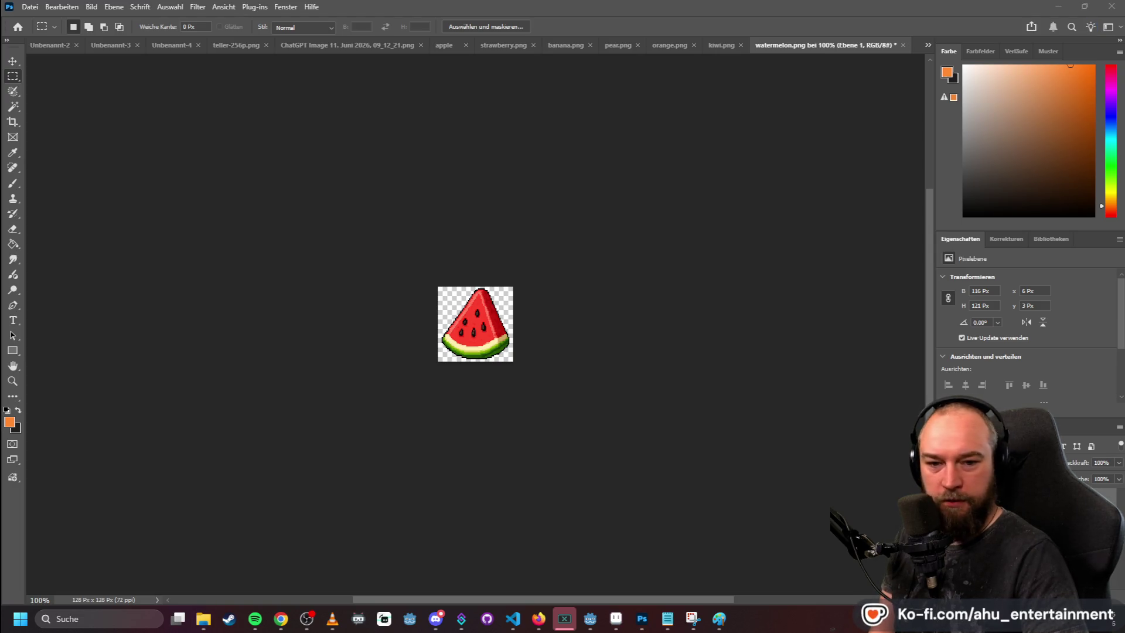
pyautogui.hotkey('alt', 'F4')
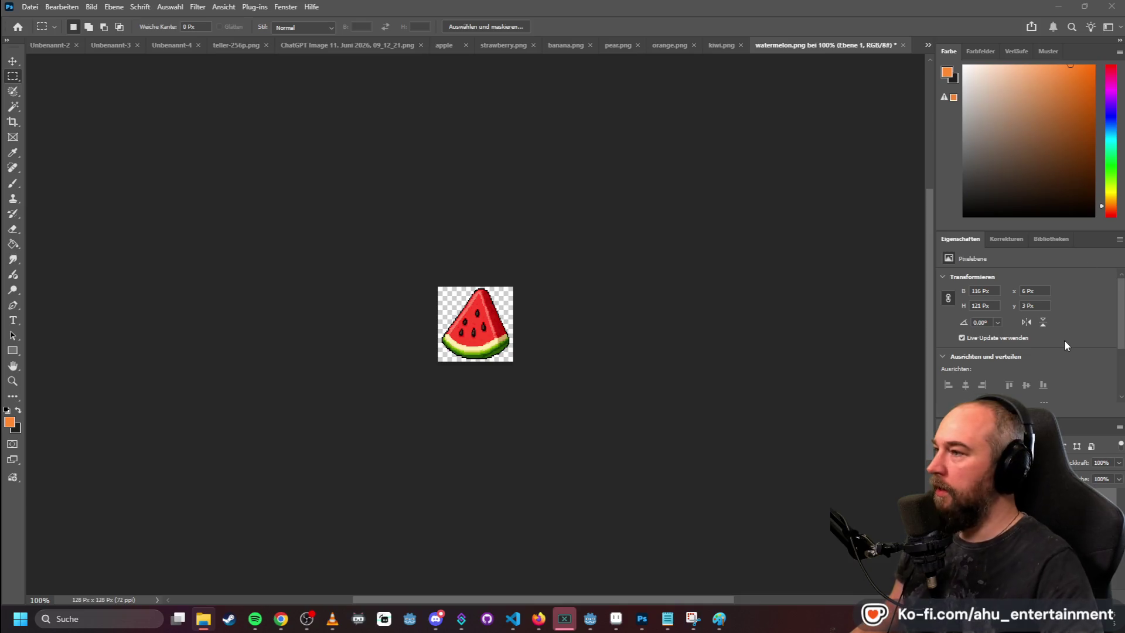
pyautogui.click(1065, 6)
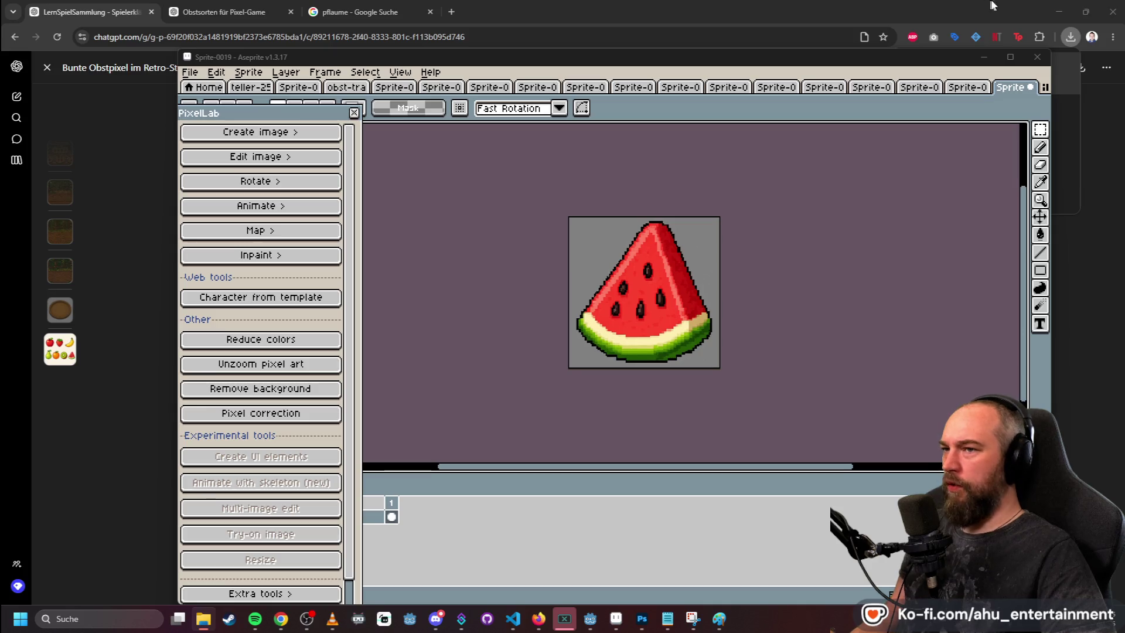
pyautogui.click(1063, 12)
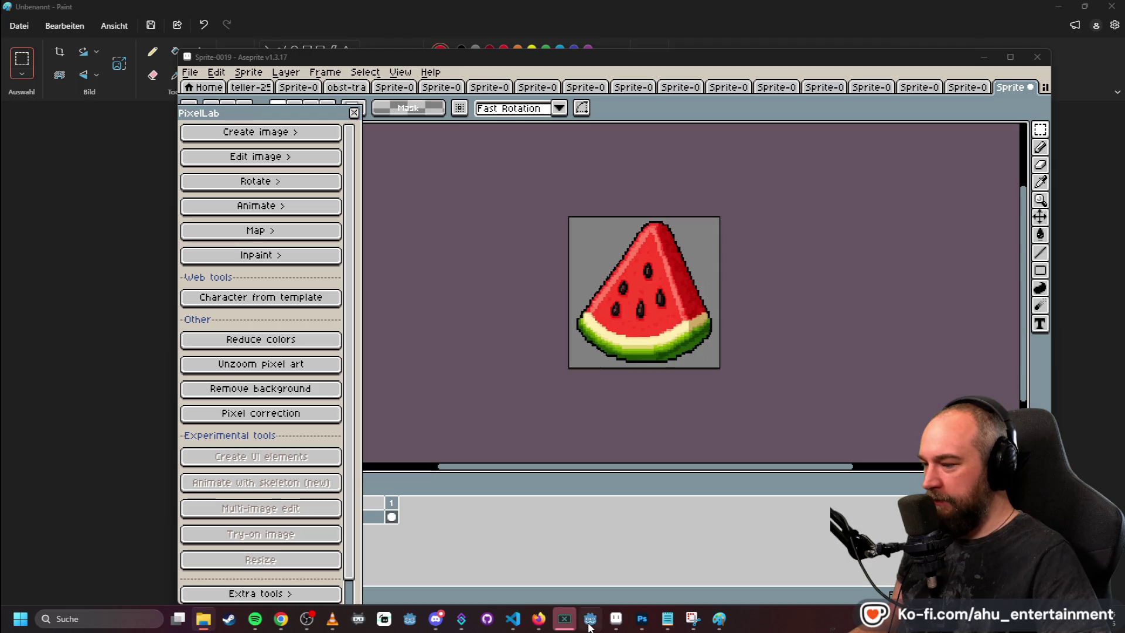
pyautogui.click(642, 618)
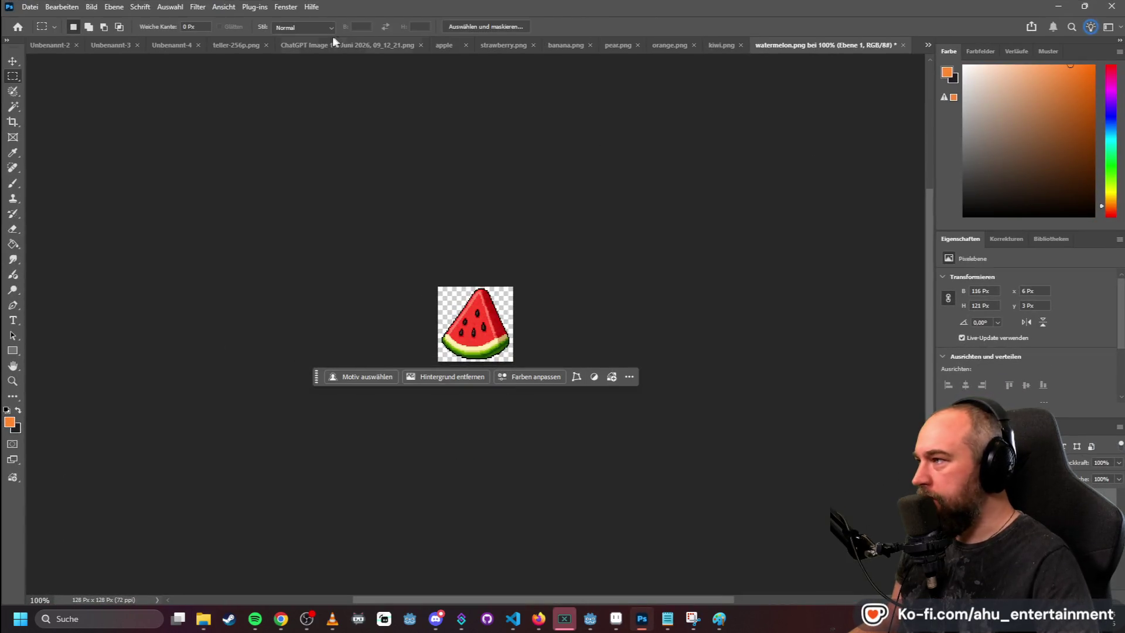
# - Go through the open document tabs to reach the Küche-Pixel-Look.png kitchen scene
pyautogui.click(322, 44)
pyautogui.click(680, 44)
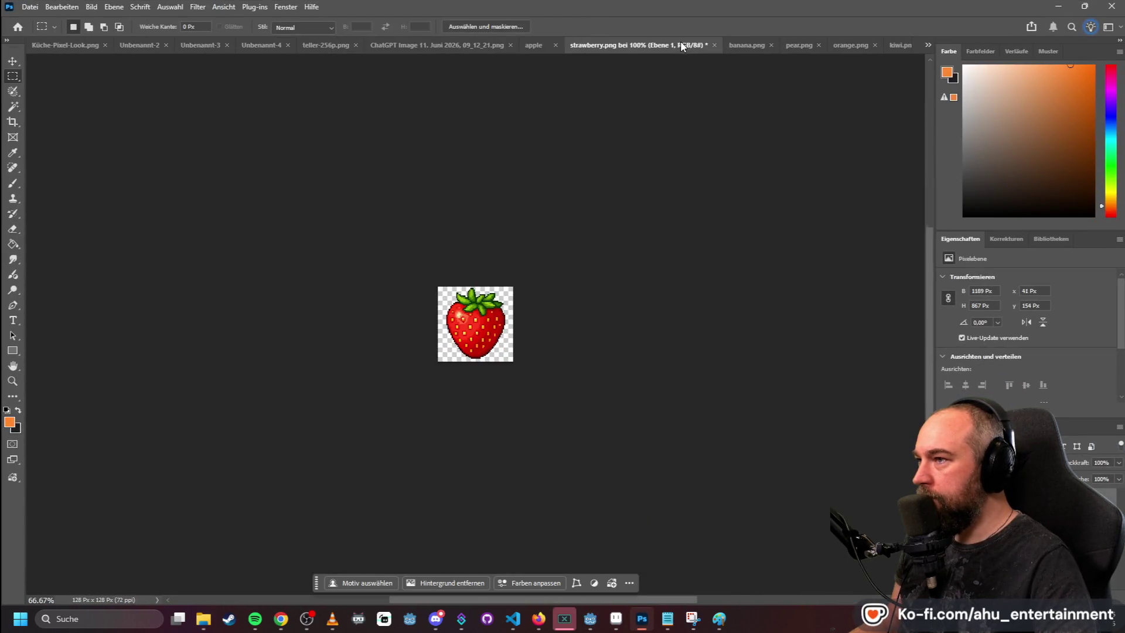
pyautogui.click(314, 45)
pyautogui.click(250, 44)
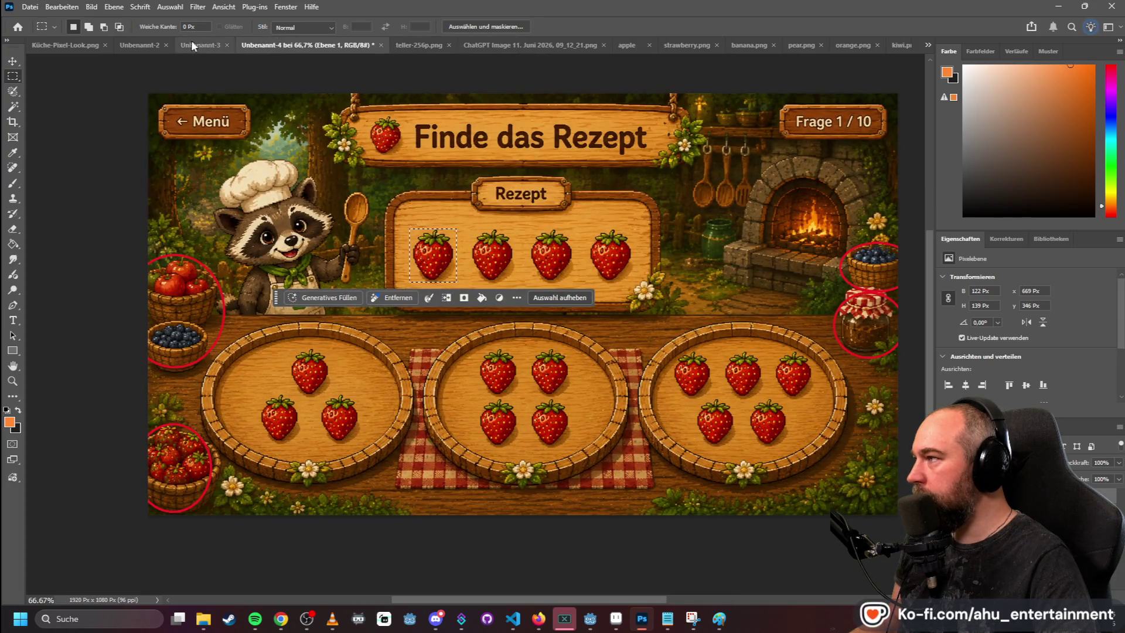
pyautogui.click(191, 40)
pyautogui.click(136, 41)
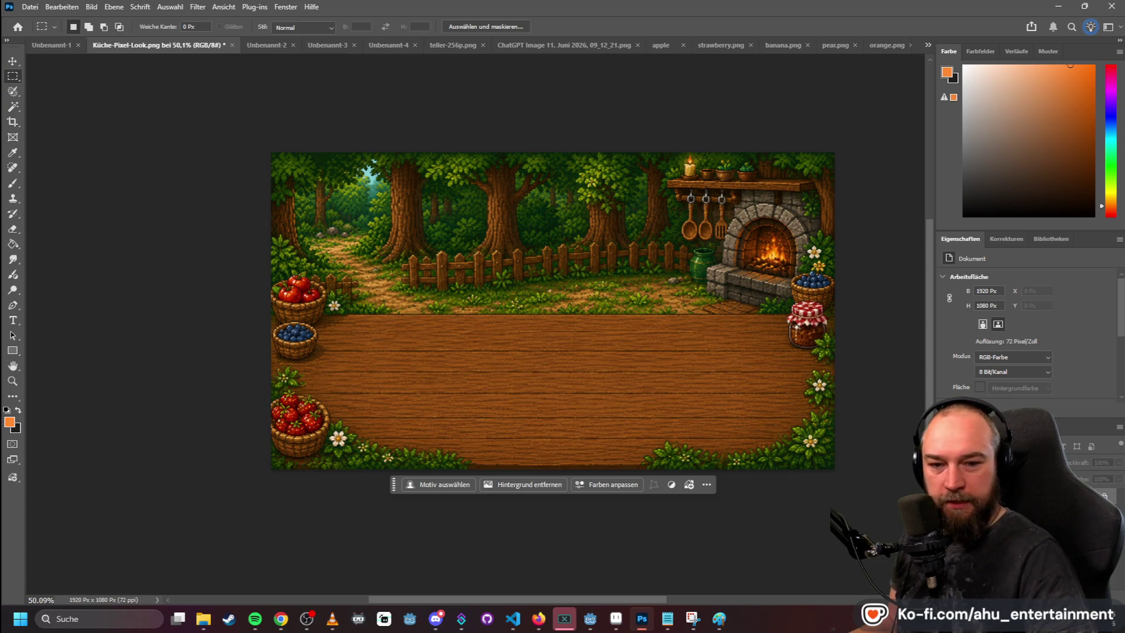
# - Place plate-450p.png onto the kitchen table and commit it
pyautogui.moveTo(586, 379)
pyautogui.mouseDown()
pyautogui.moveTo(552, 314)
pyautogui.moveTo(378, 389)
pyautogui.moveTo(417, 377)
pyautogui.mouseUp()
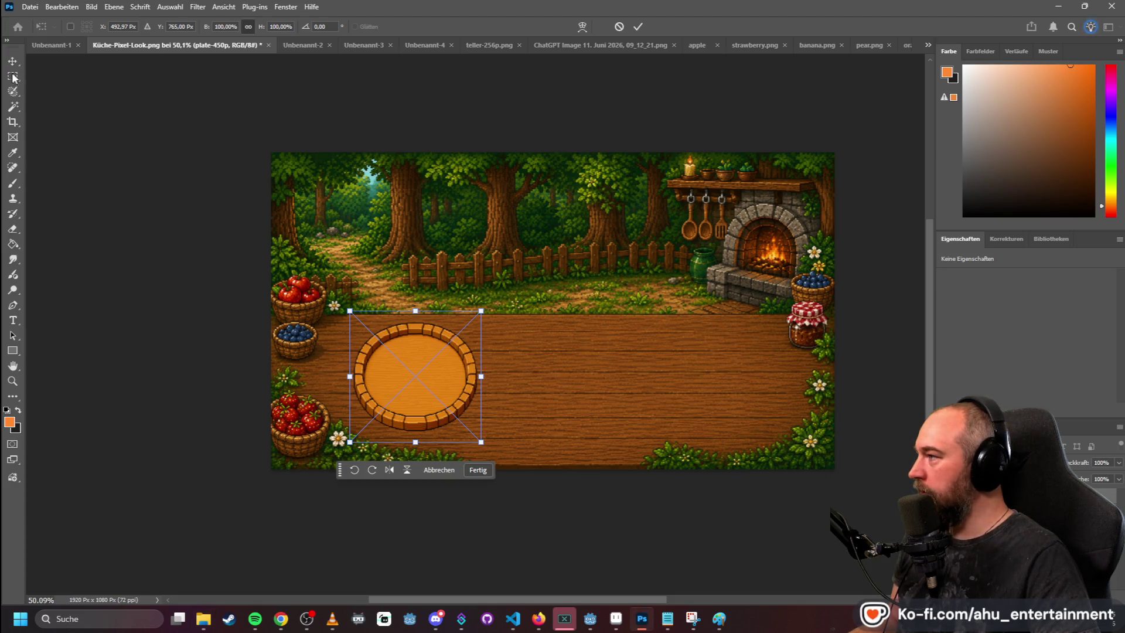
pyautogui.press('Return')
pyautogui.press('m')
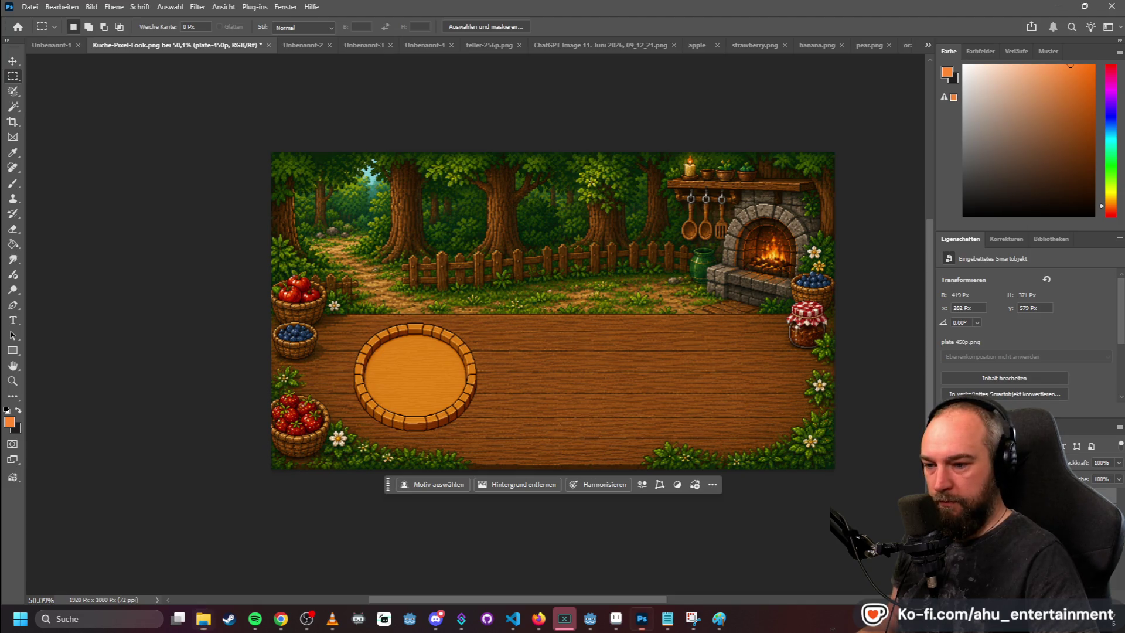
# - Add two plate copies in an evenly spaced row, then drop strawberry.png onto the left plate
pyautogui.hotkey('ctrl', 'v')
pyautogui.press('v')
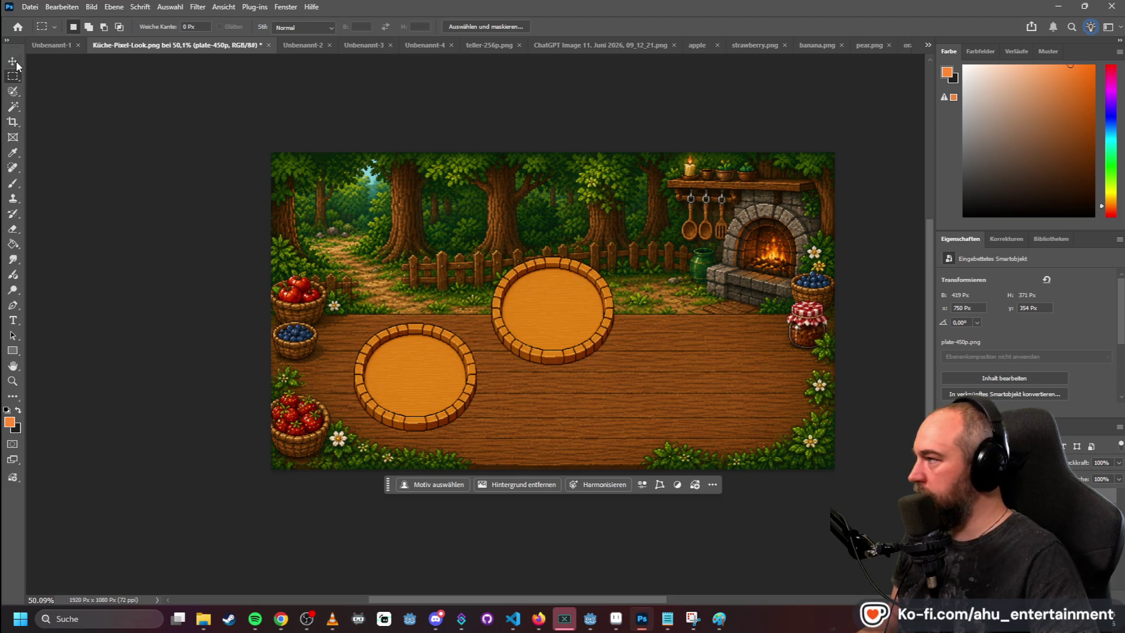
pyautogui.moveTo(566, 312)
pyautogui.mouseDown()
pyautogui.moveTo(584, 389)
pyautogui.moveTo(577, 381)
pyautogui.mouseUp()
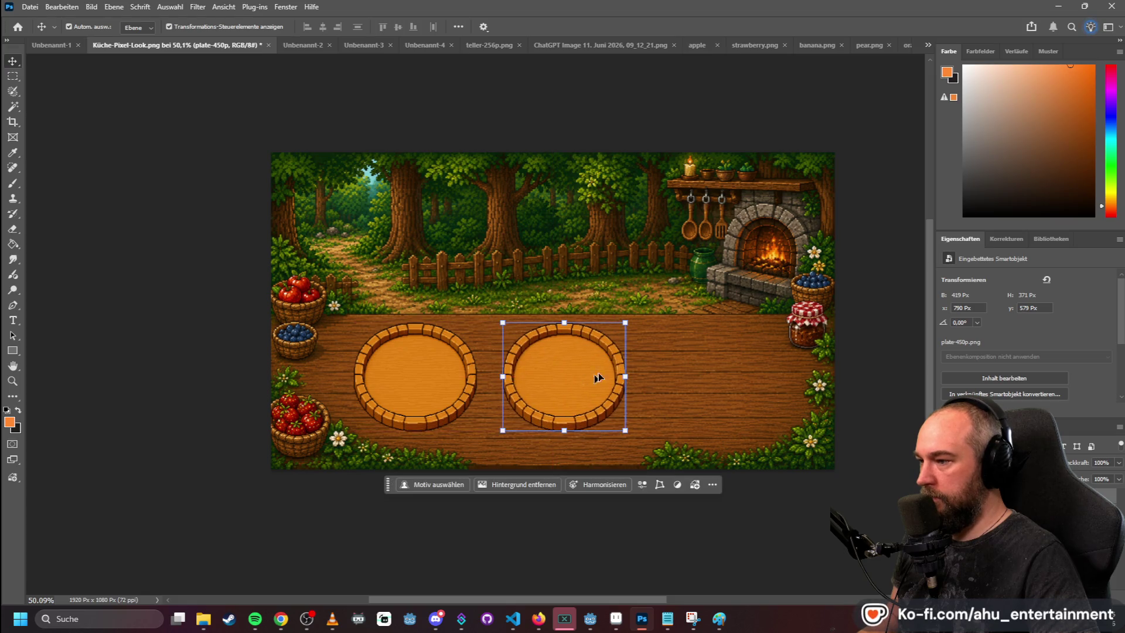
pyautogui.hotkey('ctrl', 'z')
pyautogui.moveTo(555, 280); pyautogui.dragTo(716, 345)
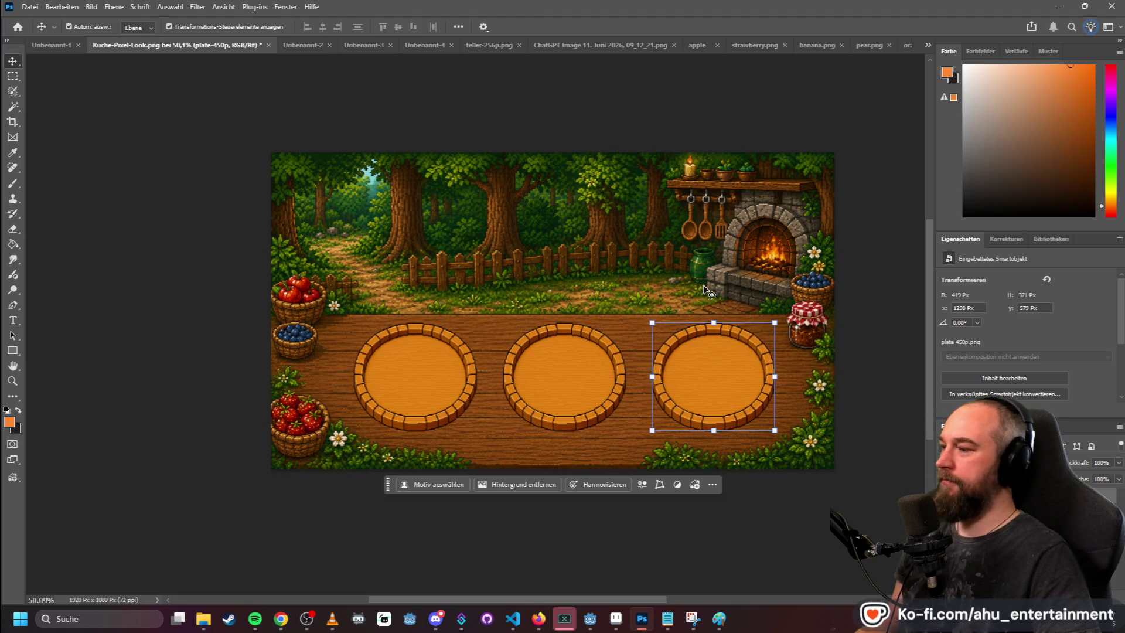
pyautogui.click(612, 215)
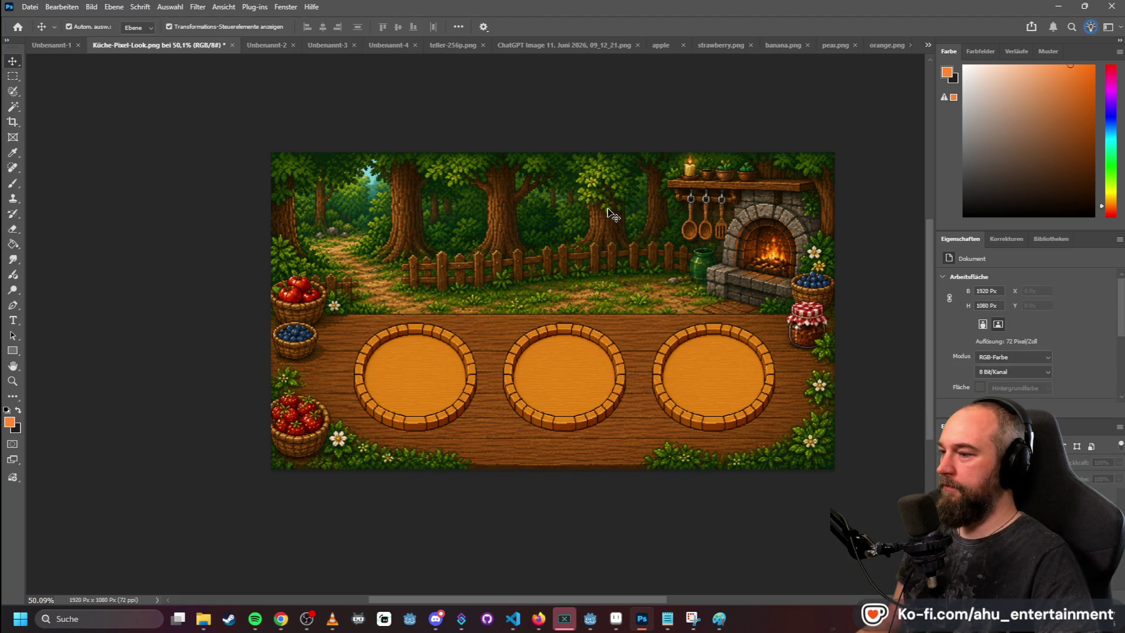
pyautogui.hotkey('alt', 'Tab')
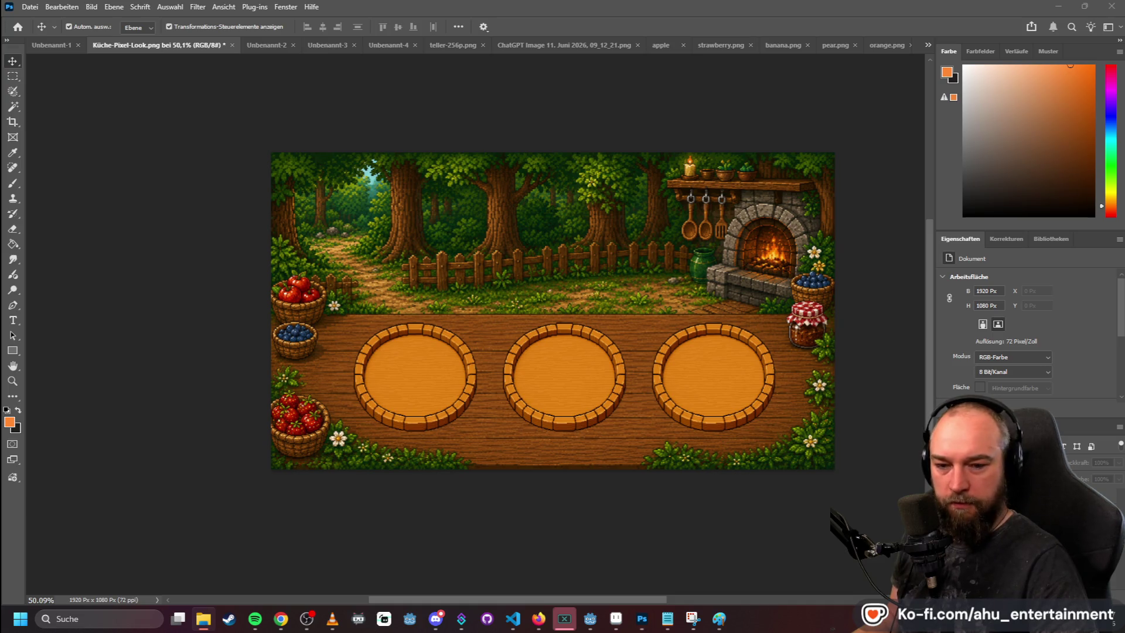
pyautogui.moveTo(1123, 316)
pyautogui.mouseDown()
pyautogui.moveTo(554, 316)
pyautogui.moveTo(429, 343)
pyautogui.moveTo(398, 363)
pyautogui.mouseUp()
# - Commit the first strawberry and add a second strawberry to the left plate
pyautogui.hotkey('alt', 'Tab')
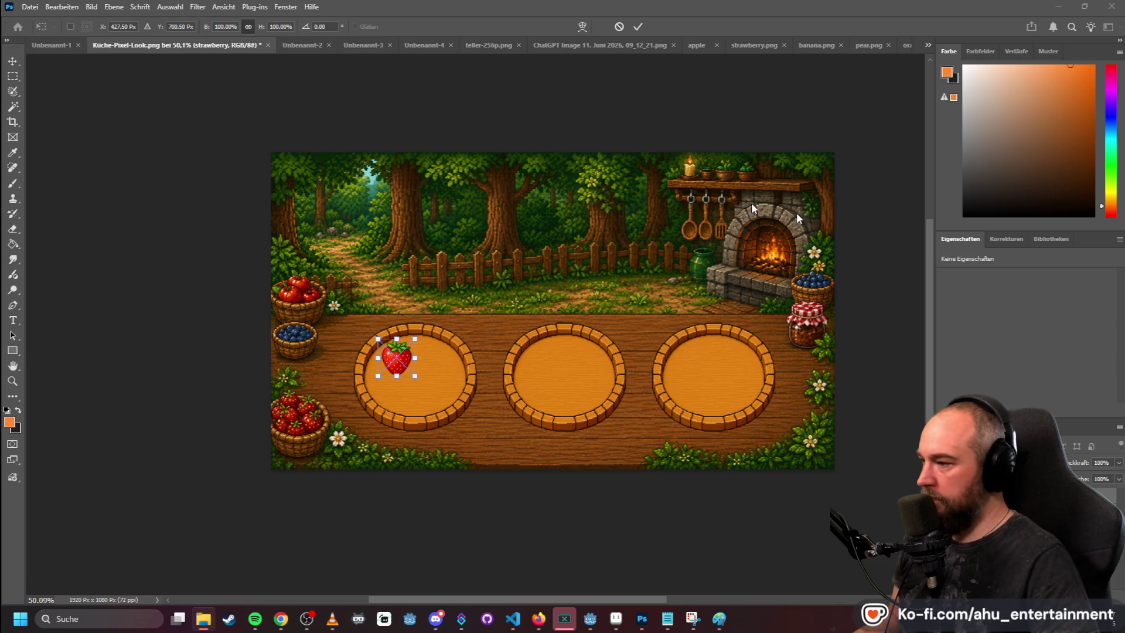
pyautogui.hotkey('alt', 'Tab')
pyautogui.click(13, 76)
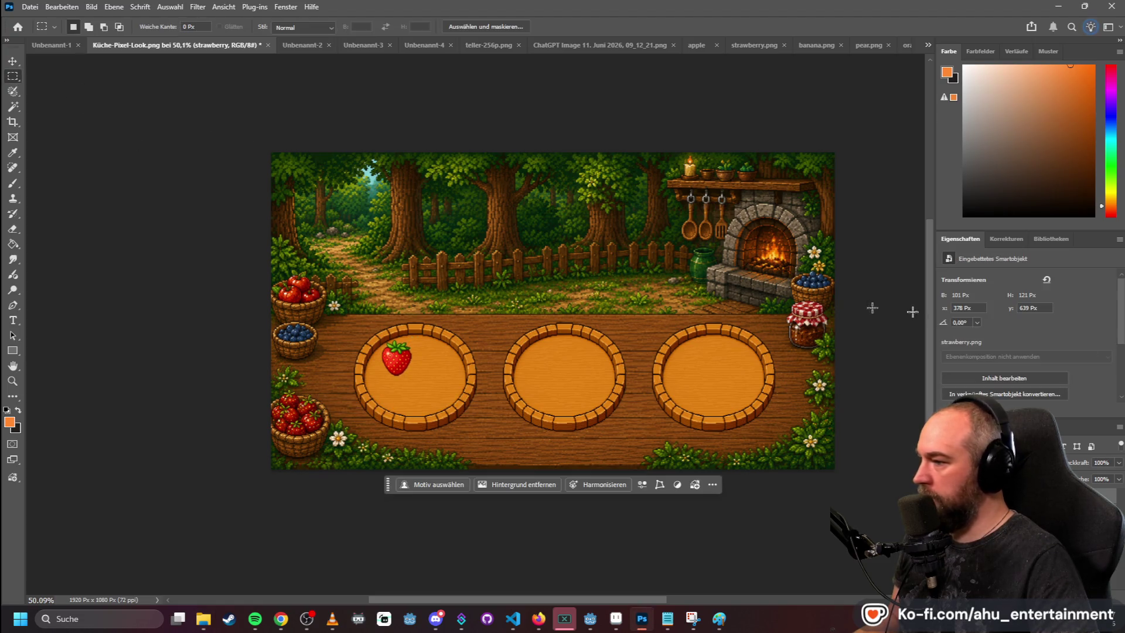
pyautogui.hotkey('alt', 'Tab')
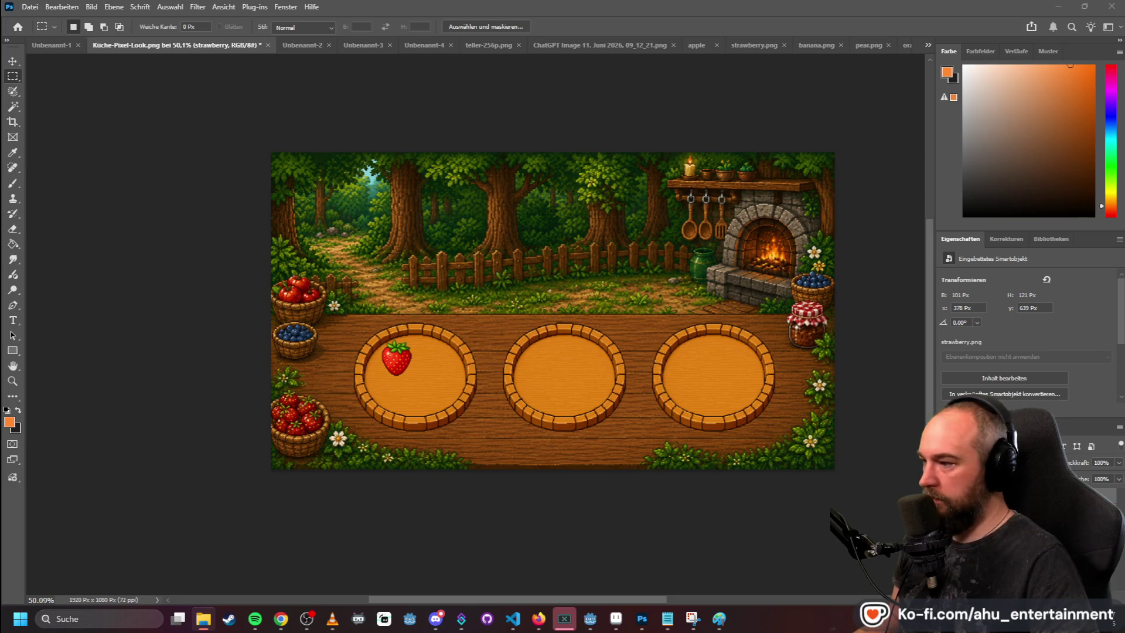
pyautogui.moveTo(573, 292)
pyautogui.mouseDown()
pyautogui.moveTo(433, 360)
pyautogui.moveTo(443, 362)
pyautogui.mouseUp()
pyautogui.press('m')
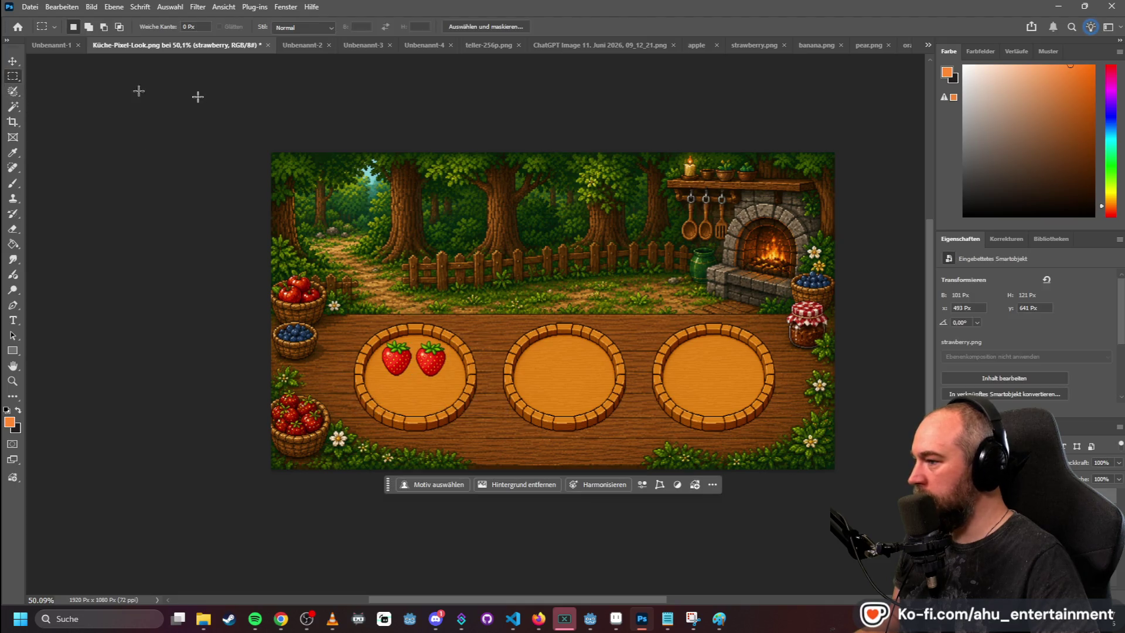
# - Place banana.png onto the middle plate
pyautogui.hotkey('alt', 'Tab')
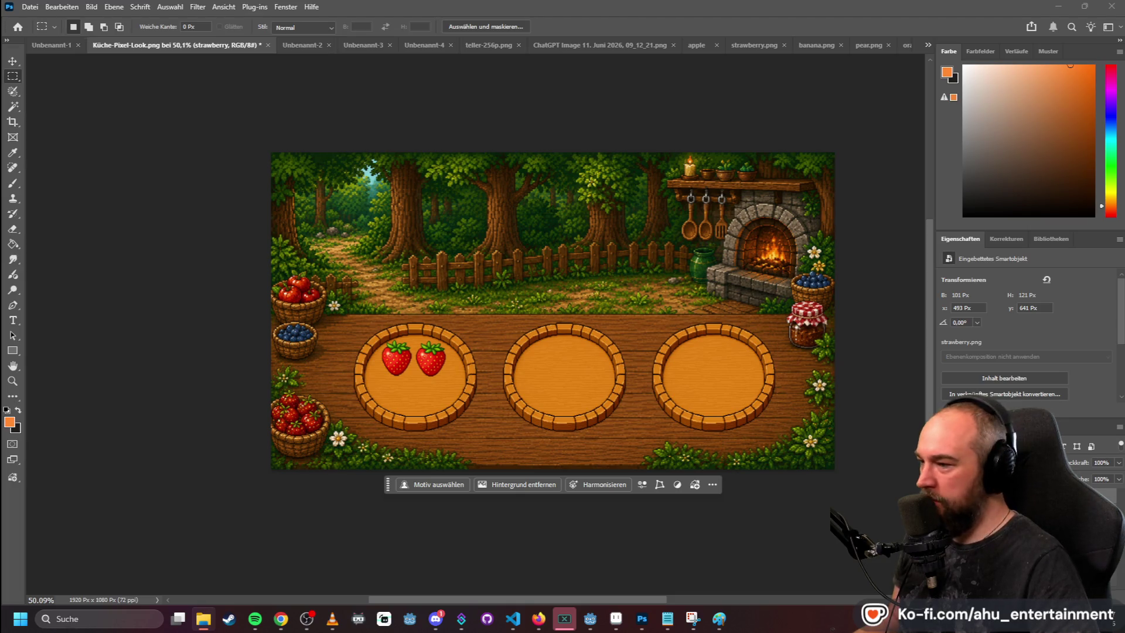
pyautogui.moveTo(0, 275)
pyautogui.mouseDown()
pyautogui.moveTo(559, 275)
pyautogui.moveTo(549, 398)
pyautogui.mouseUp()
pyautogui.press('Return')
pyautogui.click(811, 345)
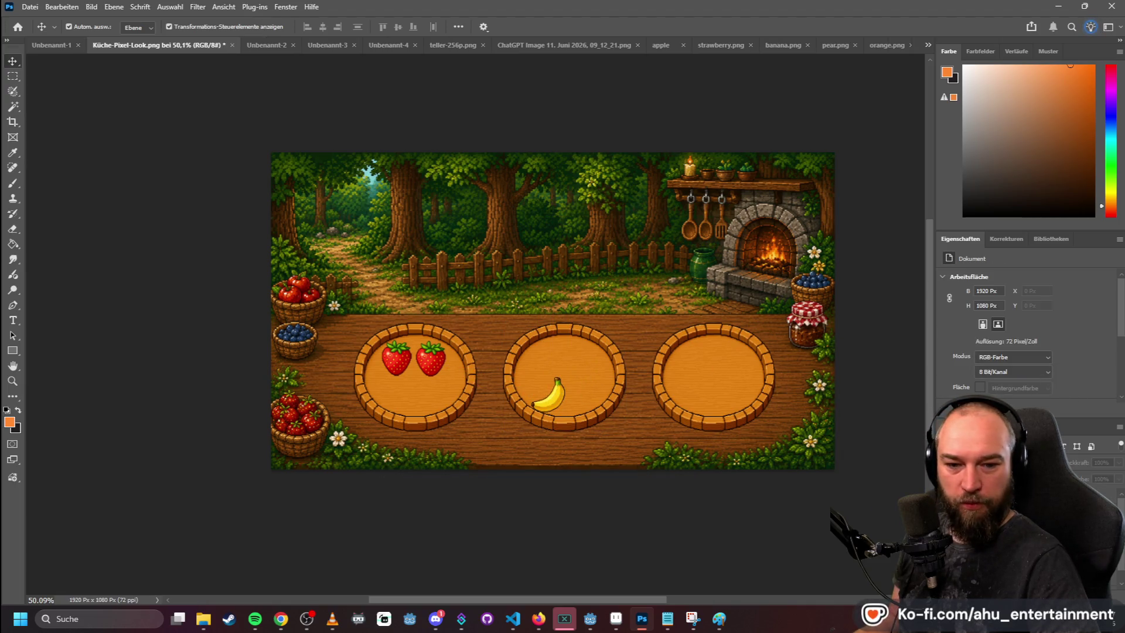
# - Place pear.png on the right plate and nudge the banana slightly right
pyautogui.moveTo(0, 291)
pyautogui.mouseDown()
pyautogui.moveTo(534, 296)
pyautogui.moveTo(603, 352)
pyautogui.moveTo(708, 396)
pyautogui.moveTo(696, 383)
pyautogui.mouseUp()
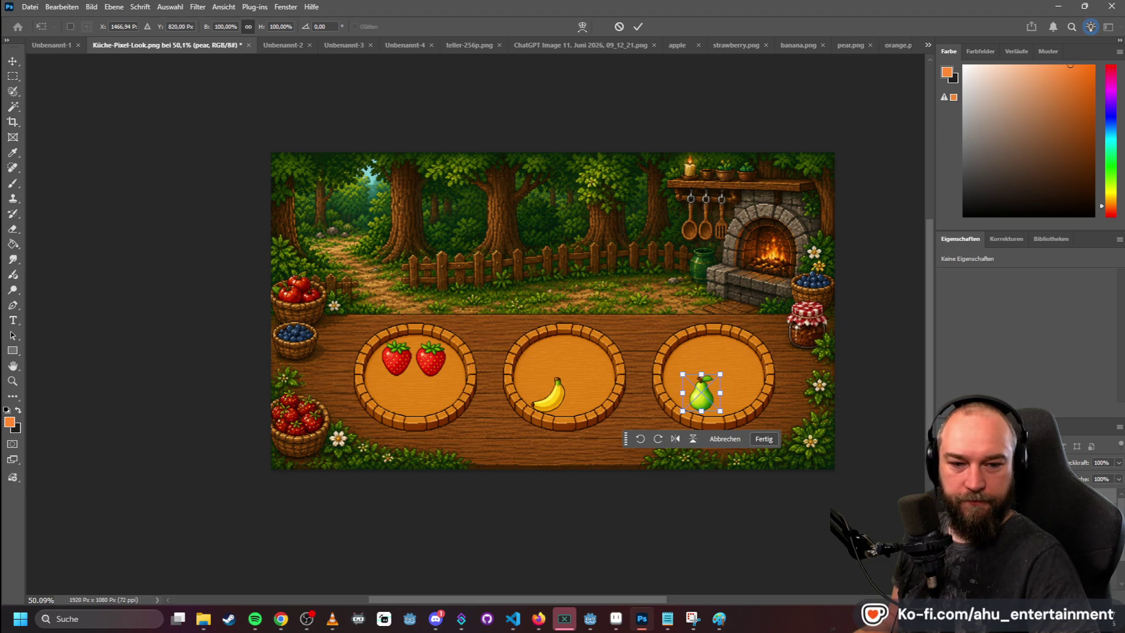
pyautogui.moveTo(726, 211); pyautogui.dragTo(697, 235)
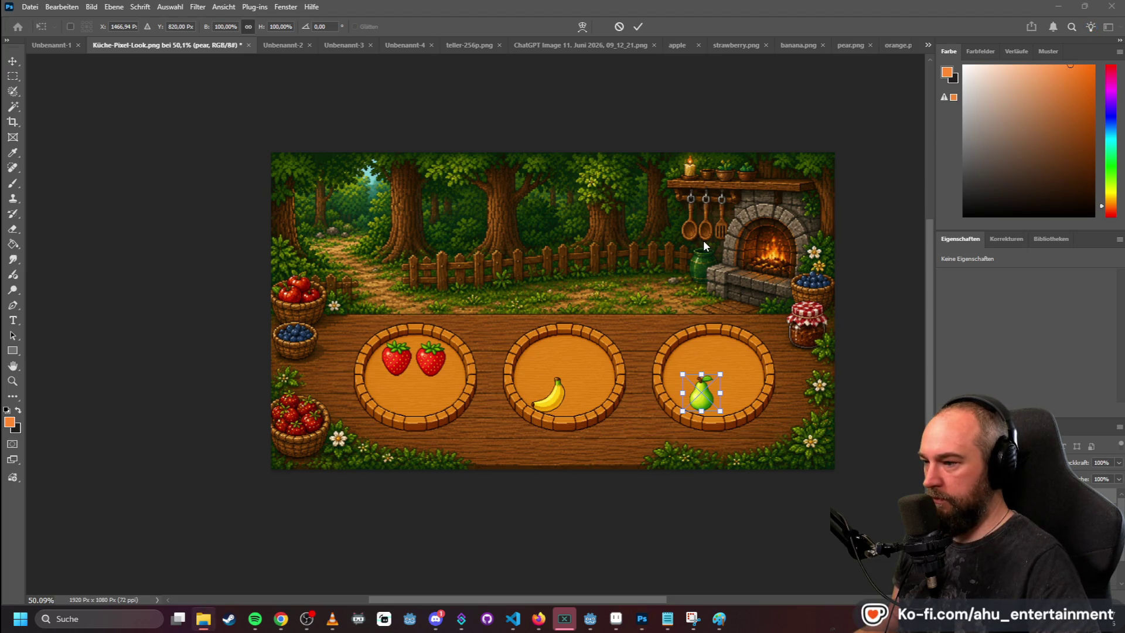
pyautogui.click(586, 340)
pyautogui.click(546, 332)
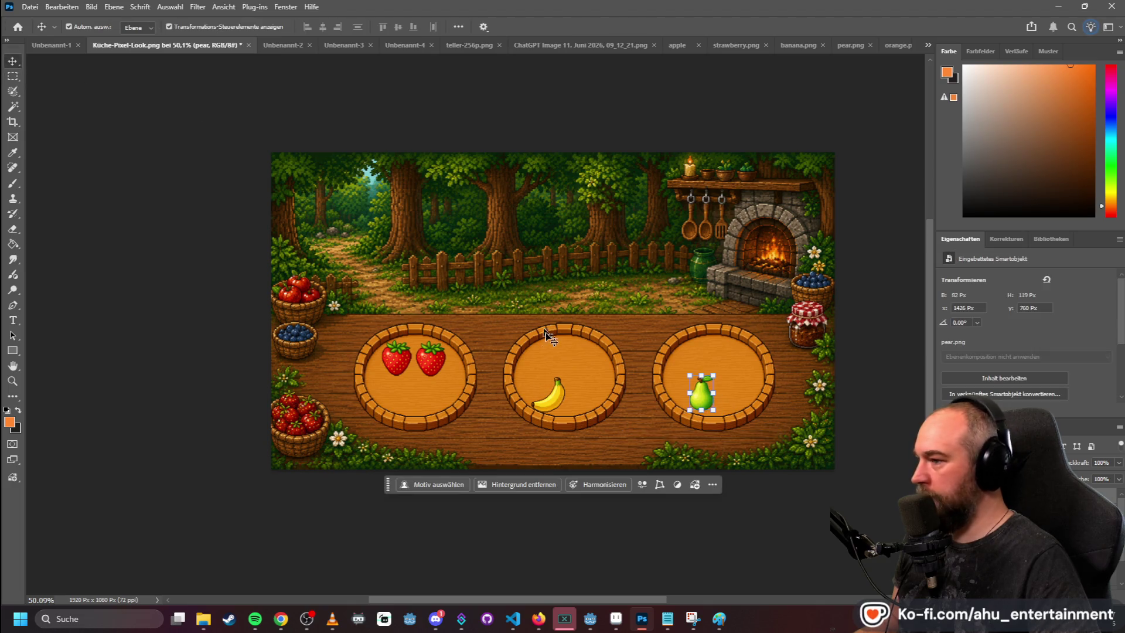
pyautogui.moveTo(556, 396); pyautogui.dragTo(561, 396)
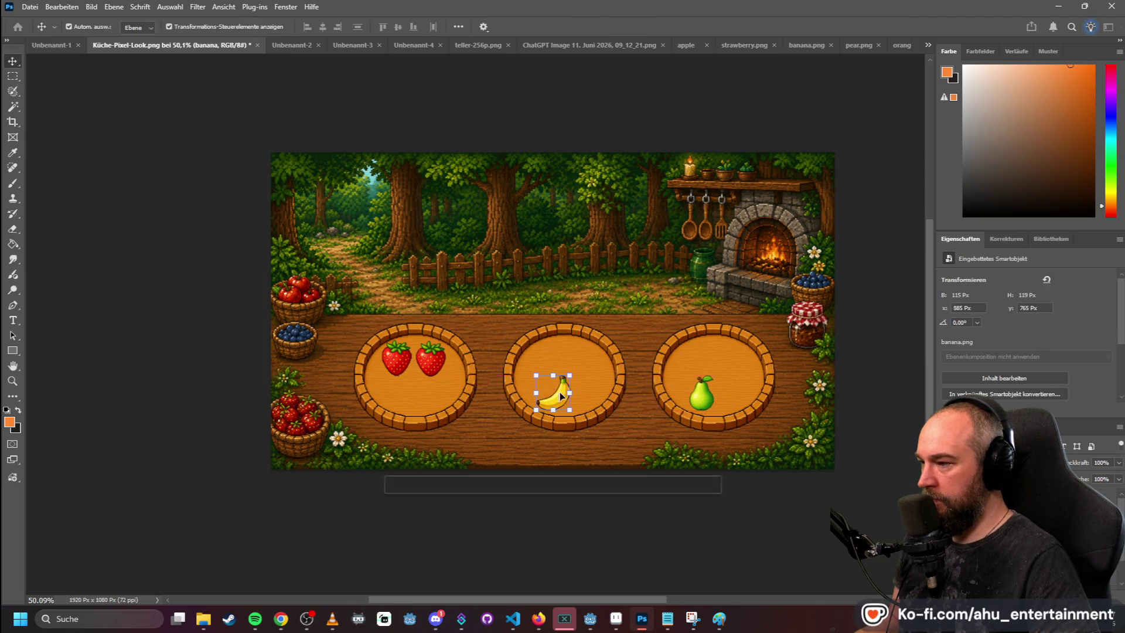
pyautogui.click(731, 384)
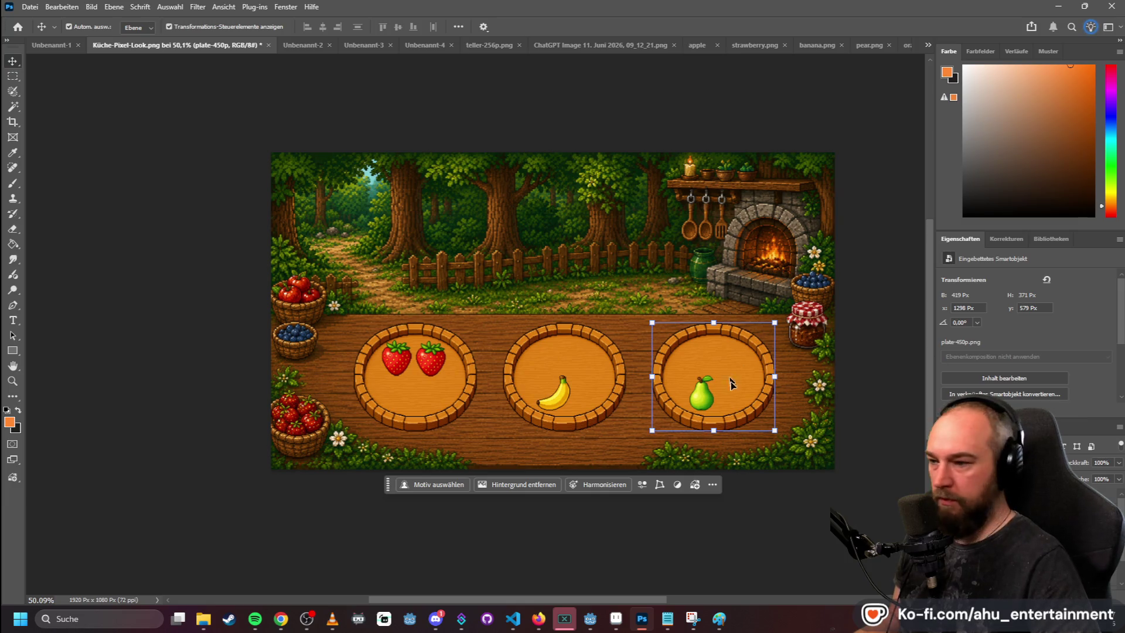
# - Nudge the pear slightly lower within the right-hand plate, then deselect
pyautogui.moveTo(703, 400); pyautogui.dragTo(703, 400)
pyautogui.click(715, 358)
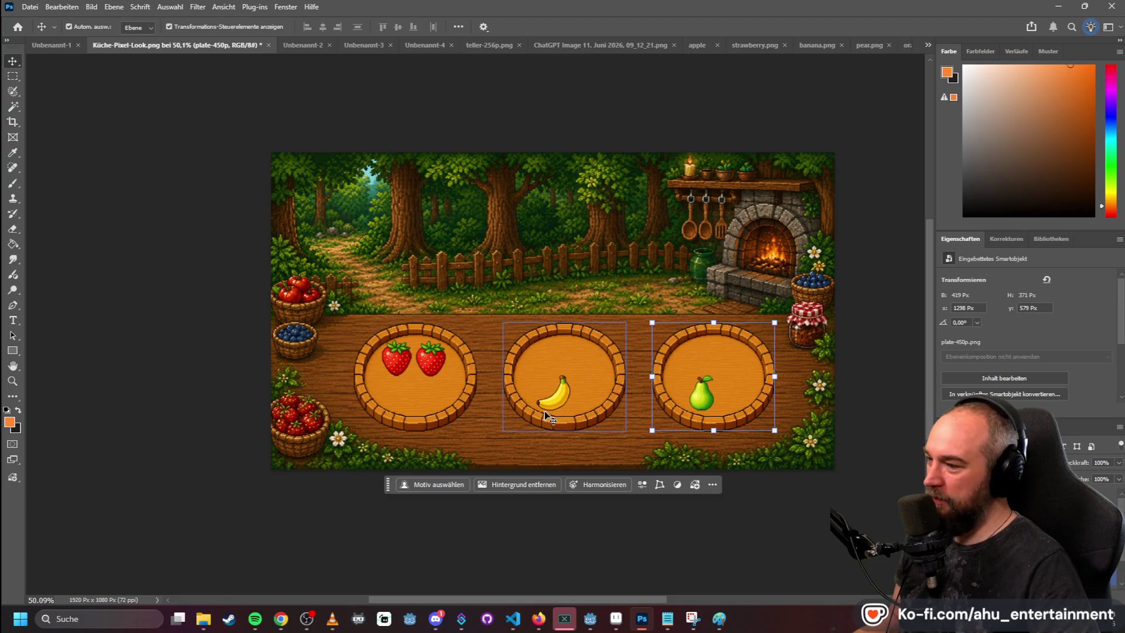
pyautogui.click(609, 283)
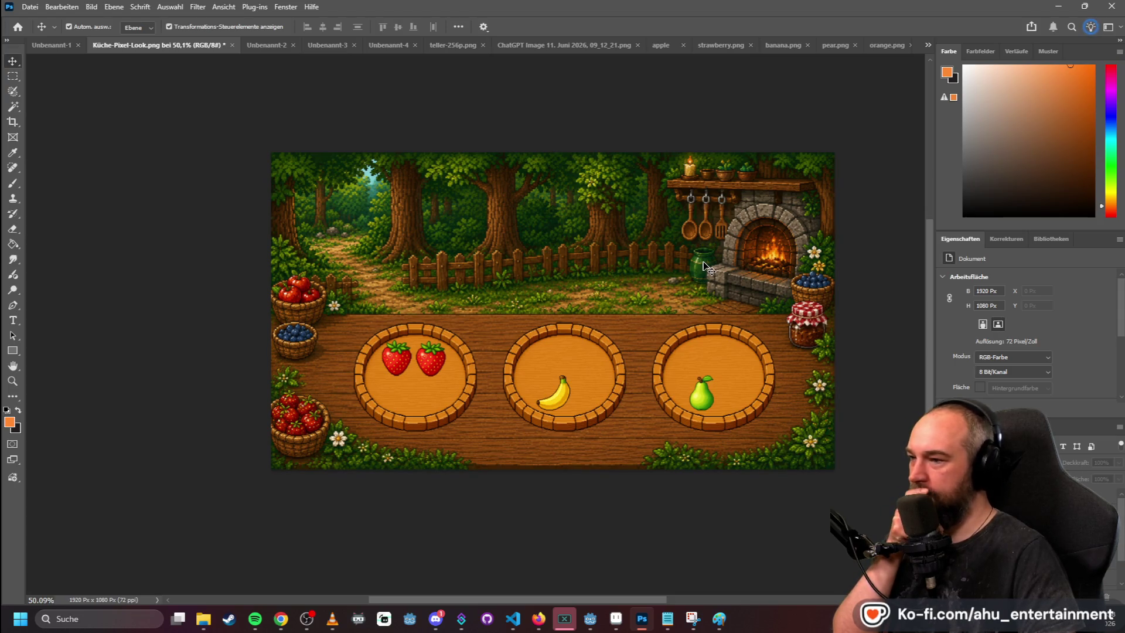
# - Move the banana to the middle plate's upper left and add two oranges beside it
pyautogui.click(556, 398)
pyautogui.moveTo(558, 399); pyautogui.dragTo(540, 356)
pyautogui.hotkey('alt', 'Tab')
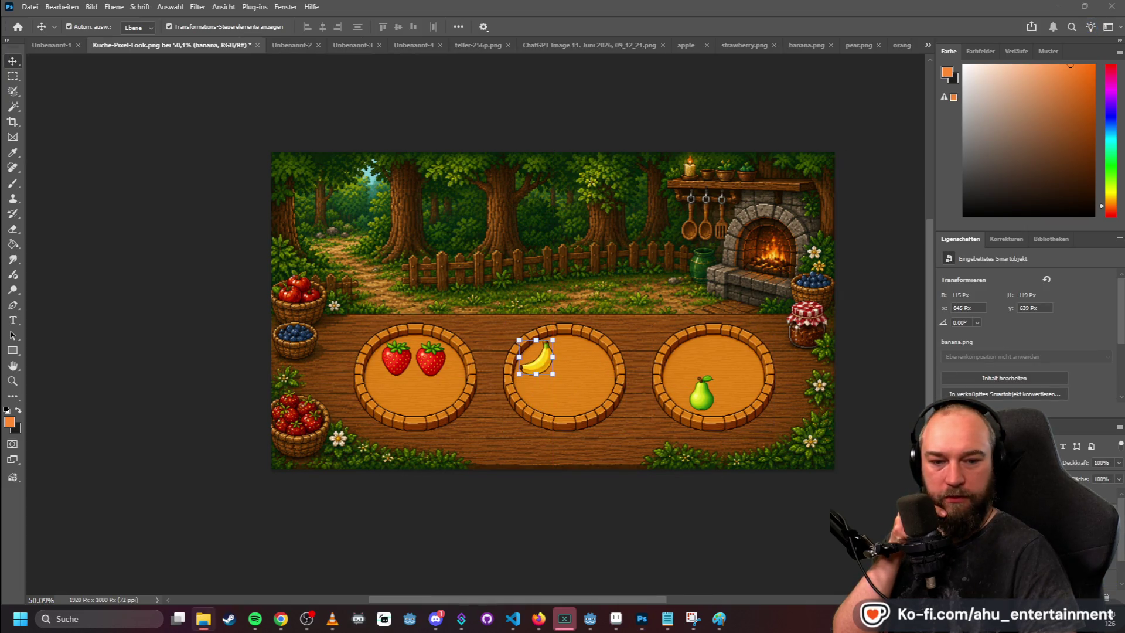
pyautogui.moveTo(670, 263)
pyautogui.mouseDown()
pyautogui.moveTo(550, 307)
pyautogui.moveTo(587, 353)
pyautogui.mouseUp()
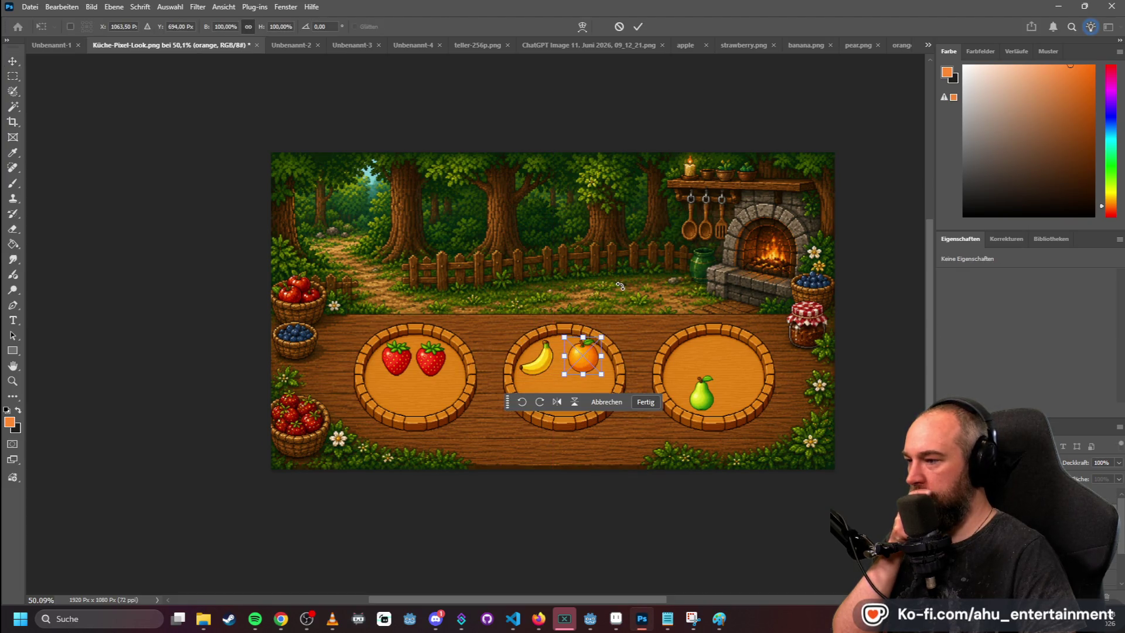
pyautogui.click(12, 76)
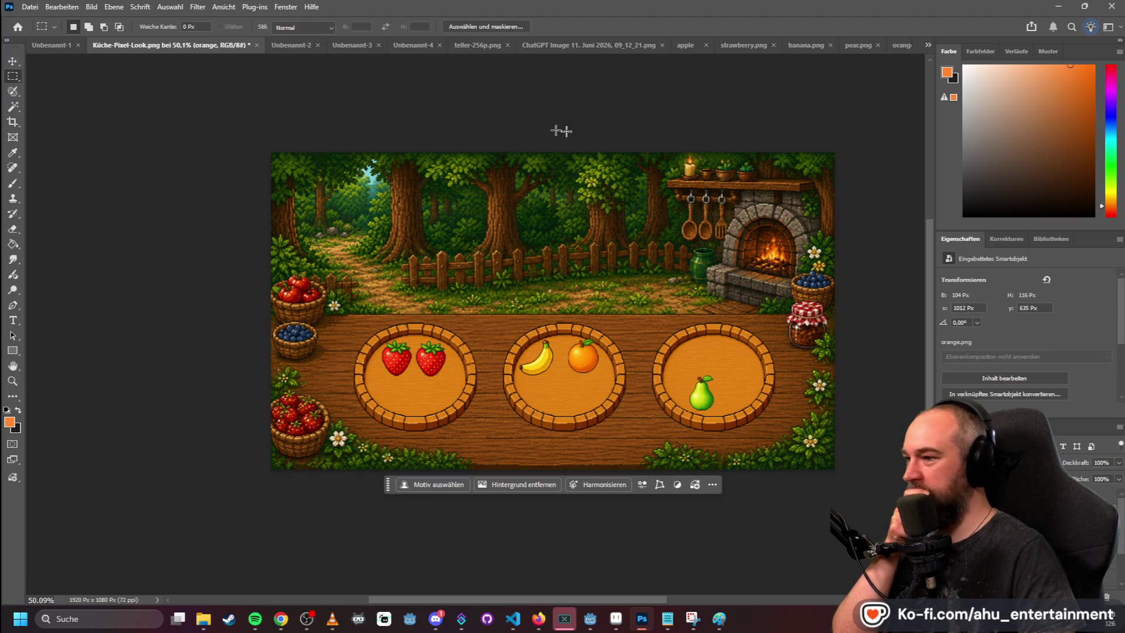
pyautogui.moveTo(703, 216)
pyautogui.mouseDown()
pyautogui.moveTo(627, 252)
pyautogui.moveTo(553, 308)
pyautogui.moveTo(549, 398)
pyautogui.mouseUp()
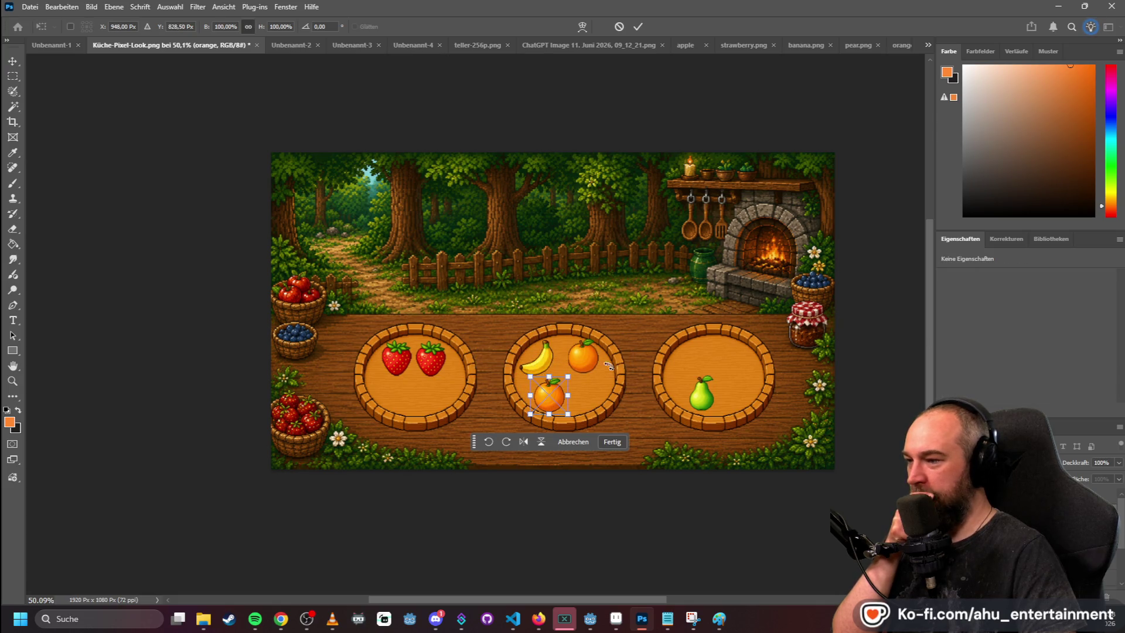
pyautogui.click(12, 76)
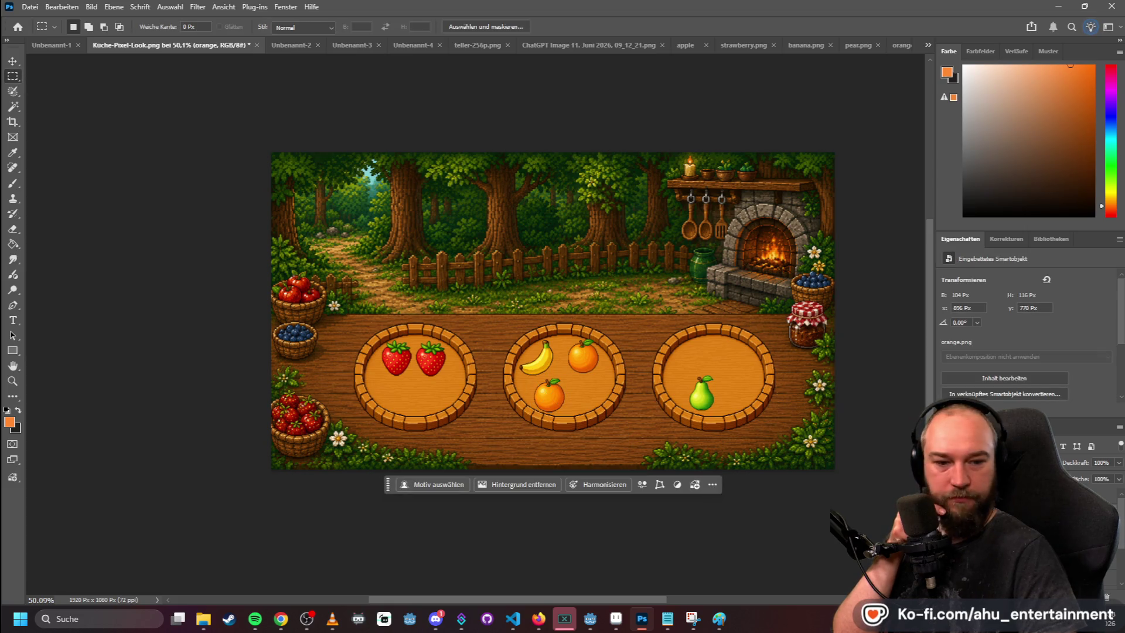
# - Add kiwi.png to the middle plate beside the oranges and deselect it
pyautogui.moveTo(718, 269); pyautogui.dragTo(686, 298)
pyautogui.moveTo(554, 309); pyautogui.dragTo(584, 390)
pyautogui.click(12, 76)
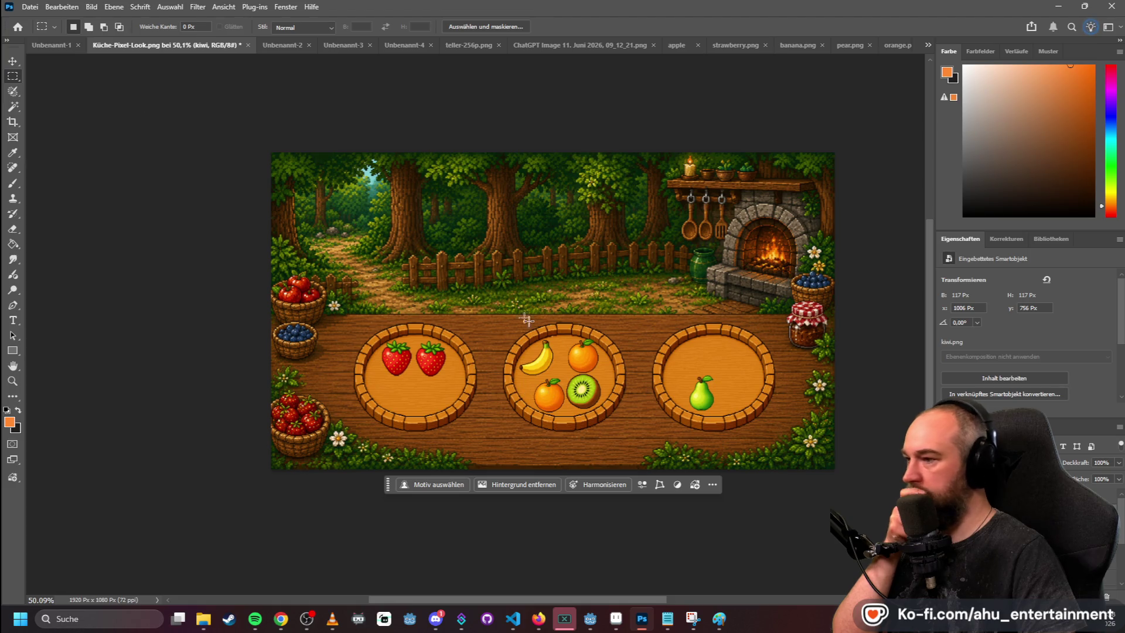
pyautogui.press('v')
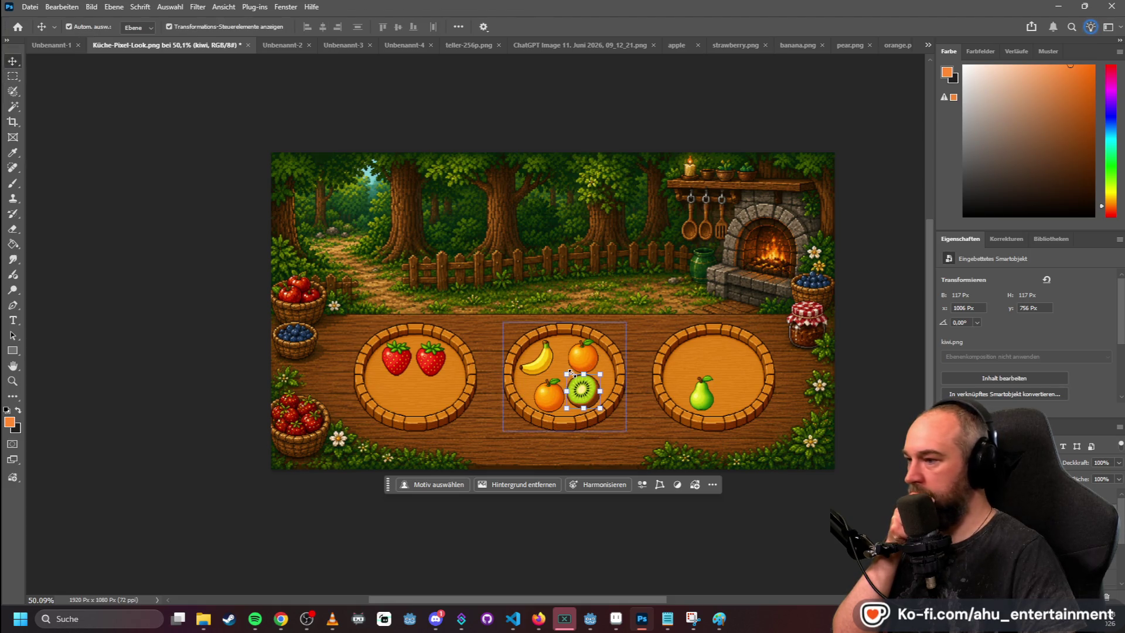
pyautogui.click(679, 288)
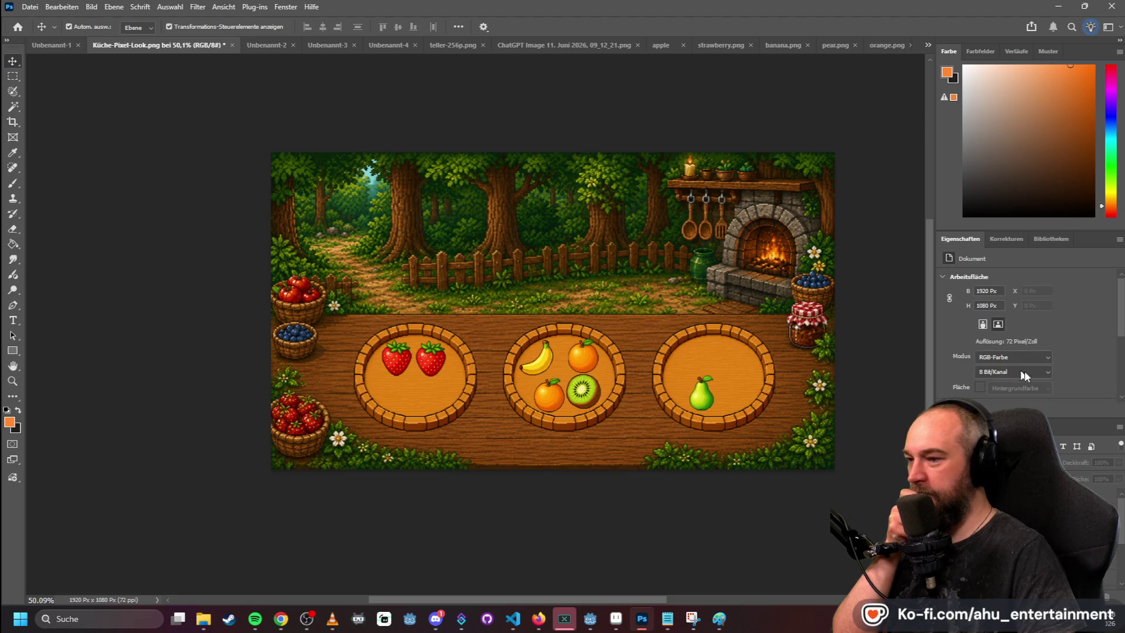
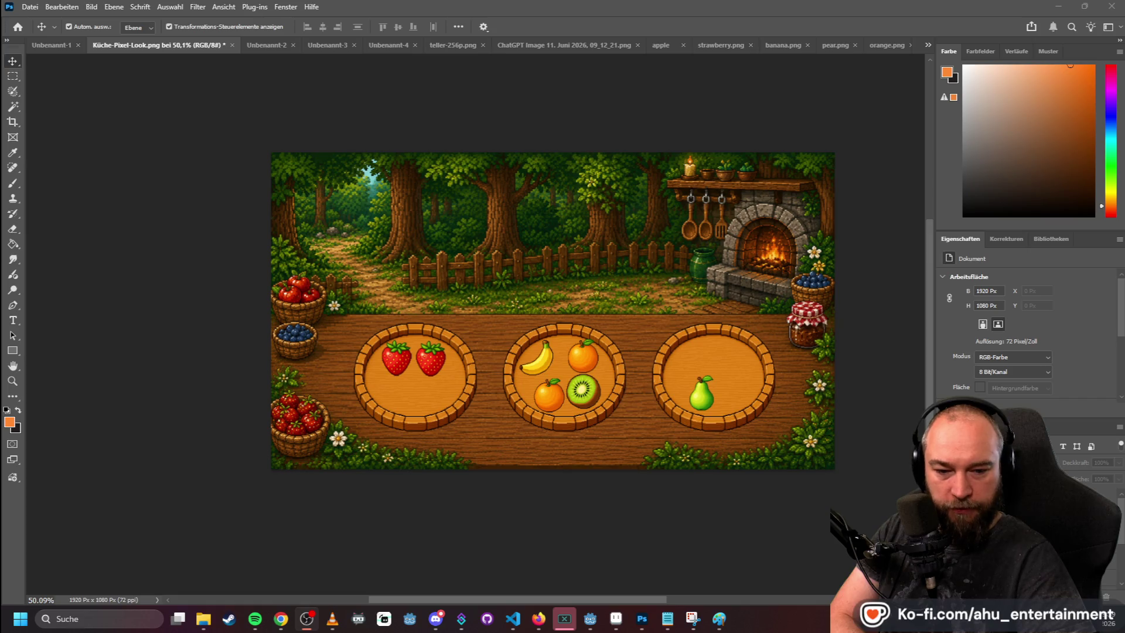
# - Show the Sprite-0002 orange plate sprite in Aseprite and marquee-select the entire plate
pyautogui.hotkey('alt', 'Tab')
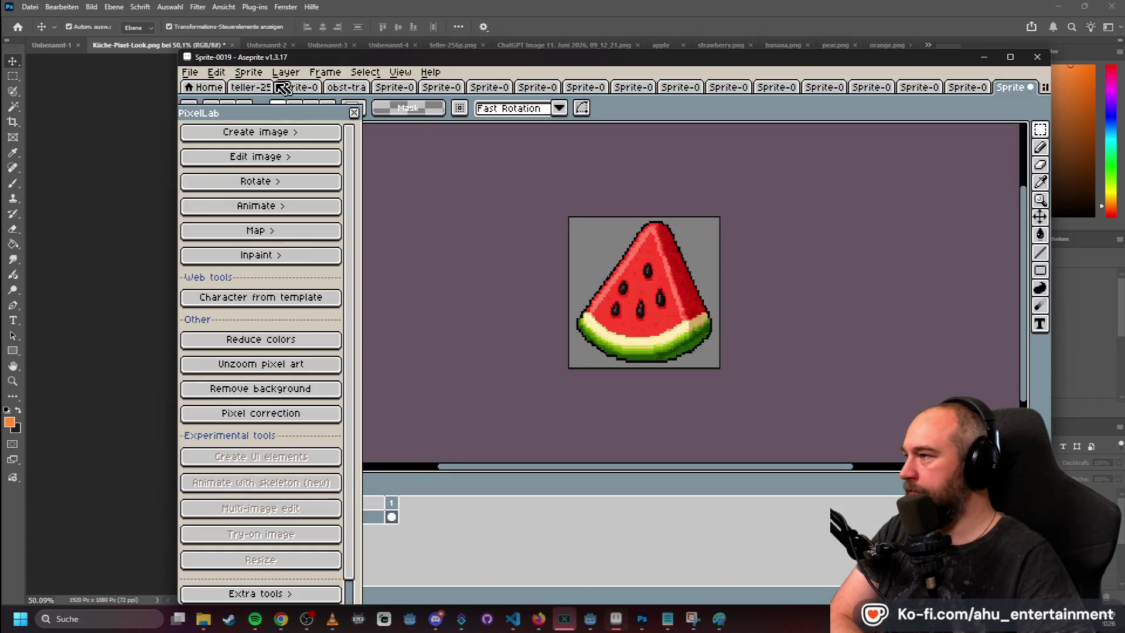
pyautogui.click(254, 88)
pyautogui.click(302, 88)
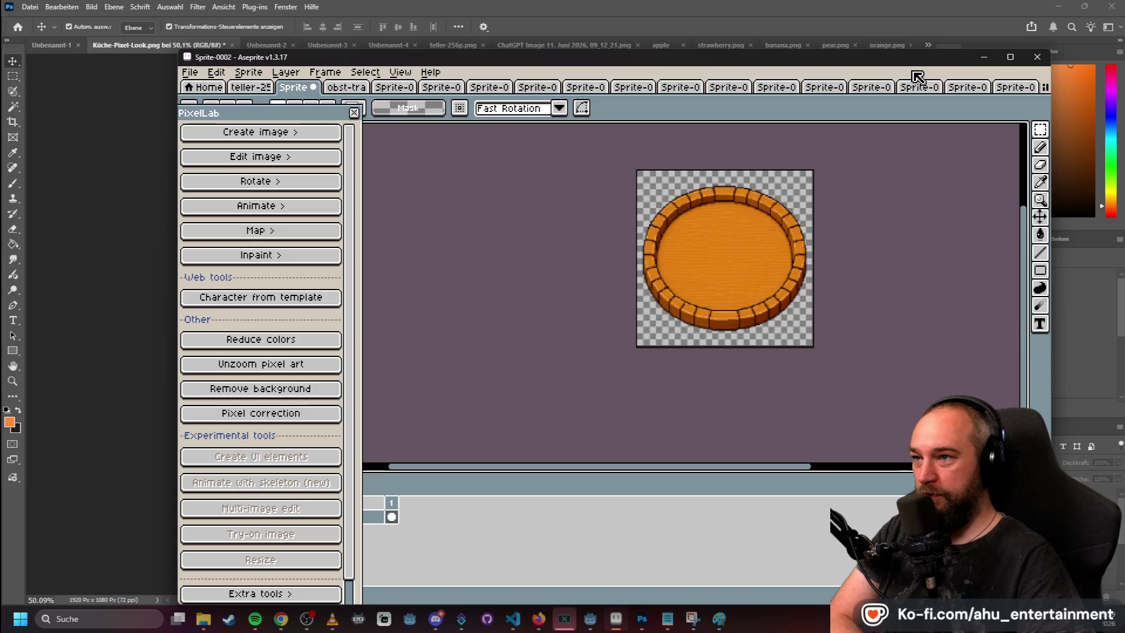
pyautogui.moveTo(801, 61); pyautogui.dragTo(811, 36)
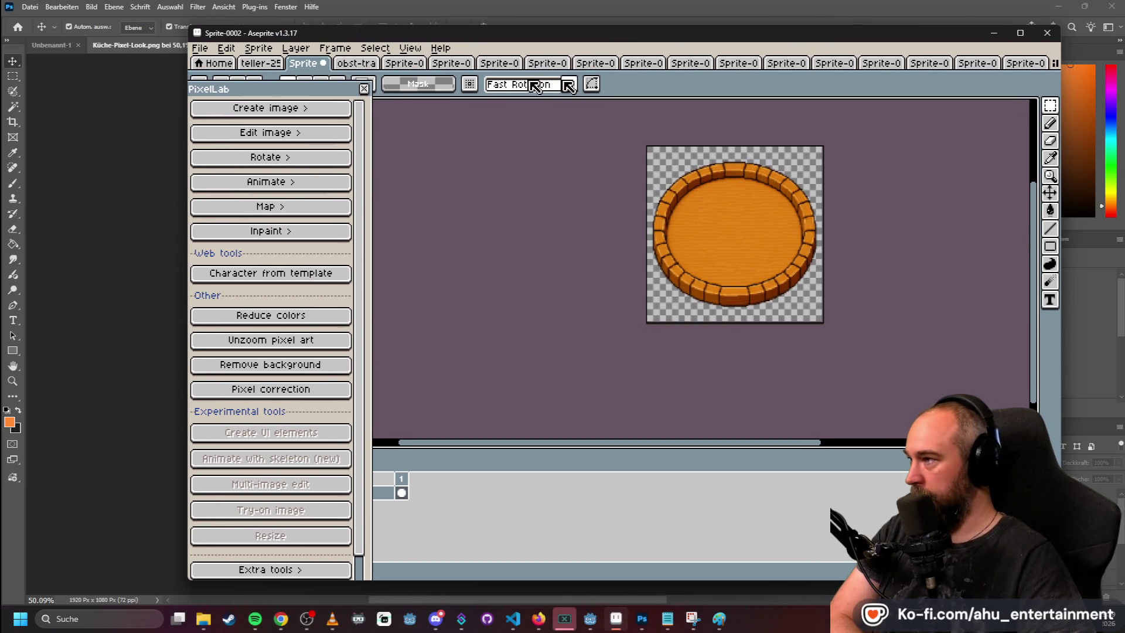
pyautogui.moveTo(299, 95)
pyautogui.mouseDown()
pyautogui.moveTo(635, 117)
pyautogui.moveTo(305, 114)
pyautogui.mouseUp()
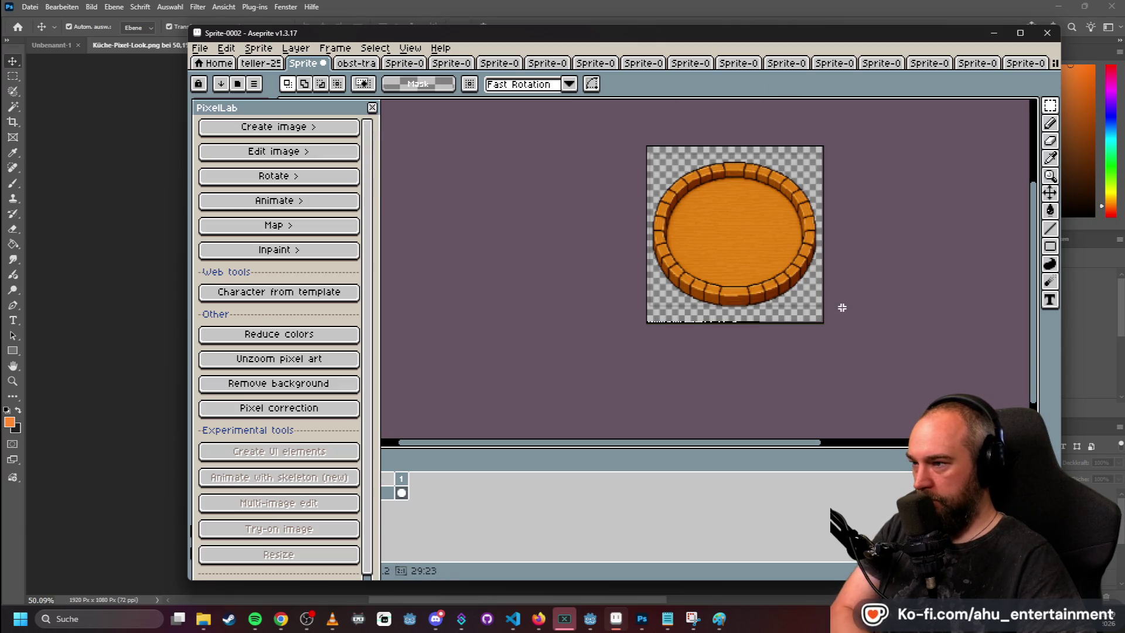
pyautogui.moveTo(820, 312); pyautogui.dragTo(646, 151)
pyautogui.click(199, 48)
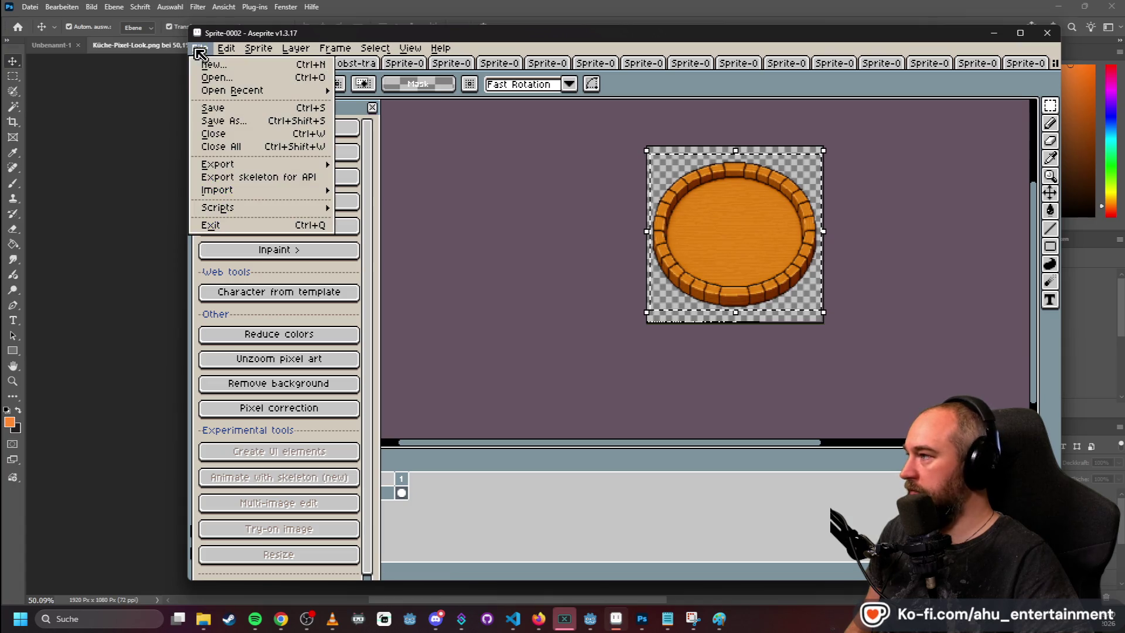
# - Create a new 525 × 525 pixel sprite
pyautogui.click(222, 66)
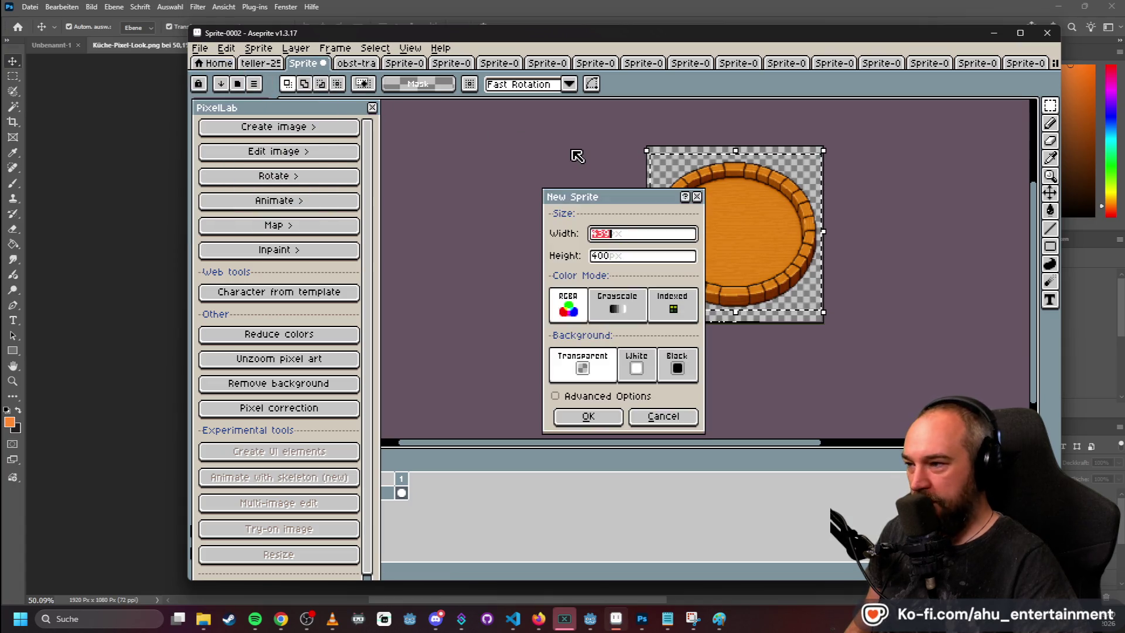
pyautogui.write('510')
pyautogui.press('BackSpace')
pyautogui.press('BackSpace')
pyautogui.write('25')
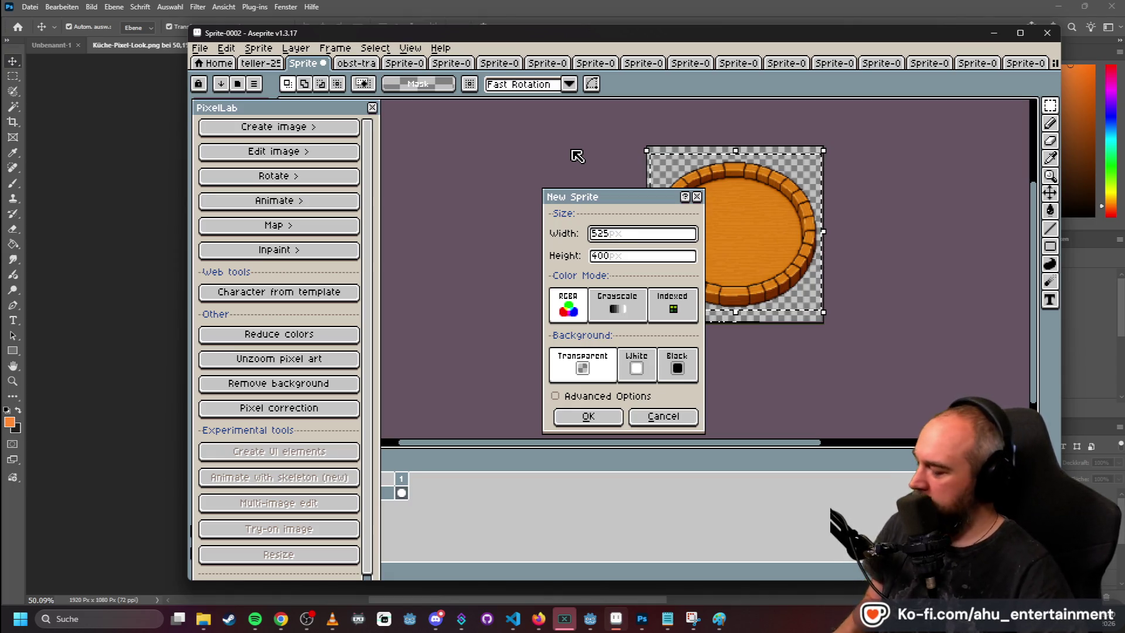
pyautogui.press('Tab')
pyautogui.write('5')
pyautogui.press('Return')
# - Paste the plate and scale it up to about 532×485 to span the canvas
pyautogui.hotkey('ctrl', 'v')
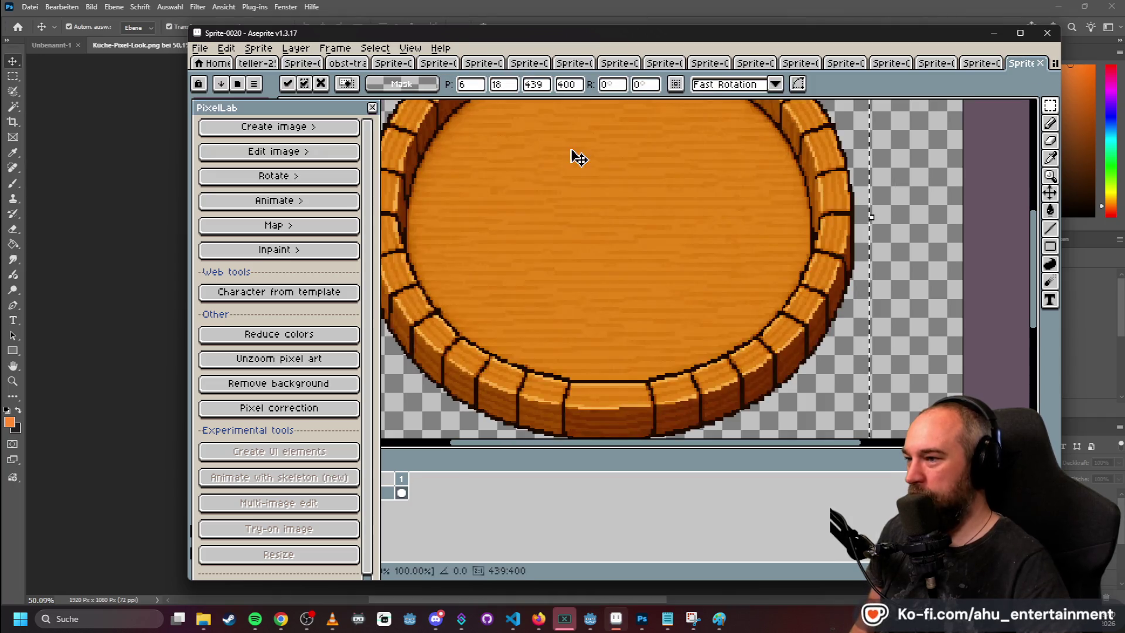
pyautogui.scroll(-3, 781, 214)
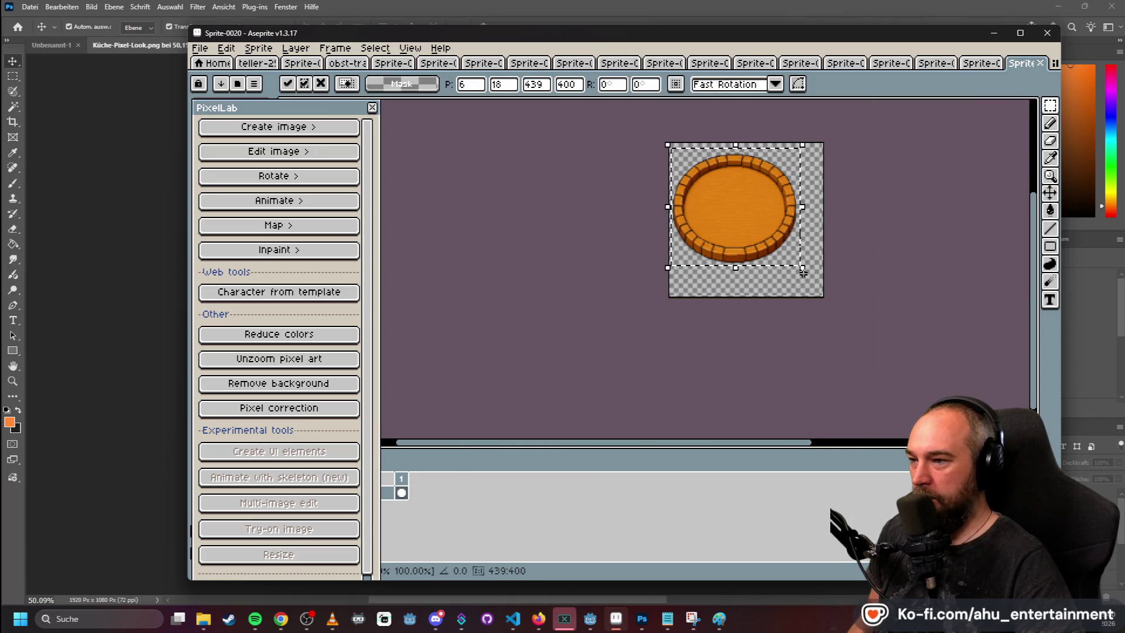
pyautogui.press('Return')
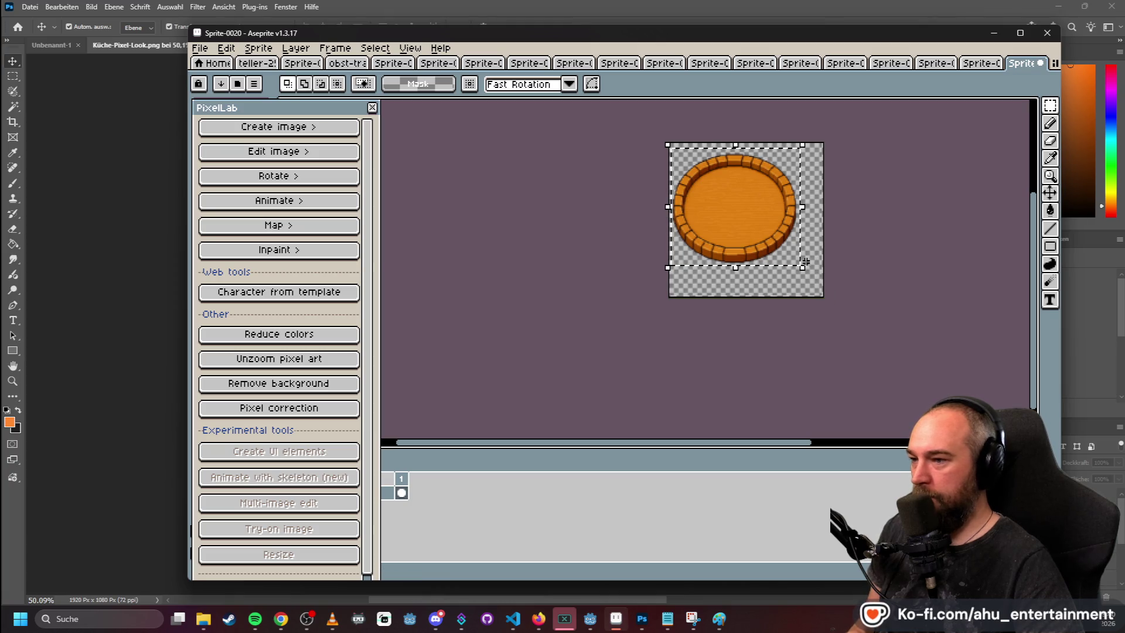
pyautogui.moveTo(799, 264); pyautogui.dragTo(826, 295)
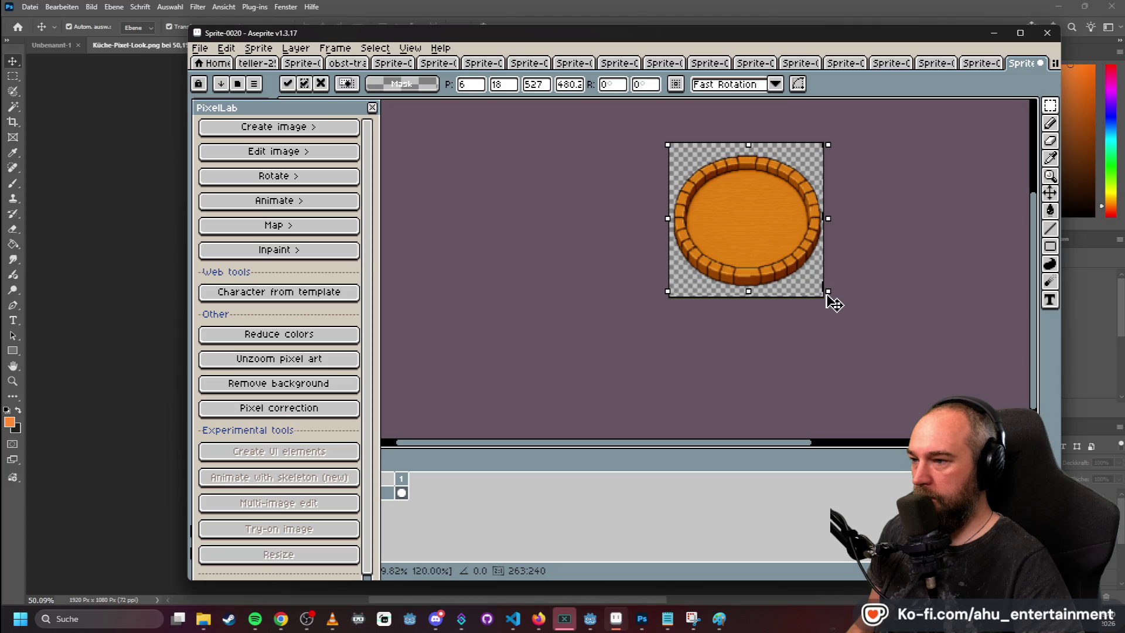
pyautogui.scroll(3, 830, 257)
pyautogui.scroll(-3, 829, 252)
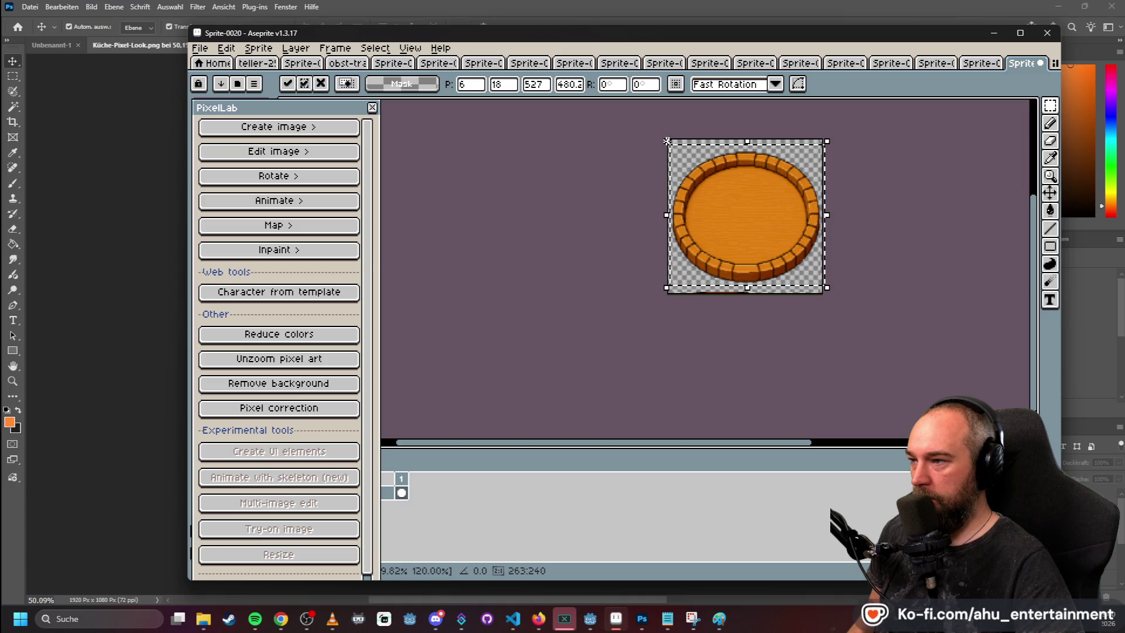
pyautogui.moveTo(666, 141); pyautogui.dragTo(666, 140)
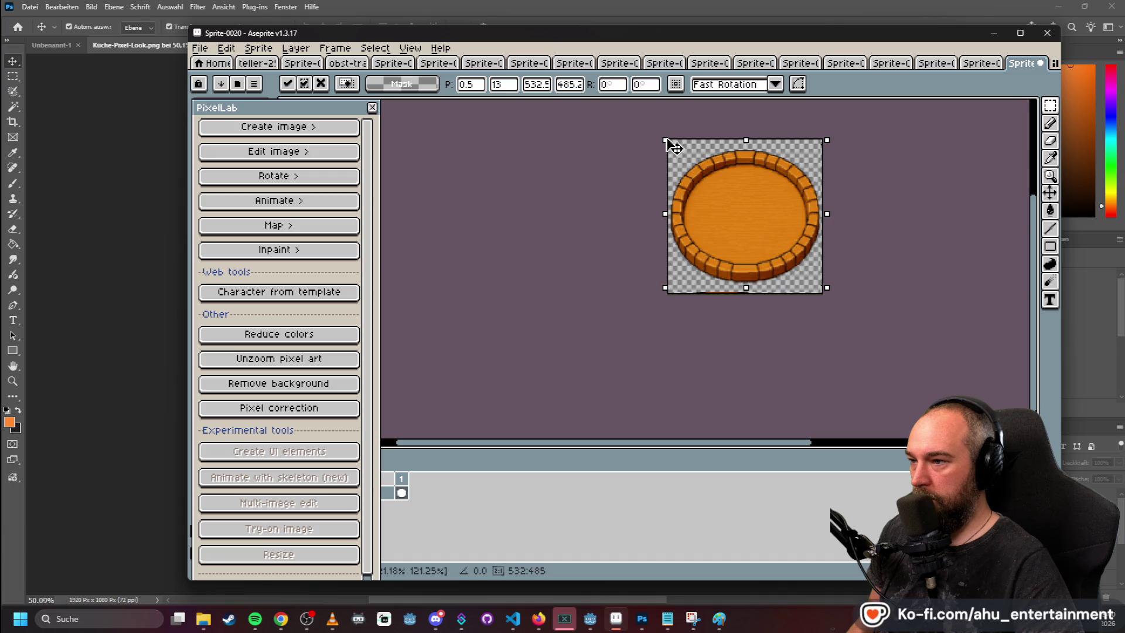
pyautogui.scroll(1, 754, 206)
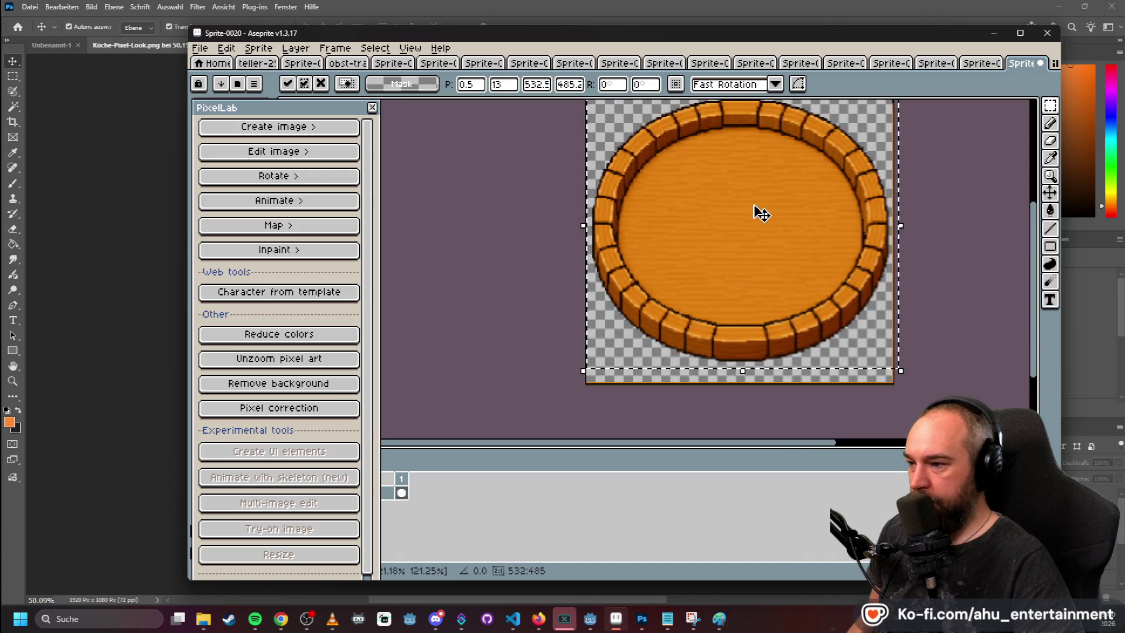
pyautogui.scroll(-1, 950, 205)
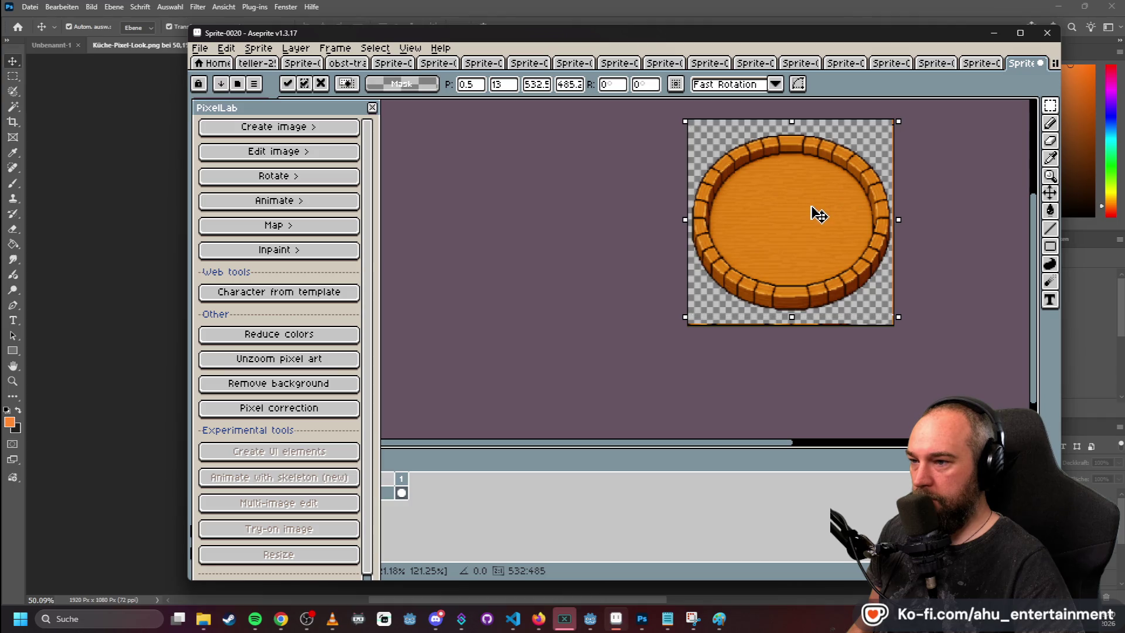
pyautogui.click(459, 125)
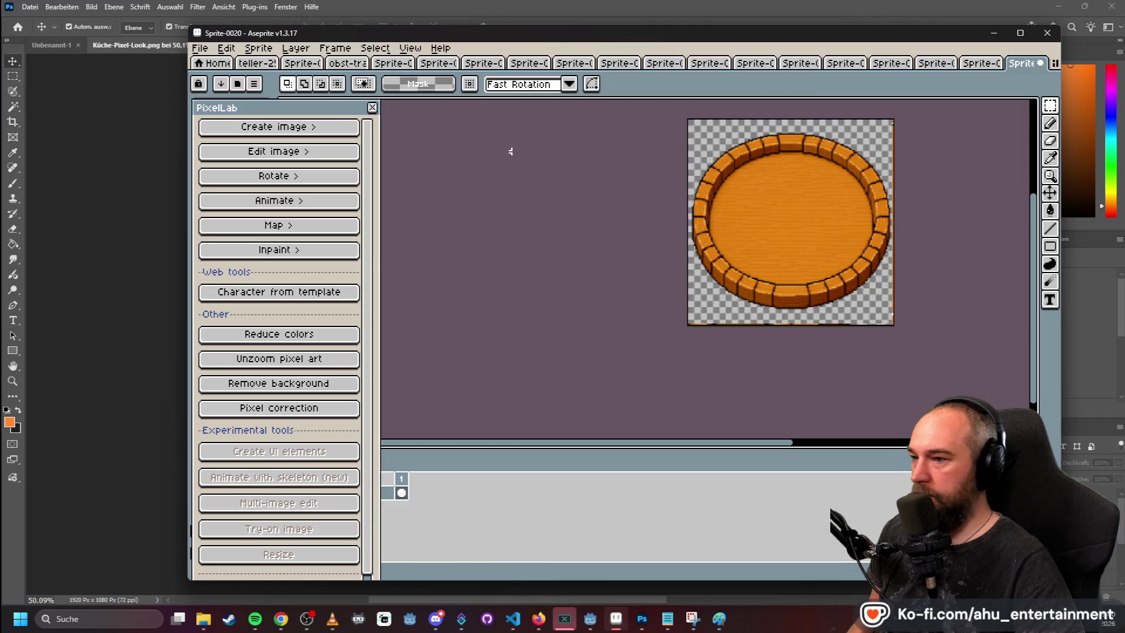
pyautogui.scroll(-1, 608, 175)
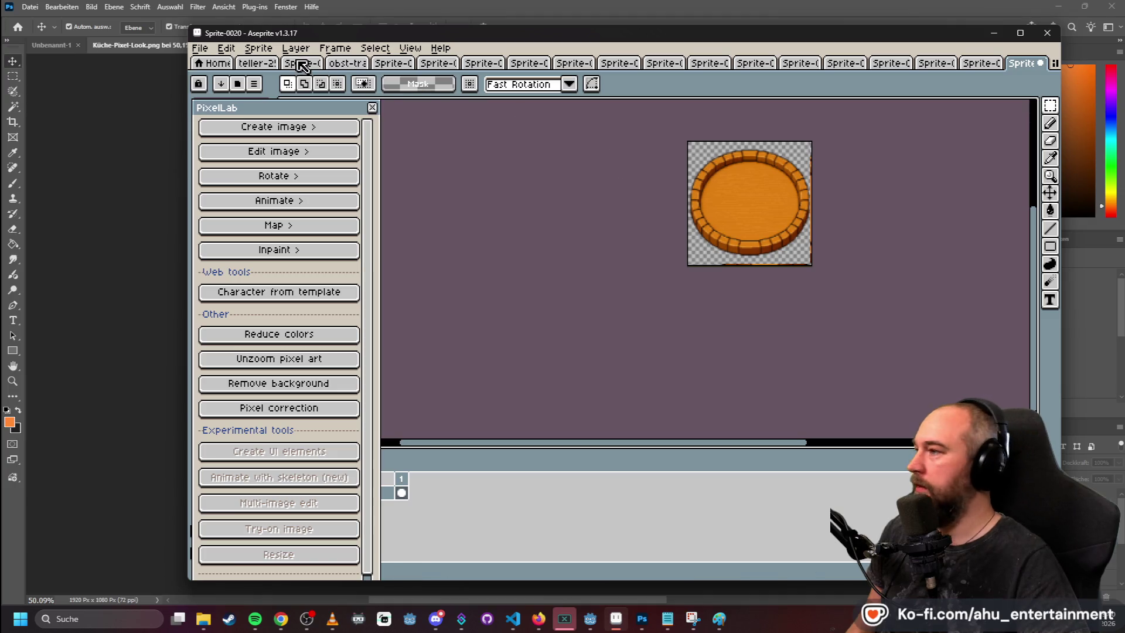
# - Export the enlarged plate as plate-525p.png into the recently used folder, then return to Photoshop
pyautogui.click(226, 48)
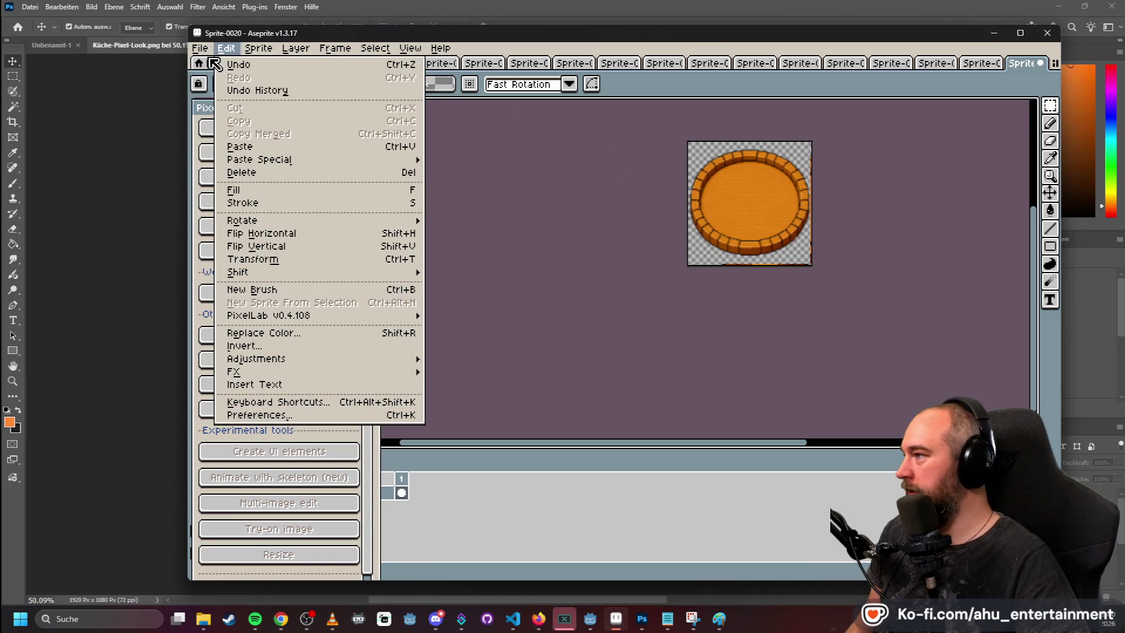
pyautogui.moveTo(202, 48)
pyautogui.moveTo(293, 163)
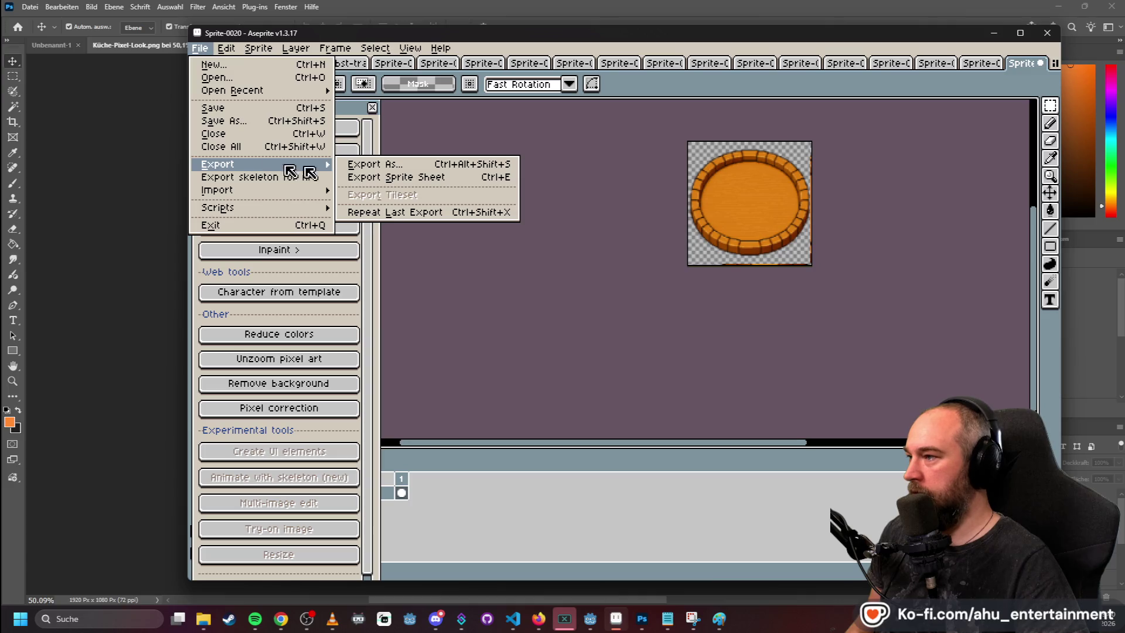
pyautogui.click(395, 168)
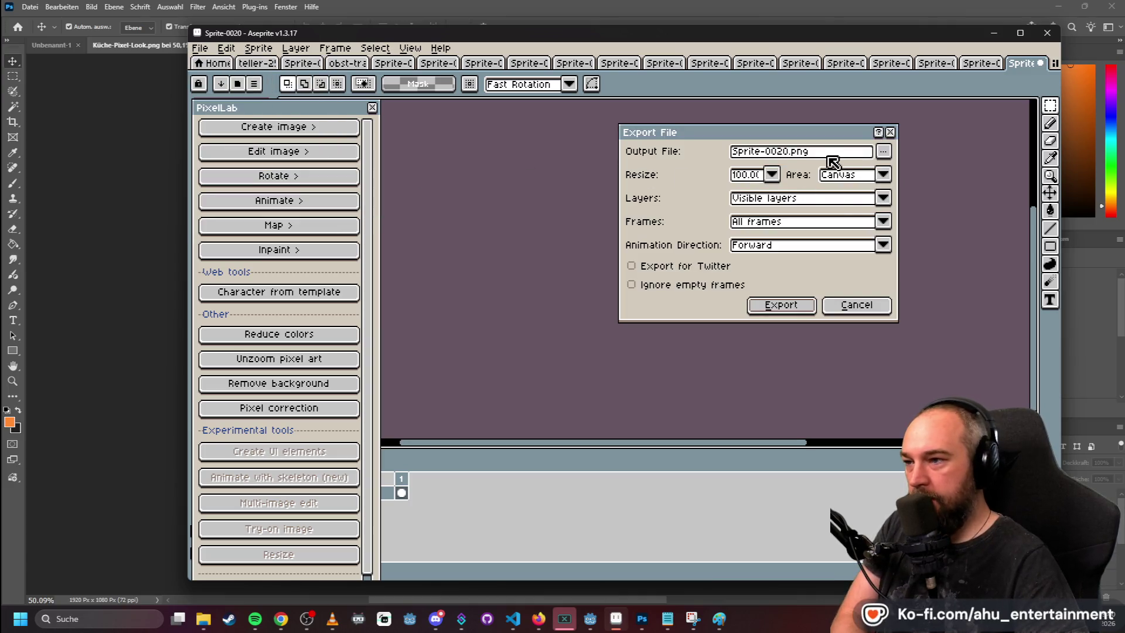
pyautogui.click(885, 153)
pyautogui.click(673, 226)
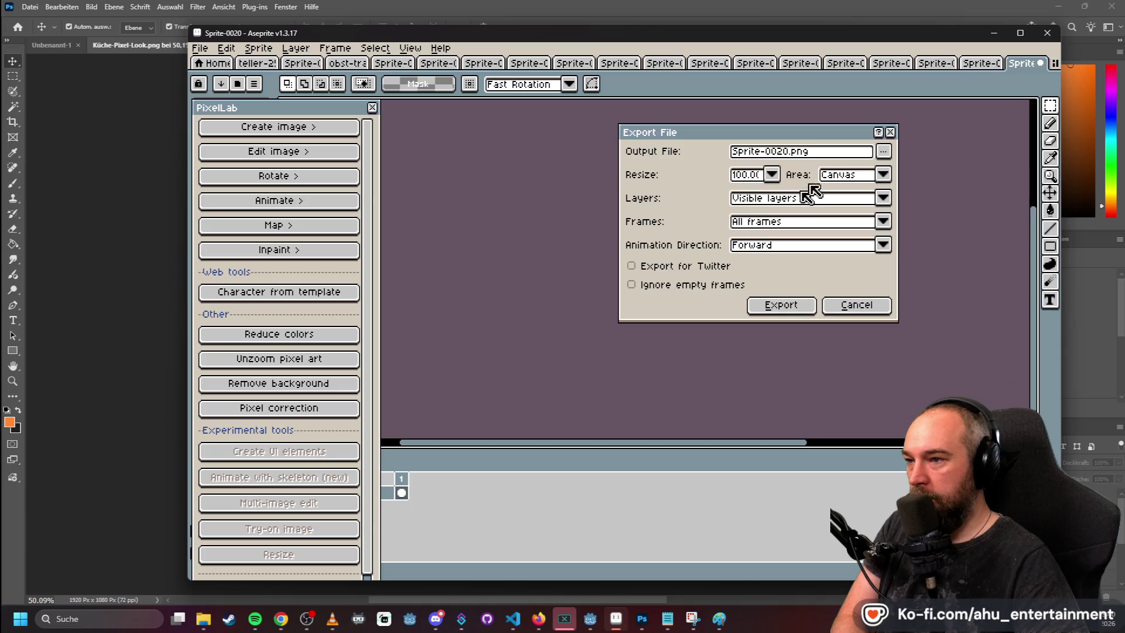
pyautogui.moveTo(789, 152); pyautogui.dragTo(732, 152)
pyautogui.write('plate')
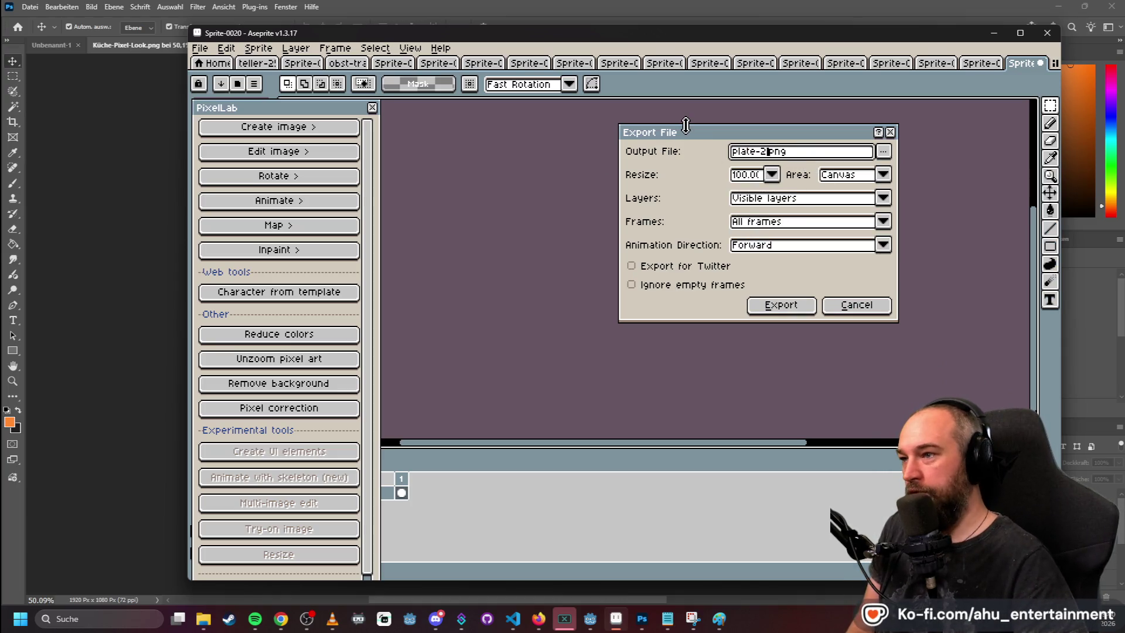
pyautogui.press('BackSpace')
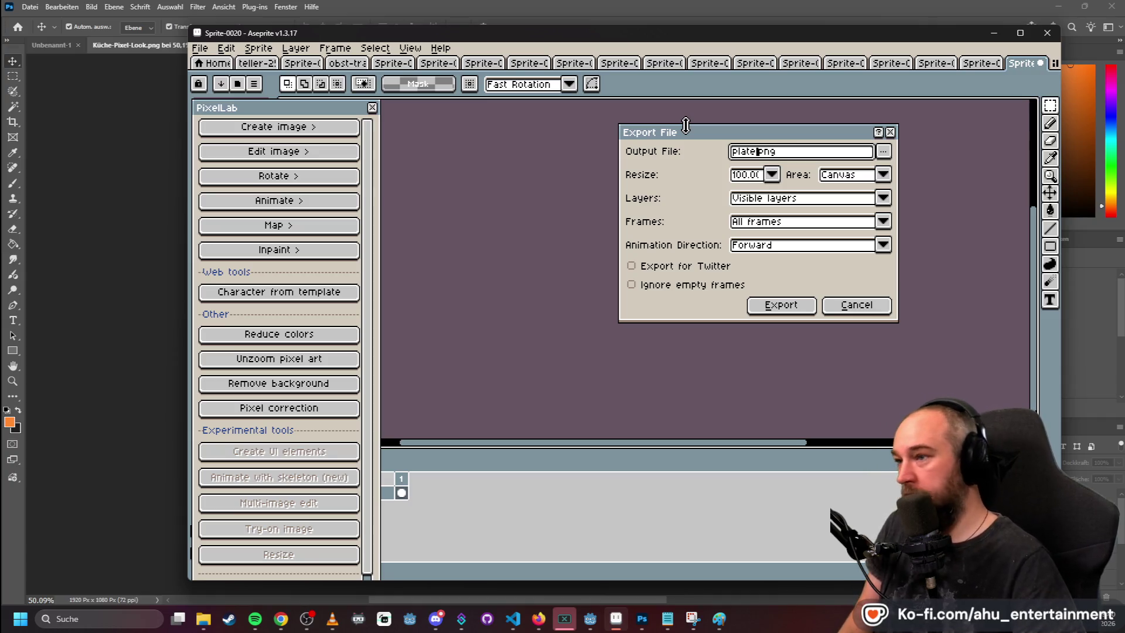
pyautogui.write('525p')
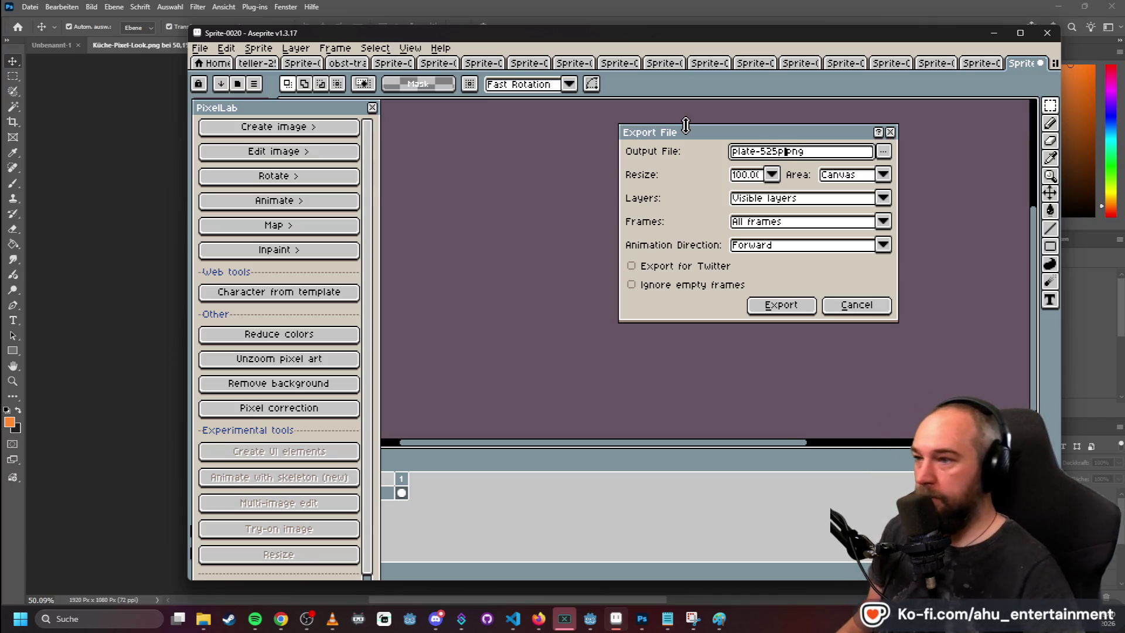
pyautogui.click(781, 304)
pyautogui.hotkey('alt', 'Tab')
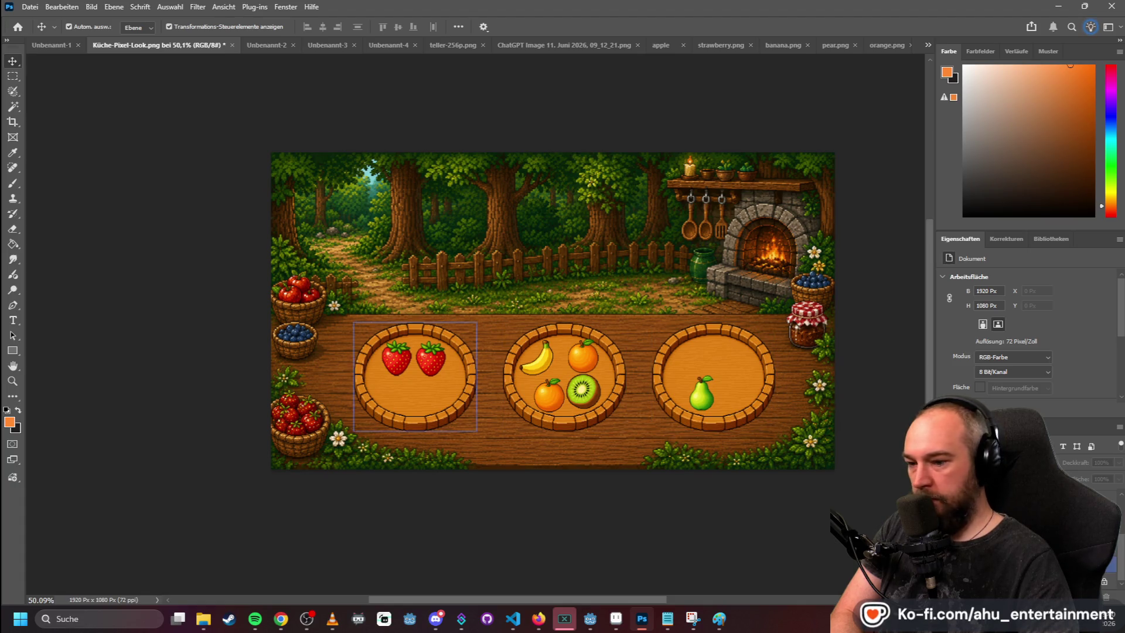
# - Delete the left, middle and right bowls from the kitchen scene
pyautogui.click(413, 404)
pyautogui.press('Delete')
pyautogui.click(564, 417)
pyautogui.press('Delete')
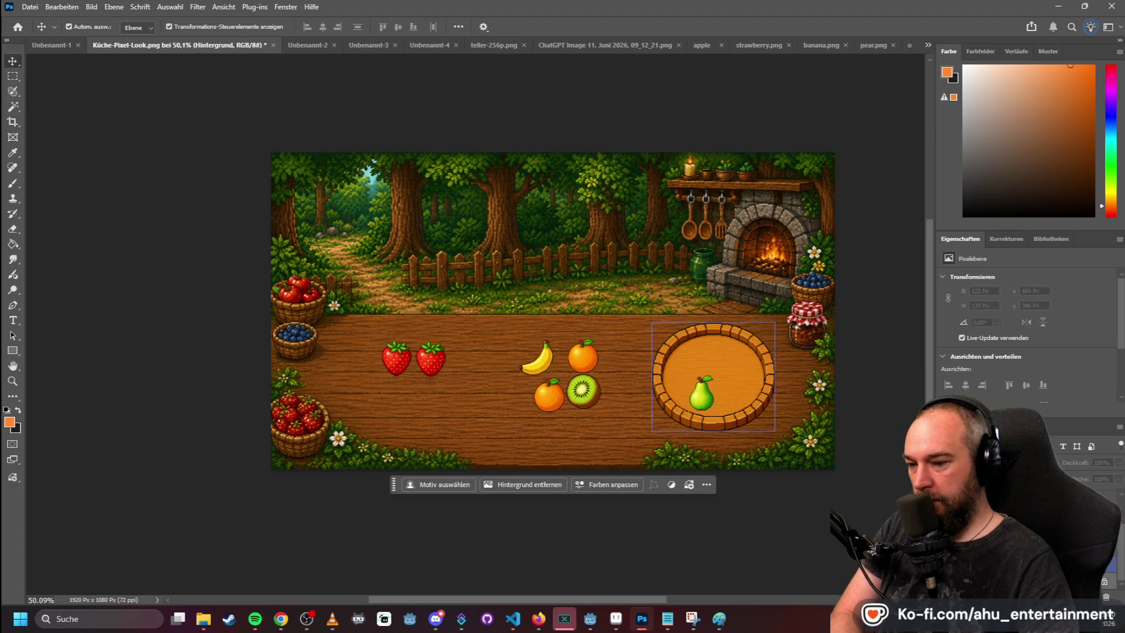
pyautogui.click(712, 422)
pyautogui.press('Delete')
# - Place plate-525p.png into the scene beneath the two strawberries
pyautogui.hotkey('alt', 'Tab')
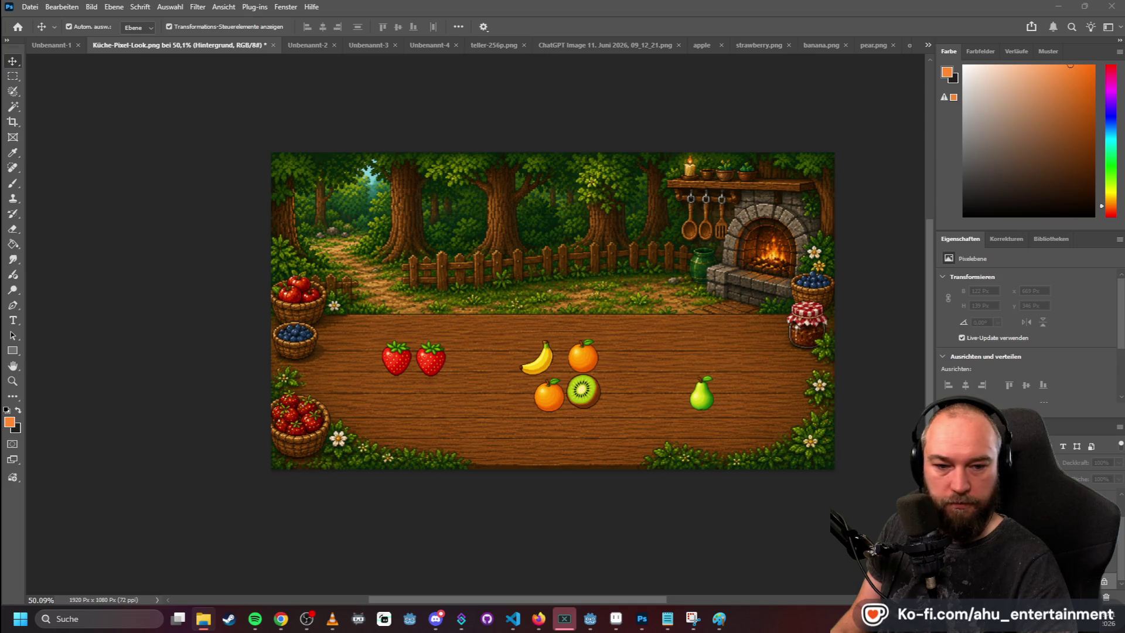
pyautogui.moveTo(0, 328); pyautogui.dragTo(445, 341)
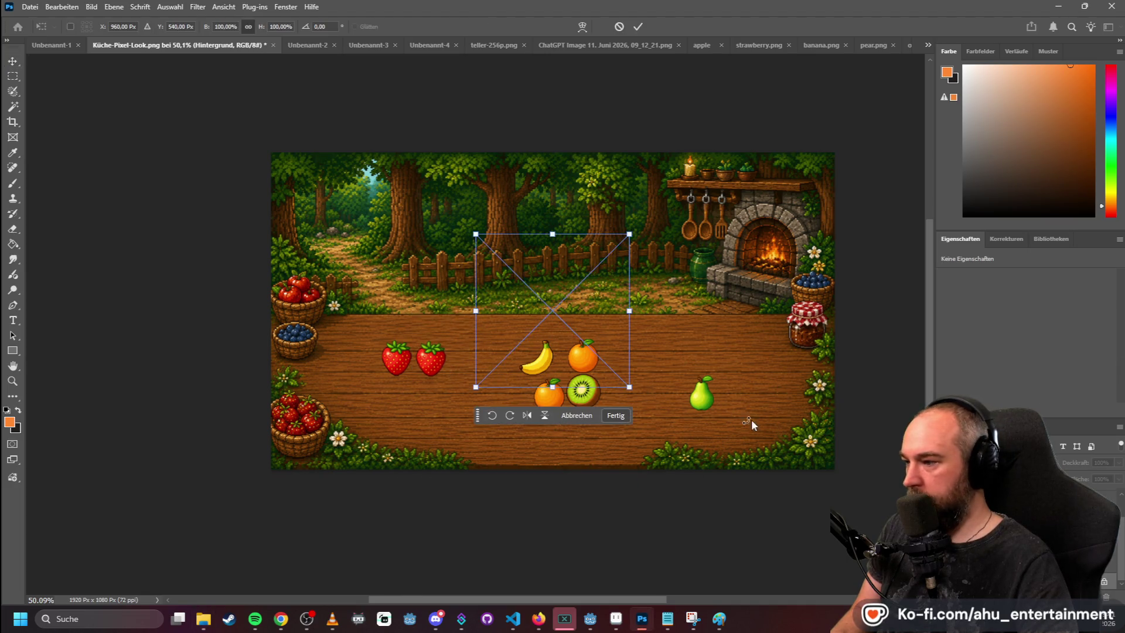
pyautogui.moveTo(578, 304)
pyautogui.mouseDown()
pyautogui.moveTo(433, 366)
pyautogui.moveTo(442, 377)
pyautogui.mouseUp()
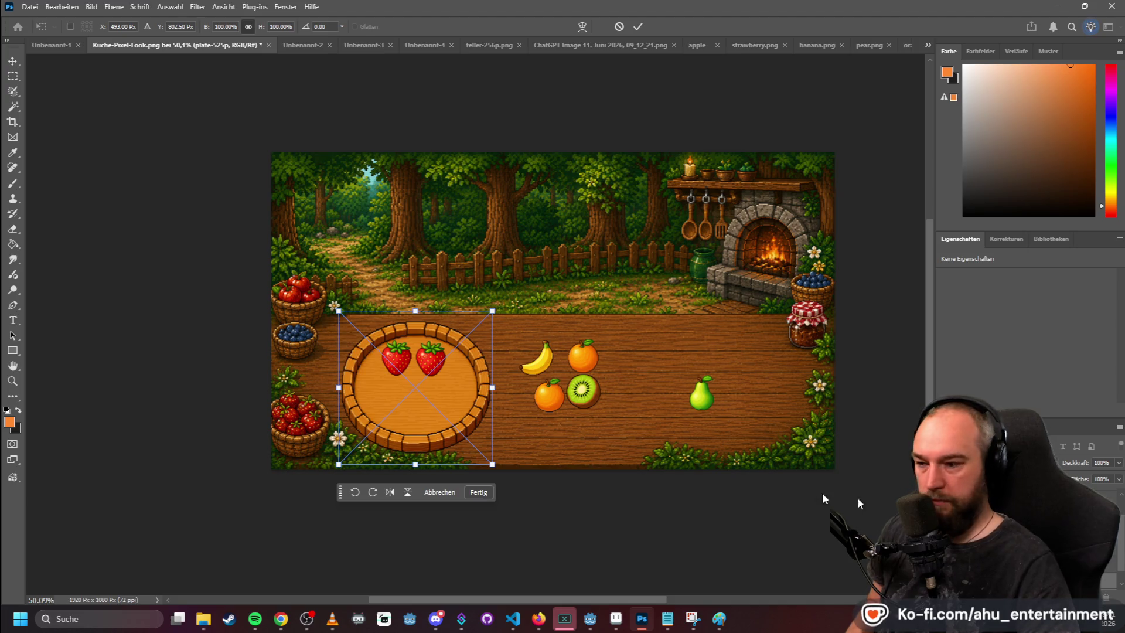
# - Commit the plate placement and nudge it under the strawberries
pyautogui.press('Return')
pyautogui.scroll(-1, 413, 418)
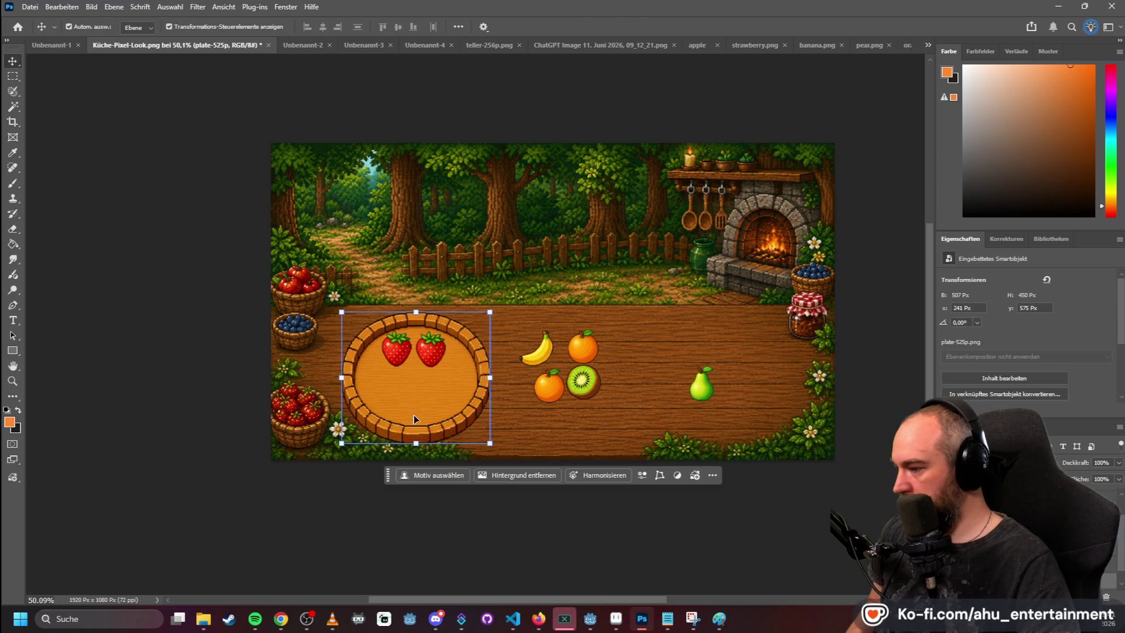
pyautogui.scroll(5, 353, 451)
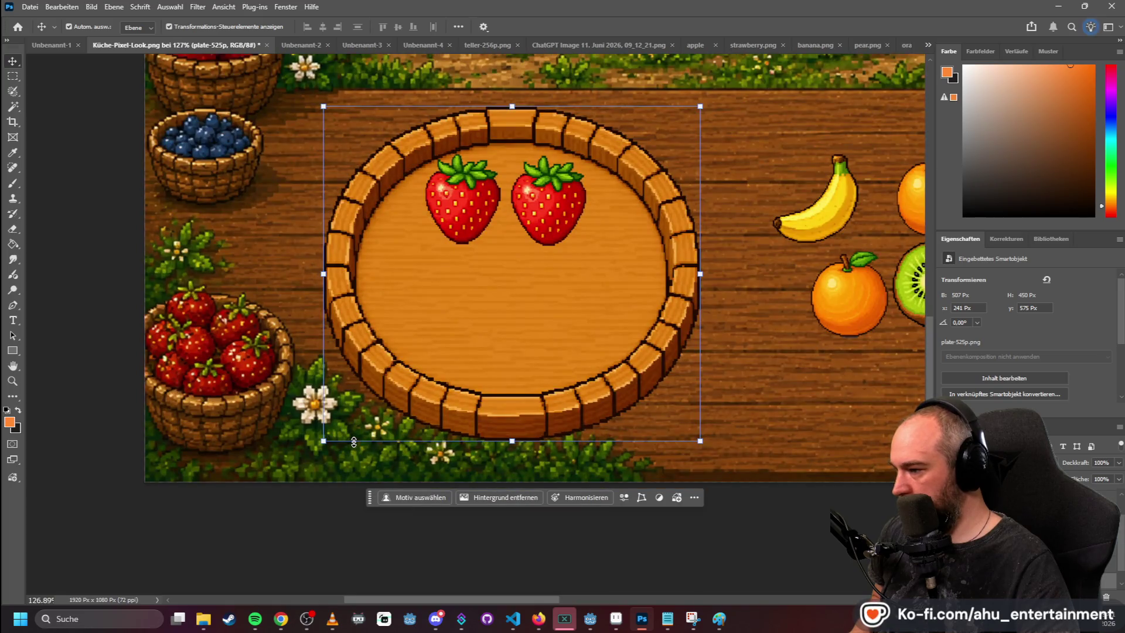
pyautogui.scroll(-2, 353, 442)
pyautogui.moveTo(474, 379); pyautogui.dragTo(480, 376)
# - Duplicate the plate under the middle fruits and the pear, then deselect
pyautogui.scroll(-2, 674, 338)
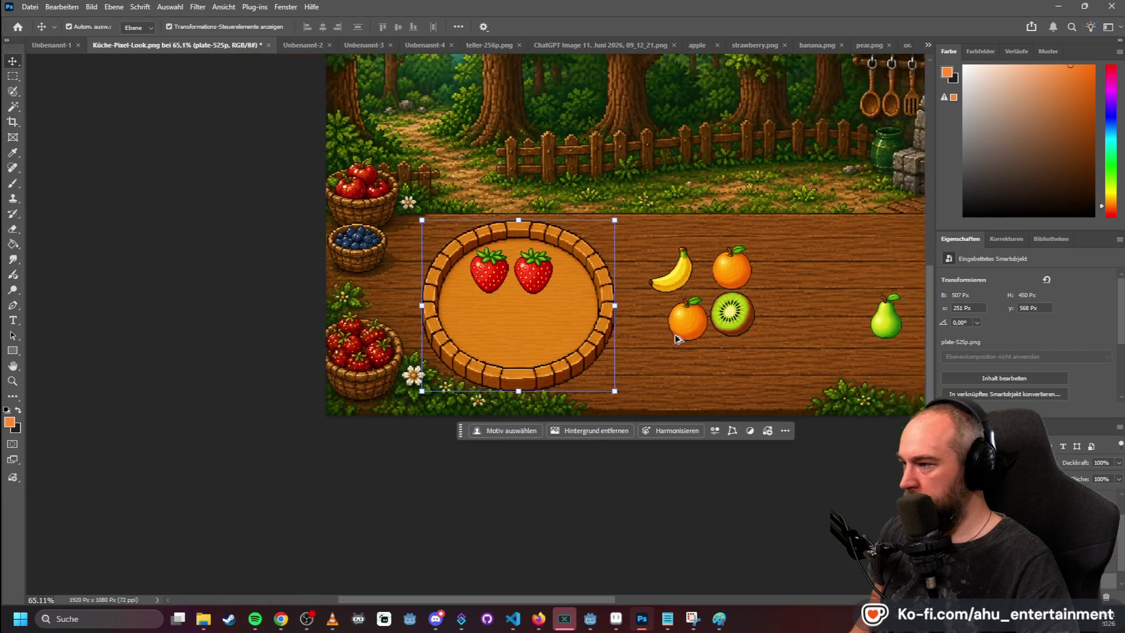
pyautogui.scroll(-2, 675, 338)
pyautogui.hscroll(5, 645, 586)
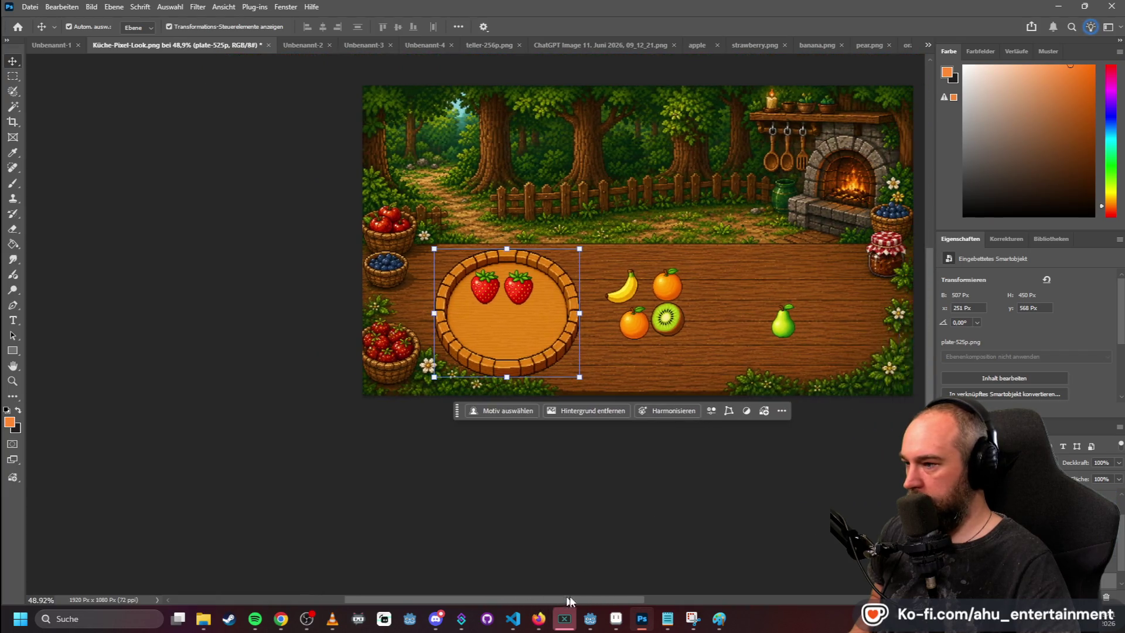
pyautogui.moveTo(316, 318)
pyautogui.mouseDown()
pyautogui.moveTo(451, 242)
pyautogui.moveTo(471, 301)
pyautogui.moveTo(464, 317)
pyautogui.moveTo(452, 242)
pyautogui.moveTo(478, 276)
pyautogui.moveTo(621, 316)
pyautogui.moveTo(613, 302)
pyautogui.mouseUp()
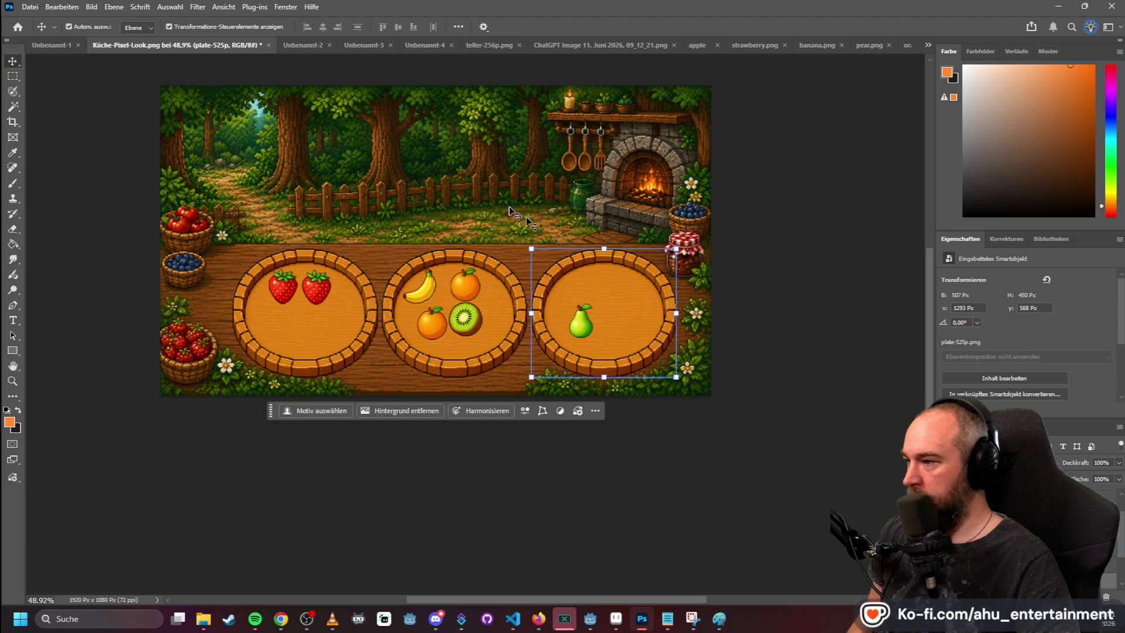
pyautogui.click(515, 205)
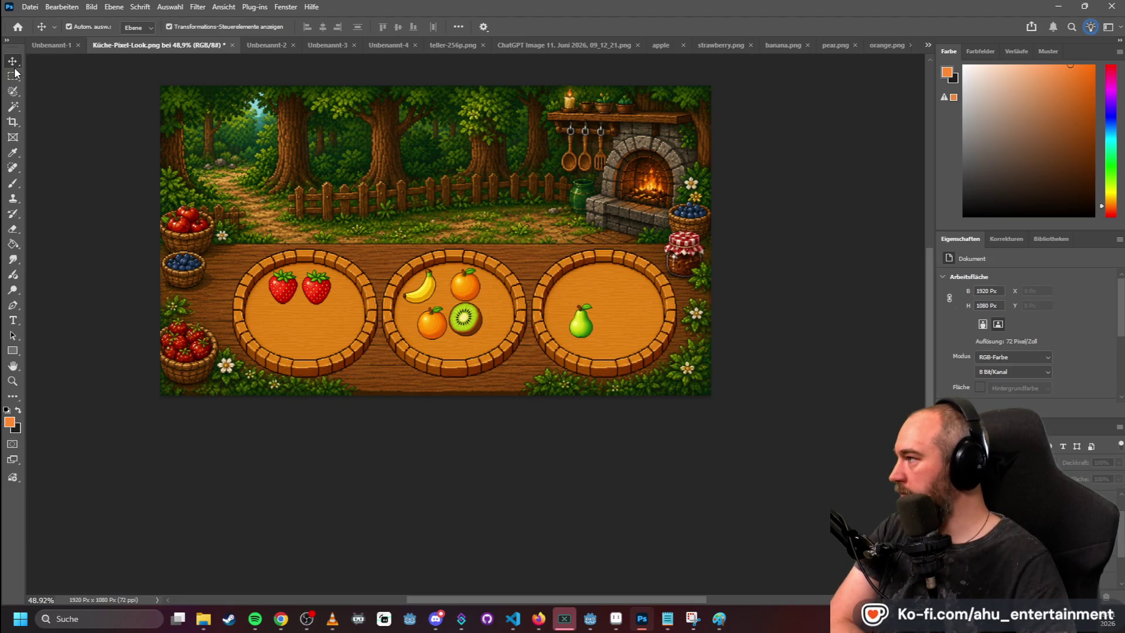
# - Move the banana, an orange and the kiwi into the left plate beside the strawberries
pyautogui.moveTo(287, 297)
pyautogui.mouseDown()
pyautogui.moveTo(278, 297)
pyautogui.moveTo(328, 291)
pyautogui.mouseUp()
pyautogui.click(316, 289)
pyautogui.moveTo(426, 291); pyautogui.dragTo(297, 314)
pyautogui.moveTo(437, 325)
pyautogui.mouseDown()
pyautogui.moveTo(252, 340)
pyautogui.moveTo(278, 334)
pyautogui.moveTo(270, 341)
pyautogui.mouseUp()
pyautogui.moveTo(475, 325)
pyautogui.mouseDown()
pyautogui.moveTo(319, 332)
pyautogui.moveTo(354, 336)
pyautogui.mouseUp()
pyautogui.click(332, 295)
pyautogui.moveTo(332, 296)
pyautogui.mouseDown()
pyautogui.moveTo(317, 321)
pyautogui.moveTo(304, 312)
pyautogui.mouseUp()
# - Enlarge the banana slightly with a free transform
pyautogui.click(298, 316)
pyautogui.click(303, 316)
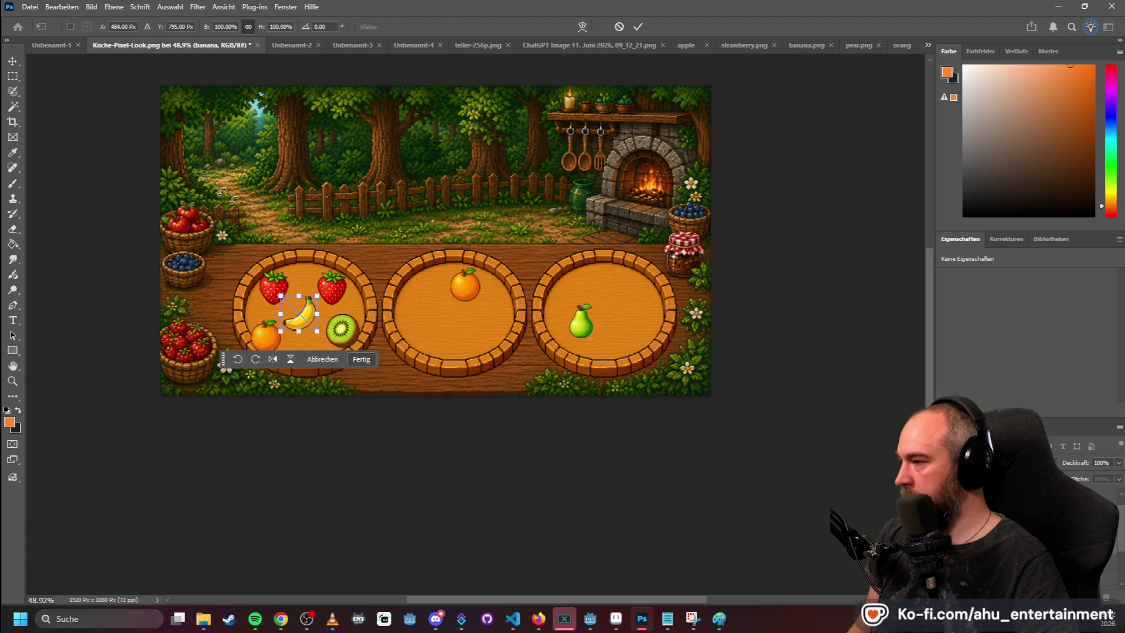
pyautogui.click(16, 78)
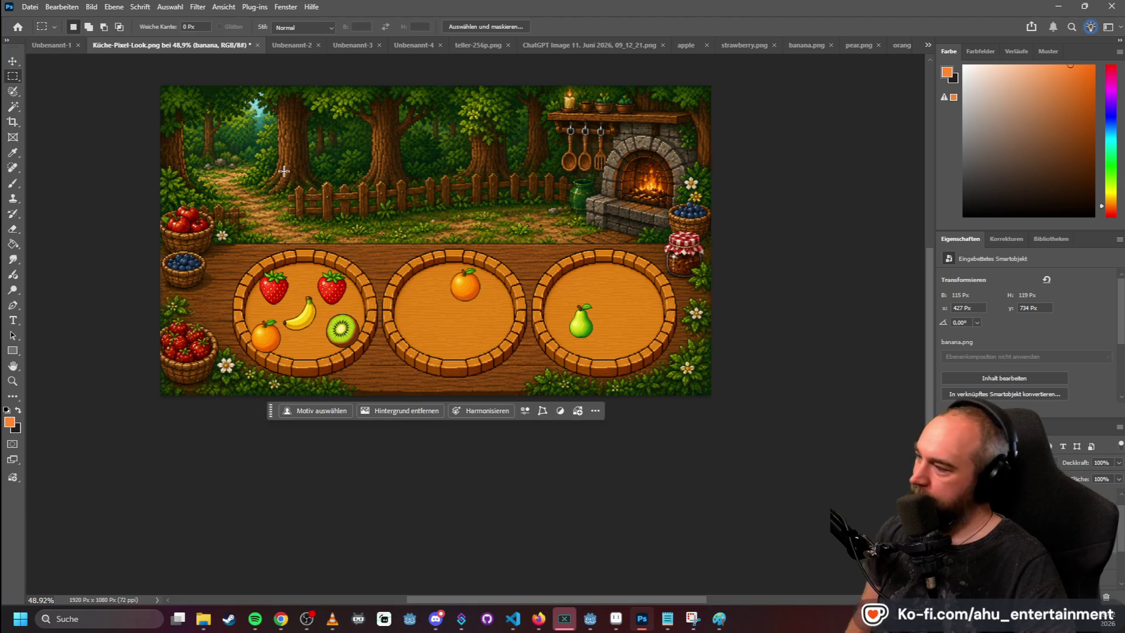
pyautogui.click(17, 62)
pyautogui.hotkey('ctrl', 't')
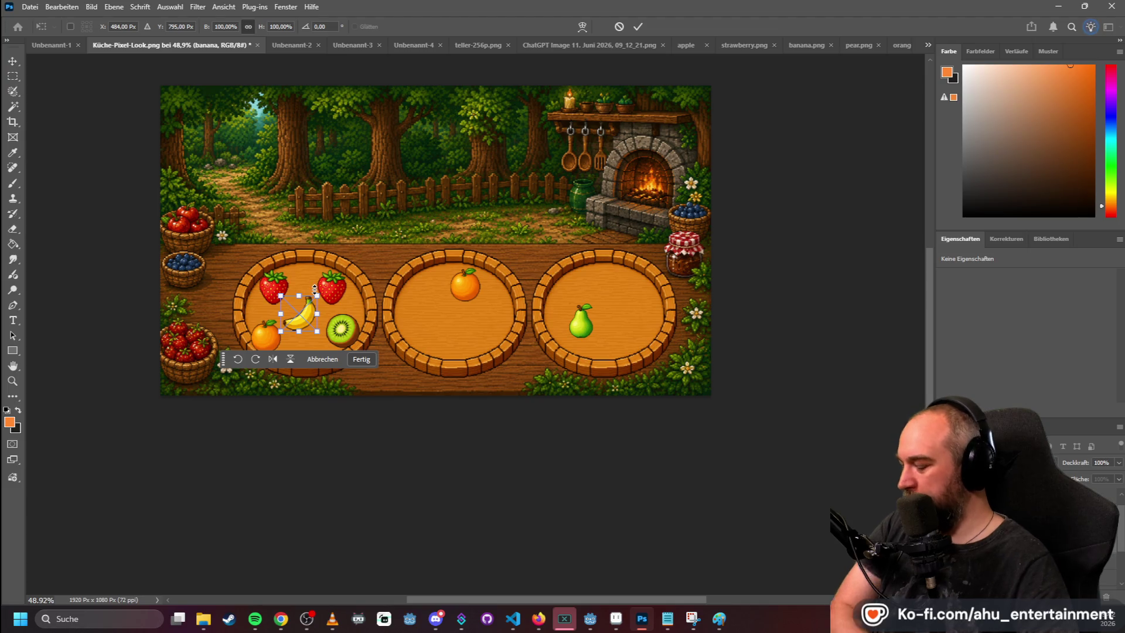
pyautogui.click(11, 76)
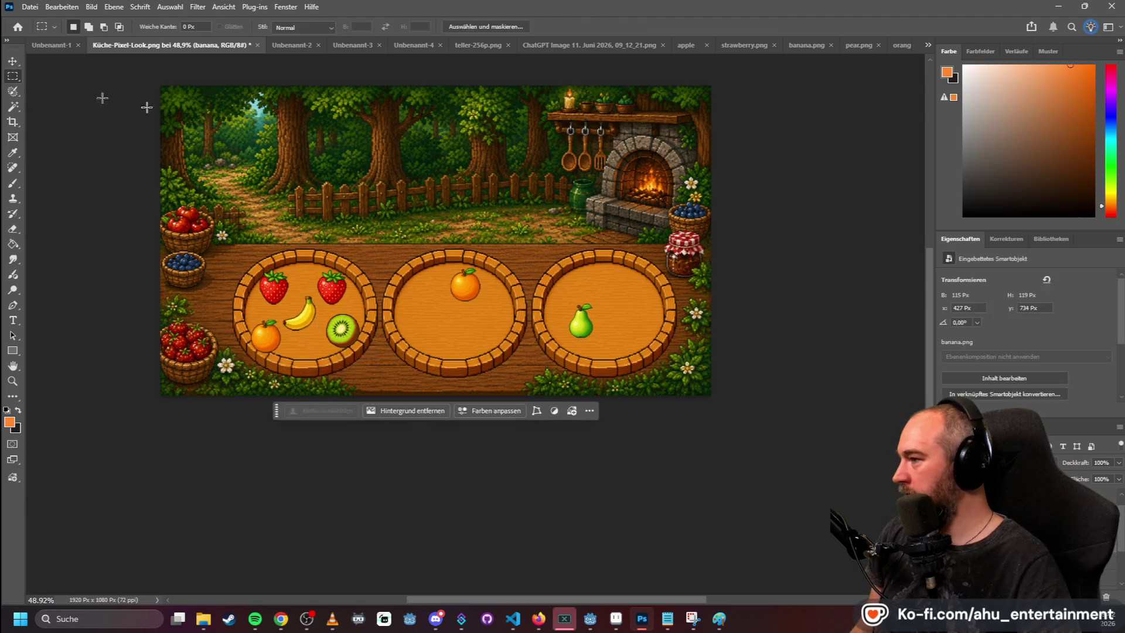
pyautogui.click(13, 61)
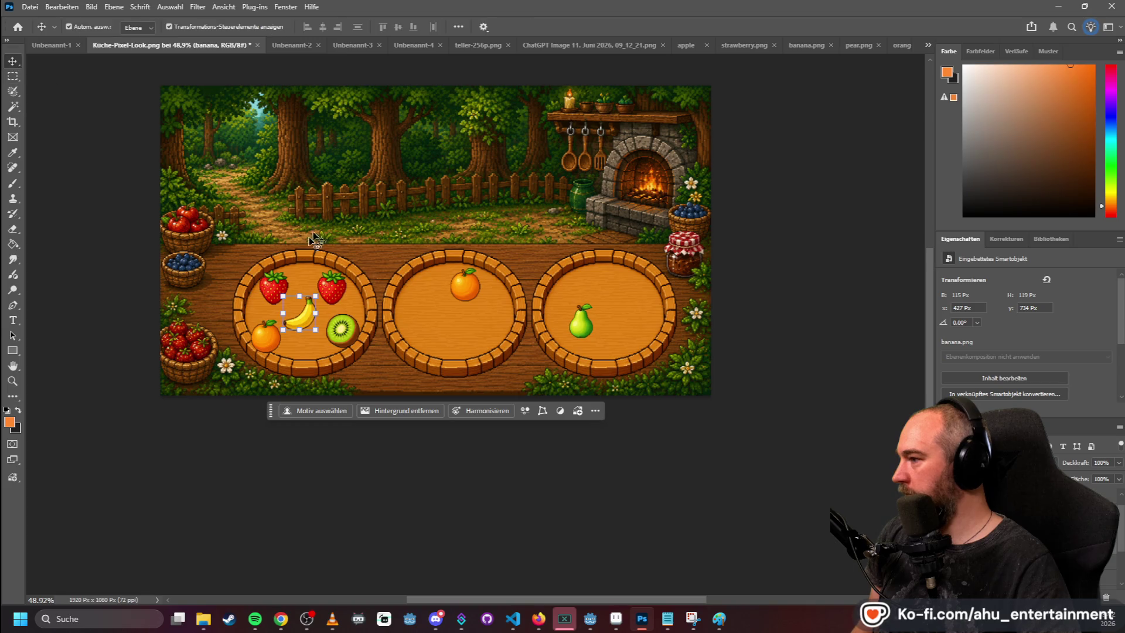
# - Rearrange the strawberries, orange and kiwi in the left bowl and lift the banana up
pyautogui.scroll(5, 258, 322)
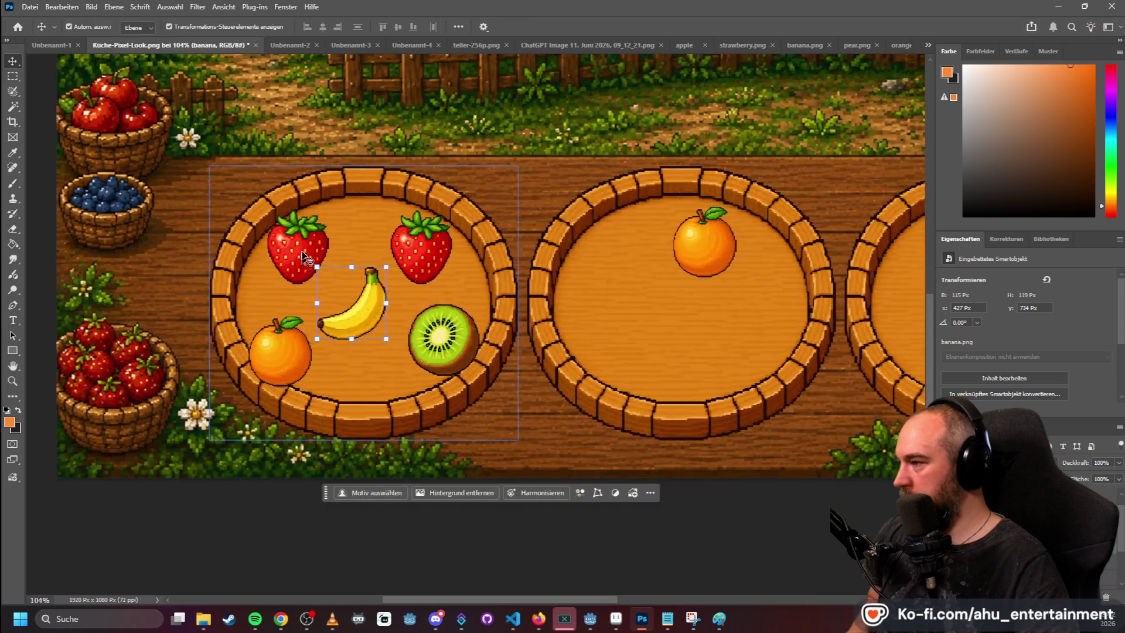
pyautogui.moveTo(308, 248); pyautogui.dragTo(321, 232)
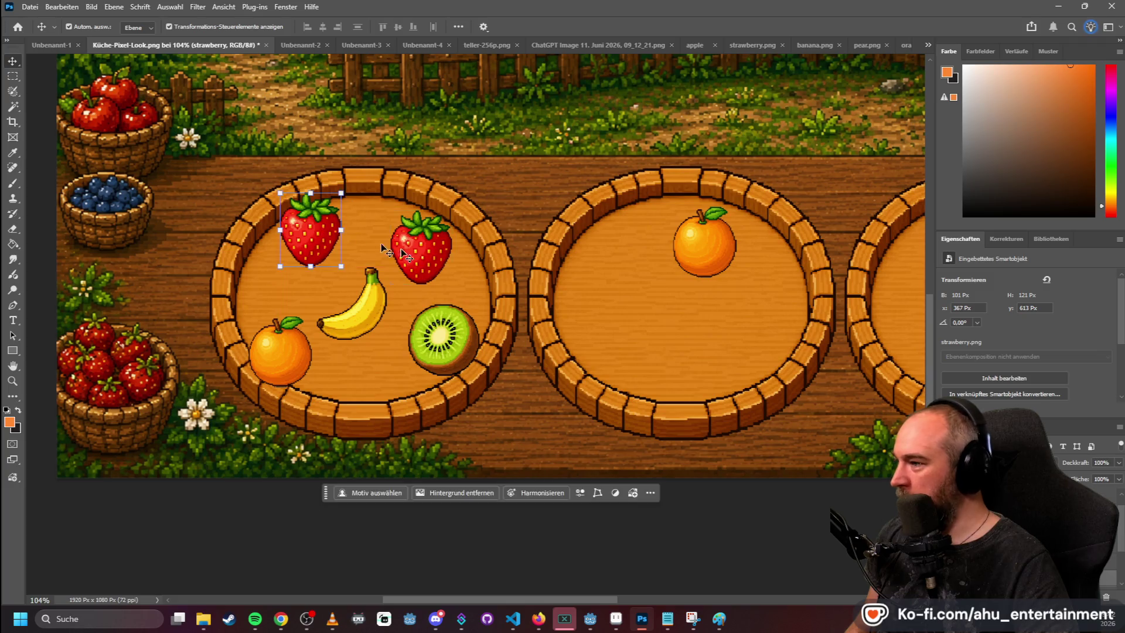
pyautogui.moveTo(426, 258)
pyautogui.mouseDown()
pyautogui.moveTo(424, 221)
pyautogui.moveTo(426, 232)
pyautogui.mouseUp()
pyautogui.moveTo(321, 237); pyautogui.dragTo(309, 223)
pyautogui.moveTo(370, 313)
pyautogui.mouseDown()
pyautogui.moveTo(379, 298)
pyautogui.moveTo(375, 309)
pyautogui.mouseUp()
pyautogui.moveTo(418, 345); pyautogui.dragTo(410, 344)
pyautogui.moveTo(305, 335); pyautogui.dragTo(314, 322)
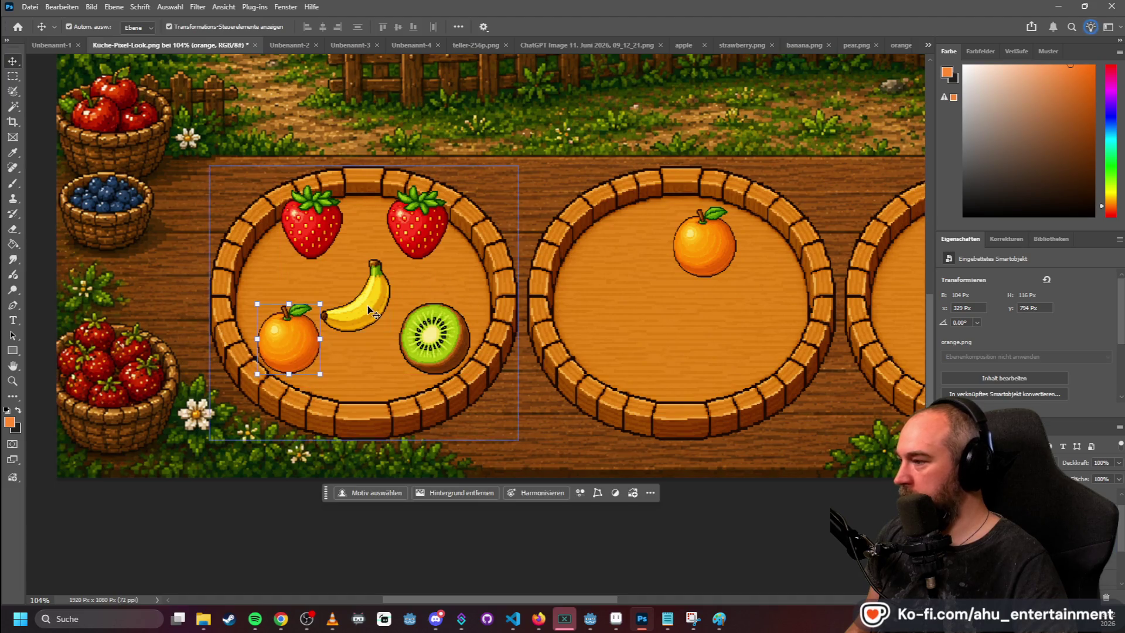
pyautogui.moveTo(373, 295); pyautogui.dragTo(376, 291)
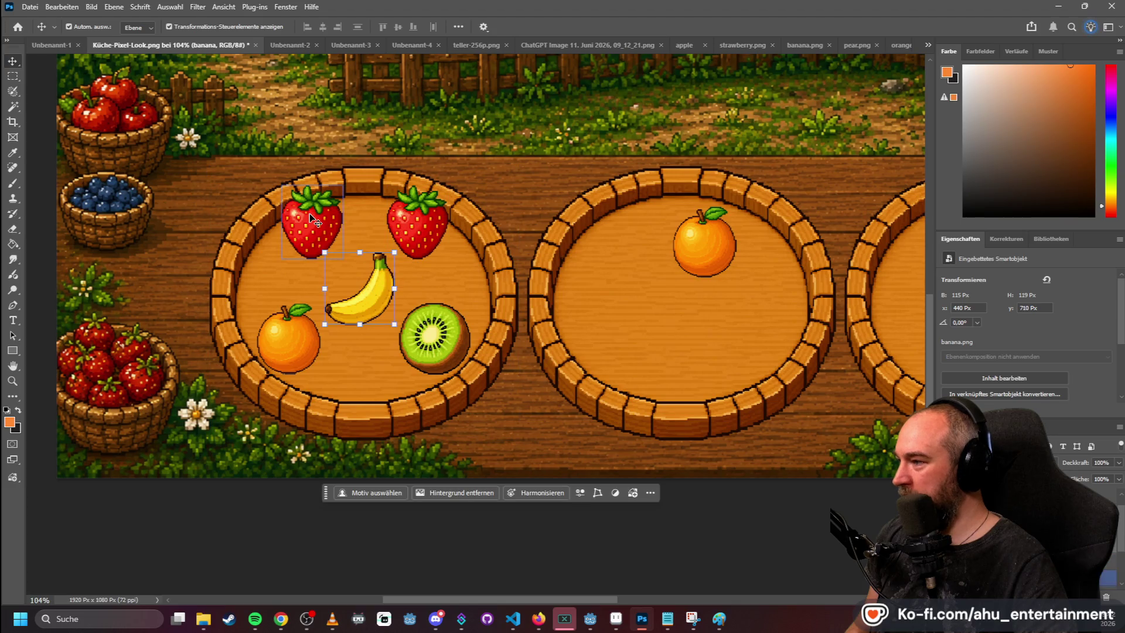
pyautogui.moveTo(316, 224)
pyautogui.mouseDown()
pyautogui.moveTo(306, 218)
pyautogui.moveTo(434, 246)
pyautogui.moveTo(421, 233)
pyautogui.moveTo(431, 229)
pyautogui.mouseUp()
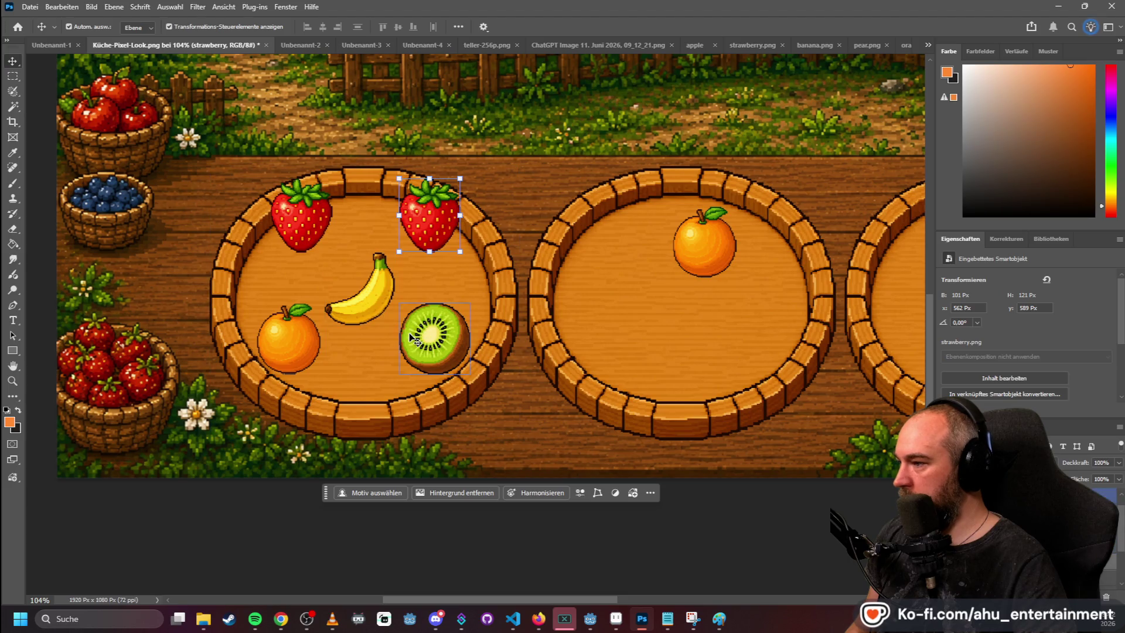
# - Refine the strawberry positions and move the kiwi to the bowl's right edge
pyautogui.click(568, 211)
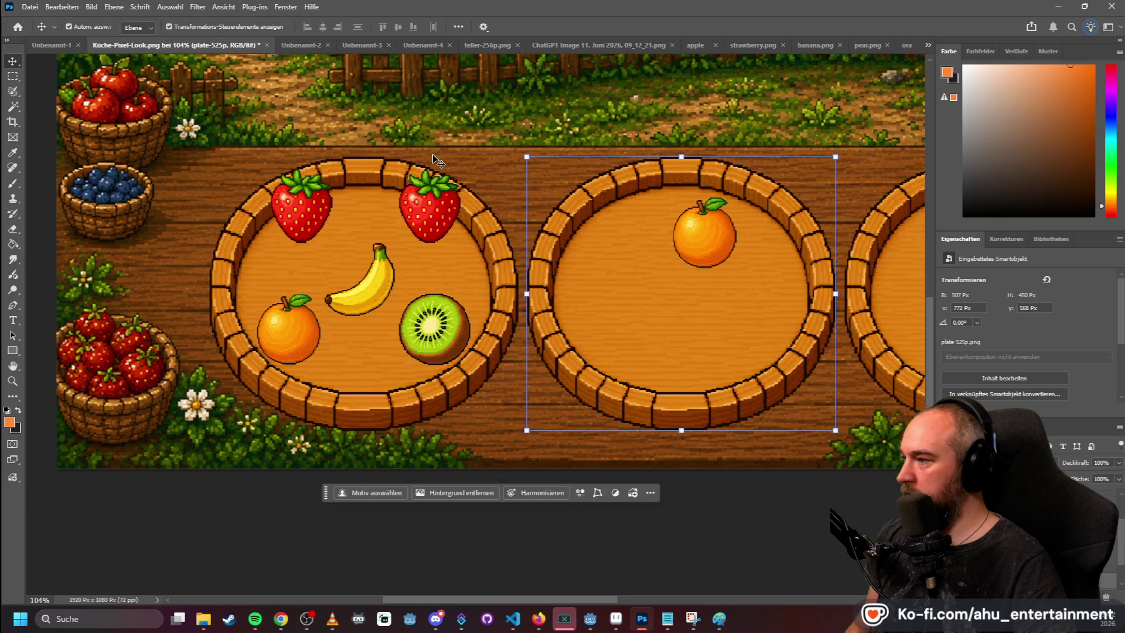
pyautogui.scroll(-3, 377, 194)
pyautogui.scroll(-3, 377, 194)
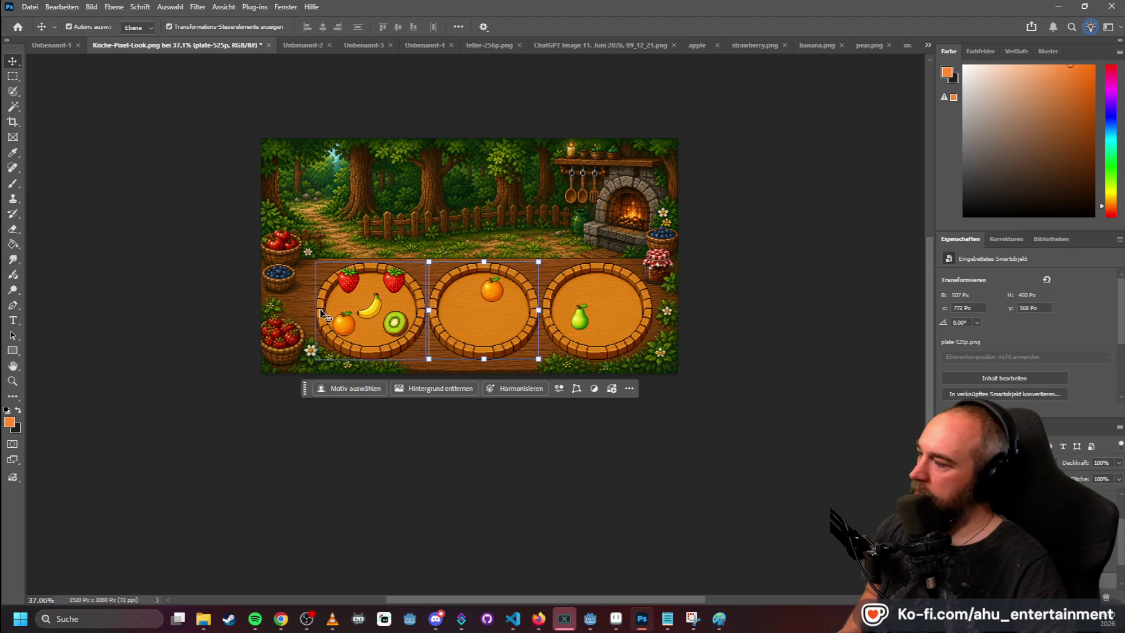
pyautogui.scroll(5, 321, 293)
pyautogui.click(383, 266)
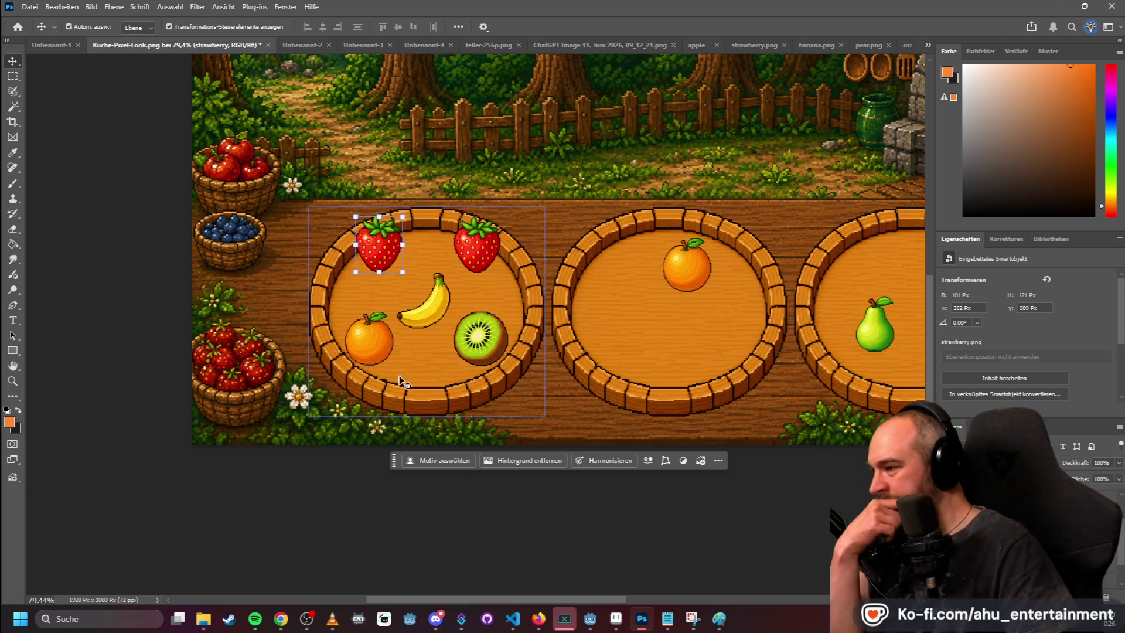
pyautogui.moveTo(384, 245)
pyautogui.mouseDown()
pyautogui.moveTo(402, 271)
pyautogui.moveTo(379, 255)
pyautogui.mouseUp()
pyautogui.moveTo(480, 254)
pyautogui.mouseDown()
pyautogui.moveTo(423, 298)
pyautogui.moveTo(545, 238)
pyautogui.moveTo(568, 198)
pyautogui.mouseUp()
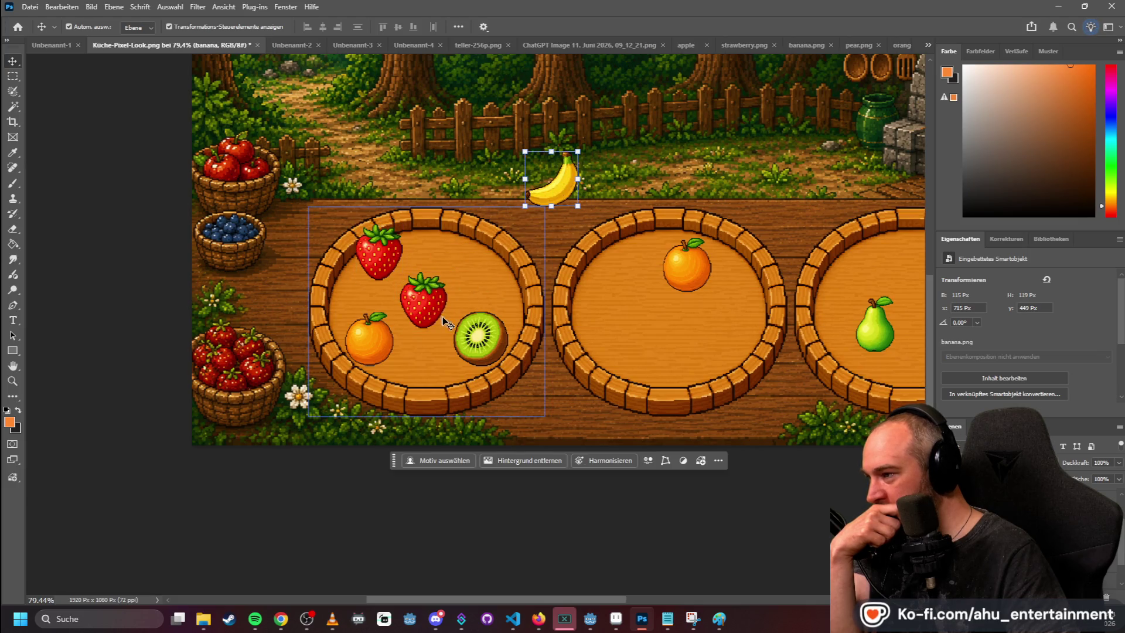
pyautogui.click(380, 266)
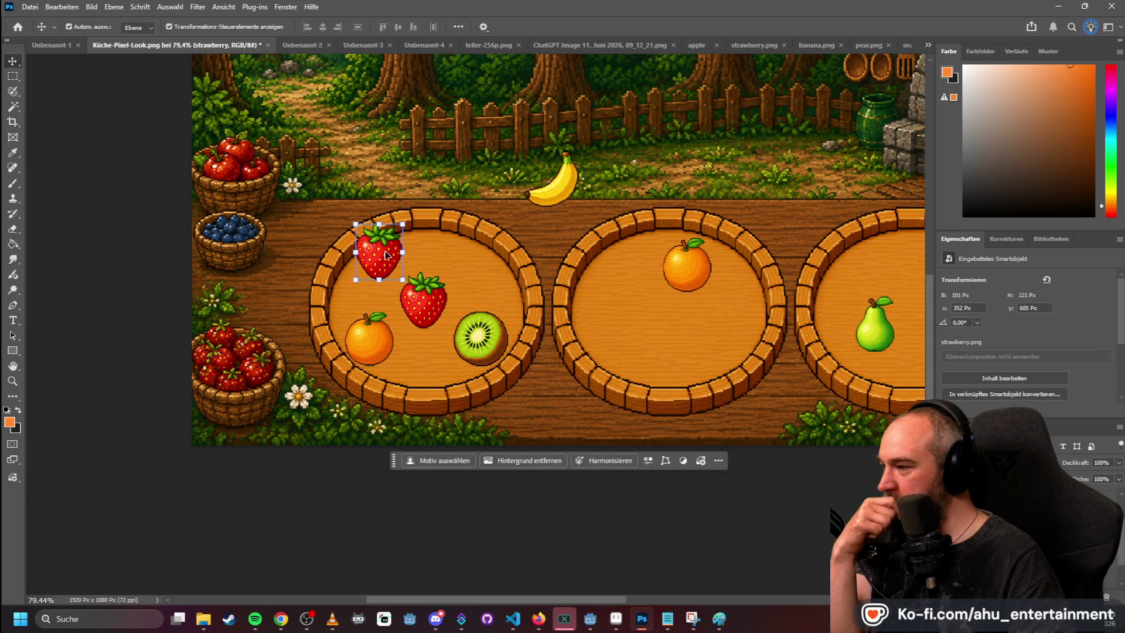
pyautogui.moveTo(386, 254); pyautogui.dragTo(382, 255)
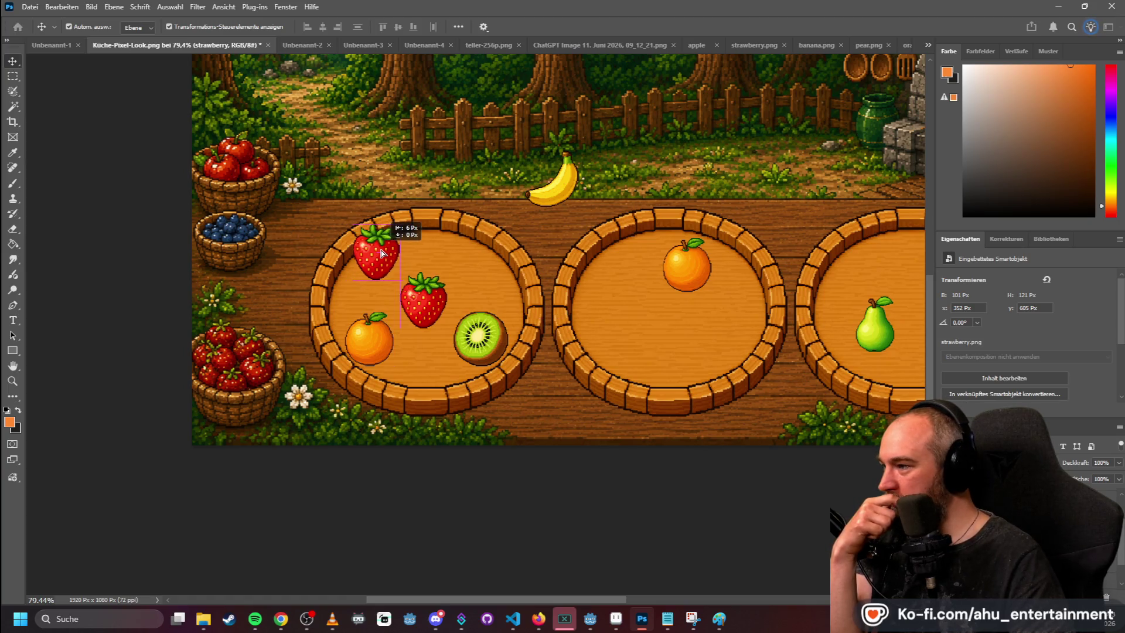
pyautogui.click(492, 336)
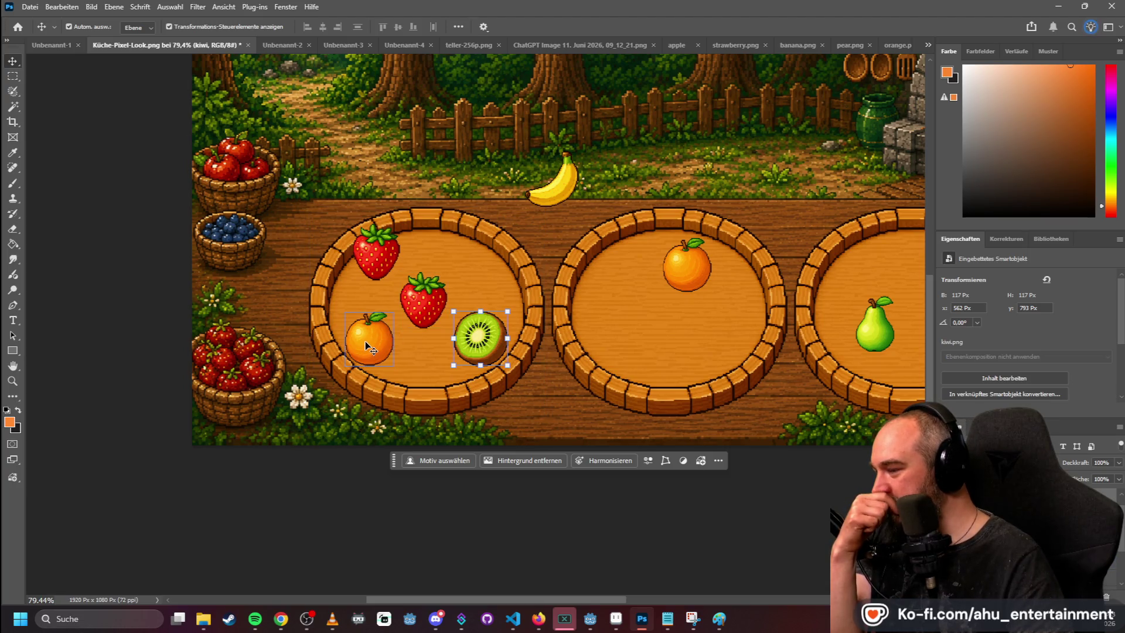
pyautogui.moveTo(485, 334)
pyautogui.mouseDown()
pyautogui.moveTo(451, 311)
pyautogui.moveTo(430, 368)
pyautogui.moveTo(431, 293)
pyautogui.moveTo(456, 303)
pyautogui.moveTo(451, 345)
pyautogui.moveTo(430, 304)
pyautogui.mouseUp()
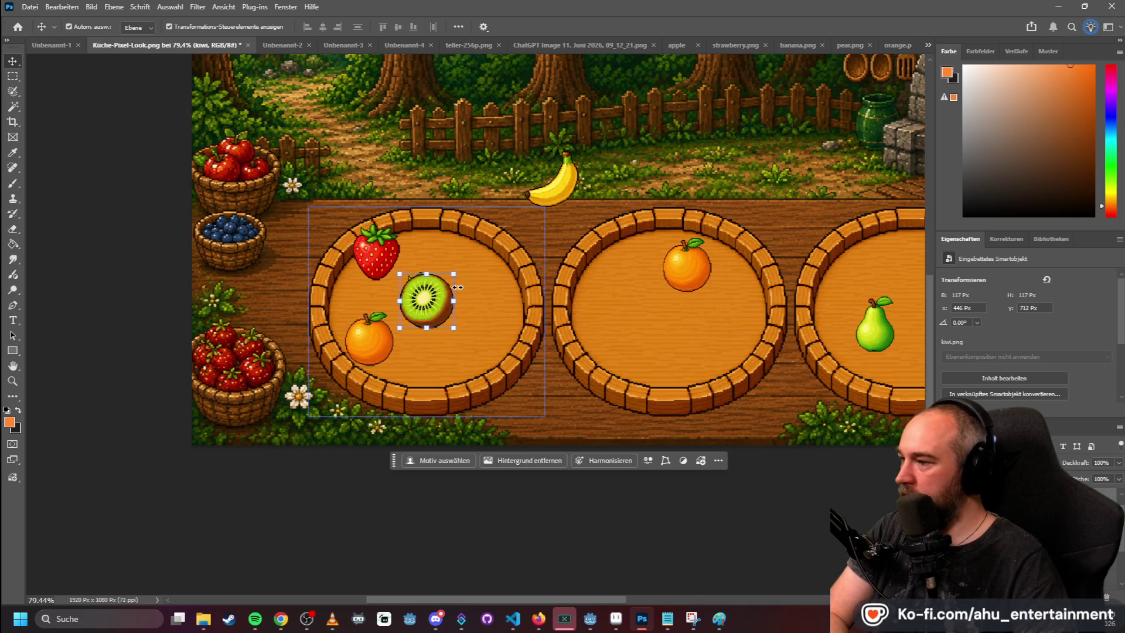
pyautogui.moveTo(428, 301); pyautogui.dragTo(516, 308)
# - Delete one strawberry from the left bowl
pyautogui.click(413, 309)
pyautogui.click(413, 309)
pyautogui.press('Delete')
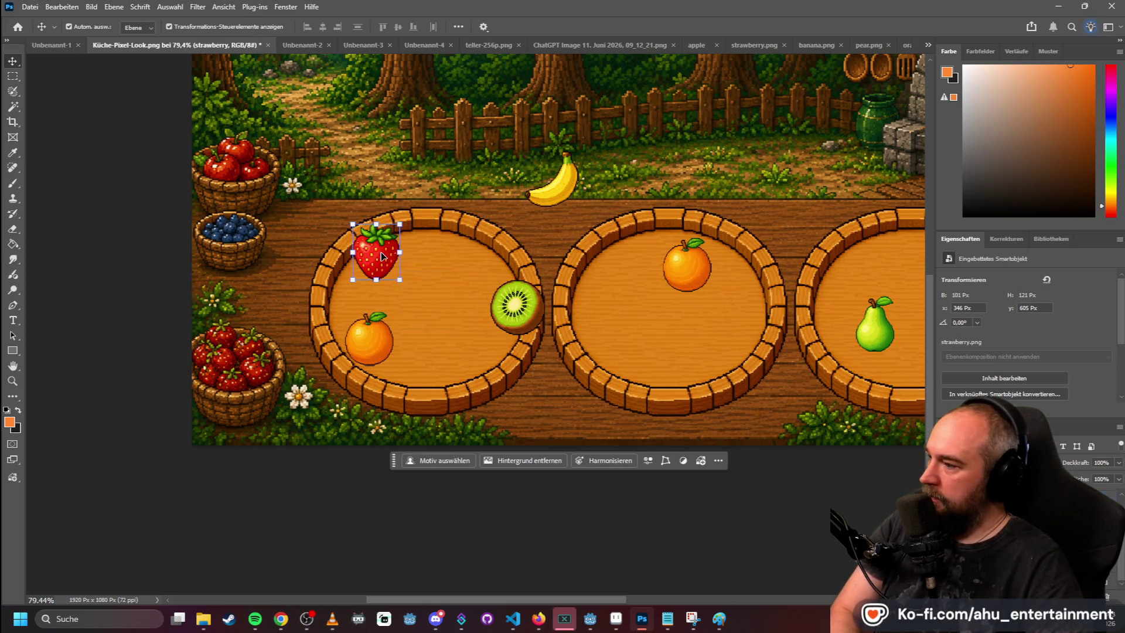
# - Delete the remaining strawberry and the orange, and recentre the kiwi in the left bowl
pyautogui.click(376, 252)
pyautogui.press('Delete')
pyautogui.click(372, 320)
pyautogui.press('Delete')
pyautogui.click(524, 314)
pyautogui.moveTo(524, 313)
pyautogui.mouseDown()
pyautogui.moveTo(424, 307)
pyautogui.moveTo(433, 308)
pyautogui.mouseUp()
# - Copy the kiwi into a dice-five pattern of five kiwis, enlarging the lower-right one slightly
pyautogui.moveTo(556, 252)
pyautogui.mouseDown()
pyautogui.moveTo(349, 262)
pyautogui.moveTo(372, 249)
pyautogui.mouseUp()
pyautogui.moveTo(555, 249)
pyautogui.mouseDown()
pyautogui.moveTo(467, 244)
pyautogui.moveTo(474, 253)
pyautogui.mouseUp()
pyautogui.moveTo(395, 251); pyautogui.dragTo(360, 256)
pyautogui.hotkey('ctrl', 'v')
pyautogui.moveTo(559, 264); pyautogui.dragTo(372, 354)
pyautogui.hotkey('ctrl', 'v')
pyautogui.moveTo(555, 265)
pyautogui.mouseDown()
pyautogui.moveTo(447, 350)
pyautogui.moveTo(482, 350)
pyautogui.mouseUp()
pyautogui.moveTo(508, 309); pyautogui.dragTo(508, 313)
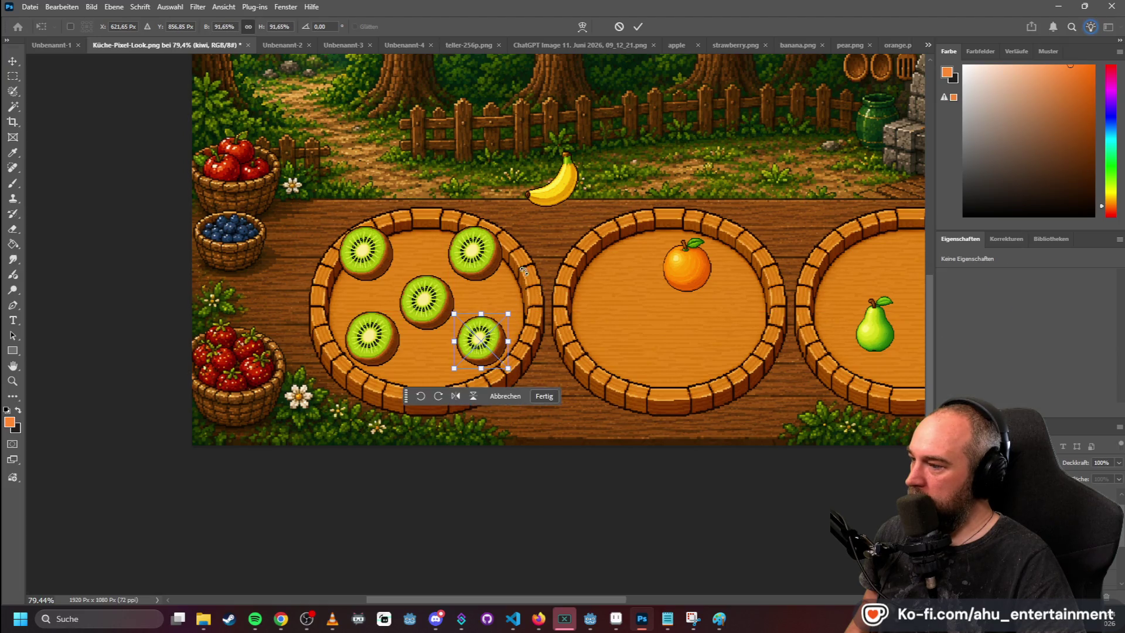
pyautogui.click(21, 80)
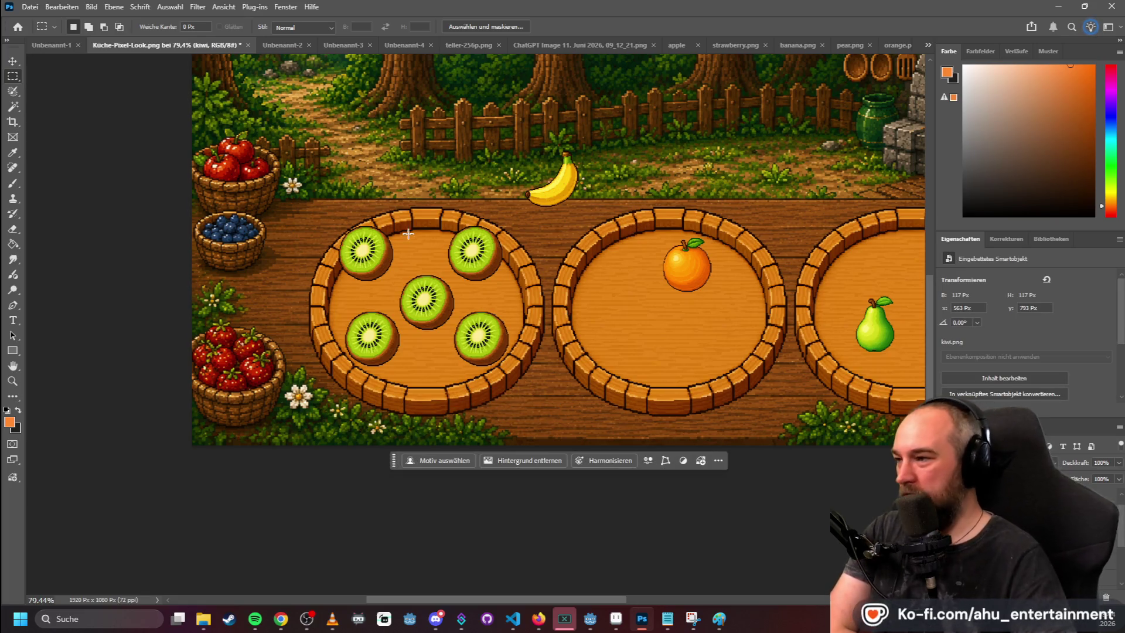
# - Move the banana onto the middle plate beside the orange
pyautogui.scroll(-1, 463, 227)
pyautogui.scroll(2, 566, 199)
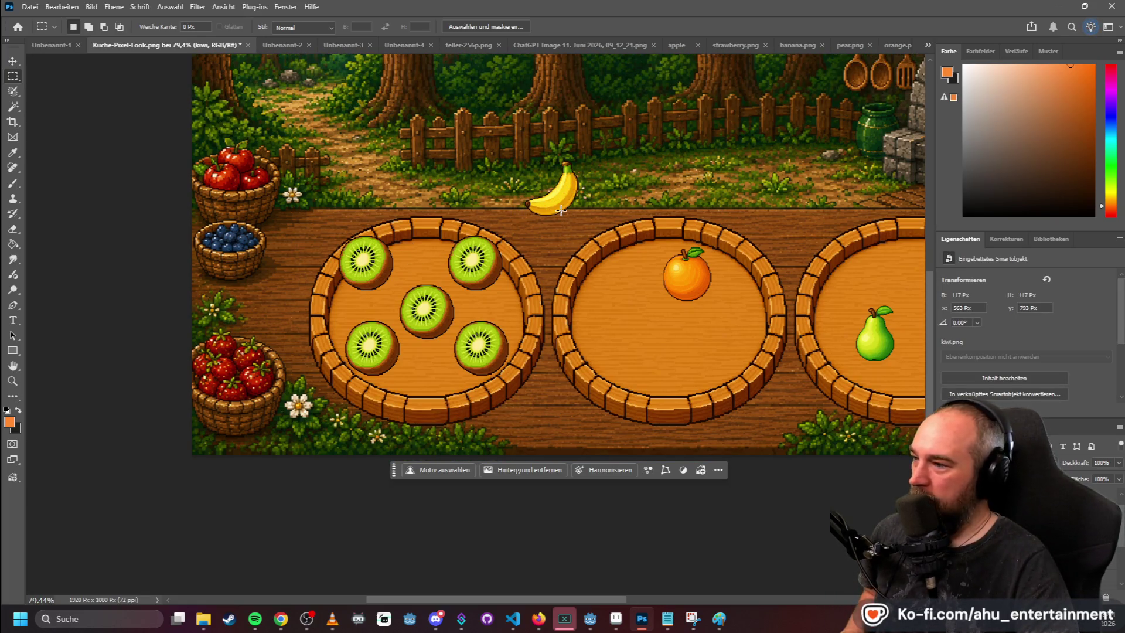
pyautogui.click(21, 61)
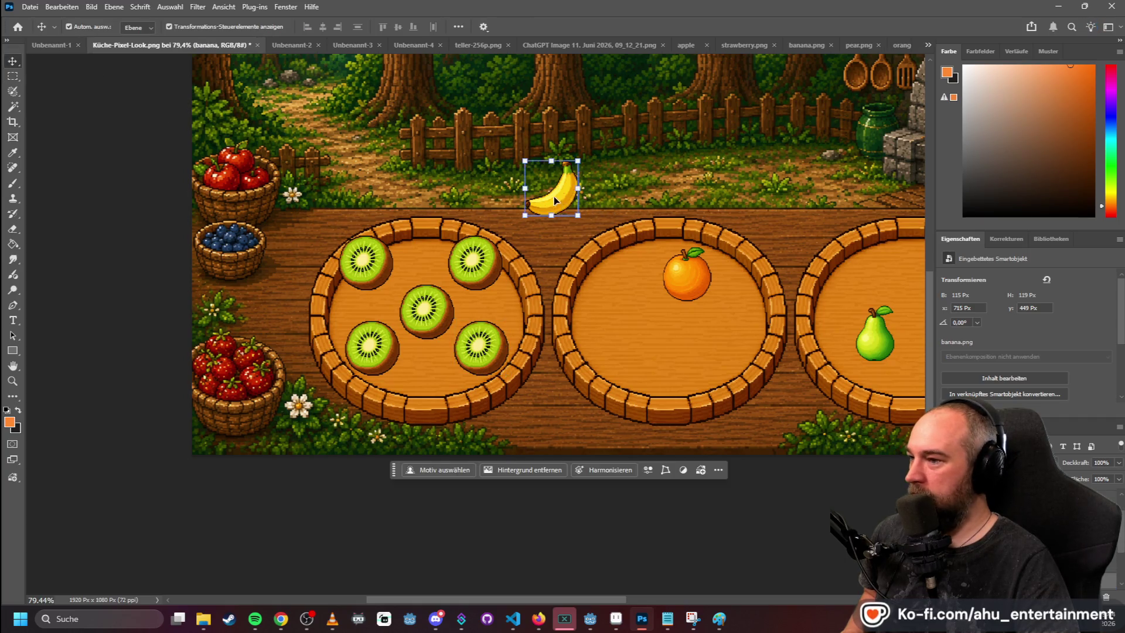
pyautogui.moveTo(556, 199); pyautogui.dragTo(632, 332)
pyautogui.scroll(-2, 739, 257)
pyautogui.scroll(-3, 739, 254)
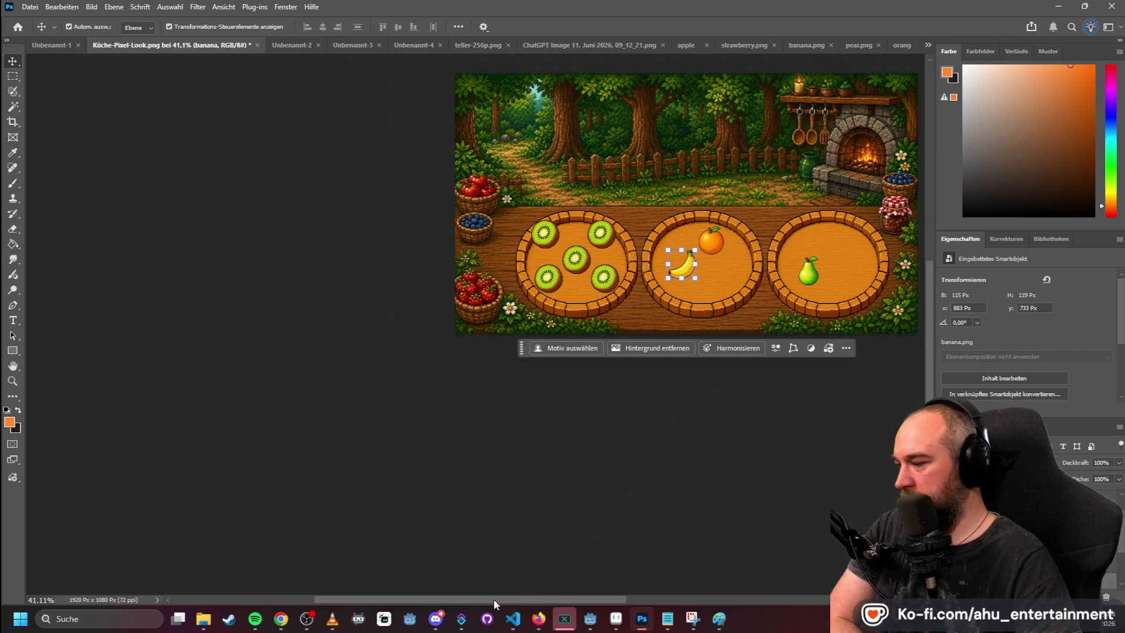
pyautogui.moveTo(493, 599); pyautogui.dragTo(550, 598)
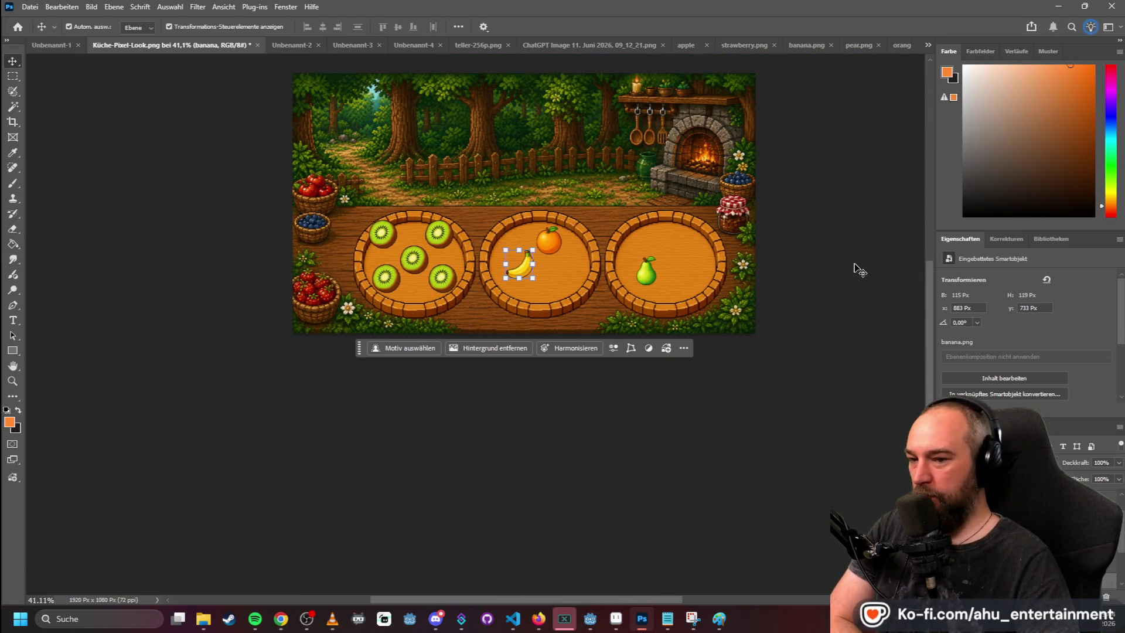
pyautogui.scroll(2, 515, 146)
# - Nudge the top-left kiwi down and right to even out the five kiwis, then deselect
pyautogui.click(391, 270)
pyautogui.moveTo(392, 270); pyautogui.dragTo(441, 280)
pyautogui.click(793, 203)
pyautogui.scroll(-1, 831, 226)
pyautogui.scroll(2, 832, 226)
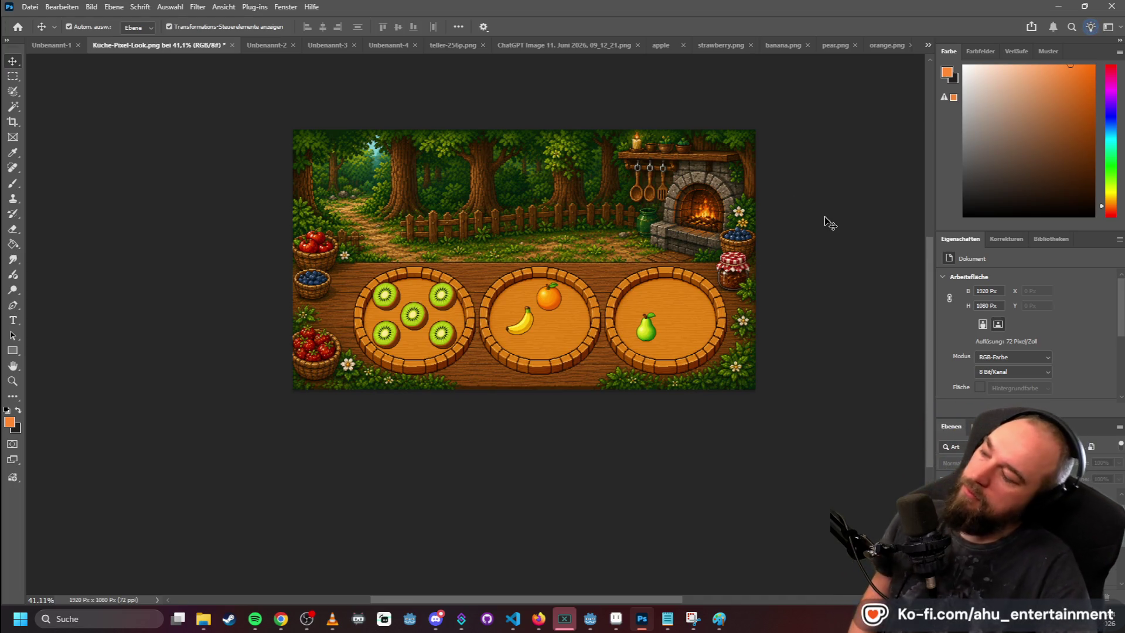
pyautogui.scroll(-3, 803, 223)
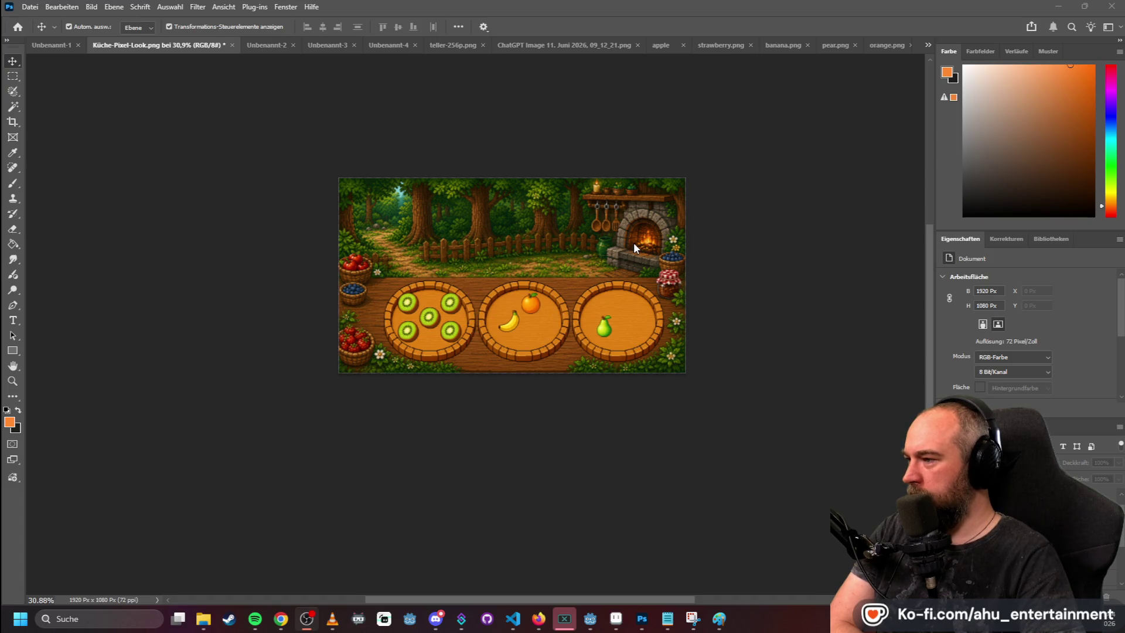
pyautogui.scroll(1, 447, 272)
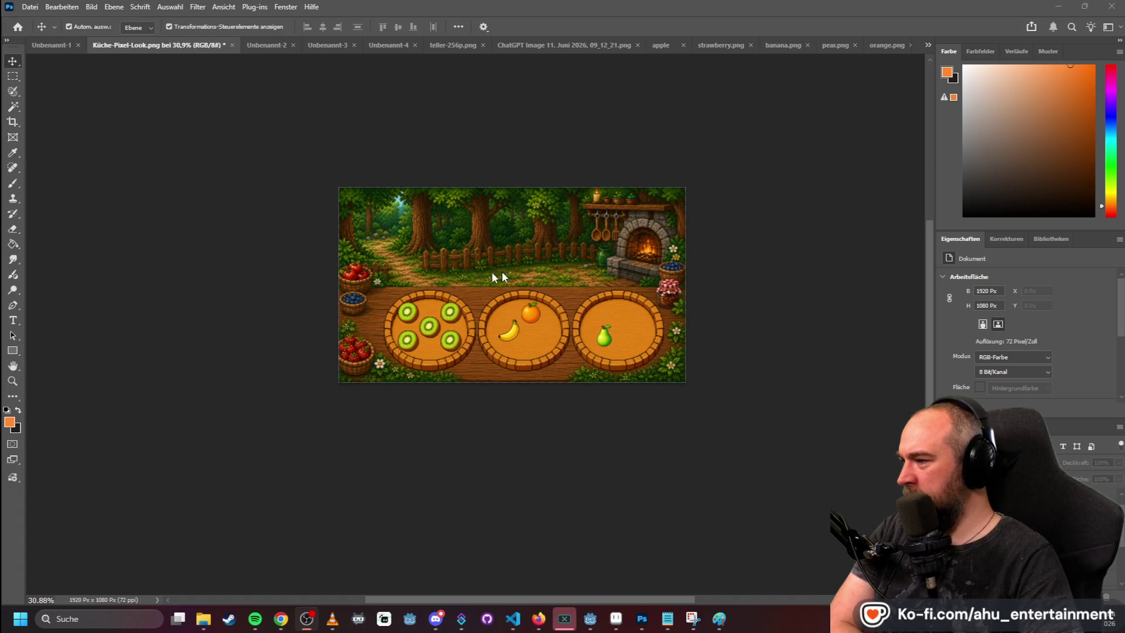
pyautogui.scroll(3, 532, 263)
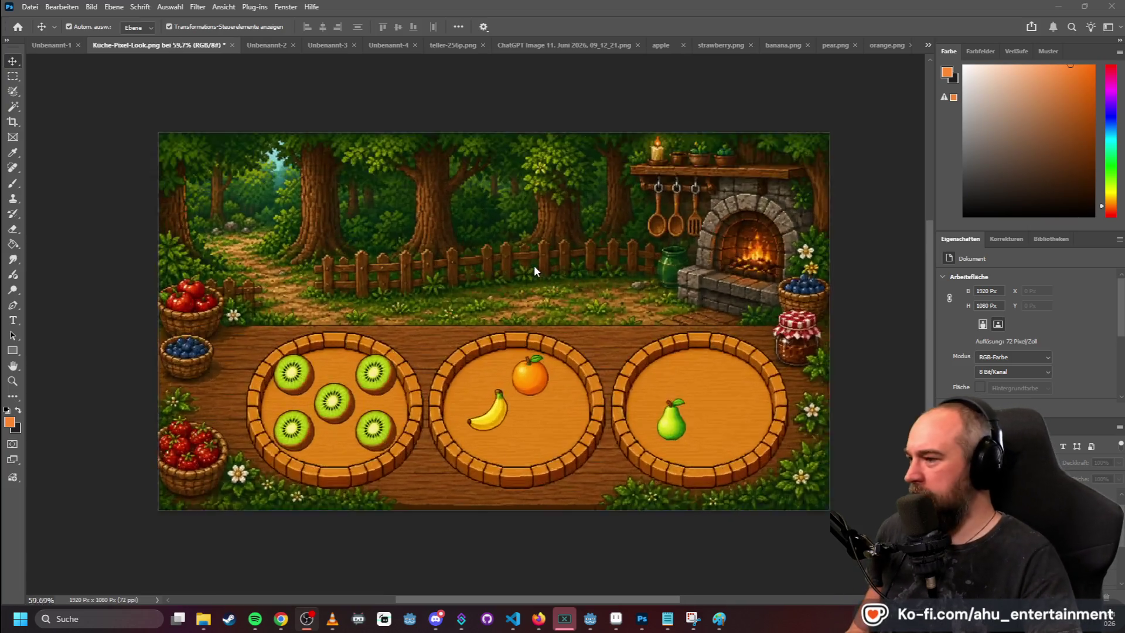
pyautogui.scroll(2, 536, 269)
pyautogui.scroll(-2, 539, 272)
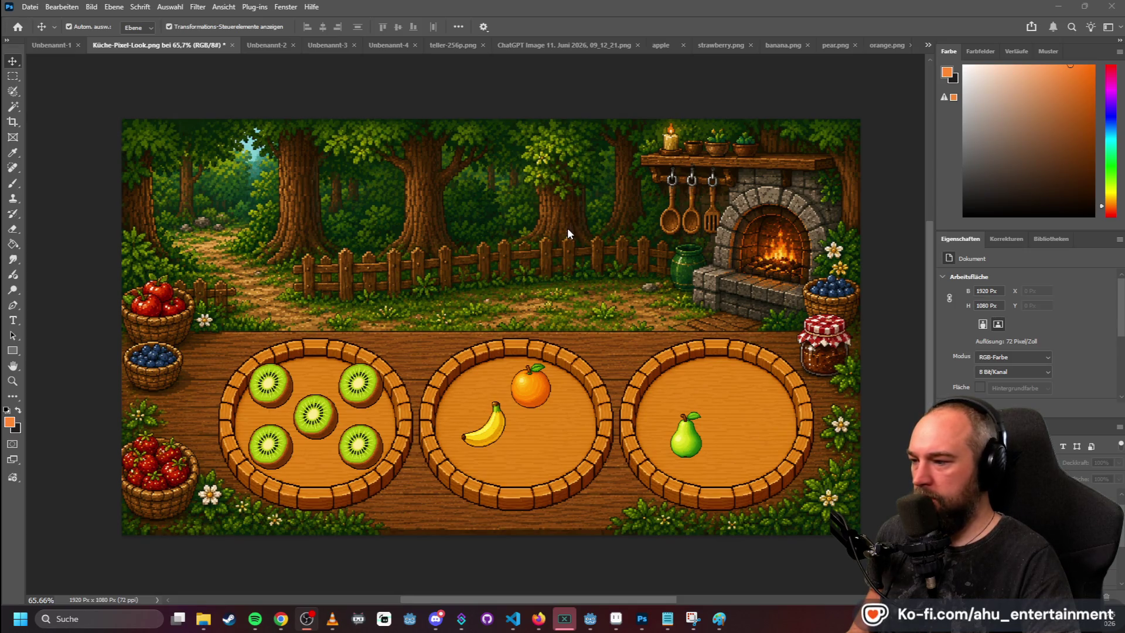
pyautogui.scroll(-4, 567, 229)
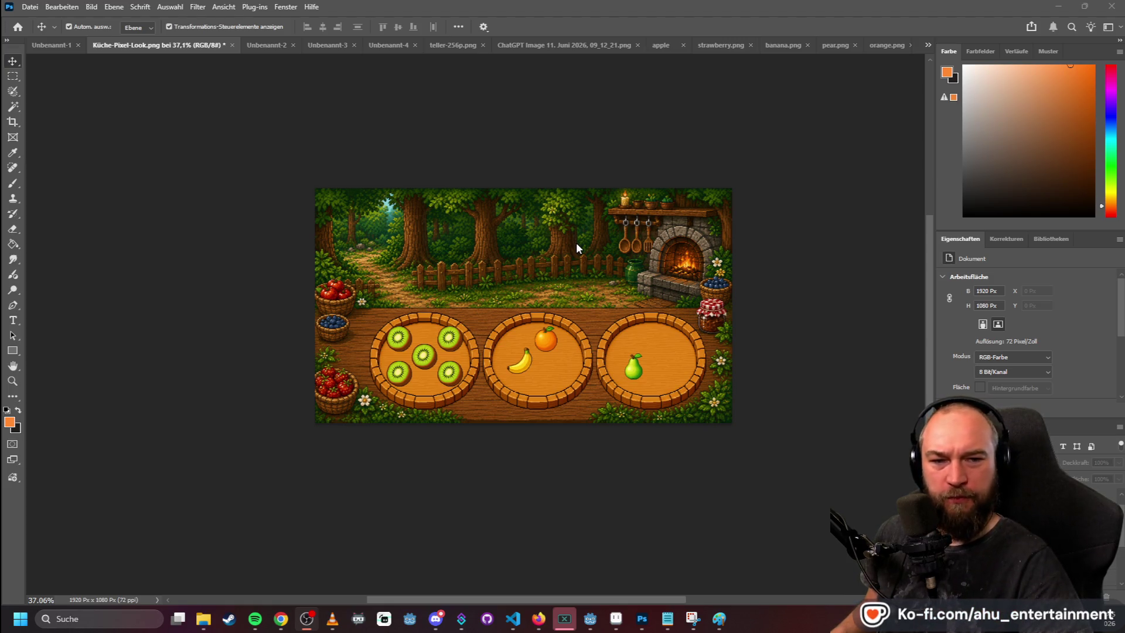
pyautogui.hotkey('alt', 'Tab')
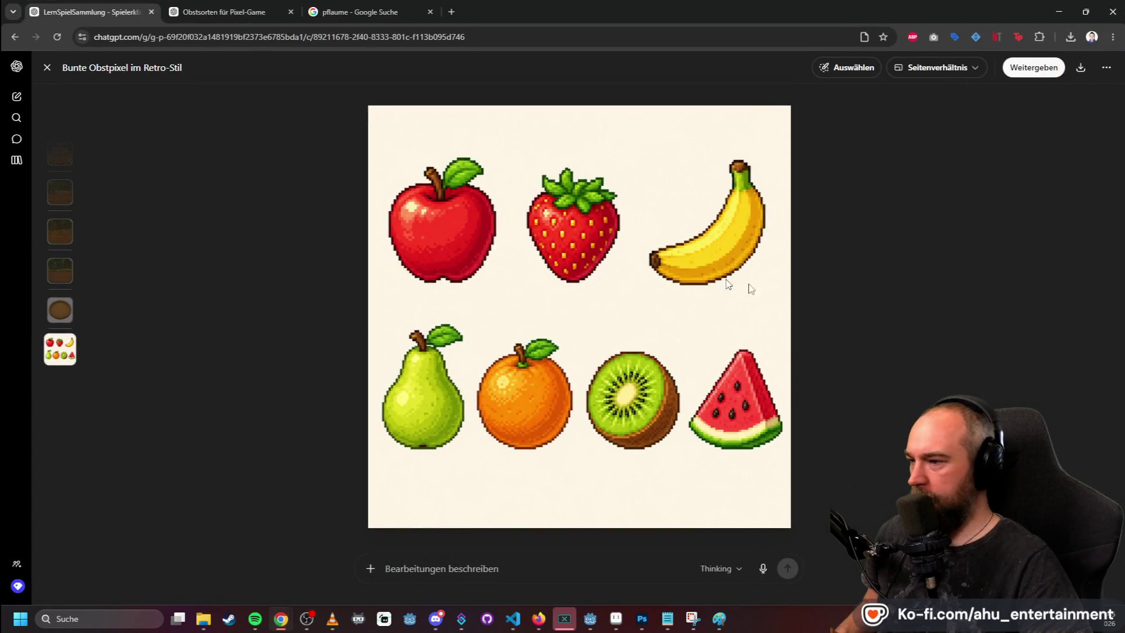
# - Find the 'Finde das Rezept' game mockup in the ChatGPT chat and preview it
pyautogui.click(47, 67)
pyautogui.scroll(15, 755, 387)
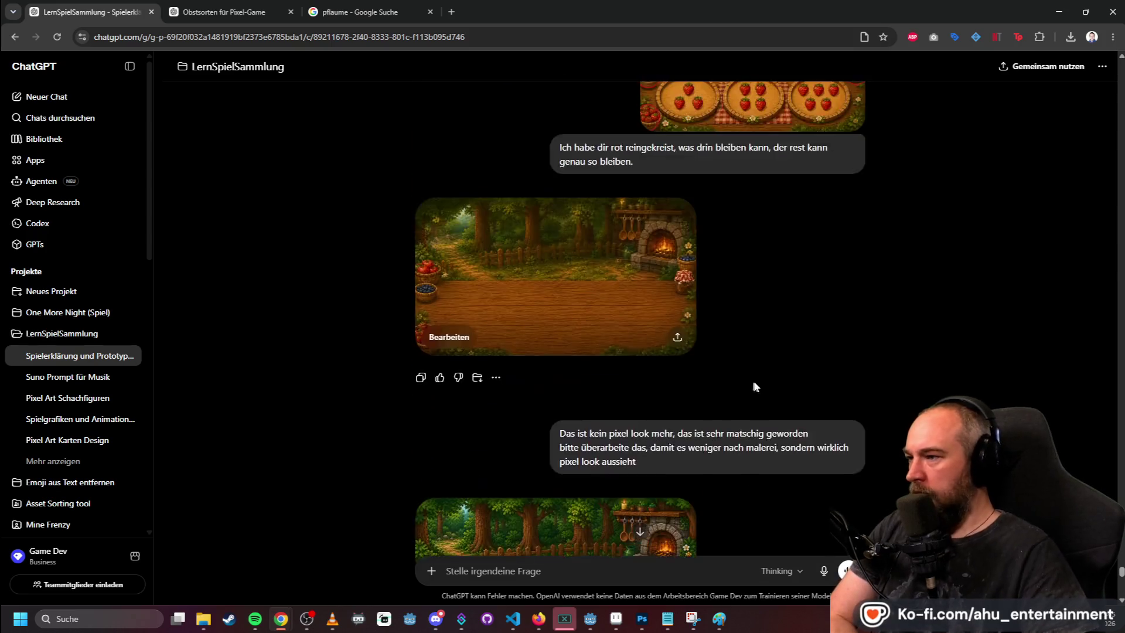
pyautogui.scroll(15, 757, 384)
pyautogui.scroll(-5, 732, 340)
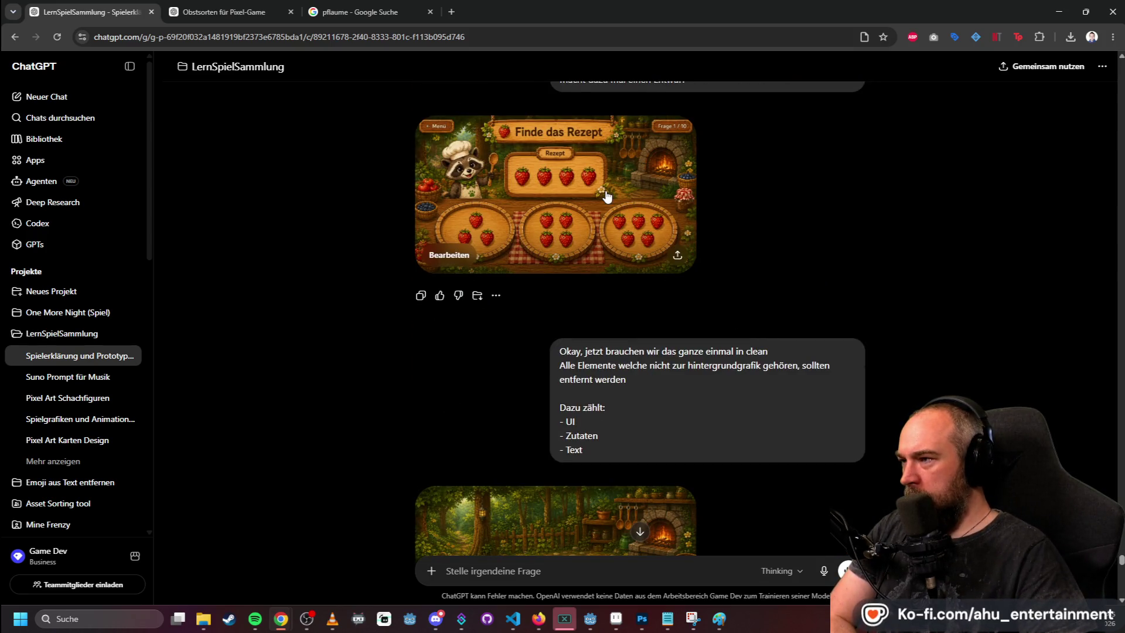
pyautogui.click(545, 175)
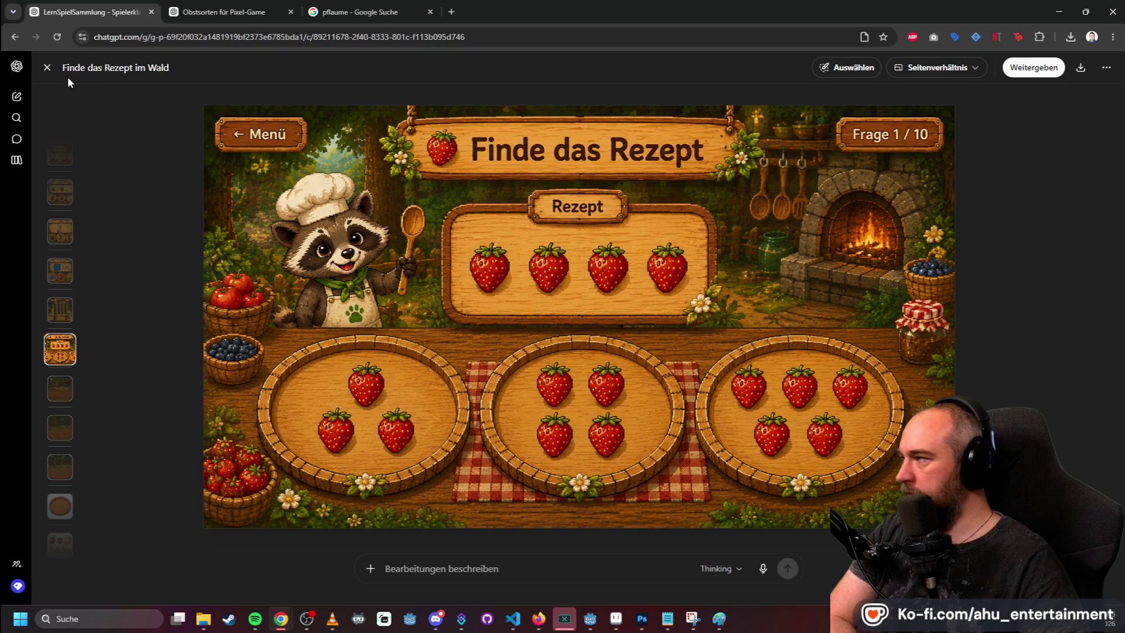
pyautogui.click(49, 69)
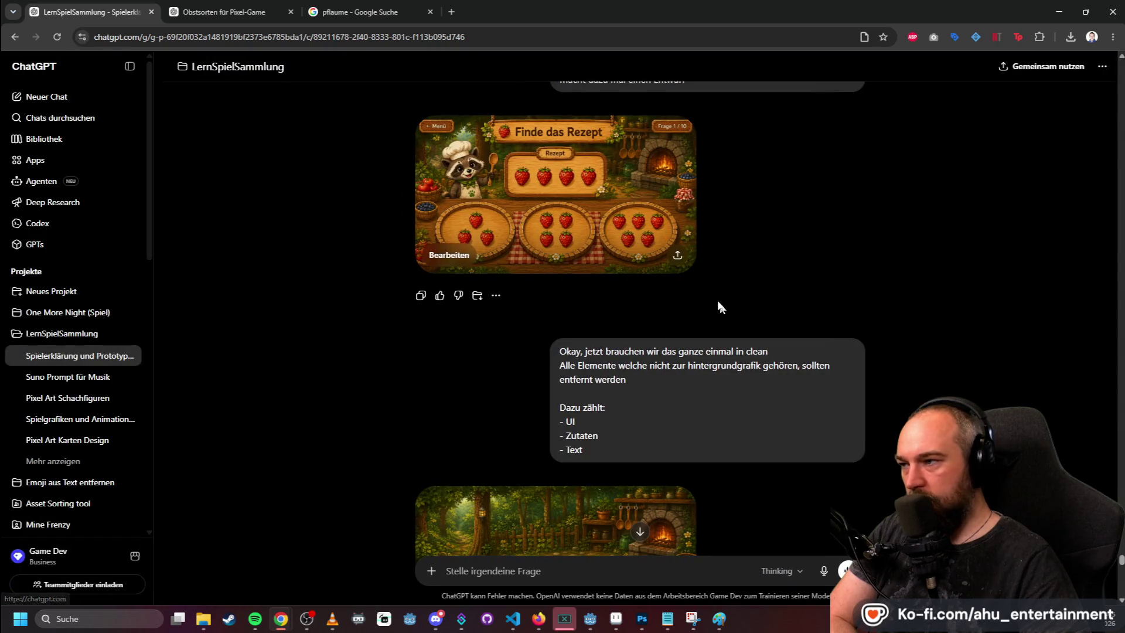
pyautogui.scroll(-10, 705, 293)
pyautogui.scroll(-10, 710, 376)
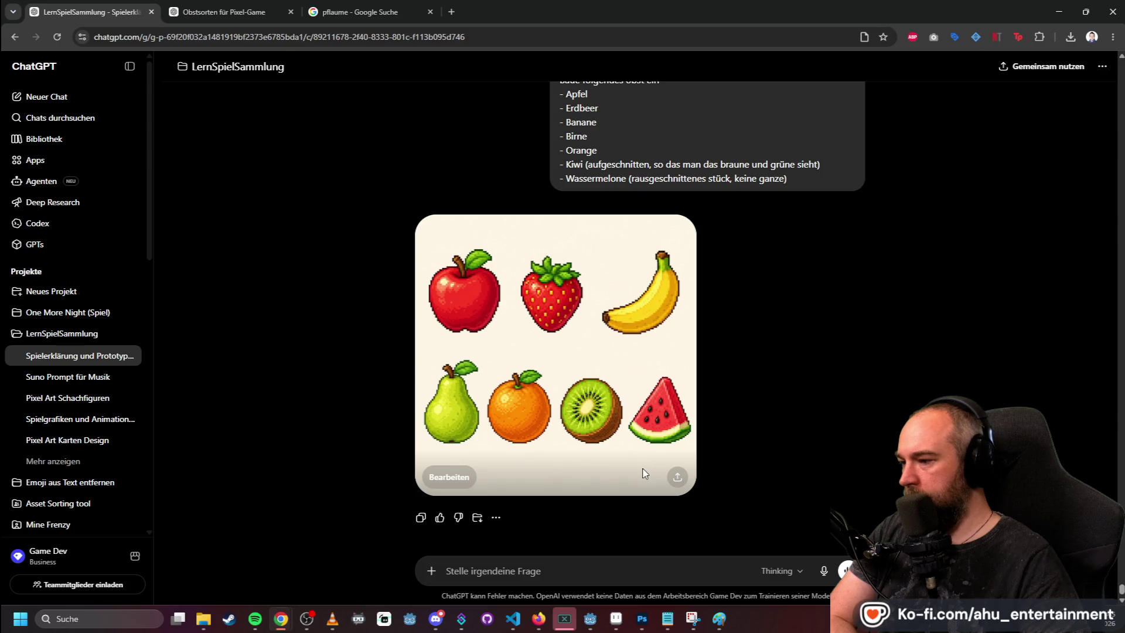
pyautogui.scroll(15, 730, 442)
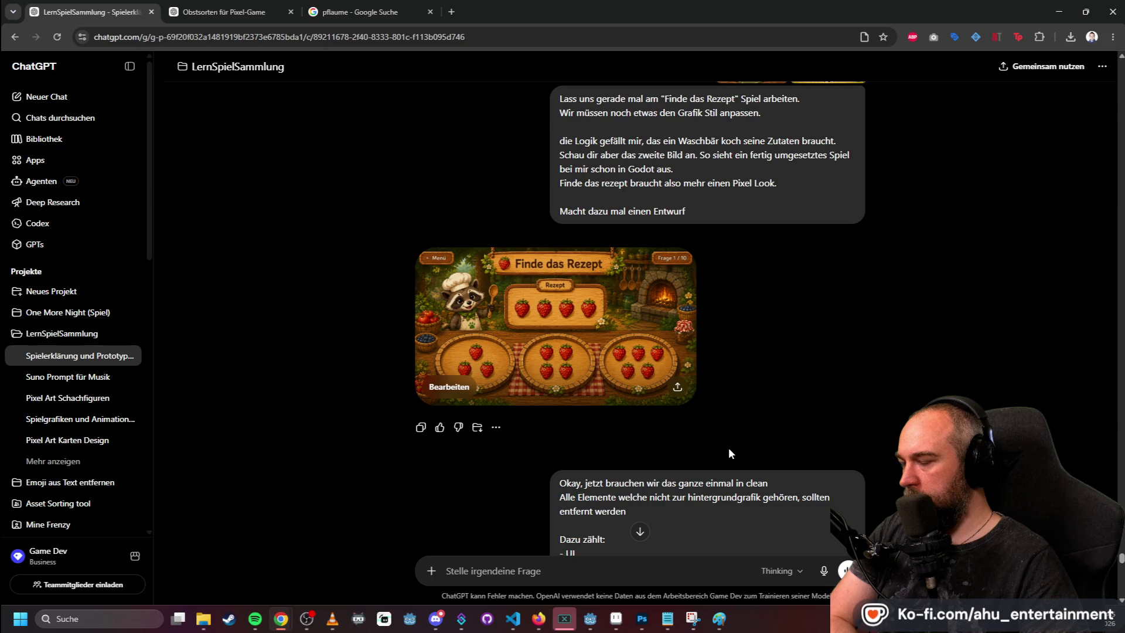
# - Copy the full-size 'Finde das Rezept' mockup image to the clipboard
pyautogui.click(598, 315)
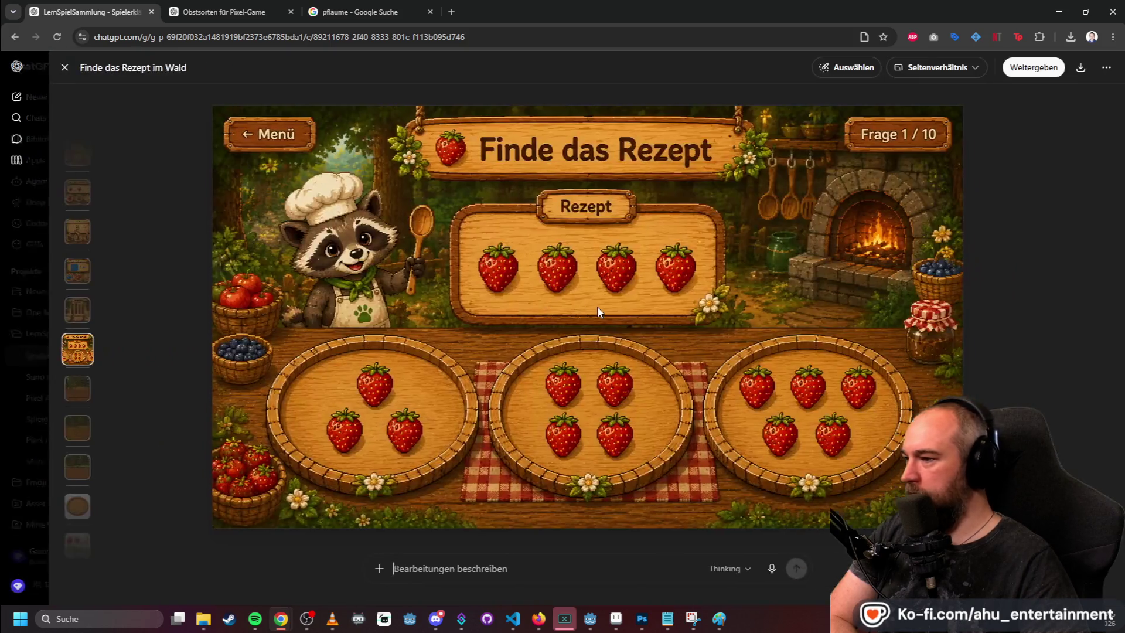
pyautogui.rightClick(542, 368)
pyautogui.click(594, 418)
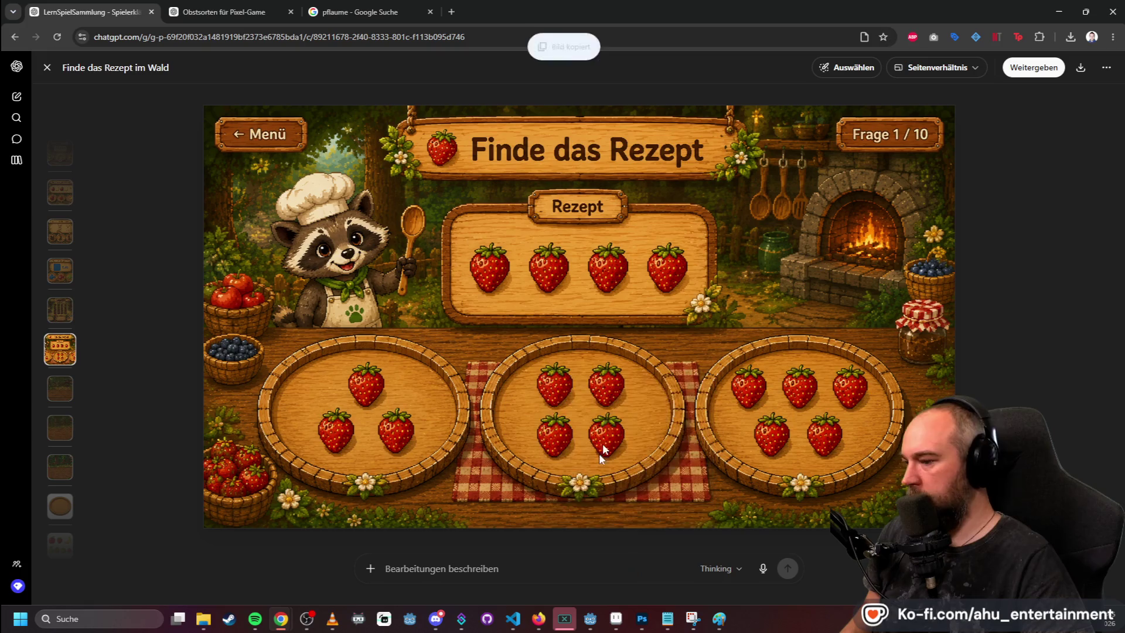
pyautogui.click(710, 620)
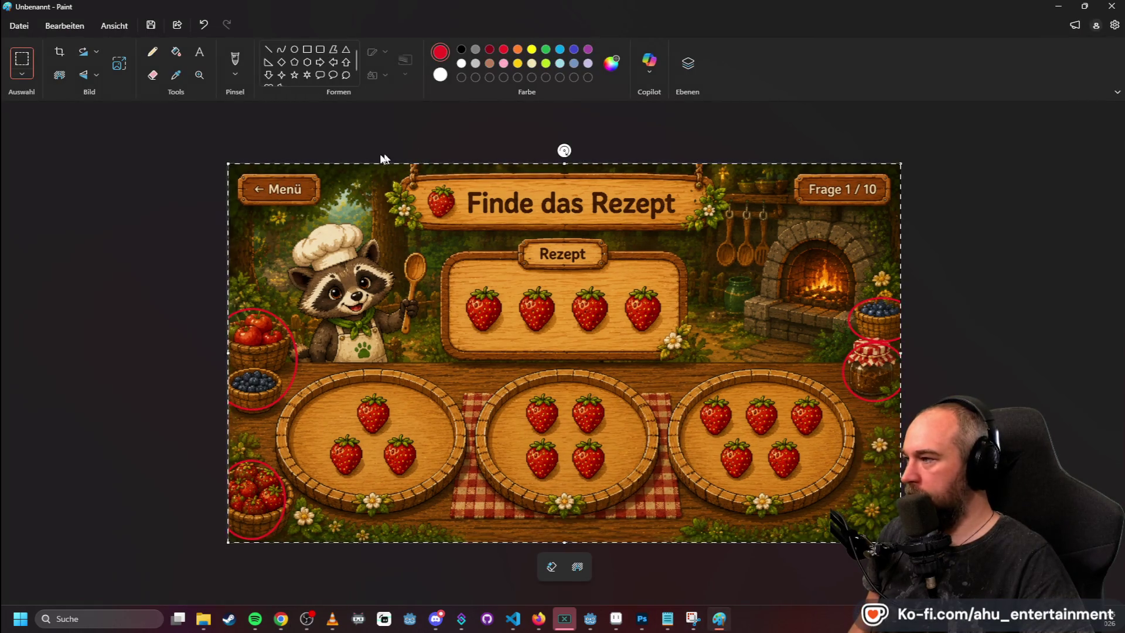
# - Start a new Paint image without saving the old one and paste in the game mockup
pyautogui.click(484, 122)
pyautogui.click(21, 26)
pyautogui.click(26, 44)
pyautogui.click(573, 338)
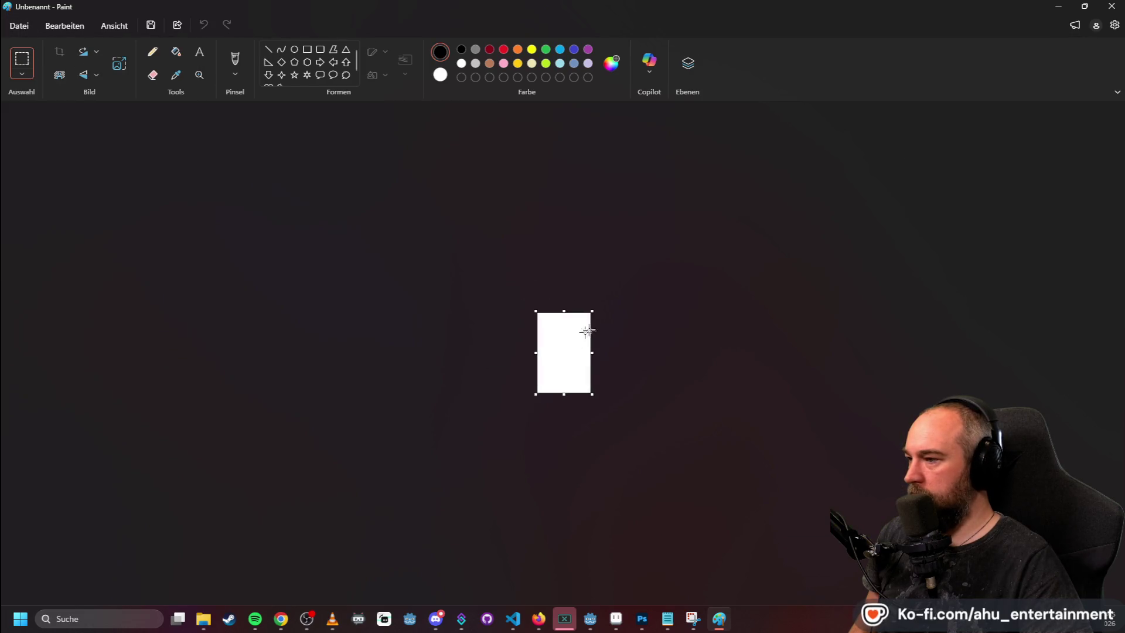
pyautogui.hotkey('ctrl', 'v')
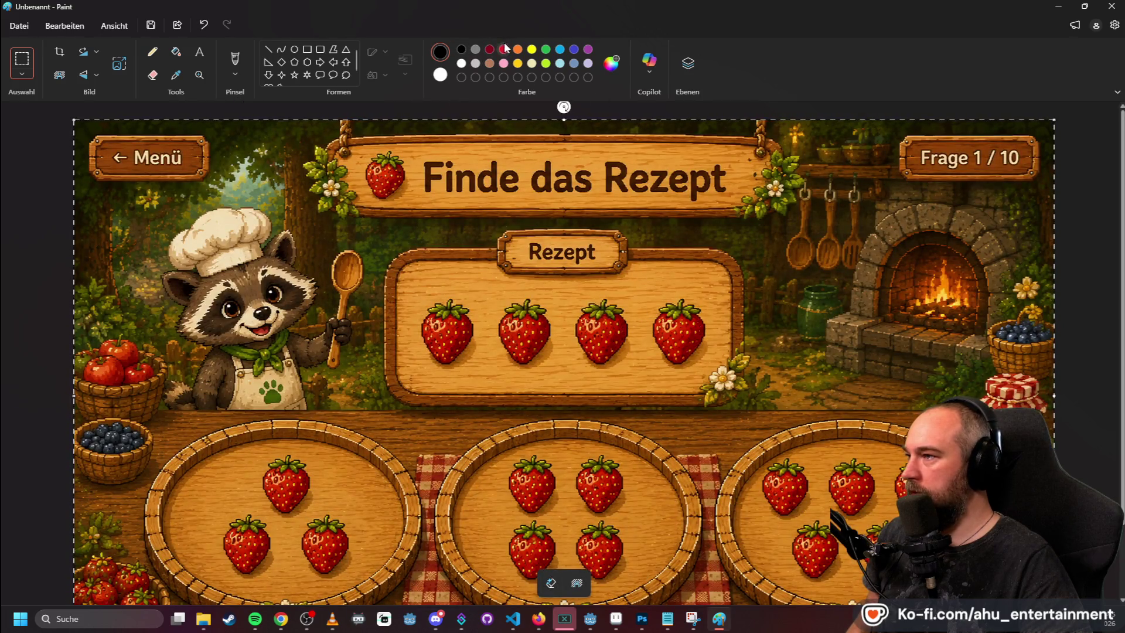
# - Try circling the title sign with a red ellipse, undoing the misplaced attempts
pyautogui.click(294, 49)
pyautogui.moveTo(314, 130); pyautogui.dragTo(506, 199)
pyautogui.hotkey('ctrl', 'z')
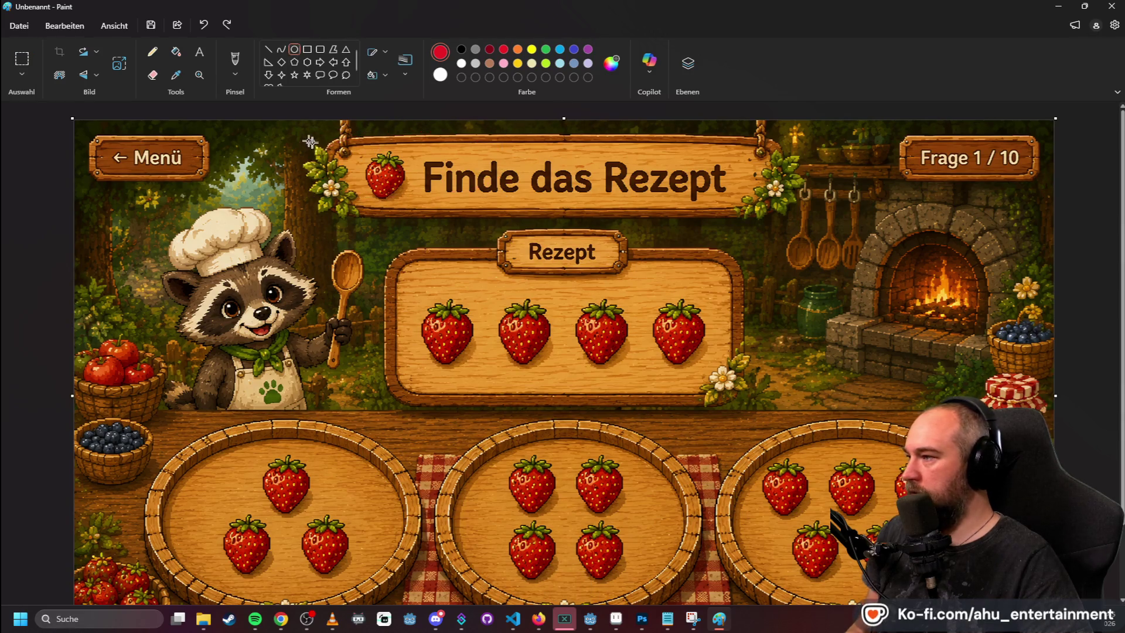
pyautogui.moveTo(293, 225)
pyautogui.mouseDown()
pyautogui.moveTo(755, 136)
pyautogui.moveTo(836, 100)
pyautogui.moveTo(815, 113)
pyautogui.mouseUp()
pyautogui.scroll(-3, 961, 150)
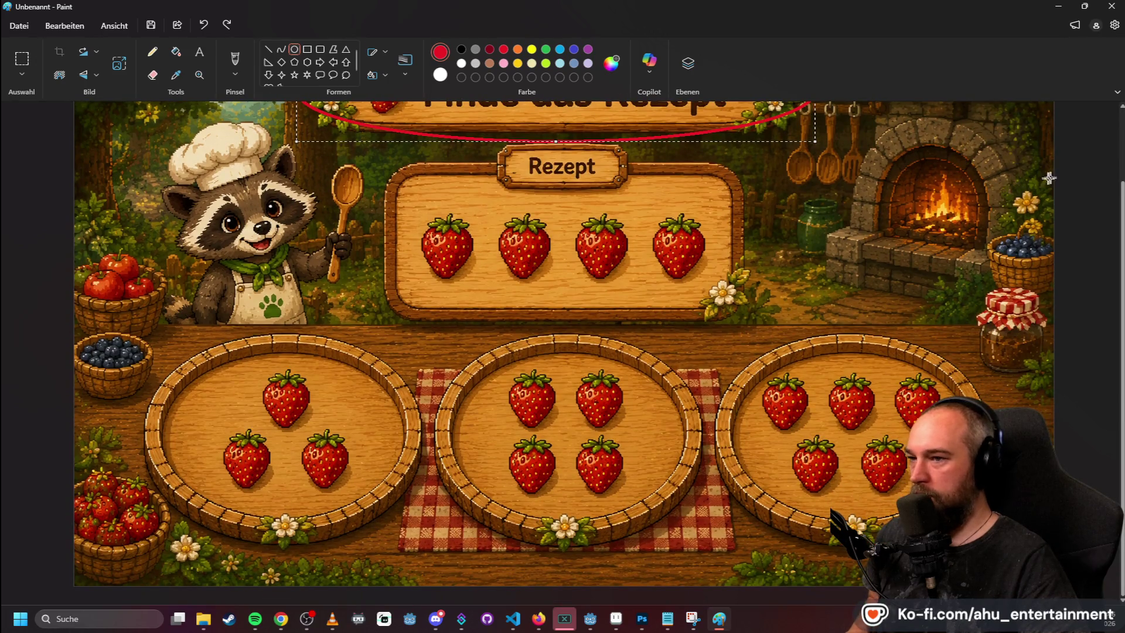
pyautogui.scroll(-1, 1105, 239)
pyautogui.press('alt')
pyautogui.click(617, 124)
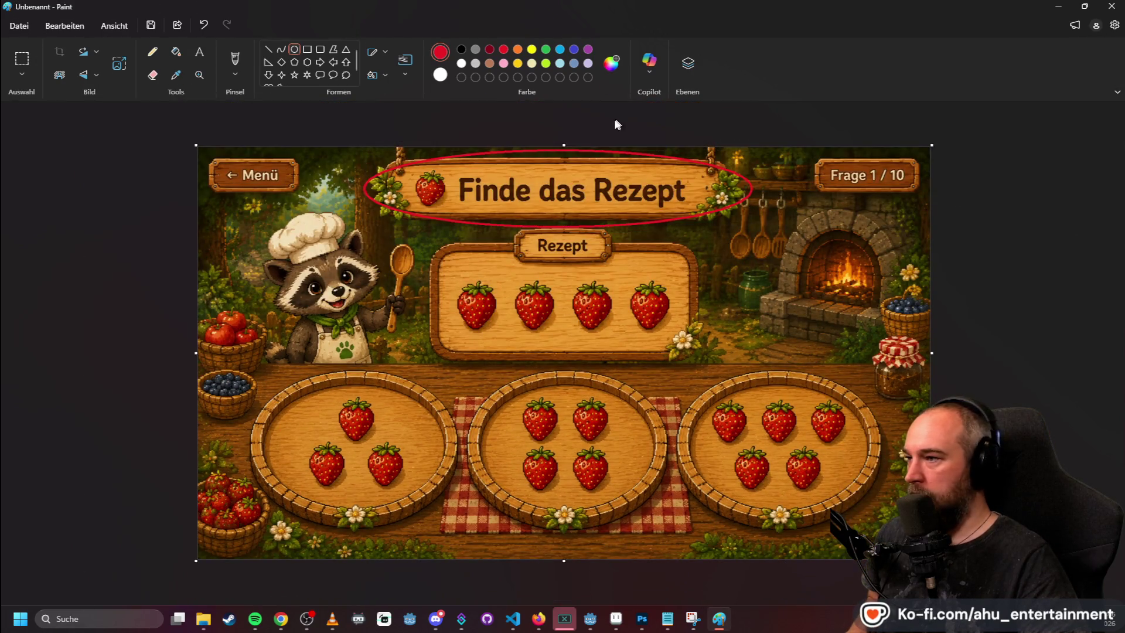
pyautogui.moveTo(565, 144)
pyautogui.mouseDown()
pyautogui.moveTo(574, 124)
pyautogui.moveTo(565, 113)
pyautogui.moveTo(571, 124)
pyautogui.mouseUp()
pyautogui.hotkey('ctrl', 'z')
pyautogui.hotkey('ctrl', 'z')
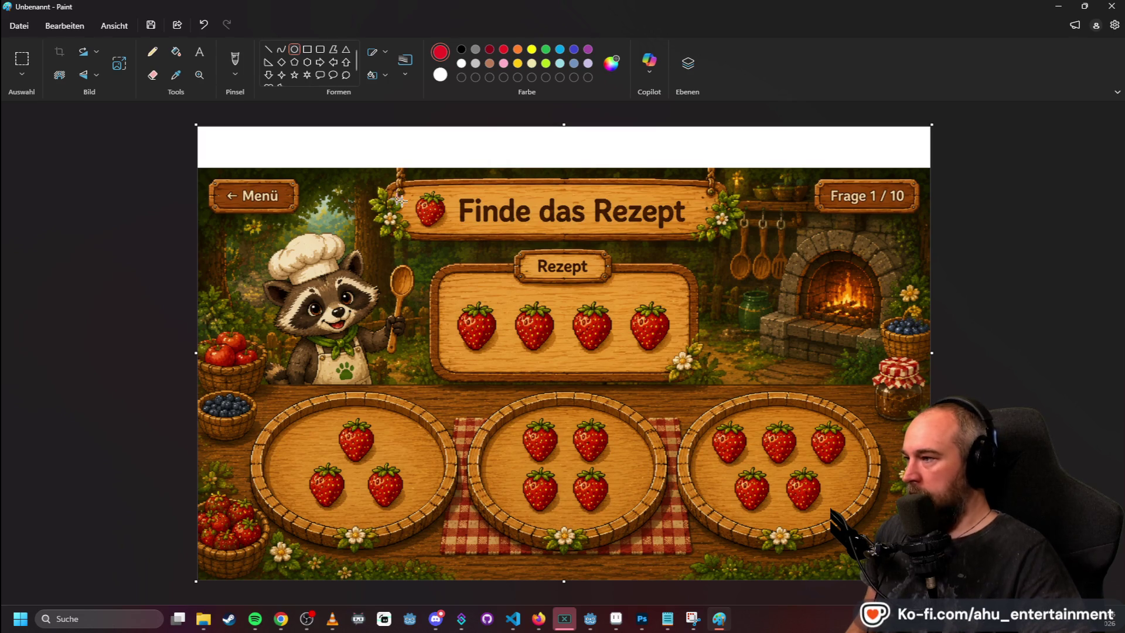
# - Circle the 'Finde das Rezept' title and the Rezept board with strawberries in red ellipses
pyautogui.moveTo(346, 147)
pyautogui.mouseDown()
pyautogui.moveTo(407, 181)
pyautogui.moveTo(739, 260)
pyautogui.moveTo(767, 248)
pyautogui.mouseUp()
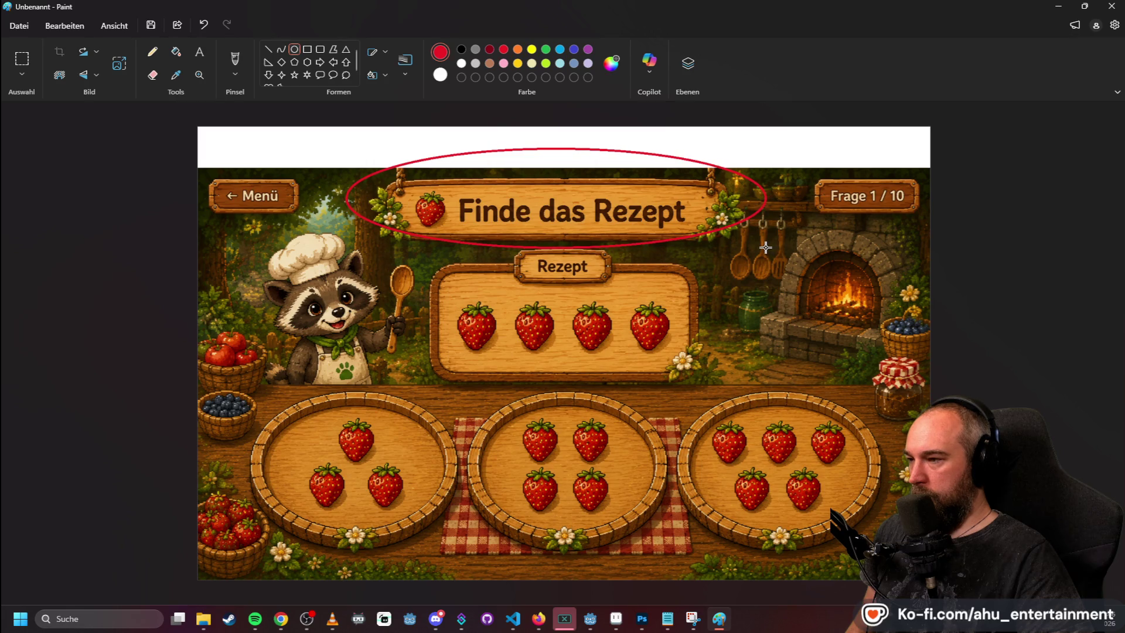
pyautogui.hotkey('ctrl', 'z')
pyautogui.hotkey('ctrl', 'z')
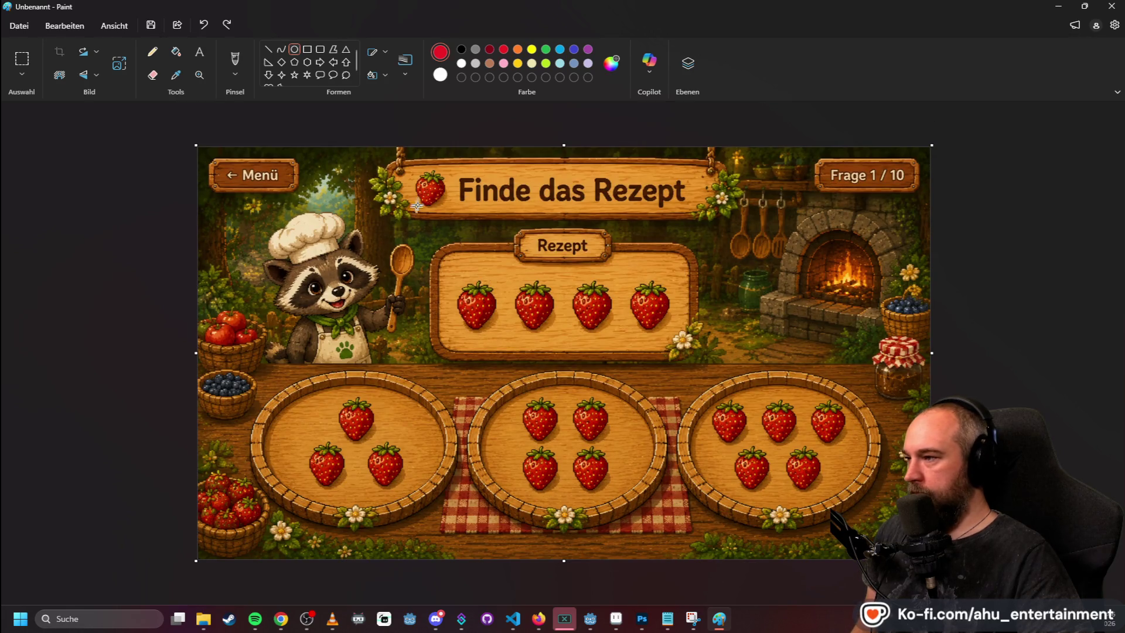
pyautogui.moveTo(384, 157); pyautogui.dragTo(724, 214)
pyautogui.click(399, 245)
pyautogui.moveTo(432, 247); pyautogui.dragTo(729, 368)
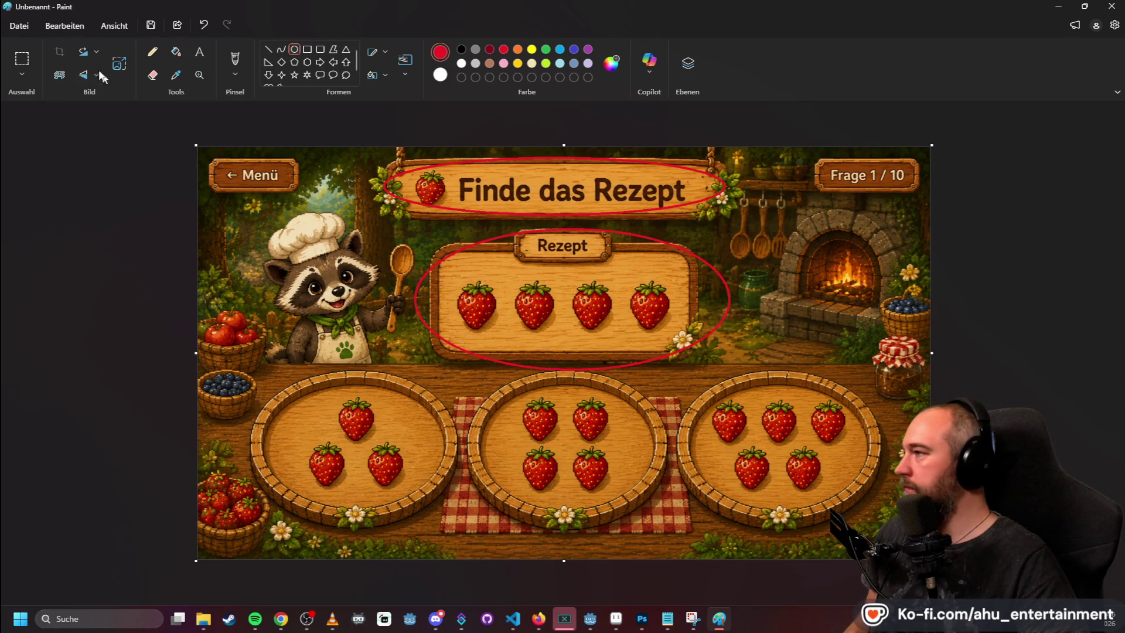
# - Select the entire marked-up mockup with the selection tool
pyautogui.click(22, 59)
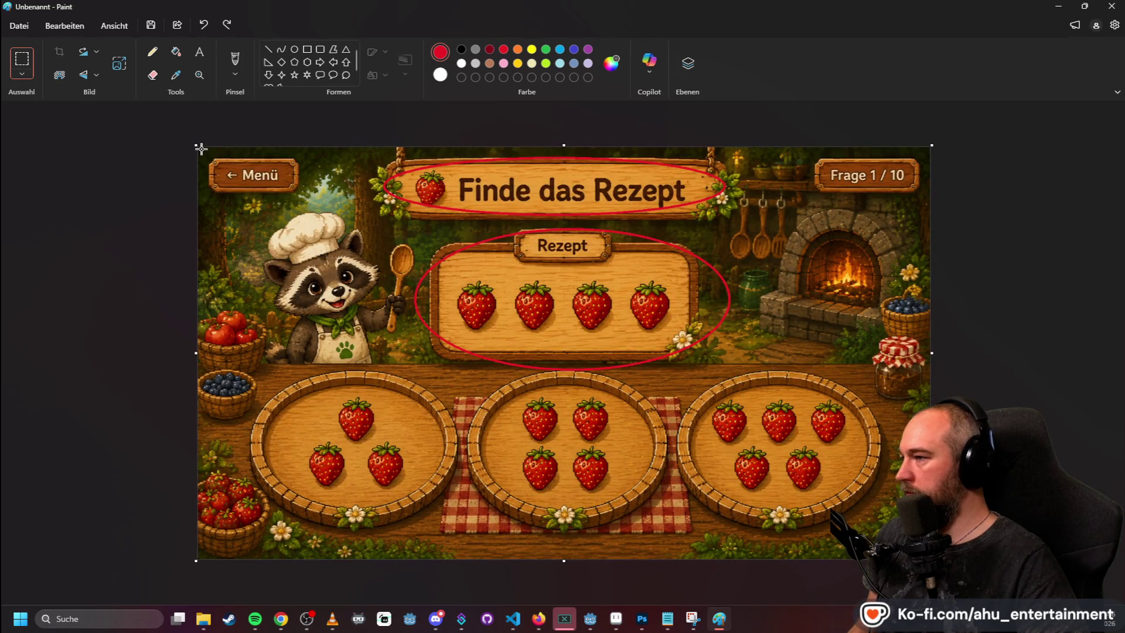
pyautogui.moveTo(198, 148); pyautogui.dragTo(930, 558)
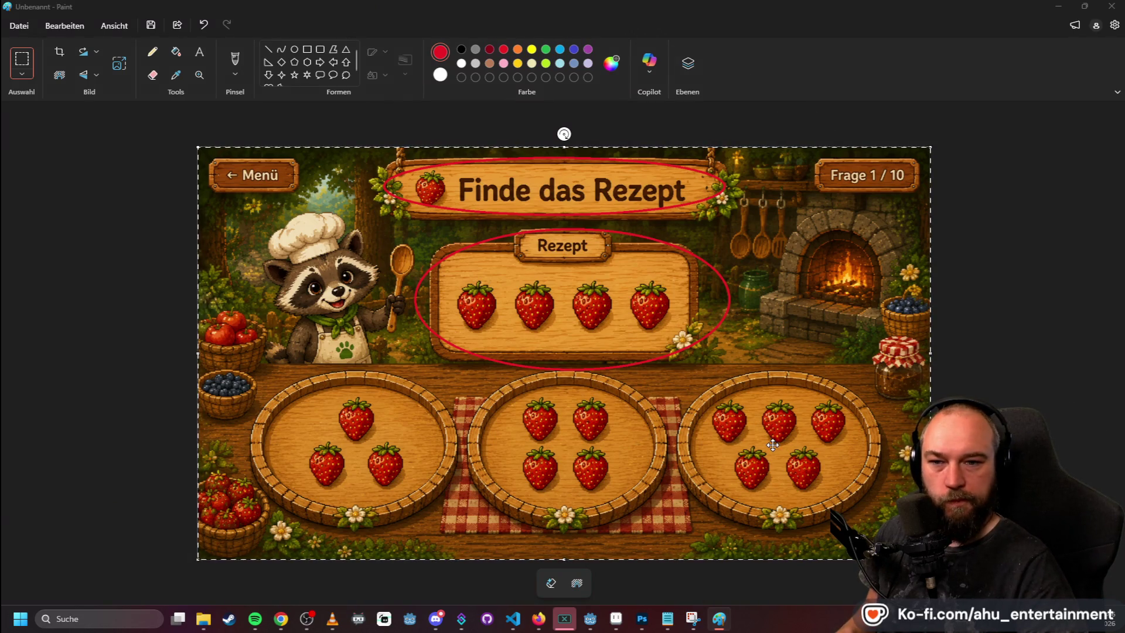
pyautogui.hotkey('alt', 'Tab')
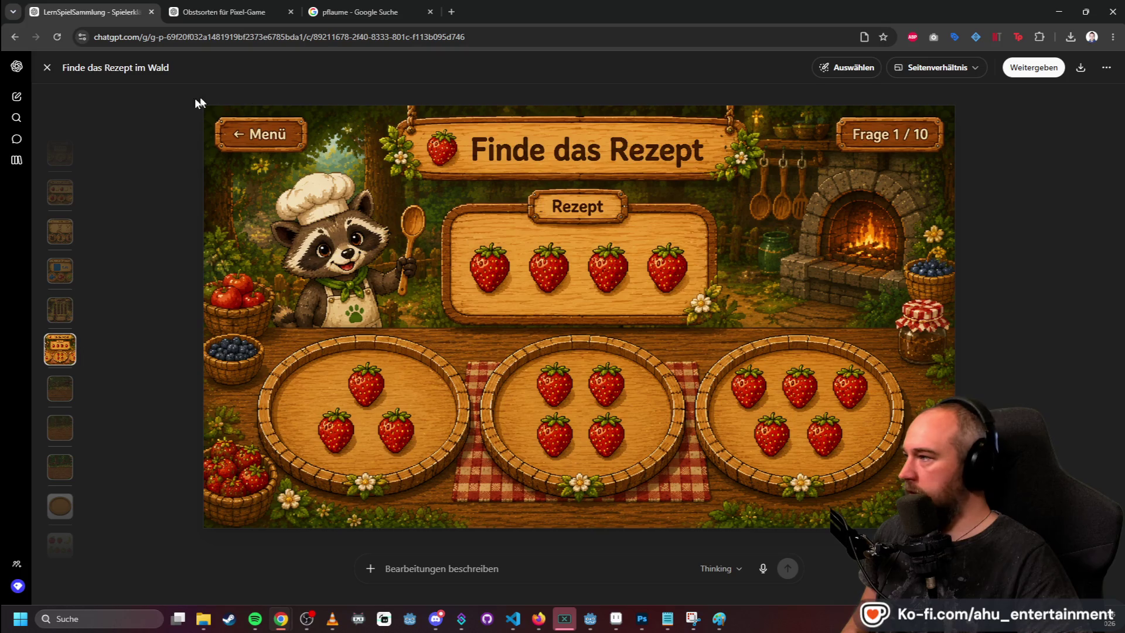
# - Paste the circled mockup into ChatGPT and send a request for both boards alone, without text or ingredients
pyautogui.click(47, 68)
pyautogui.hotkey('ctrl', 'v')
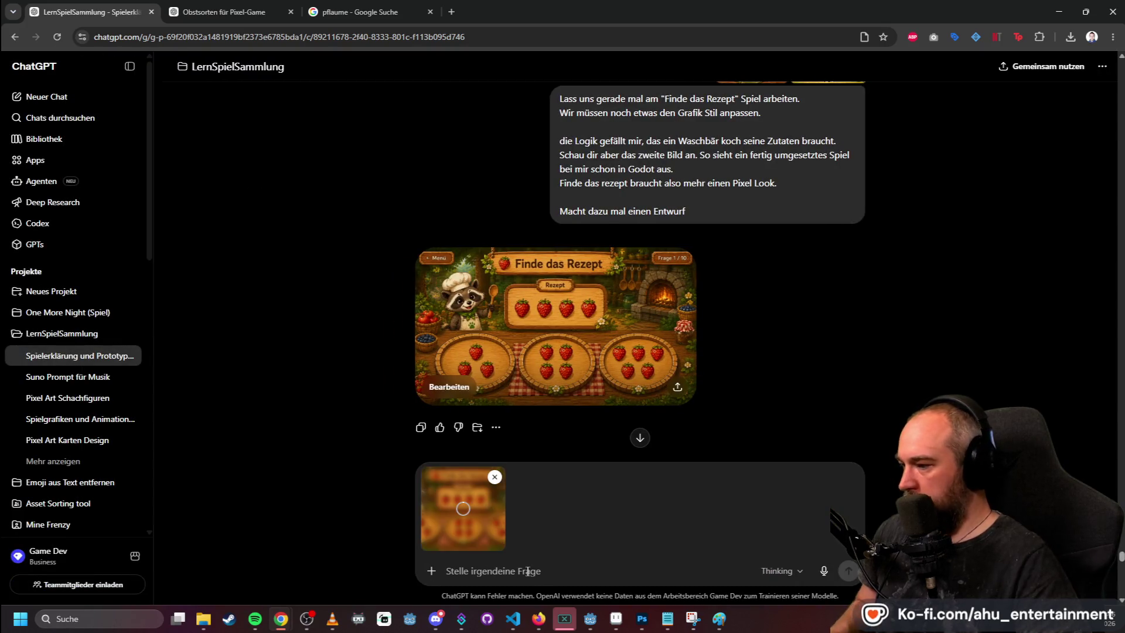
pyautogui.write('Jetzt bitte die zwei rot umkreisten bretter als einzelgrafik- Nur')
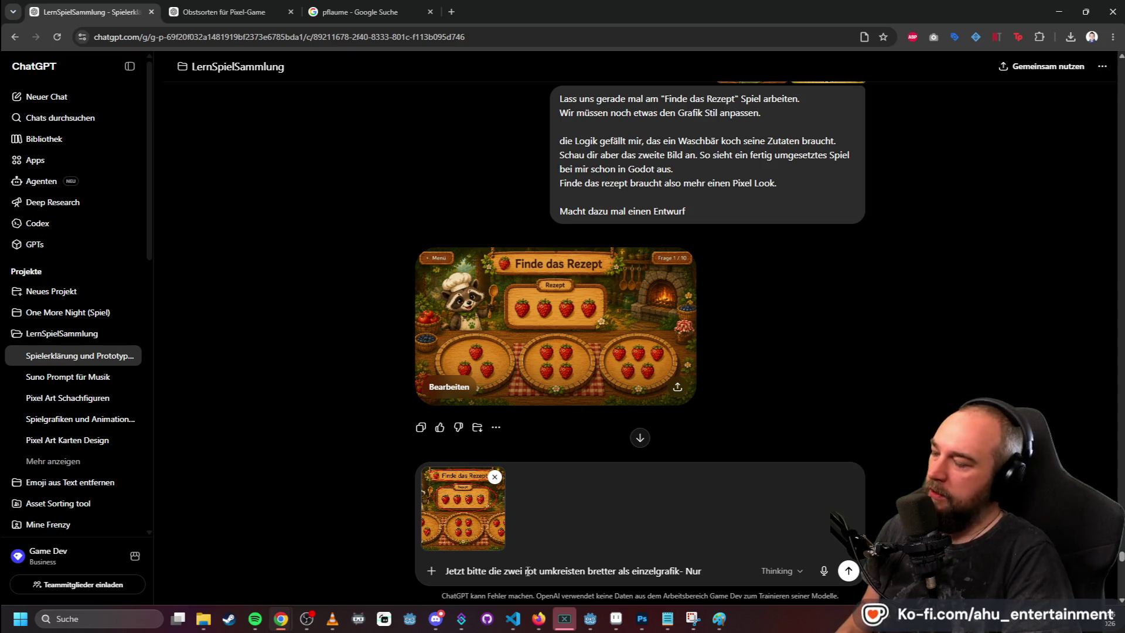
pyautogui.write('t, ohne Text und Zutaten')
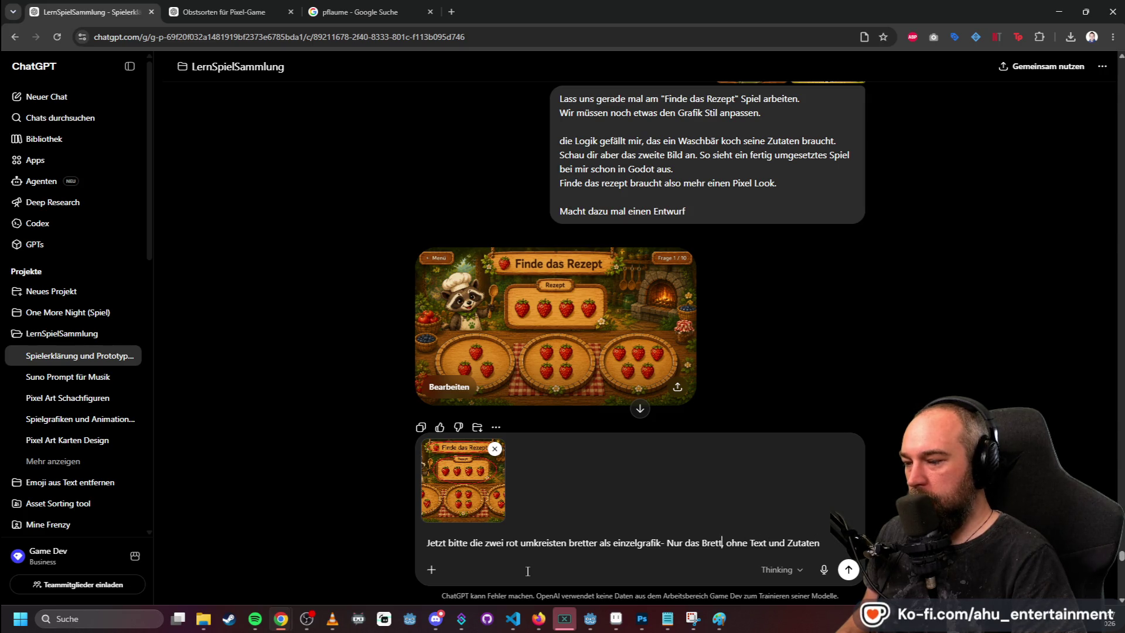
pyautogui.write('iue')
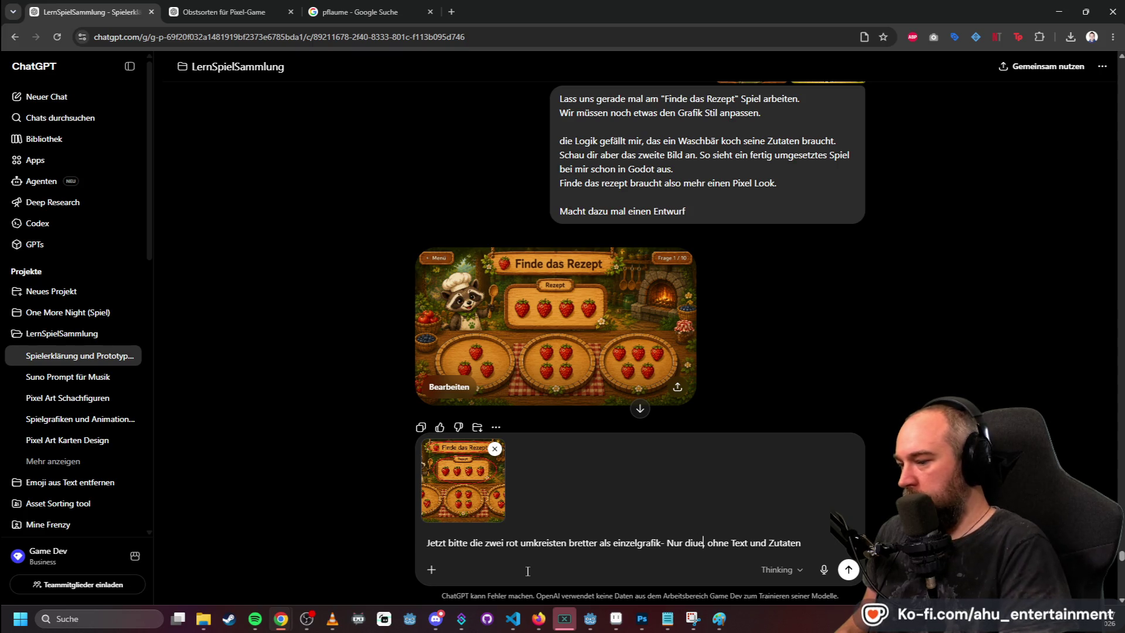
pyautogui.write('retter')
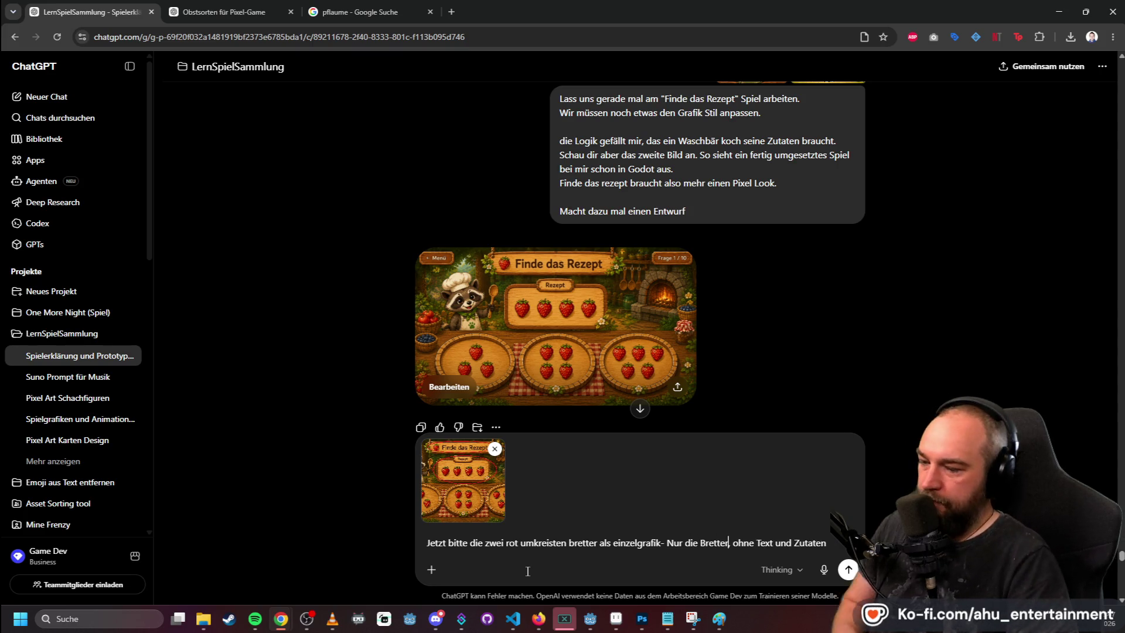
pyautogui.press('Return')
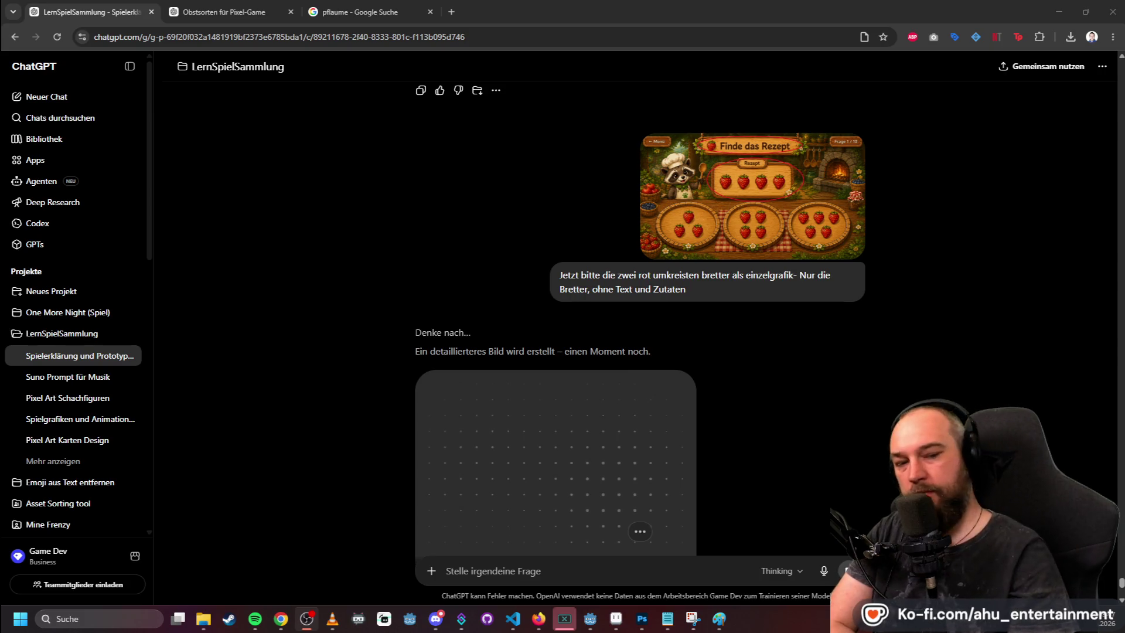
pyautogui.scroll(-2, 786, 413)
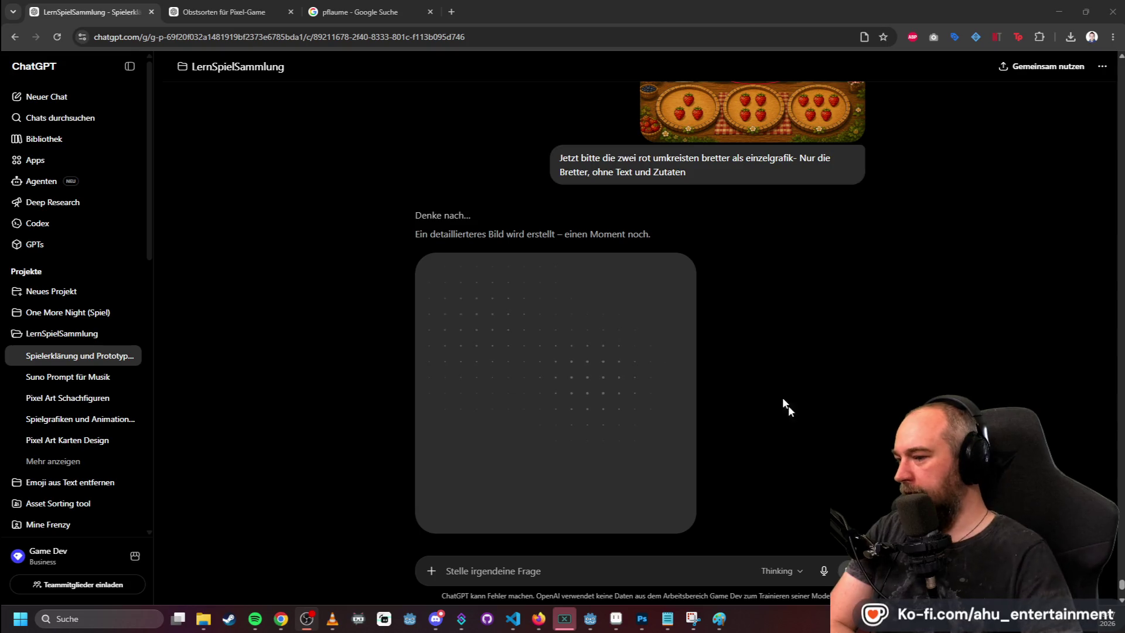
pyautogui.scroll(6, 789, 405)
pyautogui.scroll(8, 918, 328)
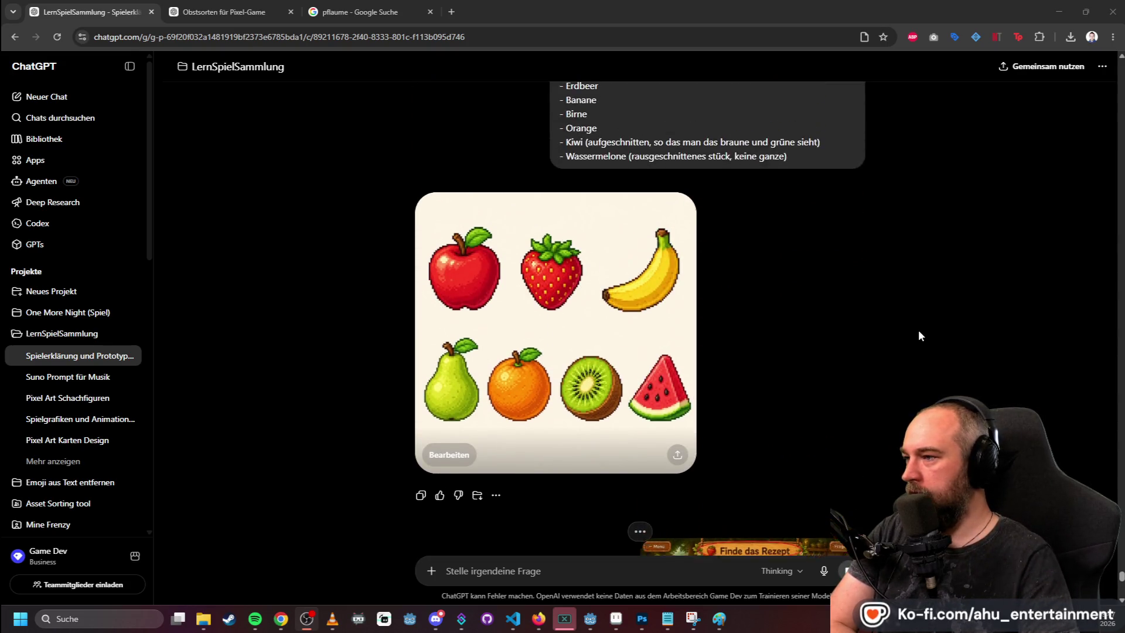
pyautogui.scroll(-15, 920, 336)
pyautogui.scroll(5, 920, 321)
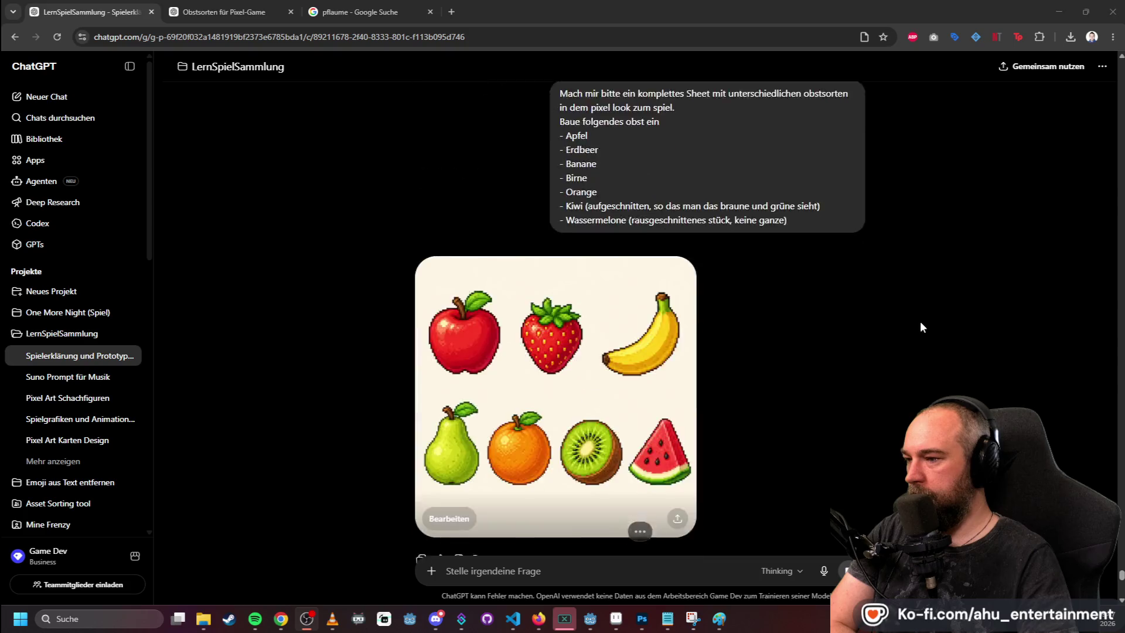
pyautogui.scroll(-15, 923, 319)
pyautogui.scroll(5, 923, 324)
pyautogui.scroll(6, 924, 326)
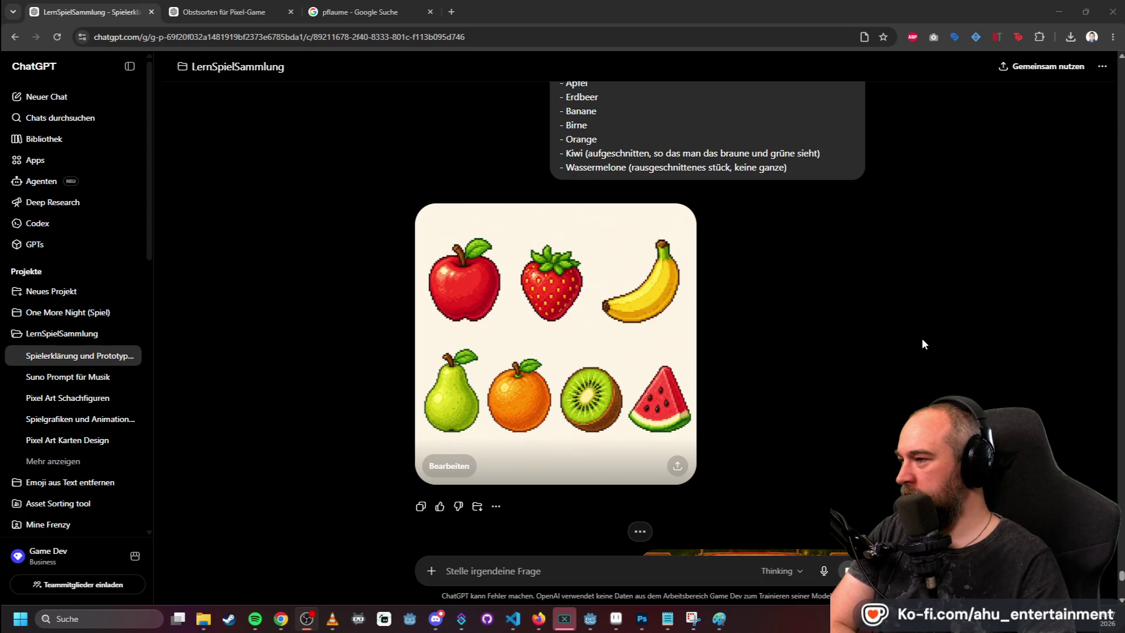
pyautogui.scroll(-7, 920, 340)
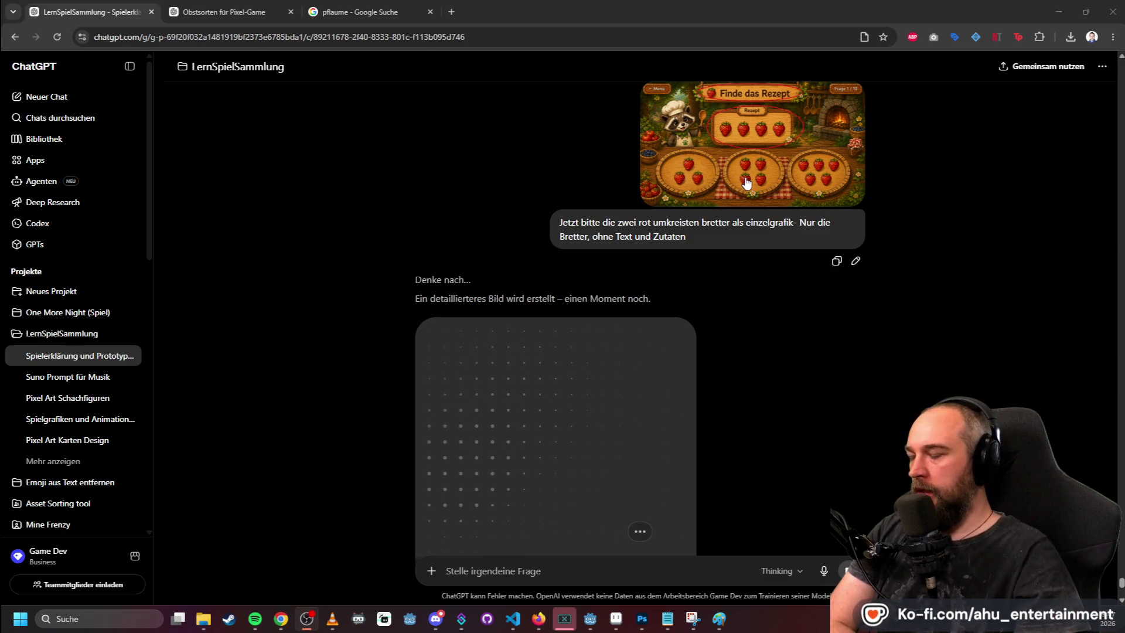
pyautogui.scroll(-4, 784, 385)
pyautogui.click(620, 568)
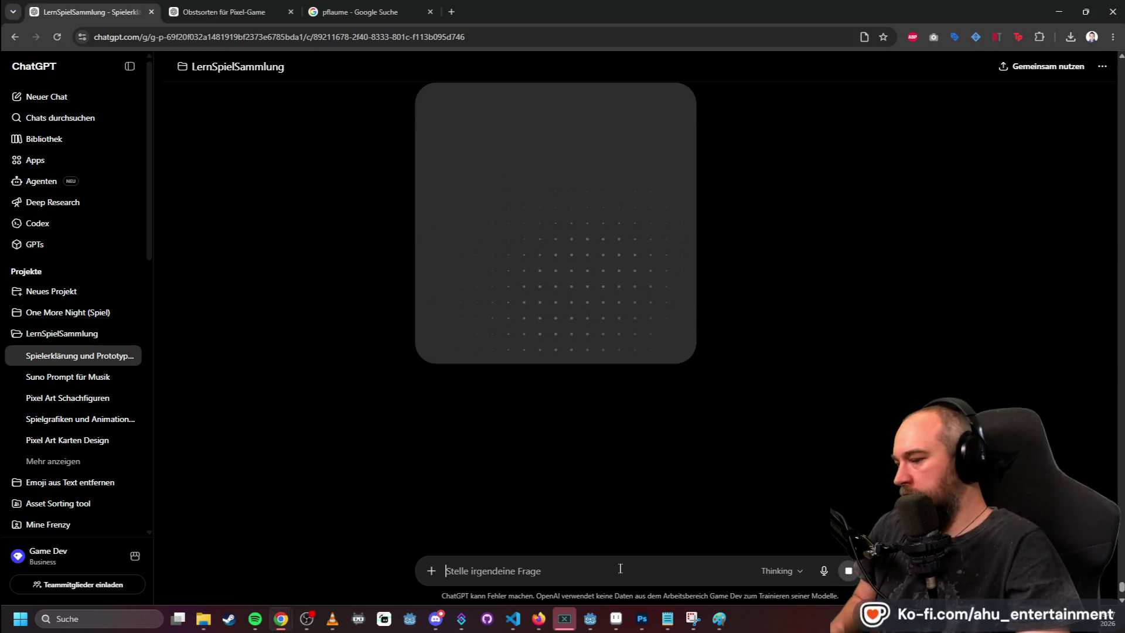
# - Type 'Und einmal bitte den waschbären als einzelgrafik' into the ChatGPT message field without sending
pyautogui.write('Und einmal bit')
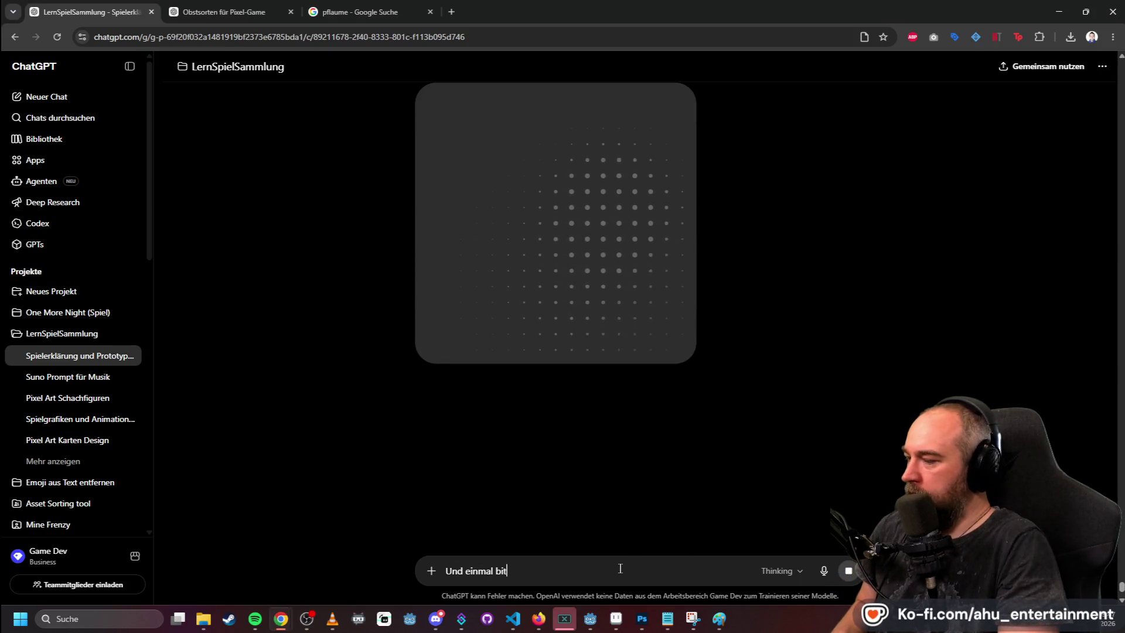
pyautogui.write('te den waschbären al')
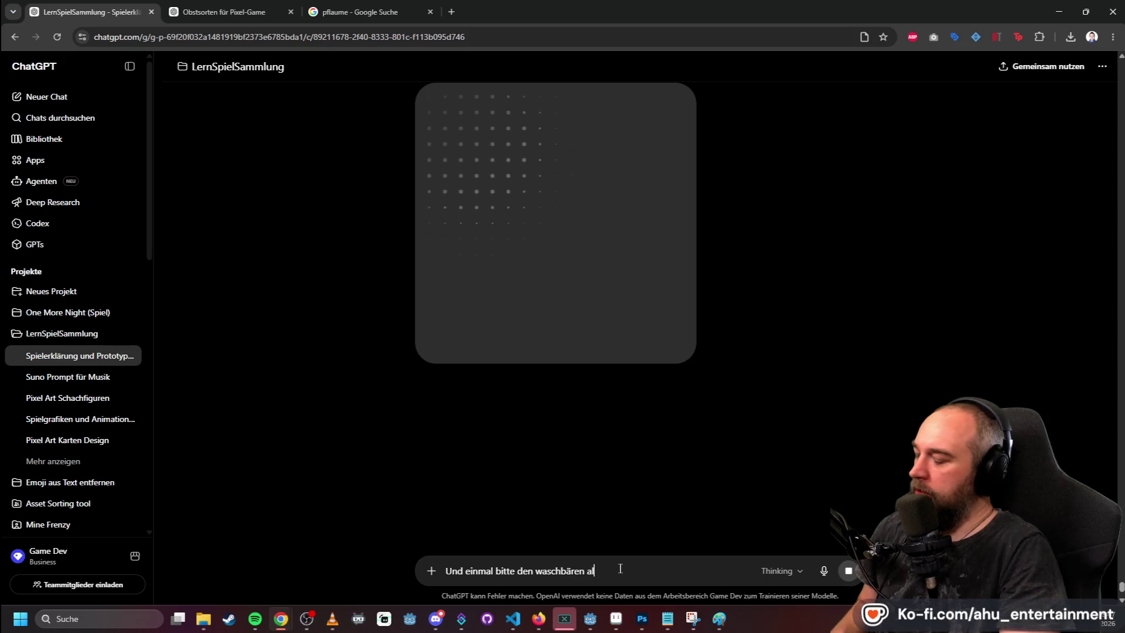
pyautogui.write('s einzelgrafik')
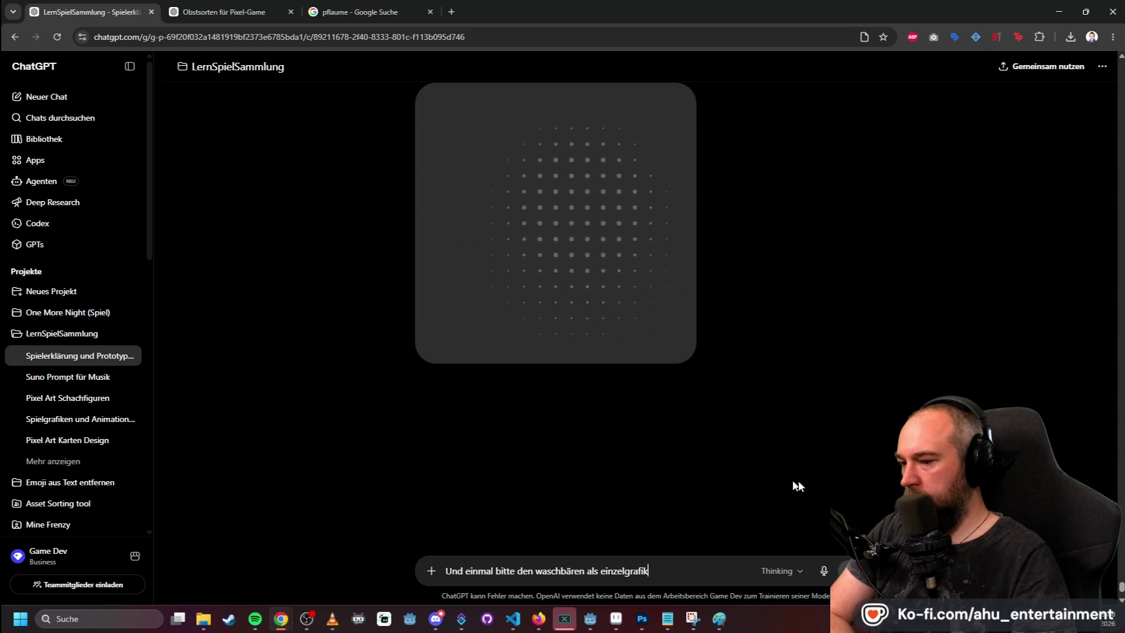
pyautogui.scroll(5, 898, 497)
pyautogui.scroll(-4, 892, 454)
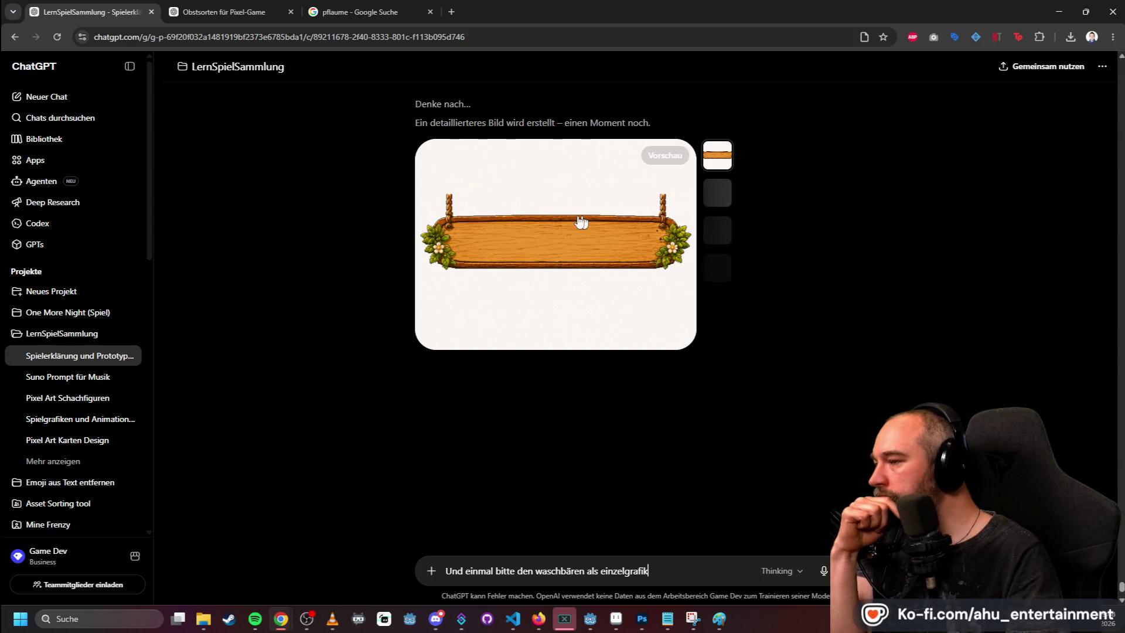
# - Inspect the generated hanging board, then open the second recipe board variant full-screen
pyautogui.scroll(2, 820, 316)
pyautogui.scroll(1, 820, 316)
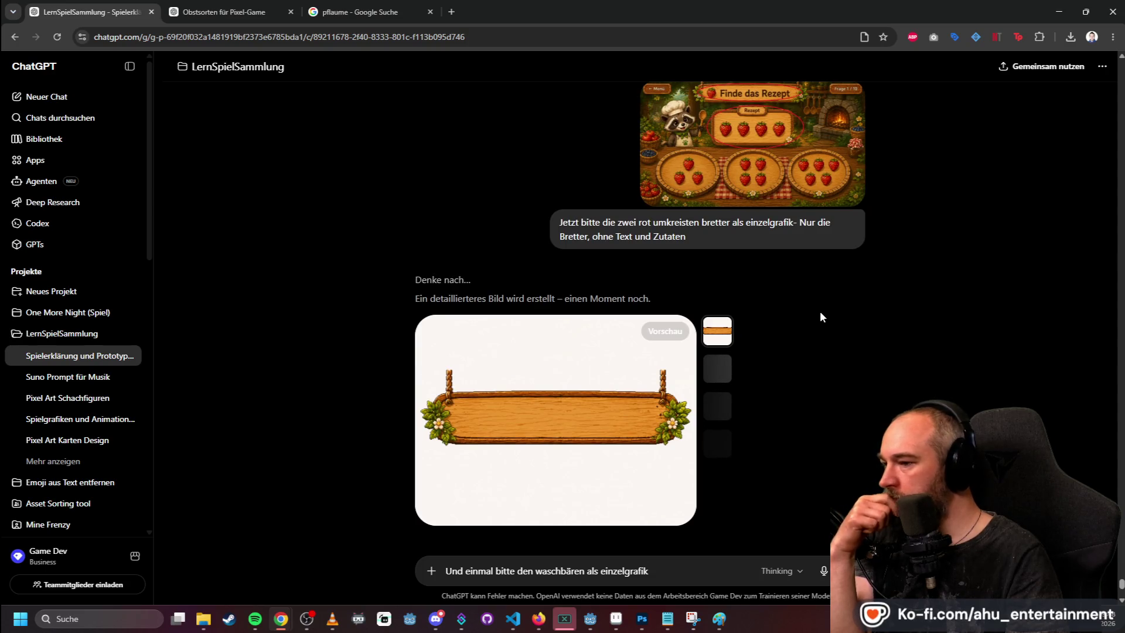
pyautogui.click(590, 409)
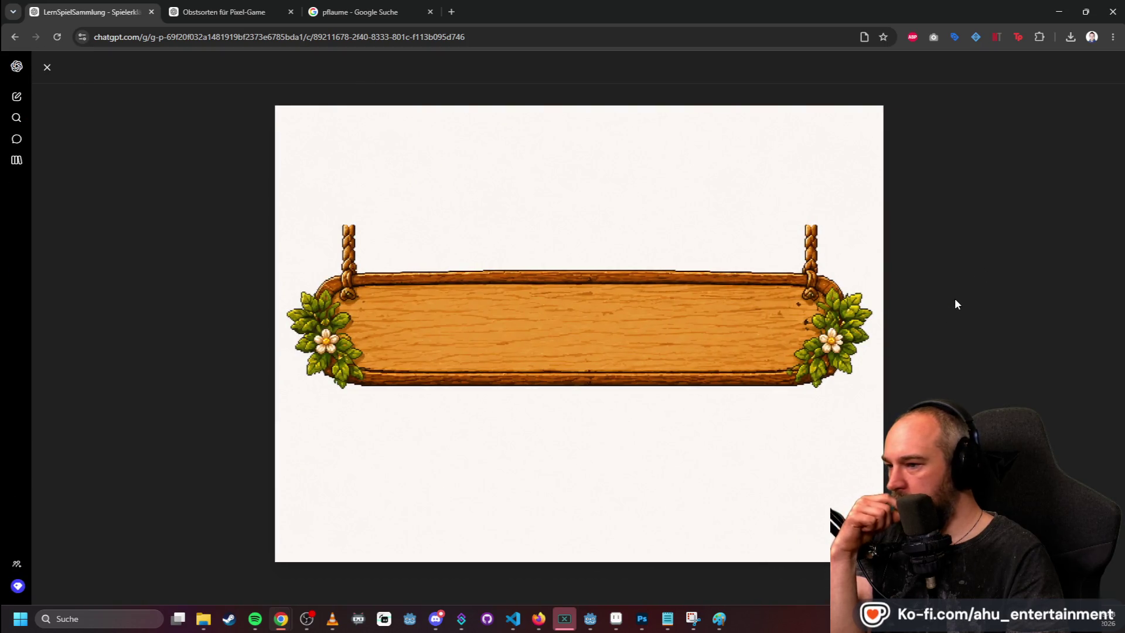
pyautogui.click(46, 68)
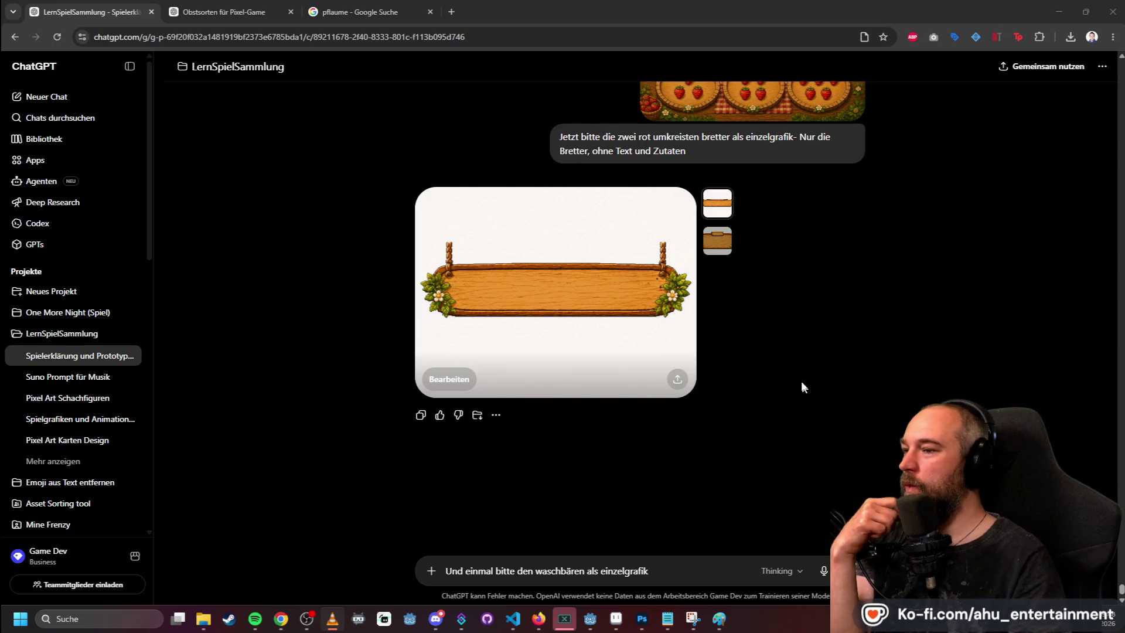
pyautogui.click(724, 242)
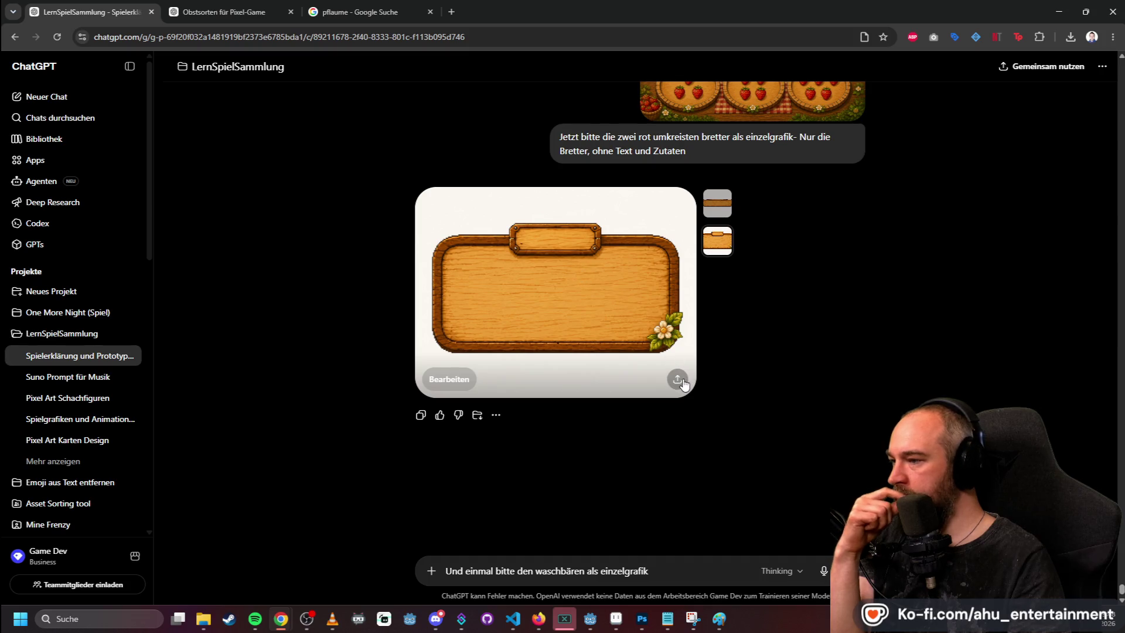
pyautogui.click(677, 379)
pyautogui.click(813, 314)
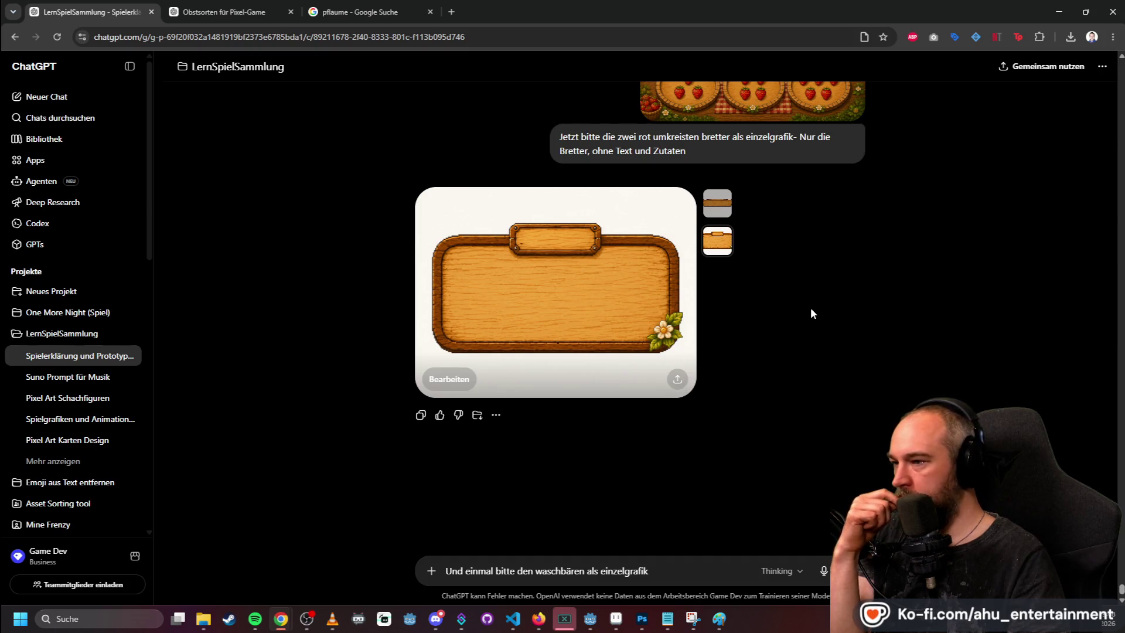
pyautogui.click(639, 293)
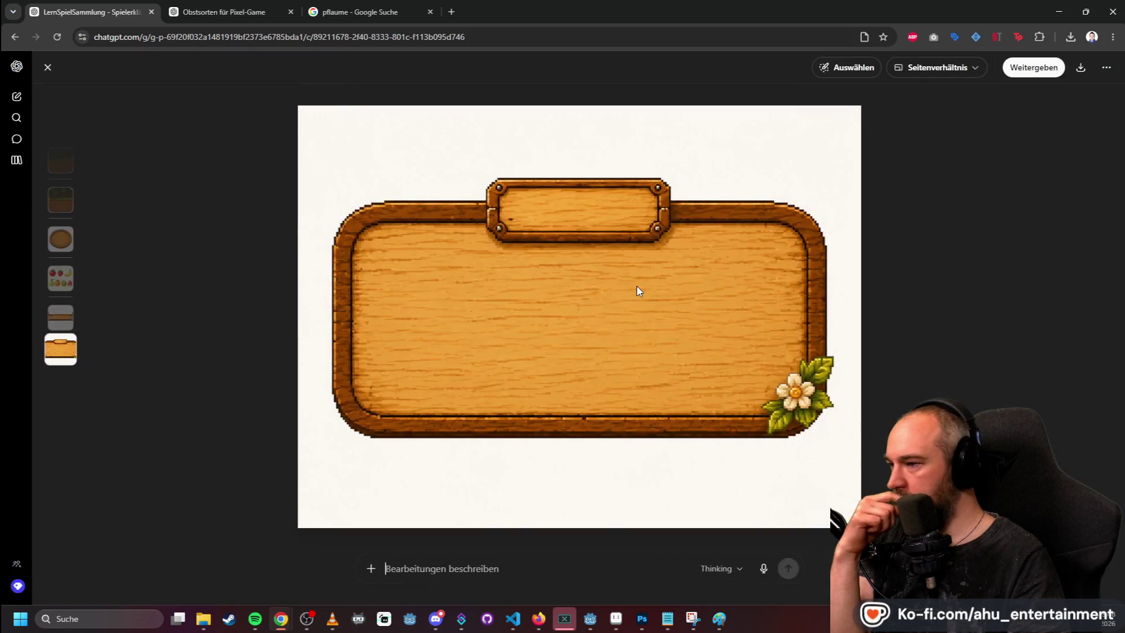
# - Download the recipe board image as rezept-brett.png
pyautogui.click(1080, 67)
pyautogui.click(1029, 94)
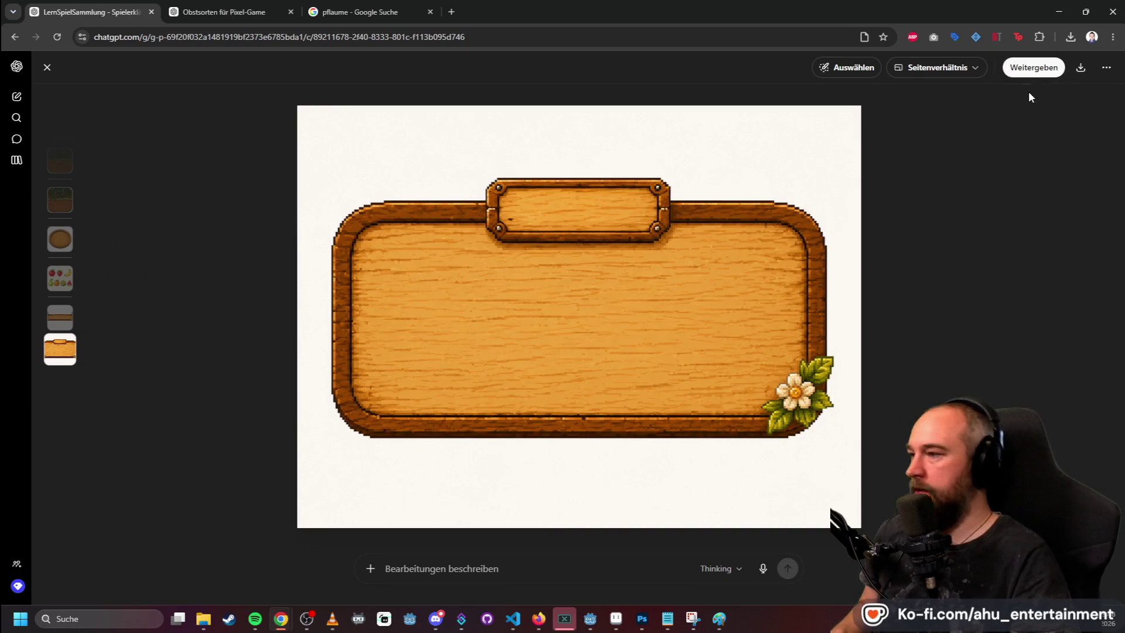
pyautogui.write('rezept-brett')
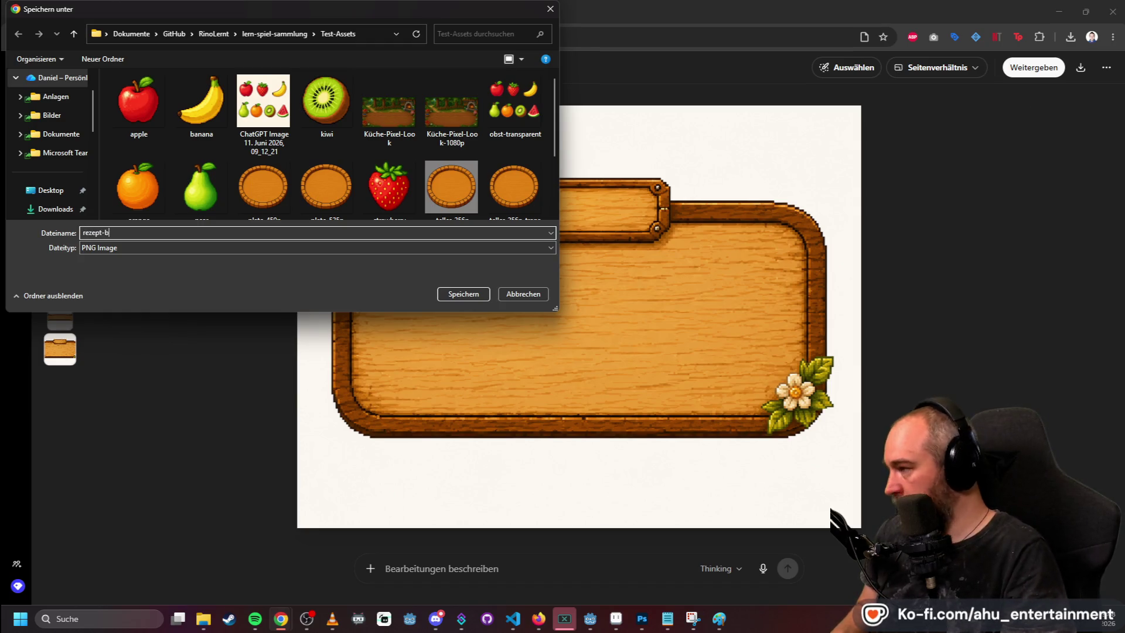
pyautogui.press('Return')
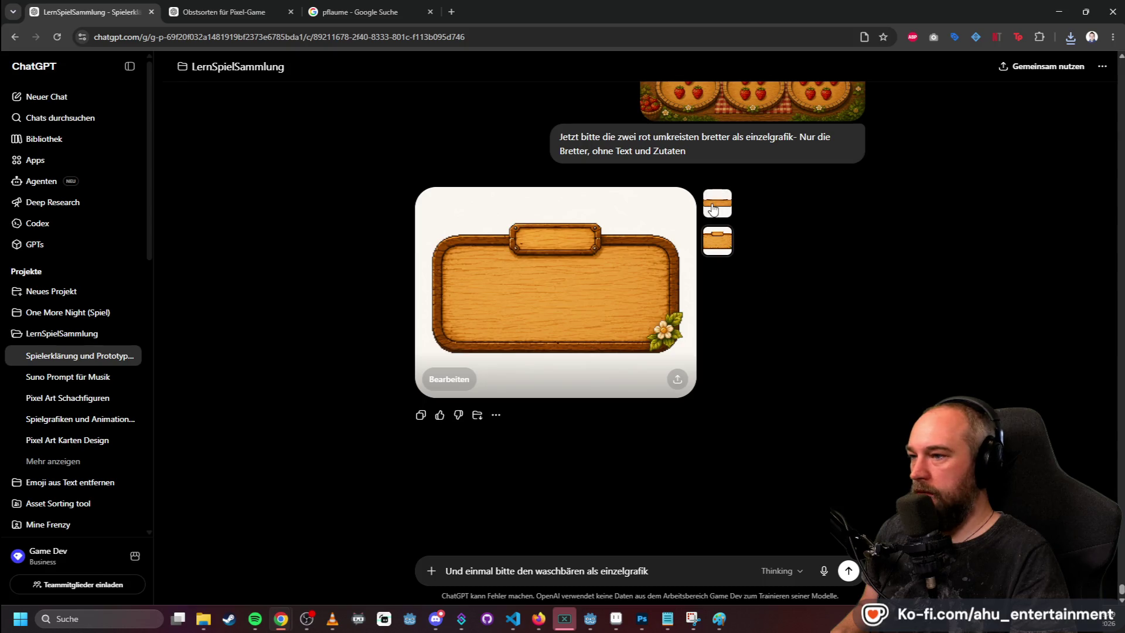
# - Download the hanging title board as Spielüberschrift.png into Test-Assets and return to the chat
pyautogui.click(717, 203)
pyautogui.click(676, 380)
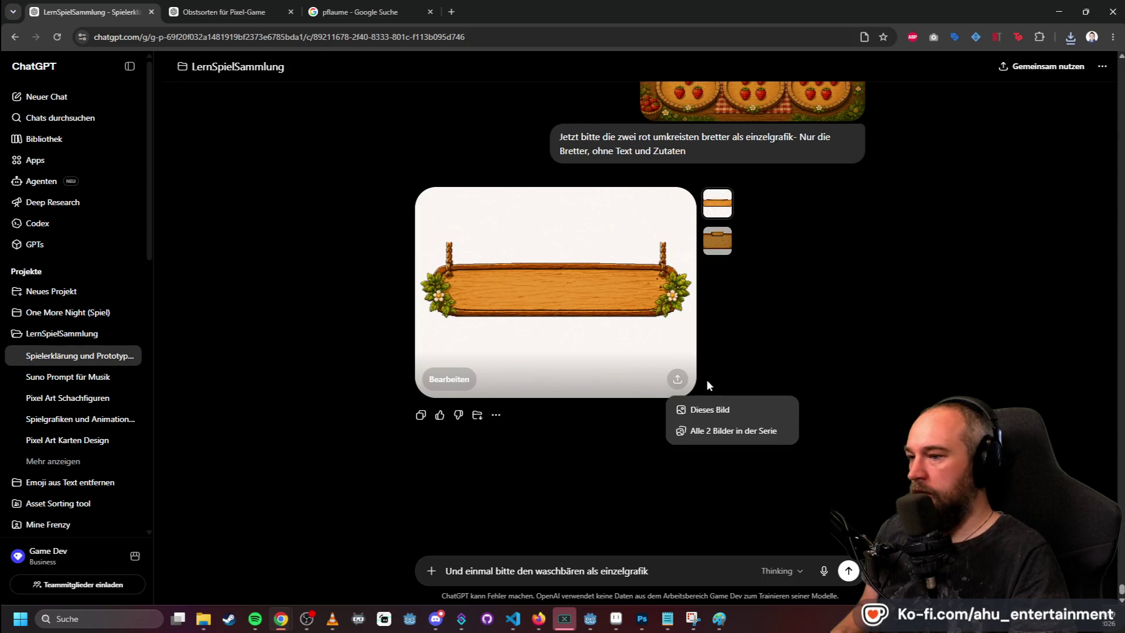
pyautogui.click(691, 229)
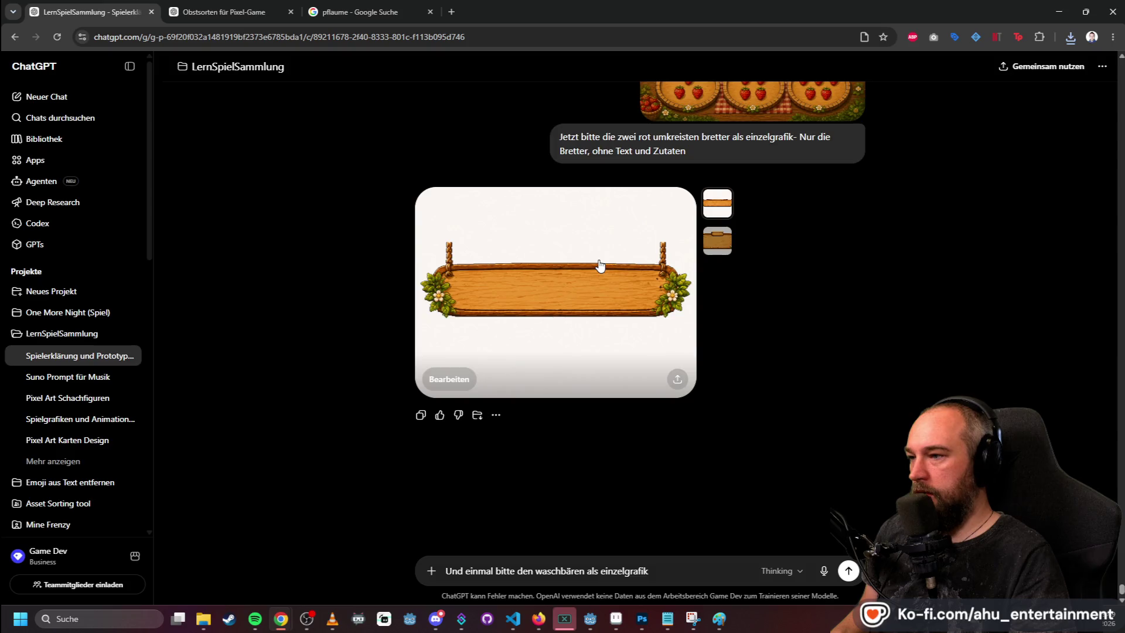
pyautogui.click(600, 265)
pyautogui.click(1084, 69)
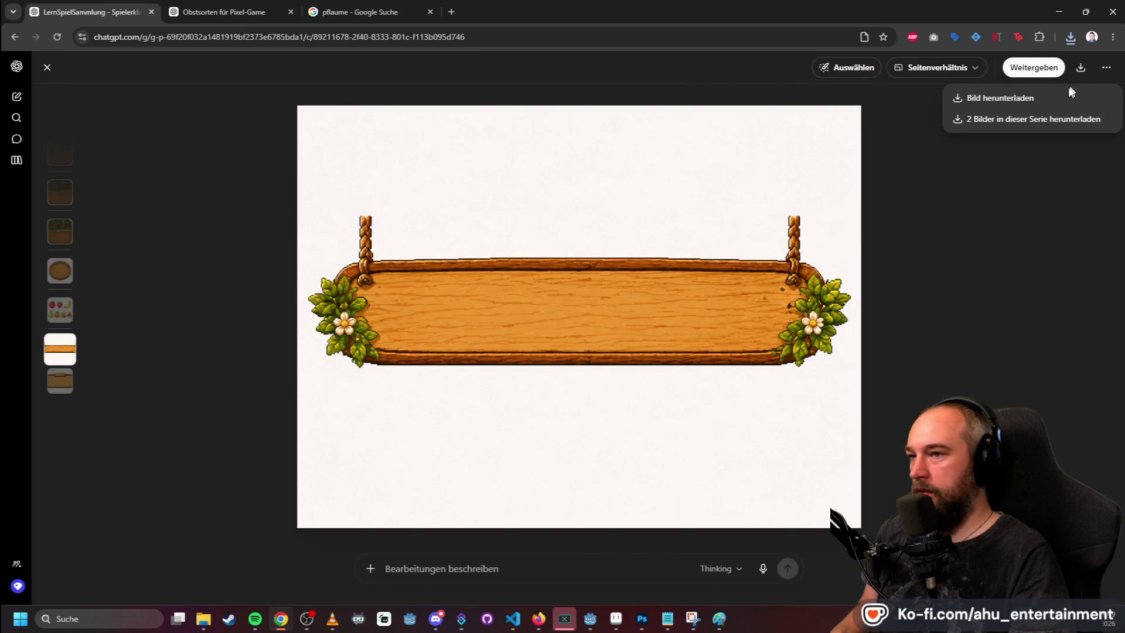
pyautogui.click(1053, 95)
pyautogui.write('Sp')
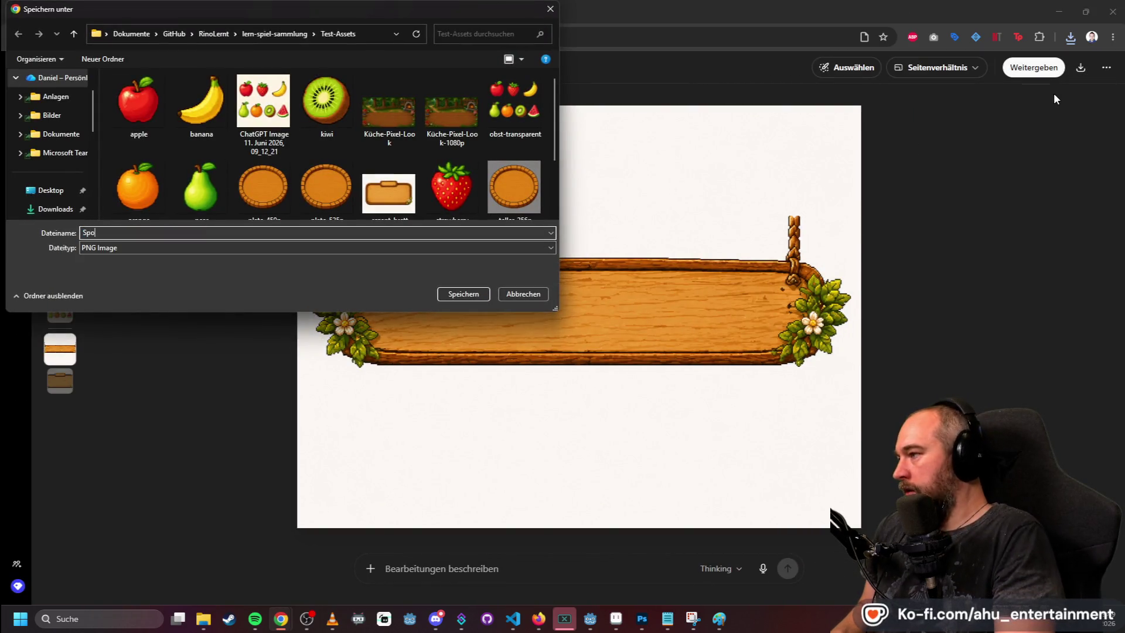
pyautogui.write('ielüberscchrift')
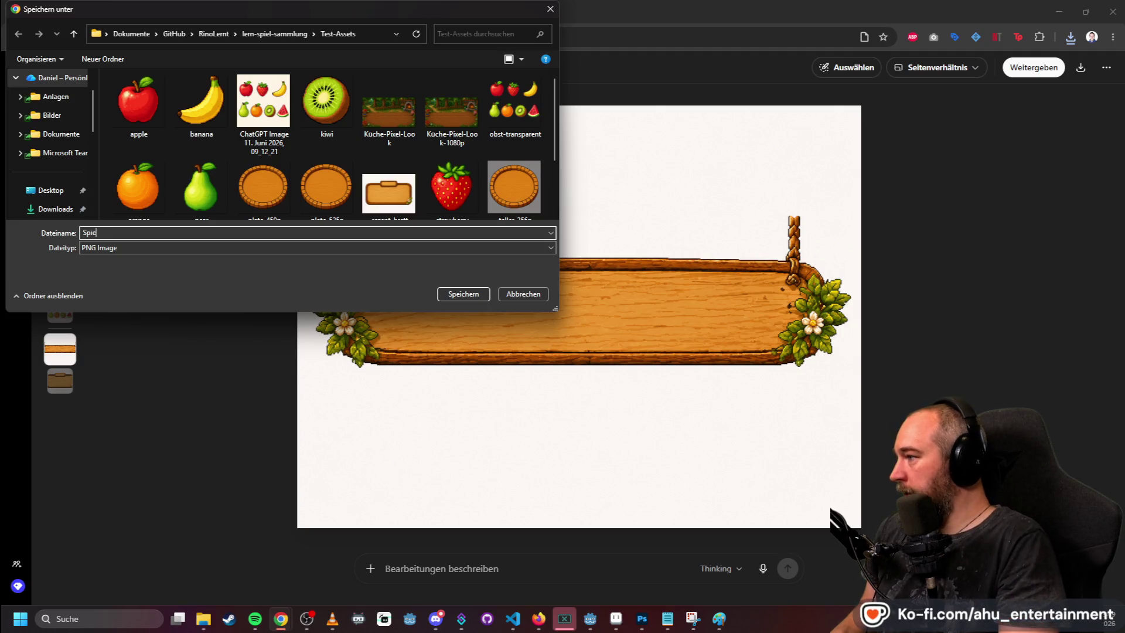
pyautogui.press('Return')
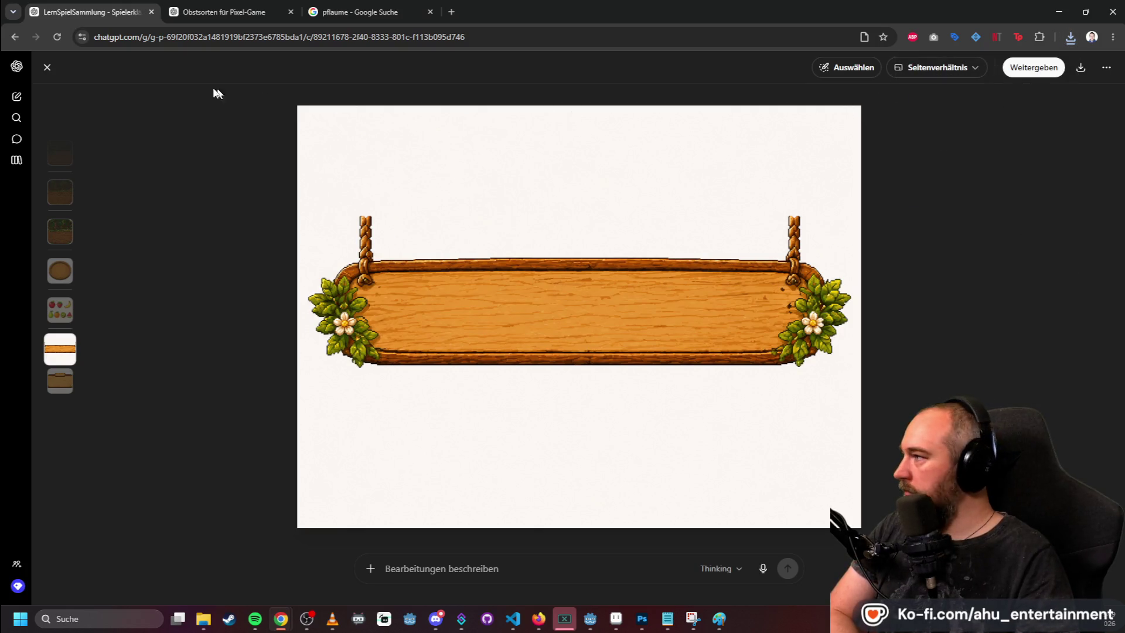
pyautogui.click(47, 68)
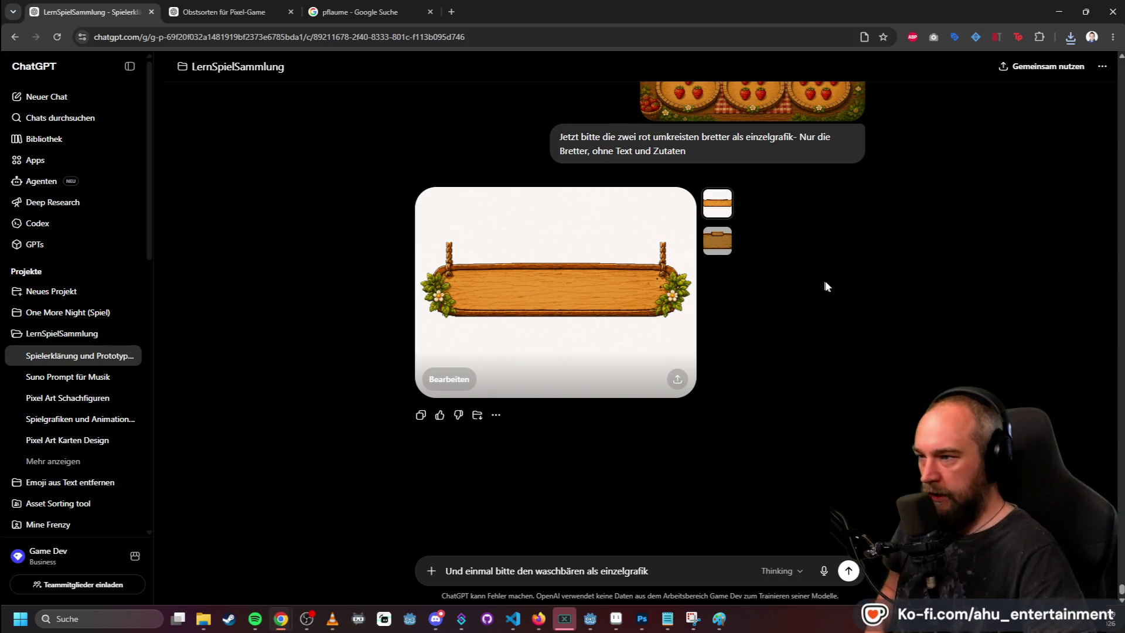
# - Send the raccoon standalone-graphic request and scroll the chat while the raccoon chef generates
pyautogui.scroll(2, 829, 287)
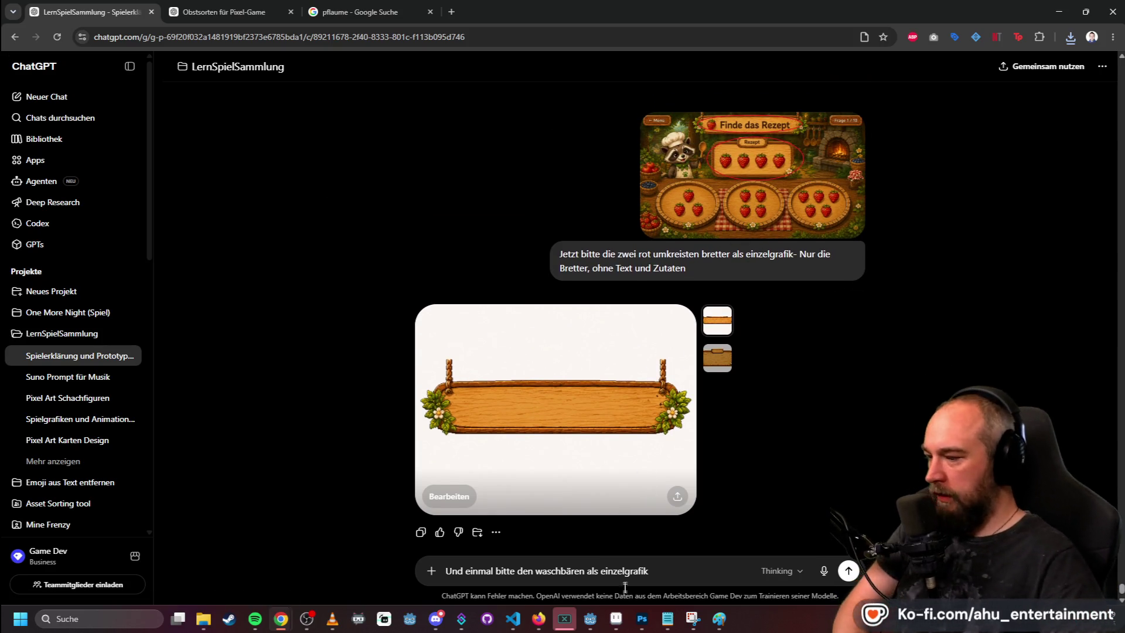
pyautogui.click(643, 571)
pyautogui.press('Return')
pyautogui.scroll(5, 711, 490)
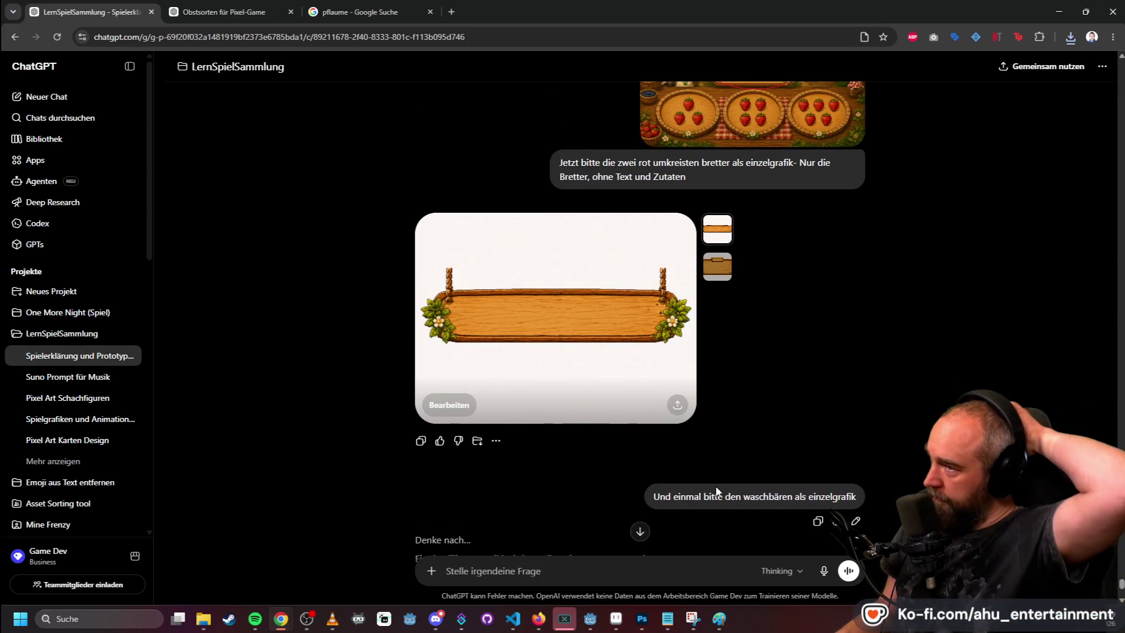
pyautogui.scroll(-3, 757, 441)
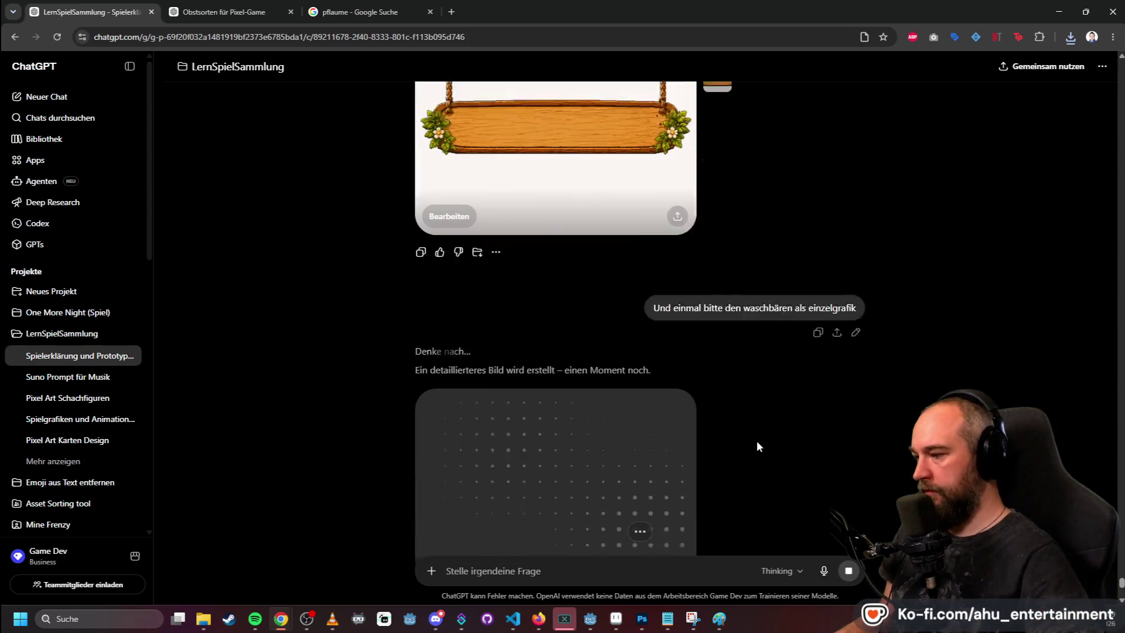
pyautogui.scroll(6, 750, 445)
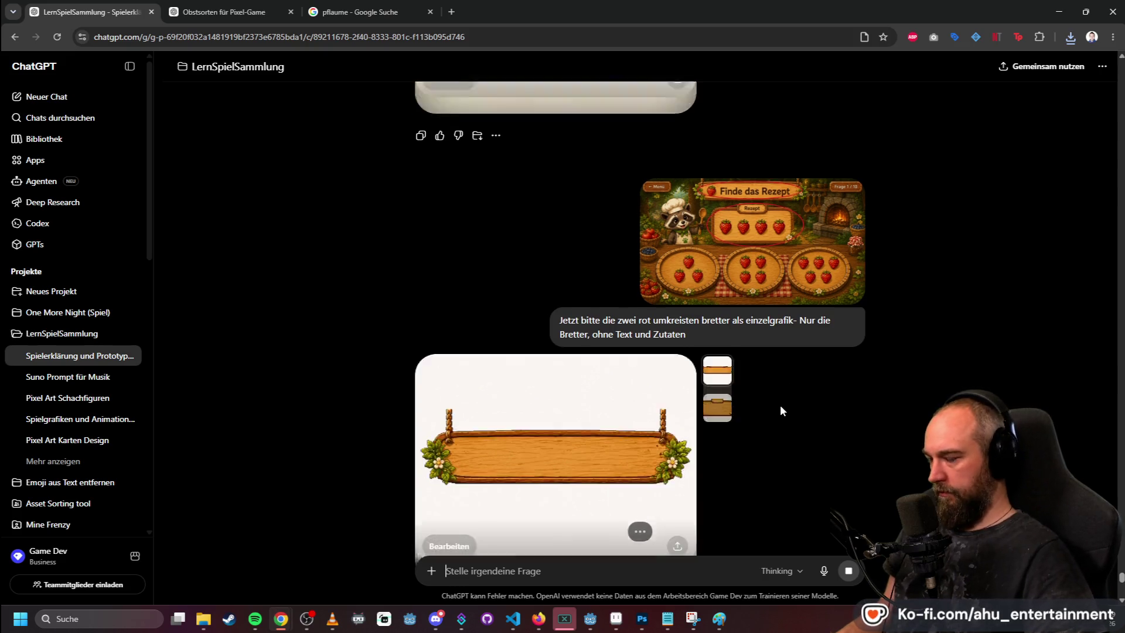
pyautogui.scroll(-8, 780, 405)
pyautogui.hotkey('alt', 'Tab')
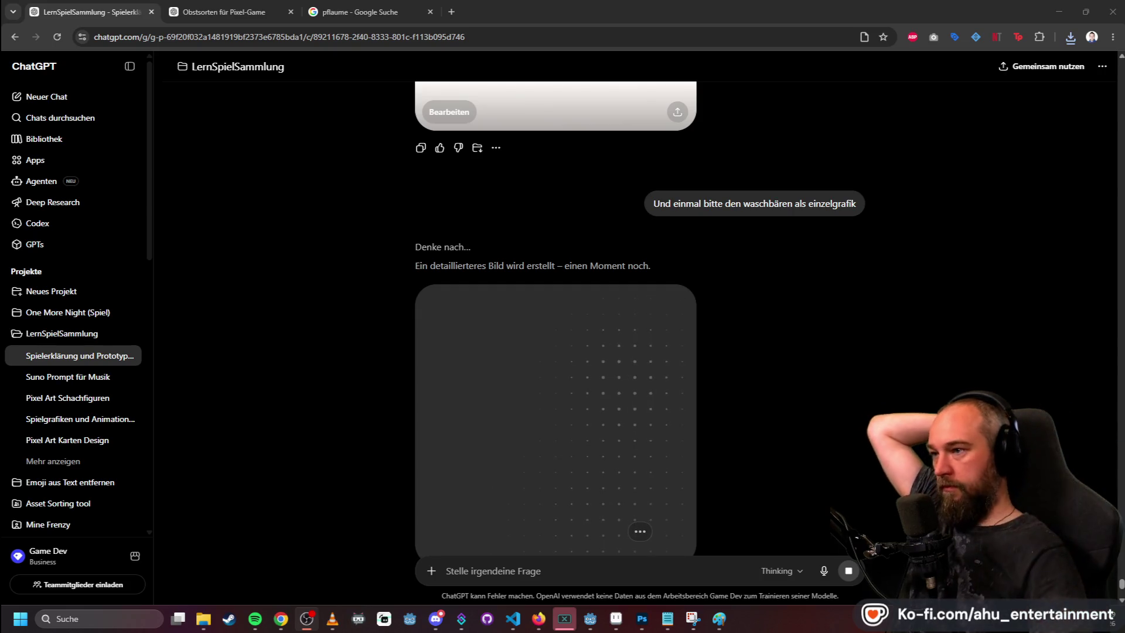
pyautogui.scroll(8, 748, 230)
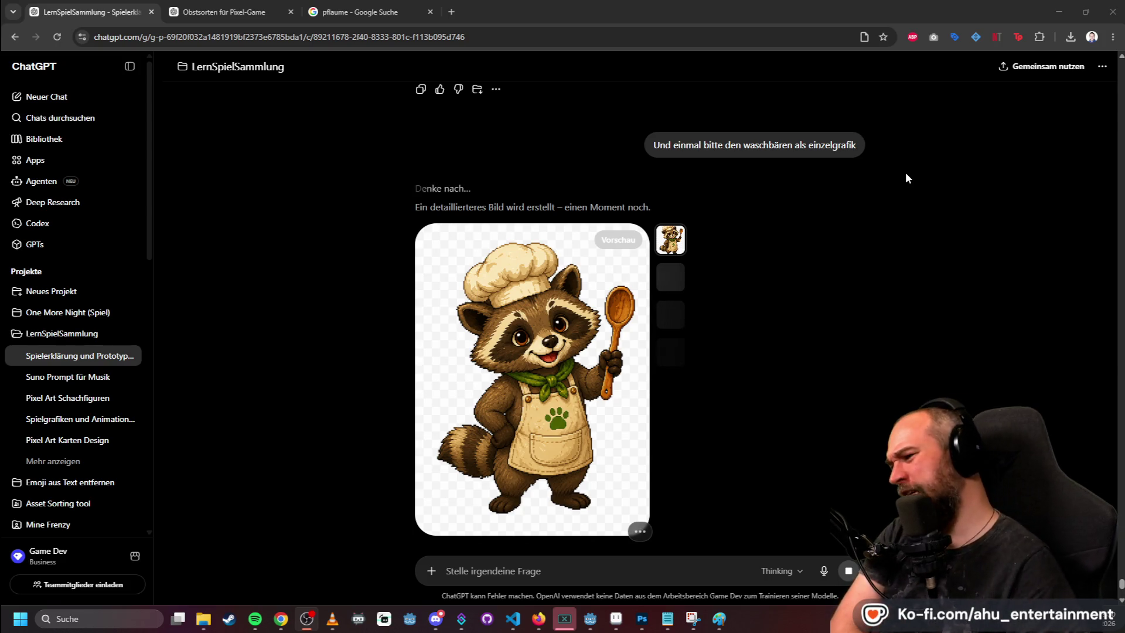
# - Download the raccoon chef image as racoon.png into Test-Assets and close the image viewer
pyautogui.click(567, 380)
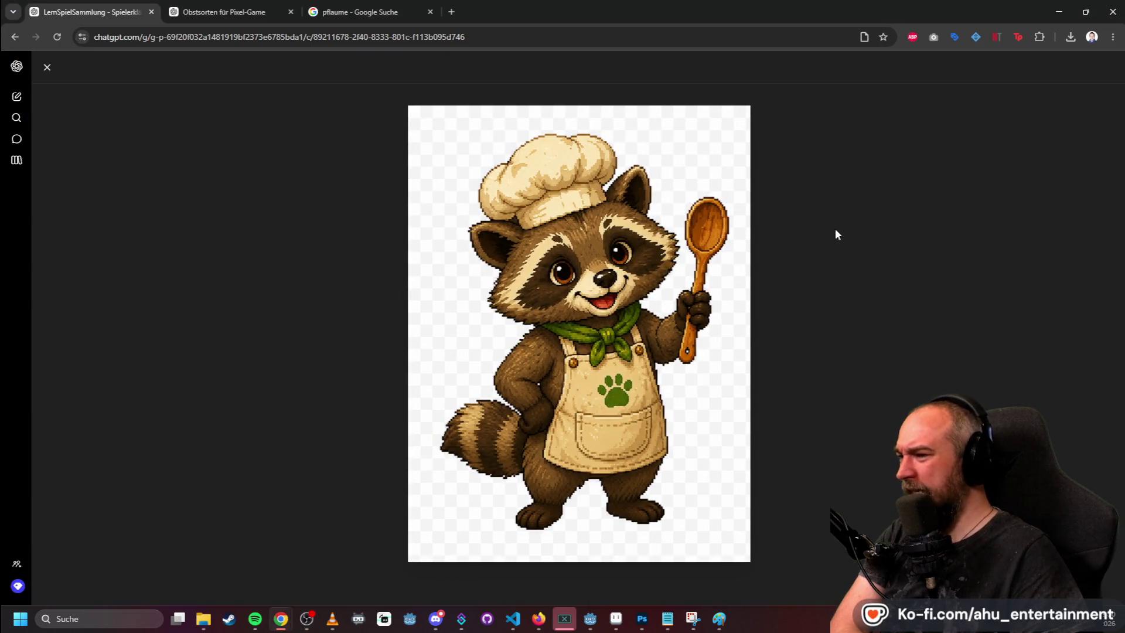
pyautogui.click(49, 68)
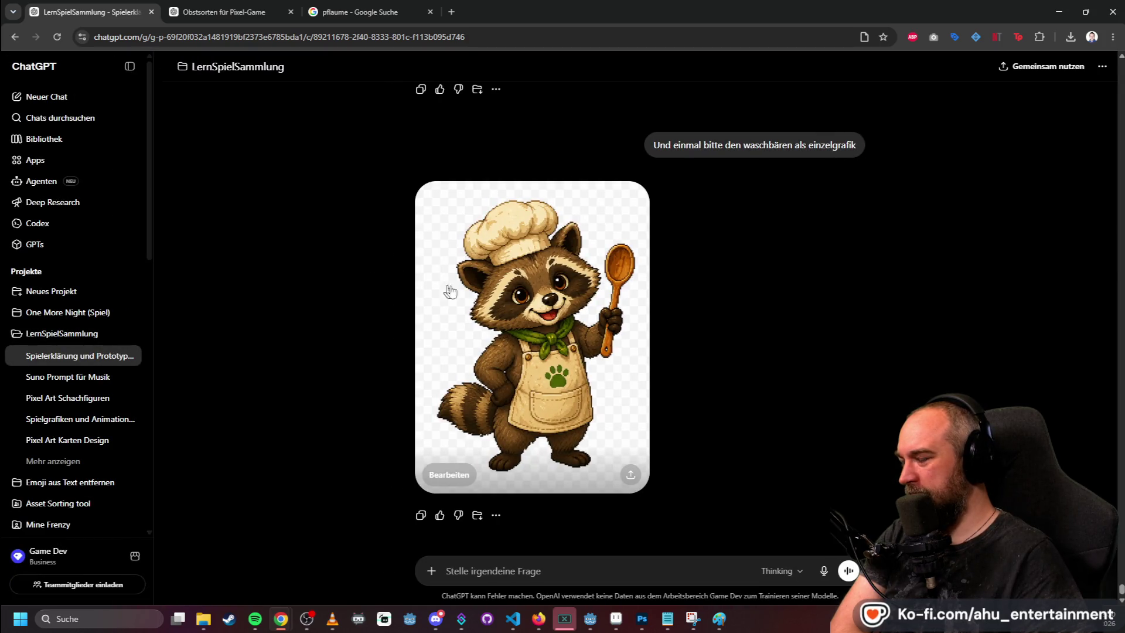
pyautogui.scroll(20, 639, 318)
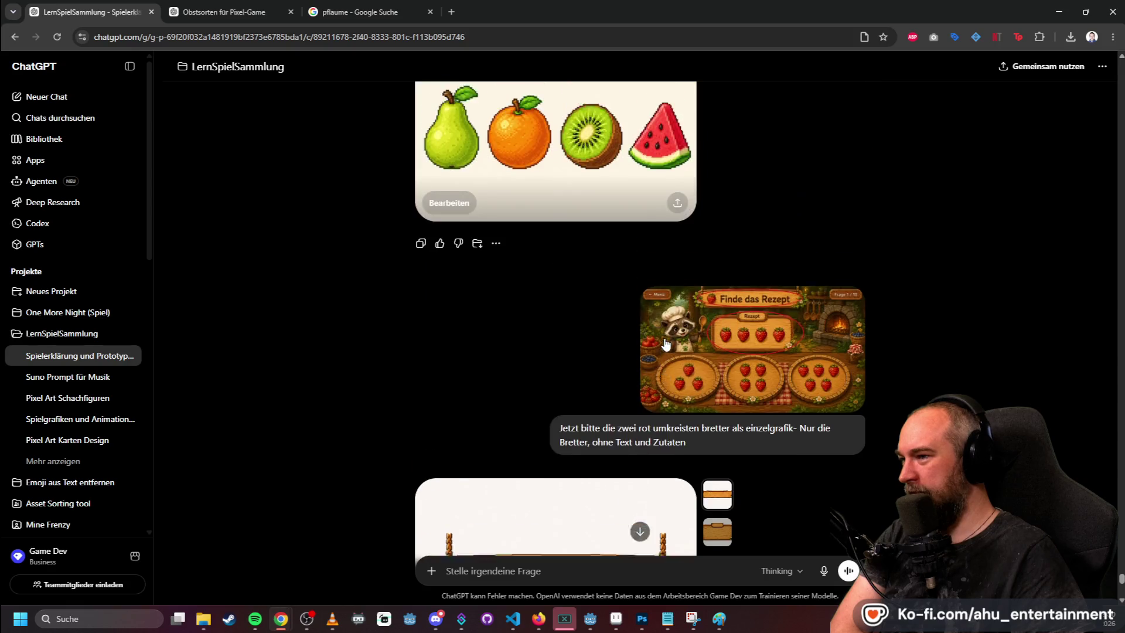
pyautogui.scroll(-15, 680, 359)
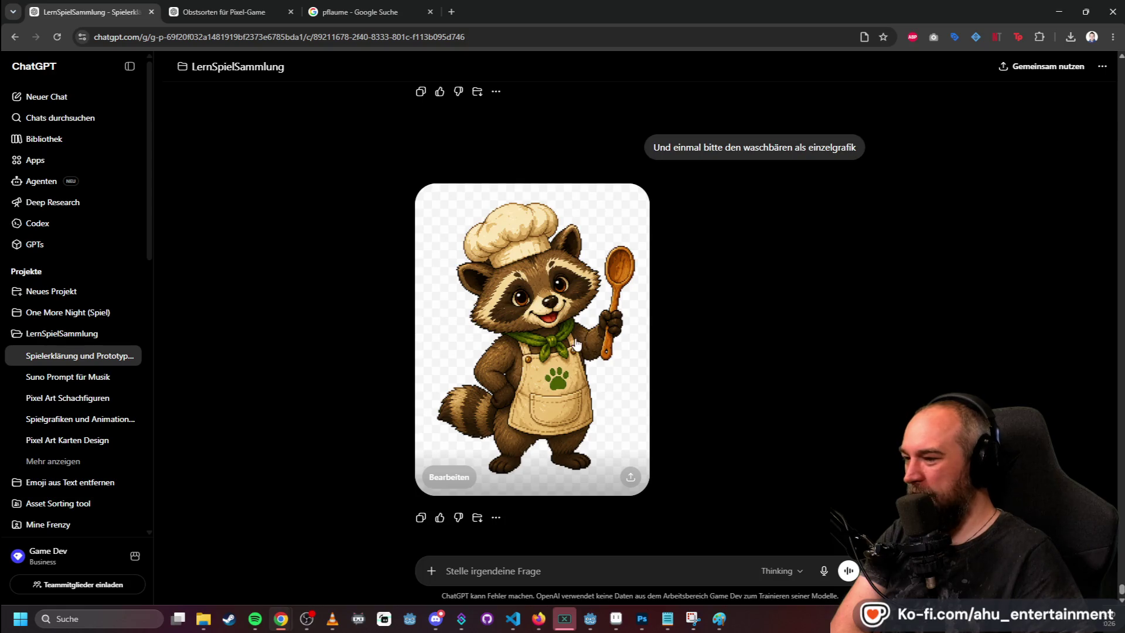
pyautogui.click(636, 492)
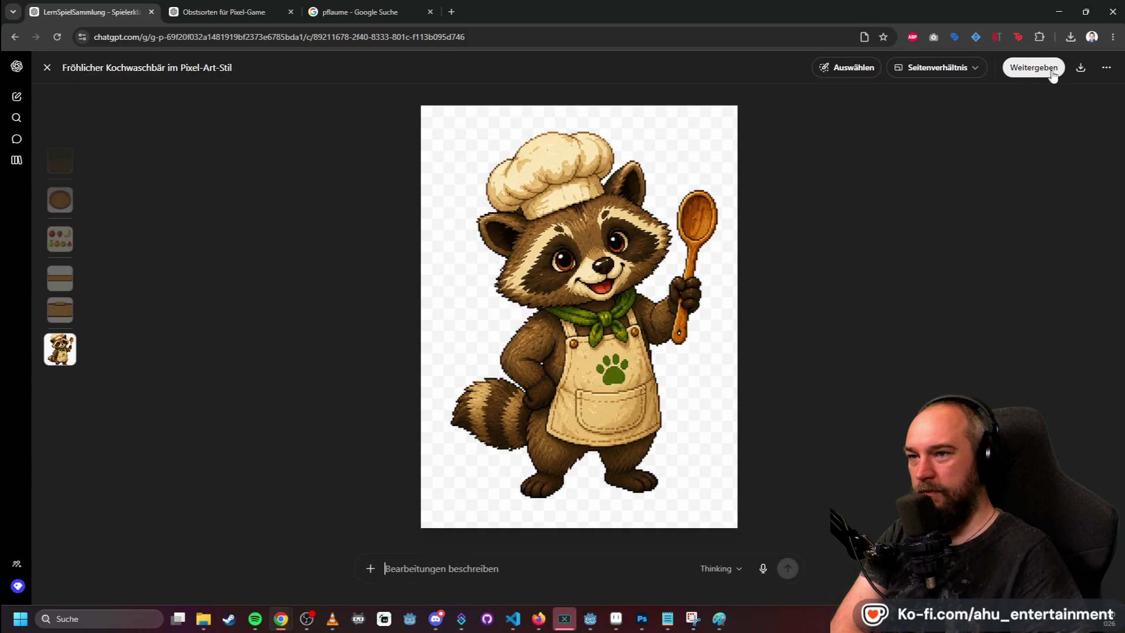
pyautogui.click(1080, 67)
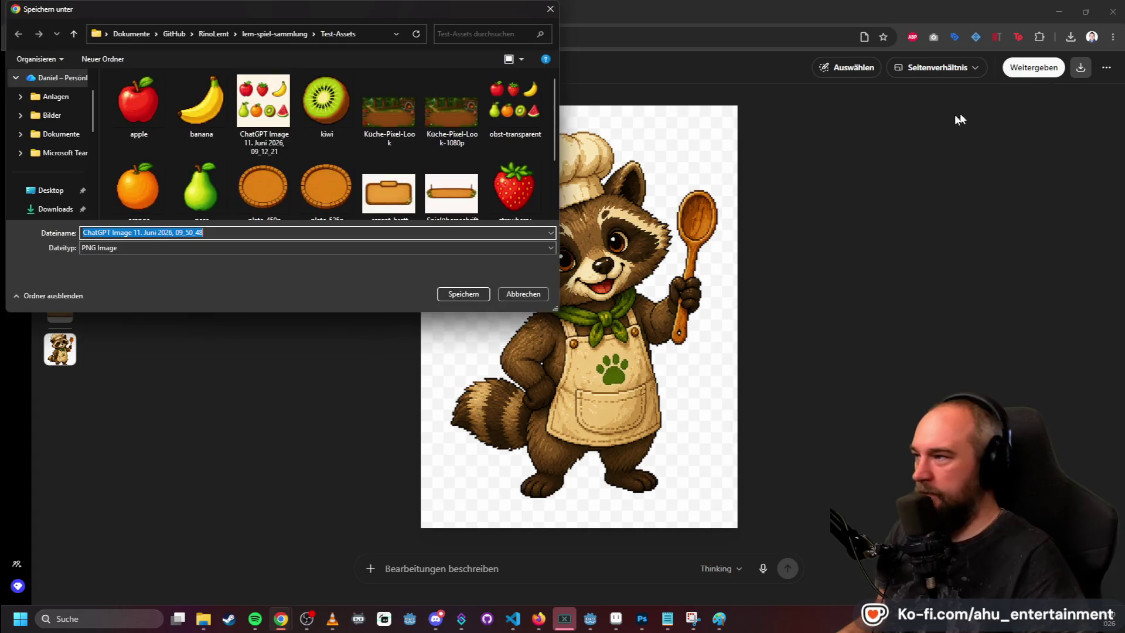
pyautogui.write('w')
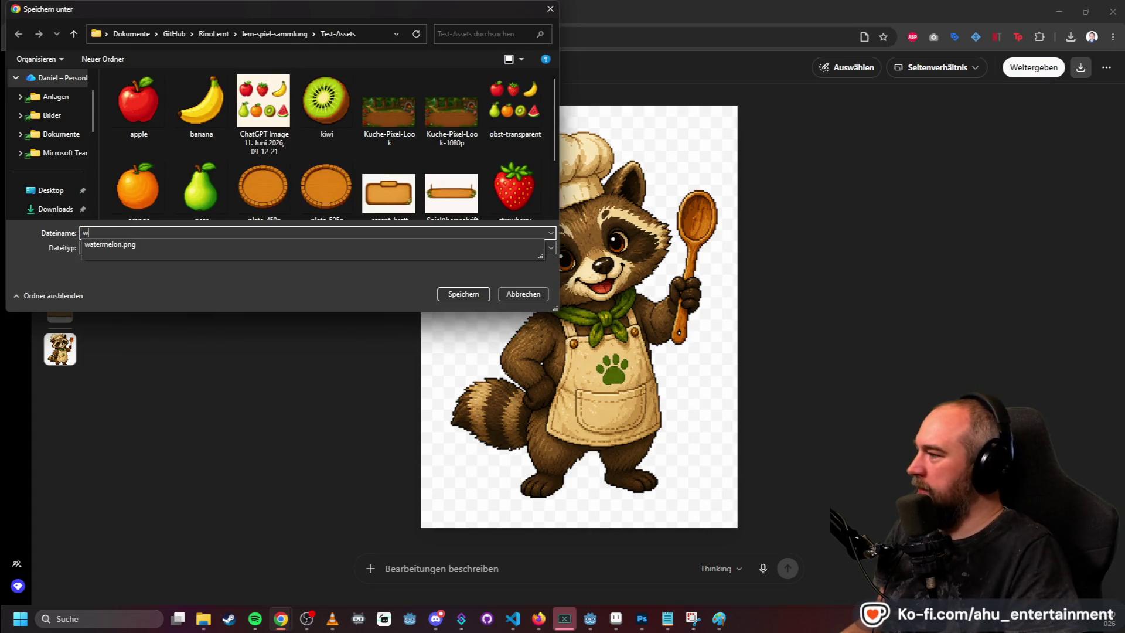
pyautogui.press('BackSpace')
pyautogui.write('raccoon')
pyautogui.press('Return')
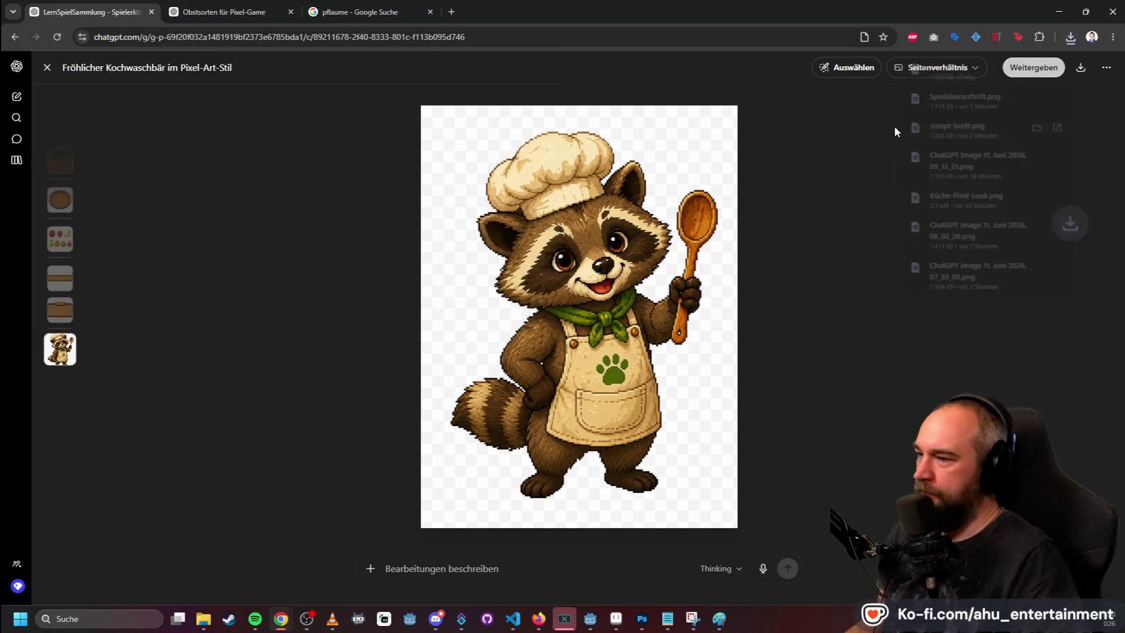
pyautogui.click(880, 333)
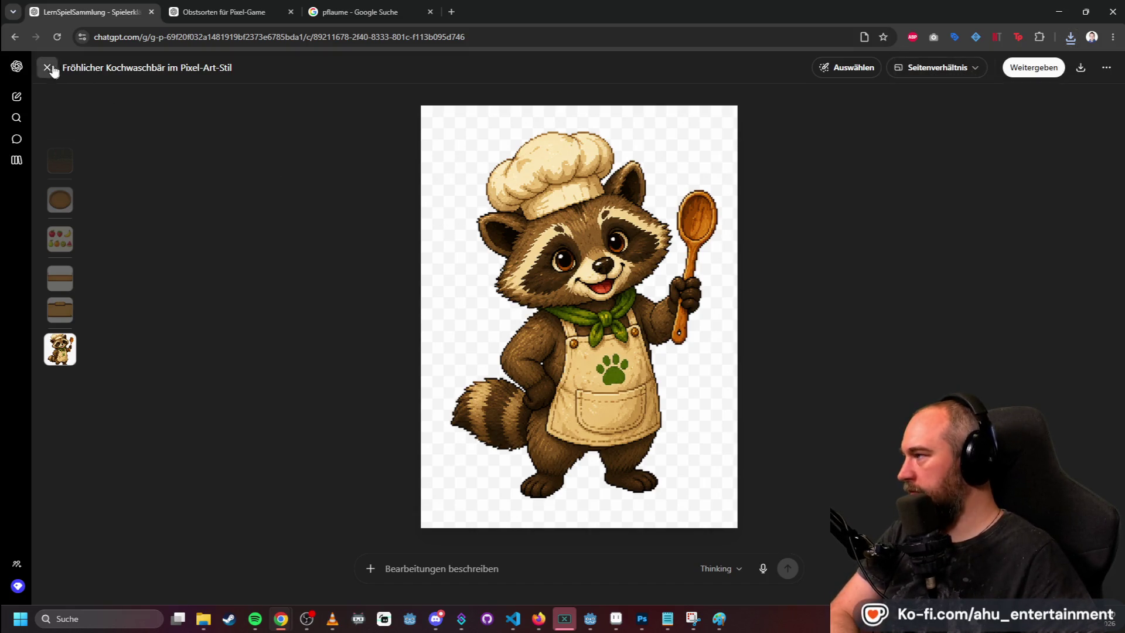
pyautogui.click(48, 68)
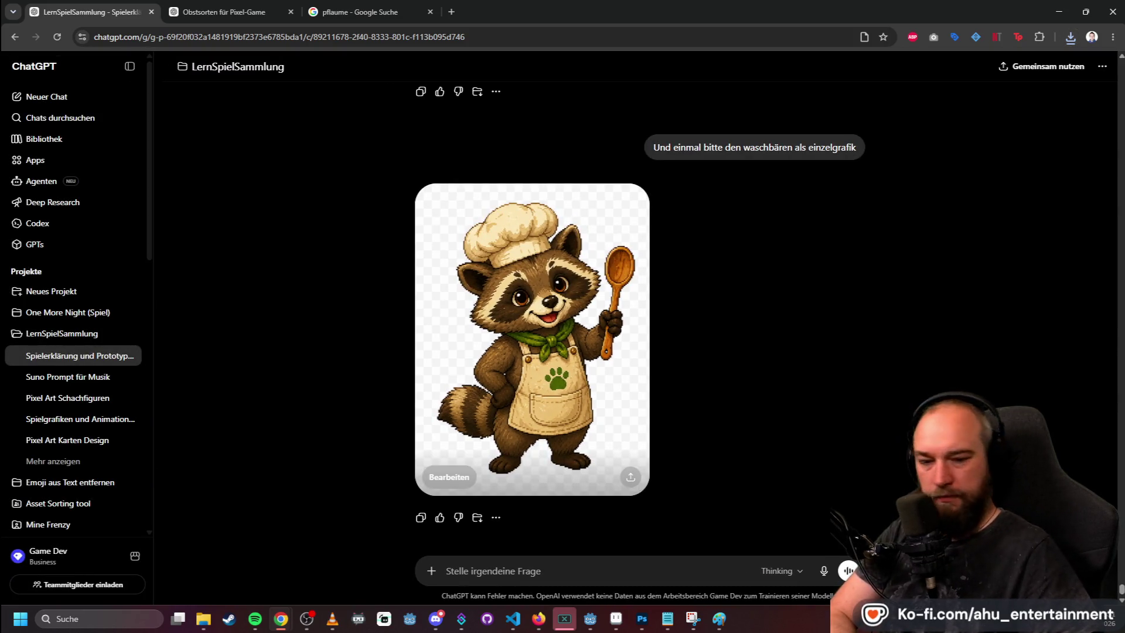
# - Delete the selected white background of racoon.png to transparency and deselect
pyautogui.hotkey('alt', 'Tab')
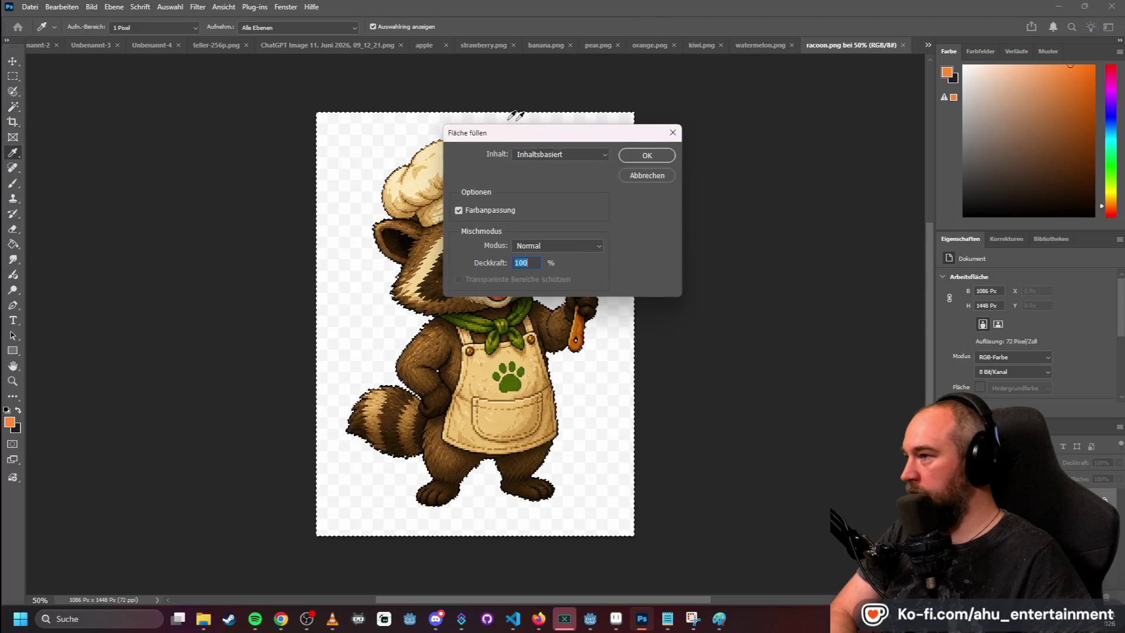
pyautogui.click(648, 174)
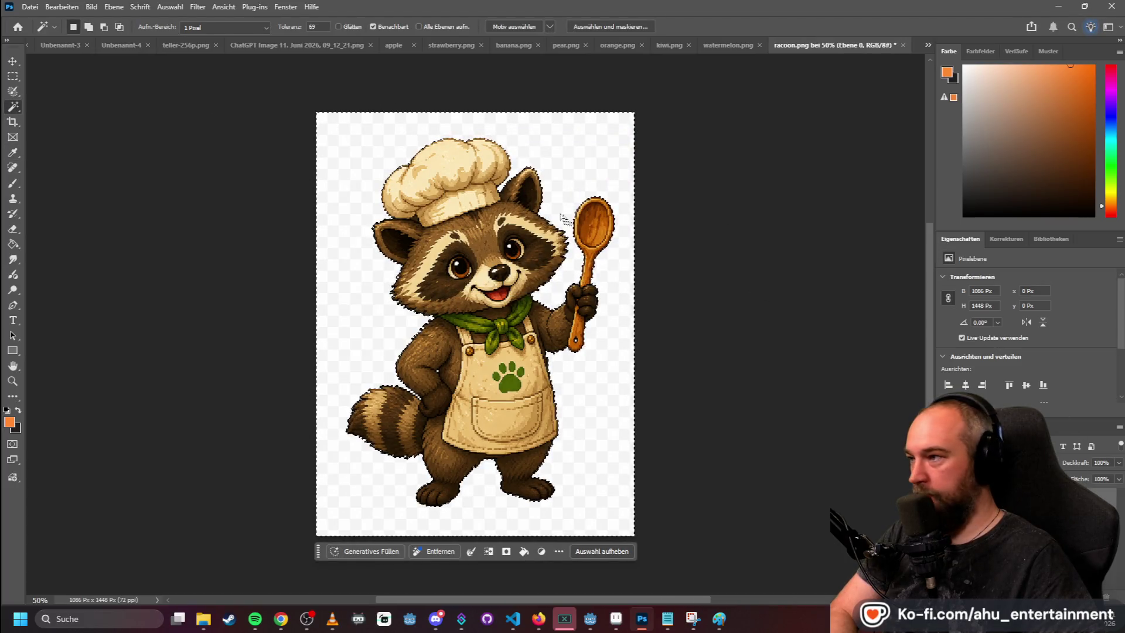
pyautogui.press('Delete')
pyautogui.press('m')
pyautogui.hotkey('ctrl', 'd')
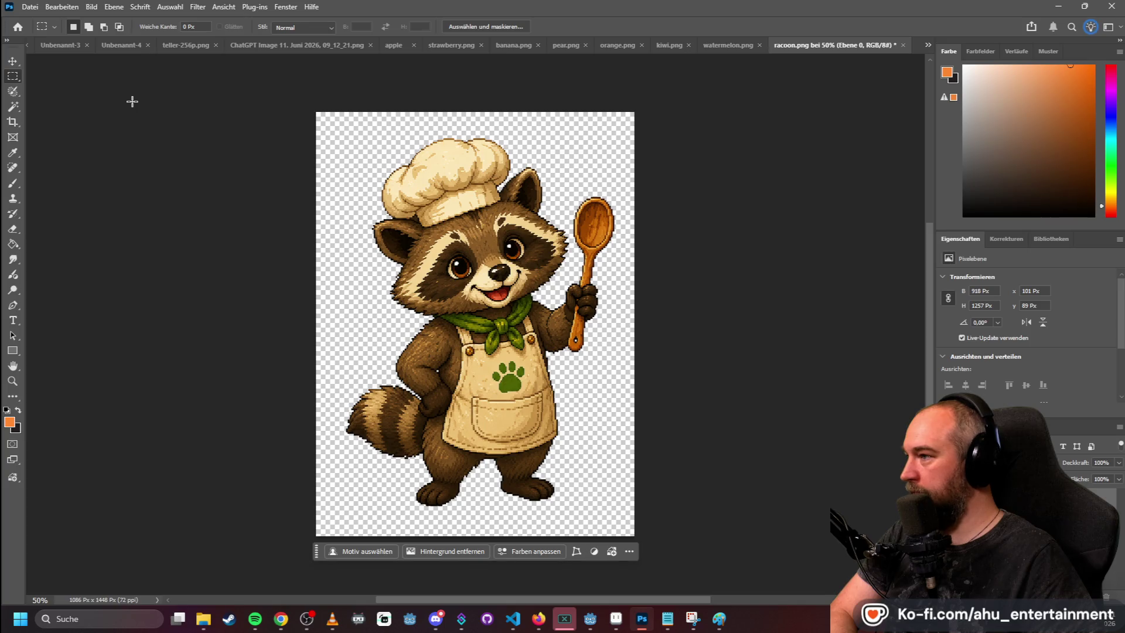
# - Quick-export the image as PNG, replacing the existing racoon.png
pyautogui.click(30, 7)
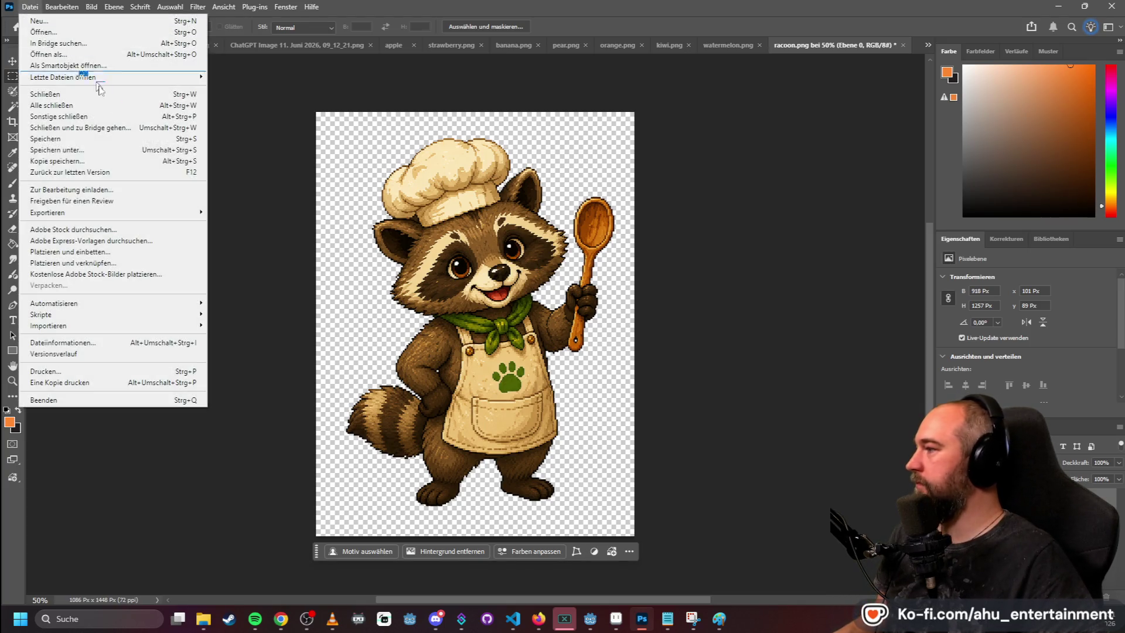
pyautogui.moveTo(171, 212)
pyautogui.click(252, 211)
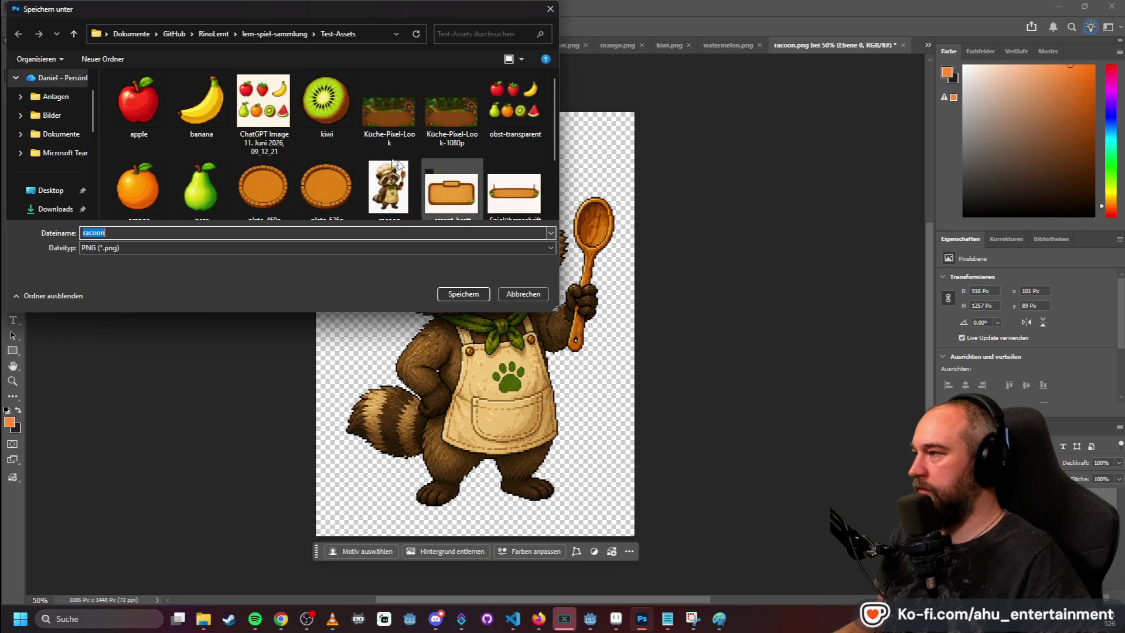
pyautogui.doubleClick(397, 176)
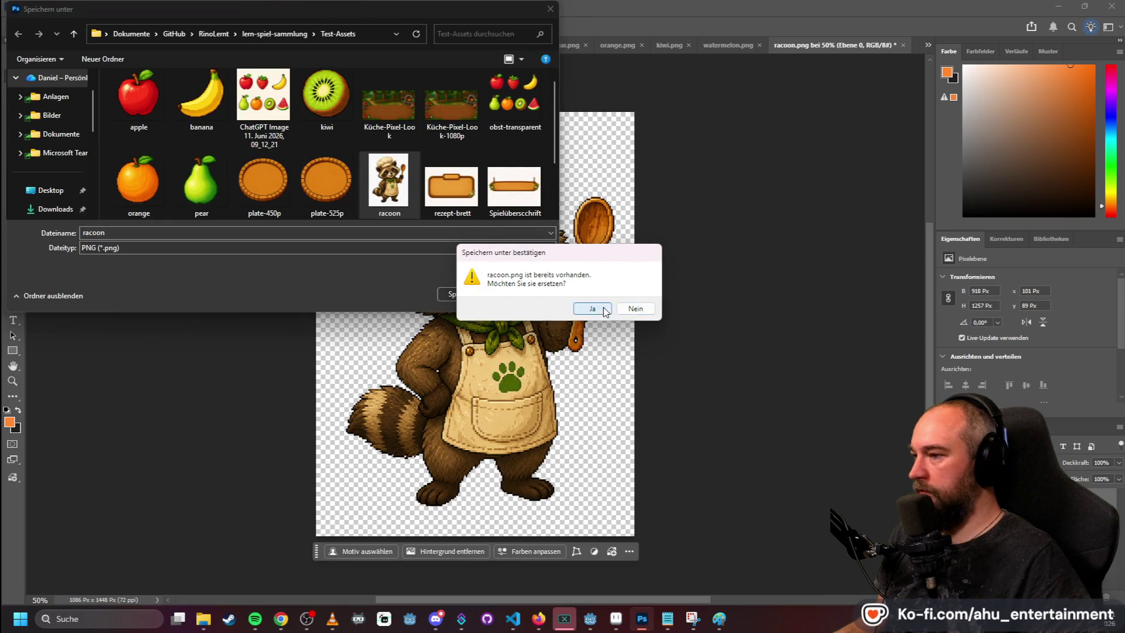
pyautogui.click(577, 305)
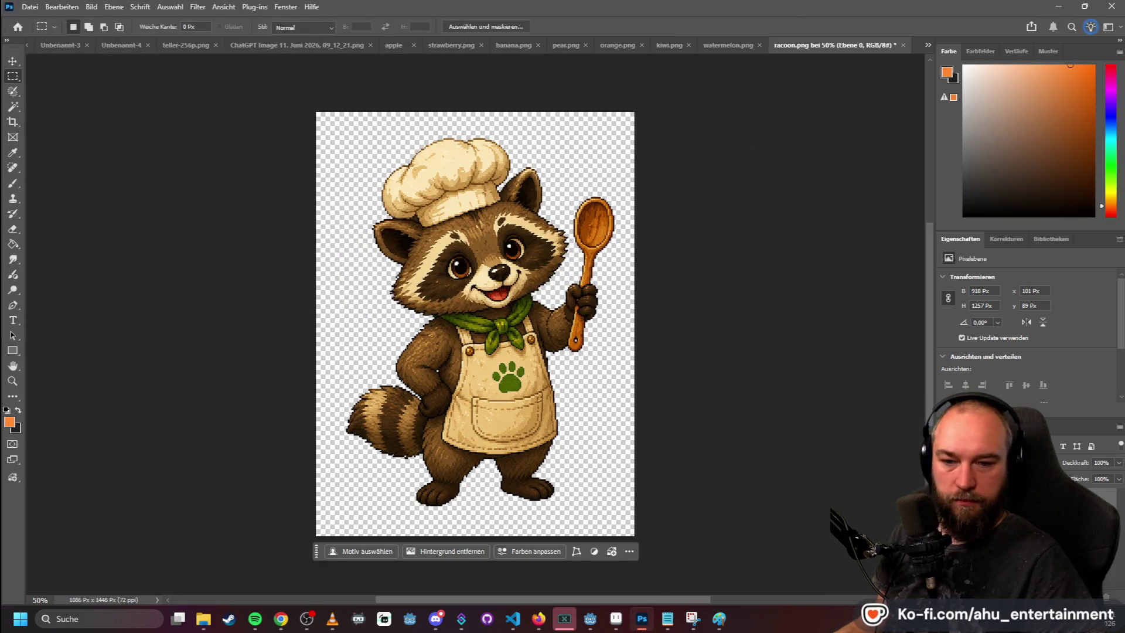
pyautogui.hotkey('ctrl', 'Tab')
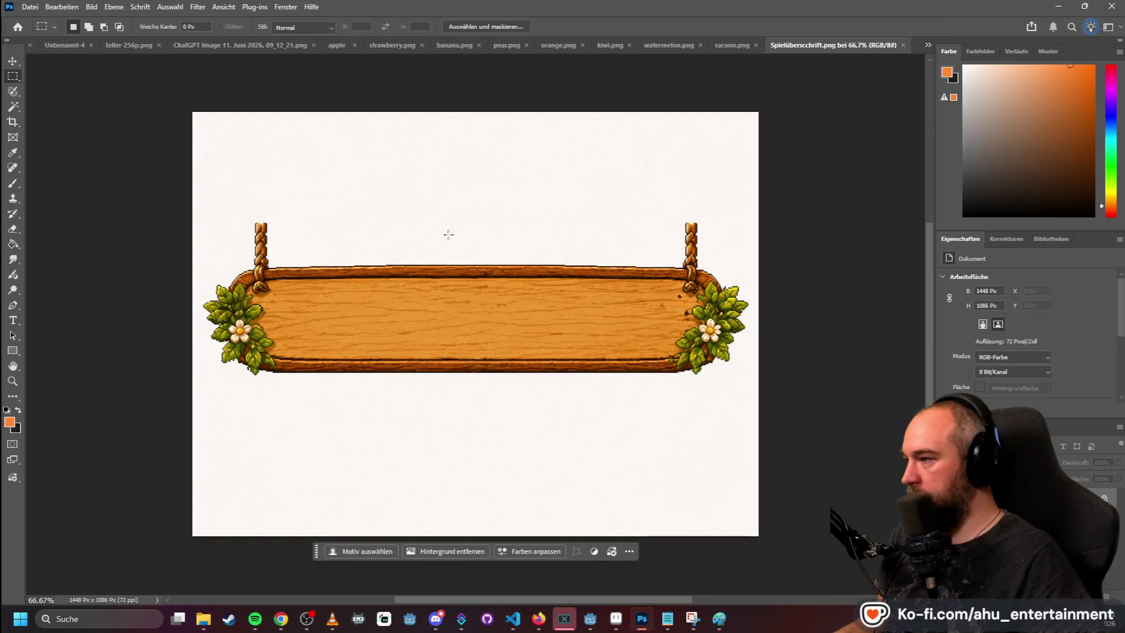
pyautogui.click(1104, 498)
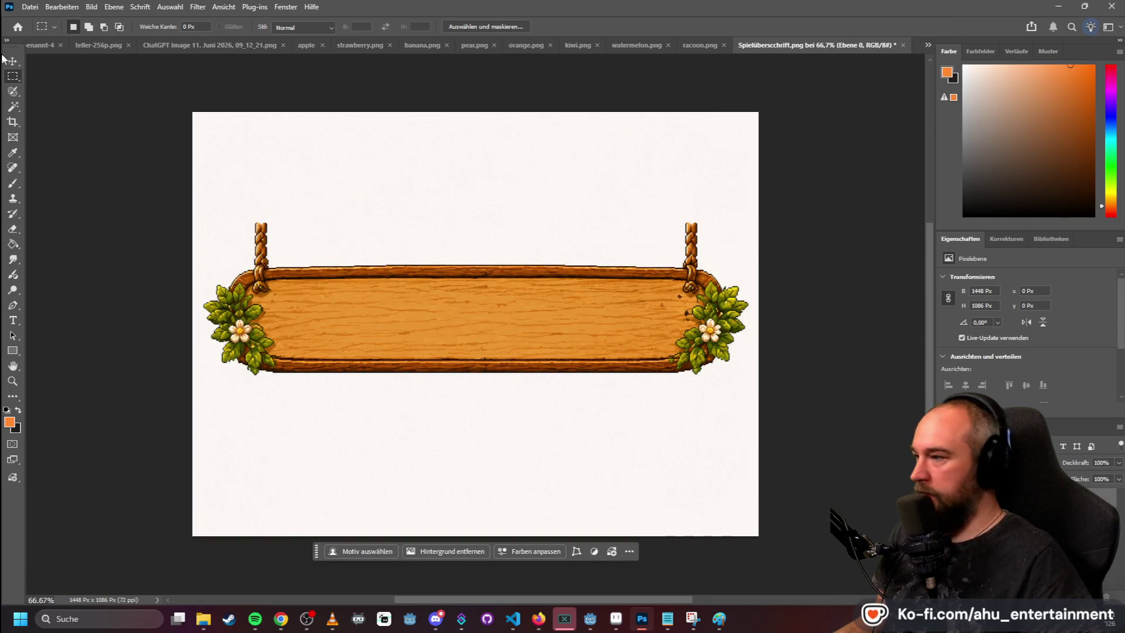
pyautogui.click(12, 107)
pyautogui.click(313, 143)
pyautogui.press('Delete')
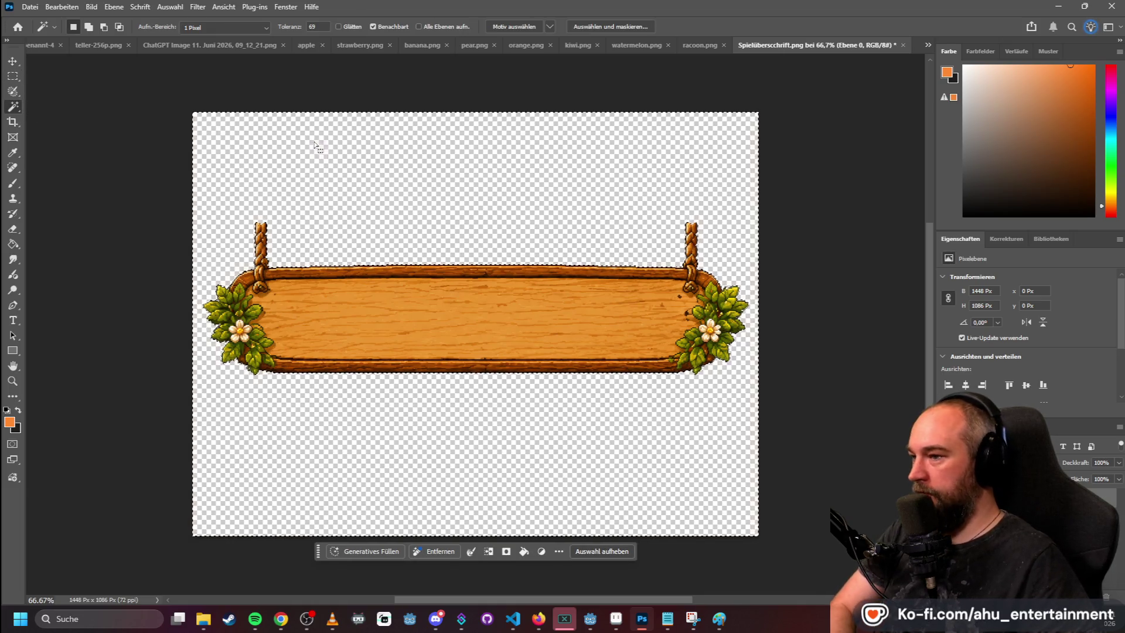
pyautogui.click(13, 76)
pyautogui.click(288, 179)
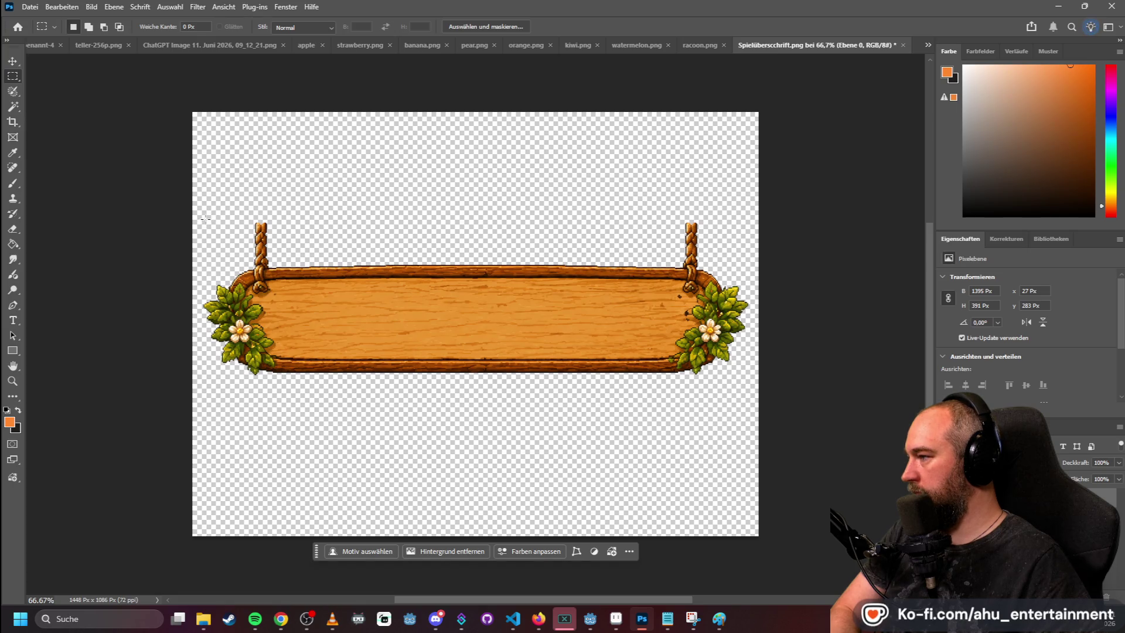
pyautogui.scroll(2, 206, 225)
pyautogui.scroll(-1, 205, 231)
pyautogui.moveTo(259, 231)
pyautogui.mouseDown()
pyautogui.moveTo(472, 337)
pyautogui.moveTo(589, 372)
pyautogui.moveTo(691, 384)
pyautogui.mouseUp()
pyautogui.click(199, 218)
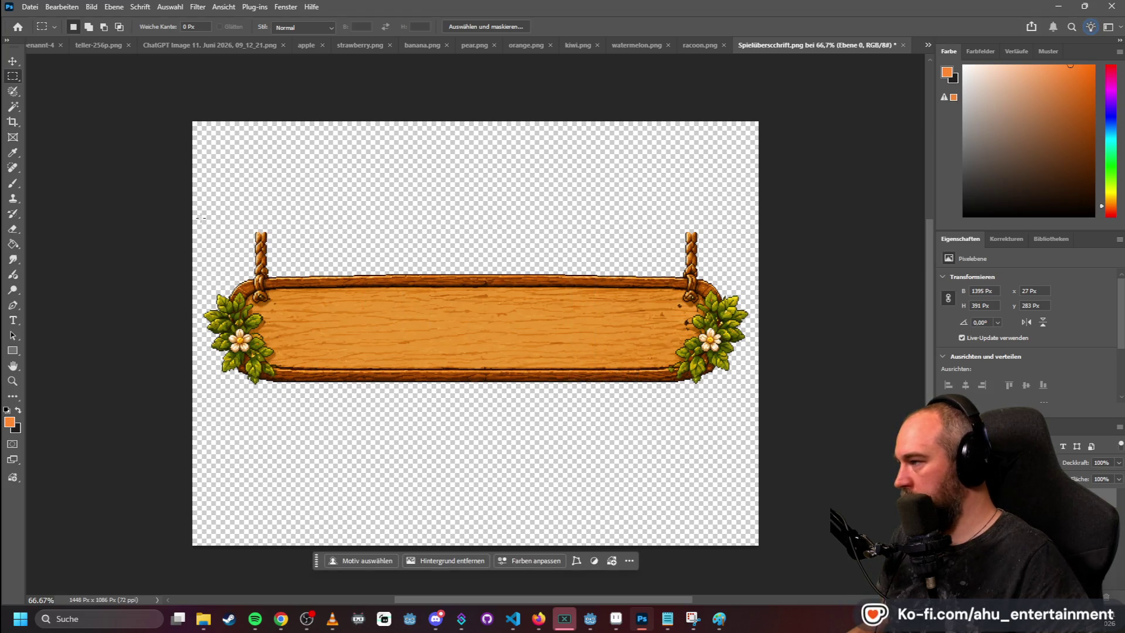
pyautogui.moveTo(256, 232)
pyautogui.mouseDown()
pyautogui.moveTo(389, 295)
pyautogui.moveTo(690, 371)
pyautogui.mouseUp()
pyautogui.click(573, 189)
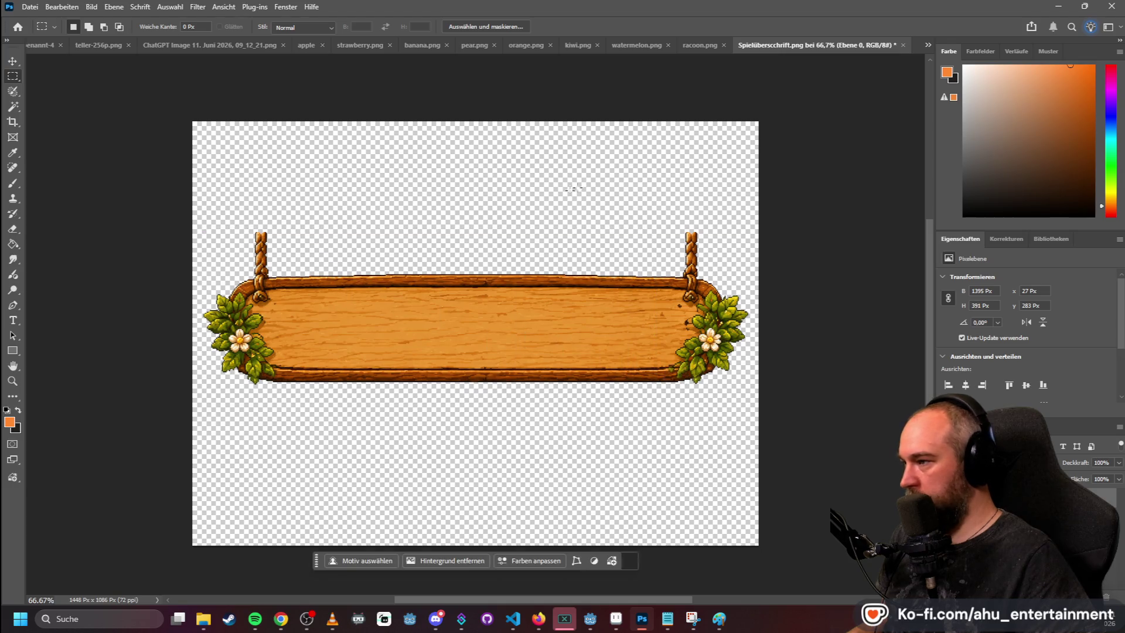
pyautogui.moveTo(199, 228)
pyautogui.mouseDown()
pyautogui.moveTo(263, 293)
pyautogui.moveTo(609, 401)
pyautogui.moveTo(682, 382)
pyautogui.moveTo(750, 401)
pyautogui.mouseUp()
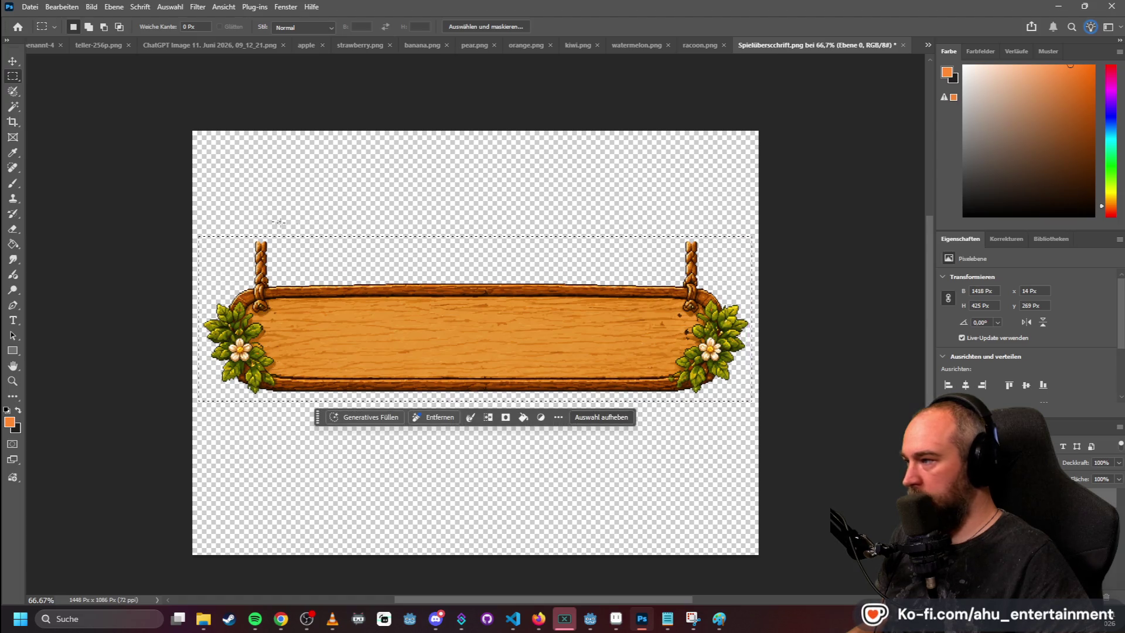
pyautogui.click(29, 7)
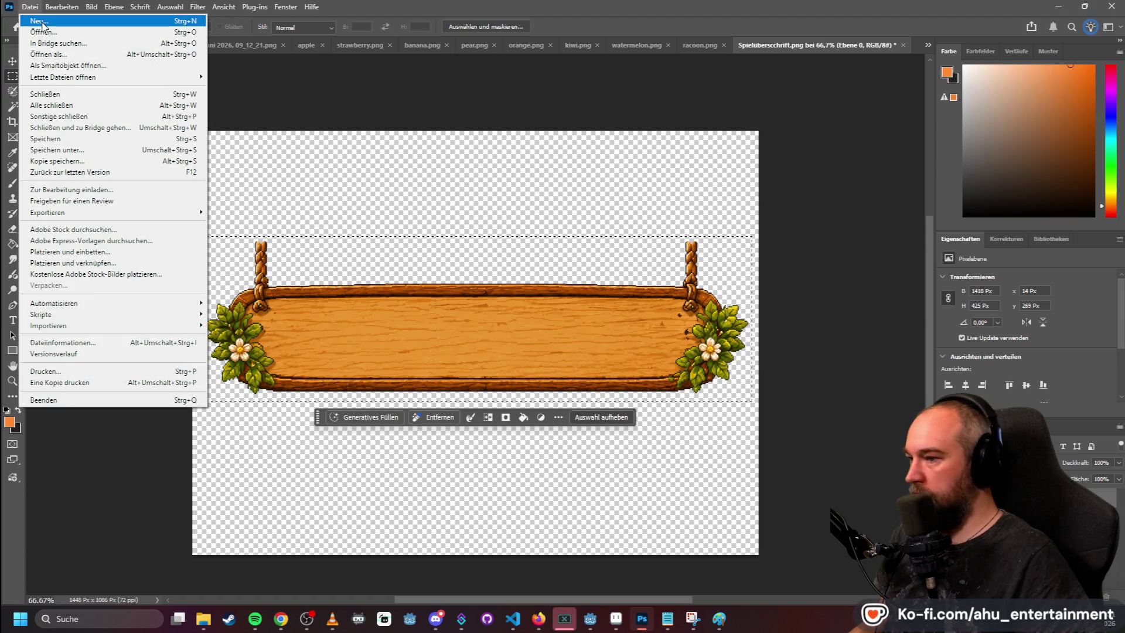
pyautogui.click(41, 22)
pyautogui.doubleClick(457, 286)
pyautogui.hotkey('ctrl', 'v')
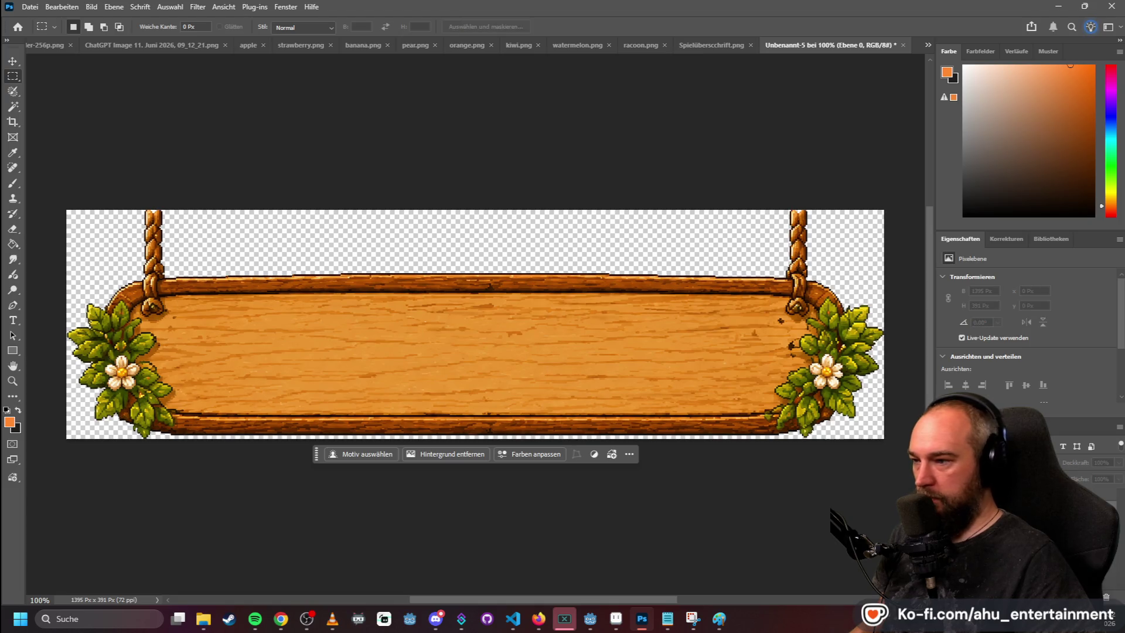
pyautogui.moveTo(405, 240); pyautogui.dragTo(430, 243)
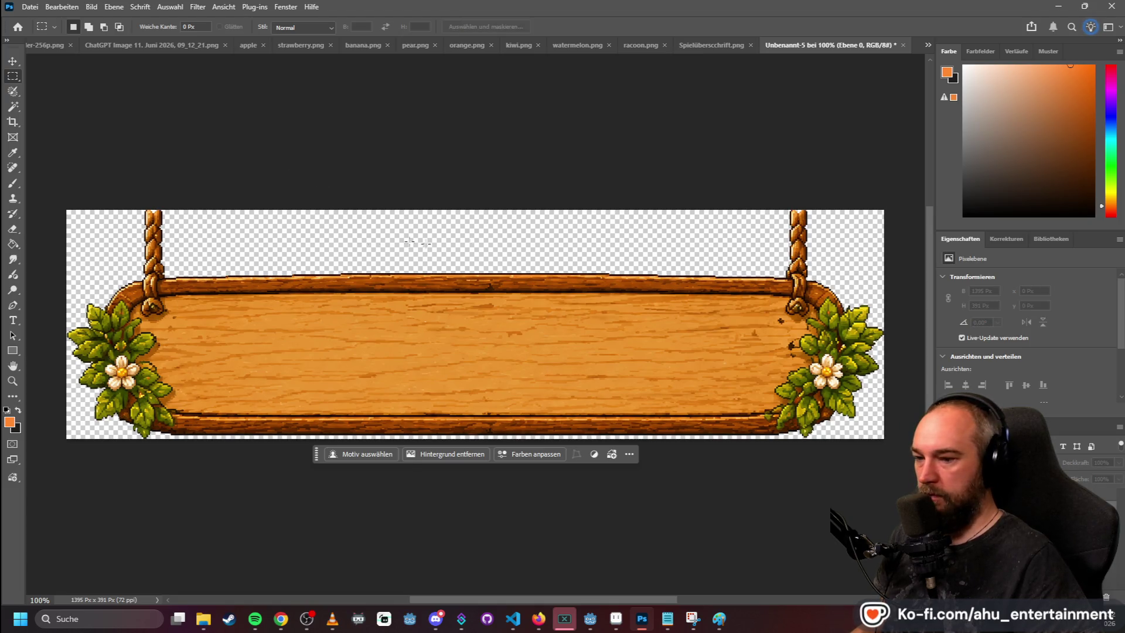
pyautogui.click(29, 7)
pyautogui.moveTo(180, 217)
pyautogui.click(252, 212)
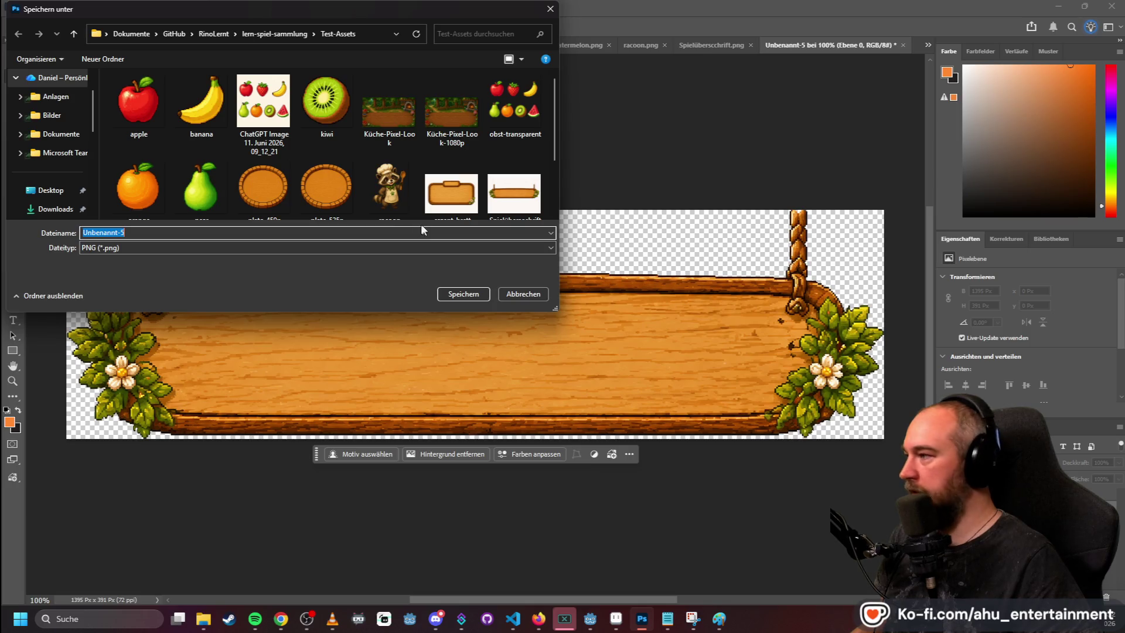
pyautogui.scroll(-1, 417, 215)
pyautogui.click(518, 186)
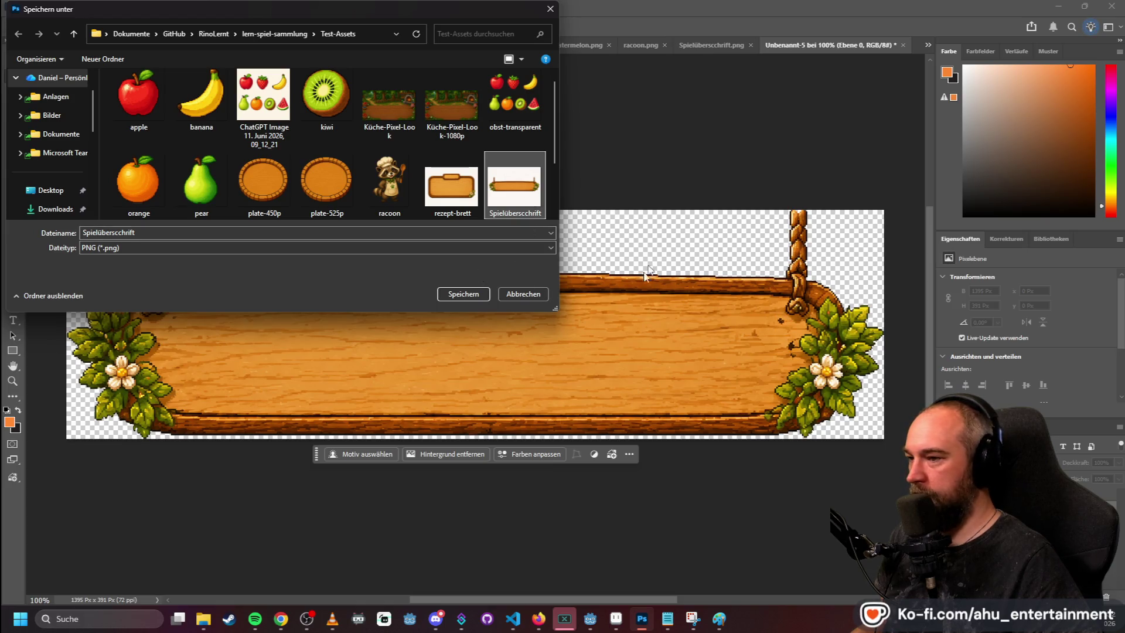
pyautogui.click(526, 293)
pyautogui.scroll(5, 789, 374)
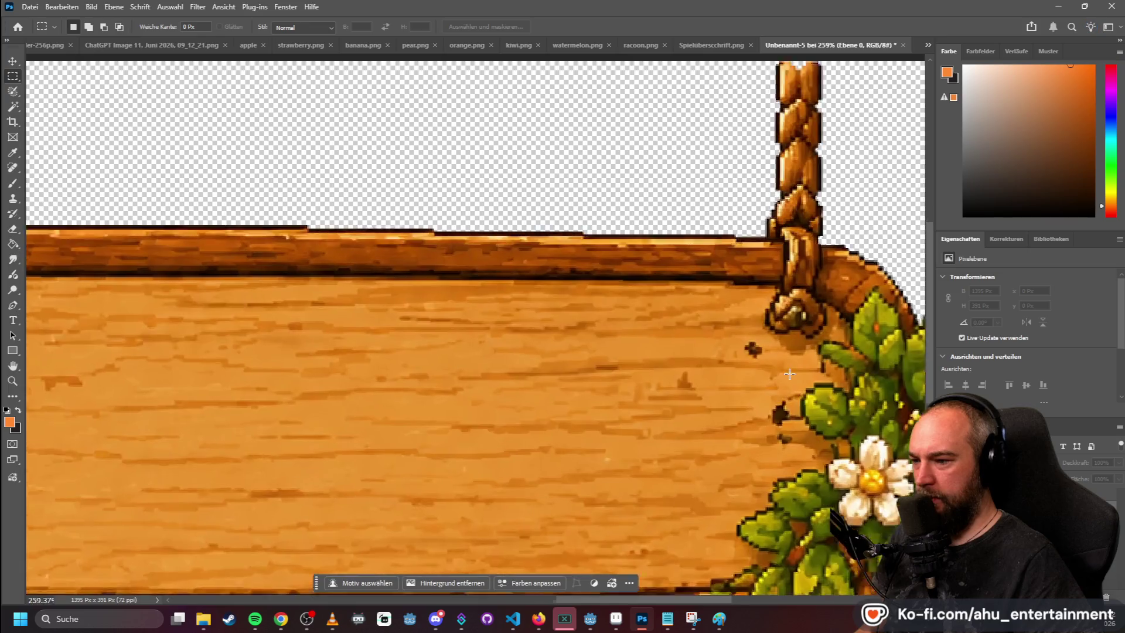
# - Sample the wood orange, add a new layer, and set the Smudge tool to 14 px
pyautogui.scroll(1, 789, 374)
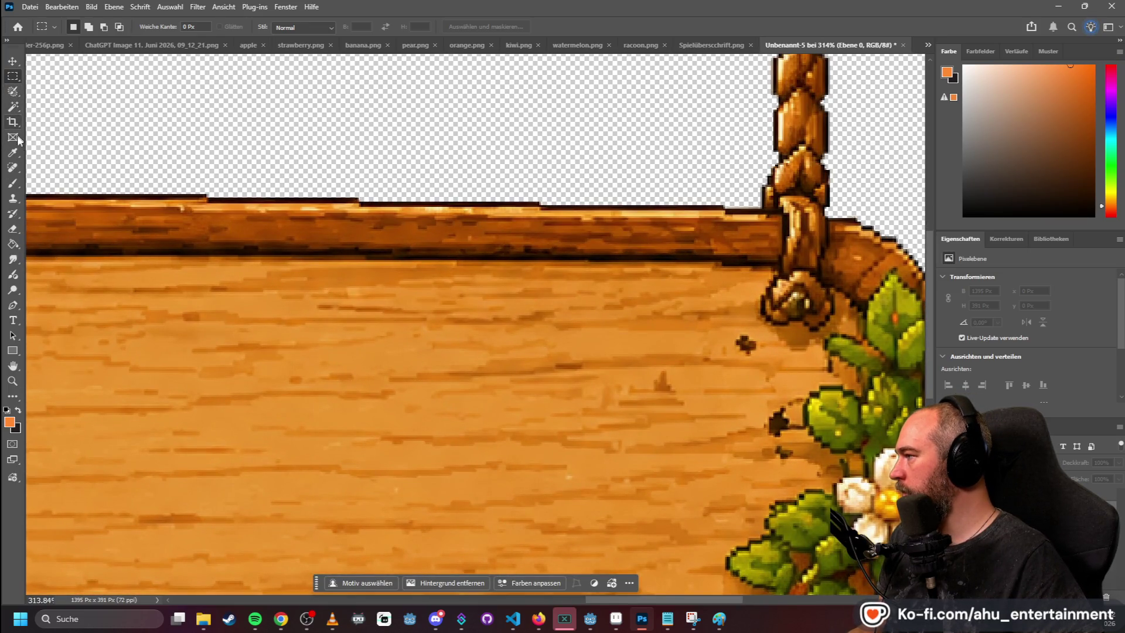
pyautogui.click(13, 154)
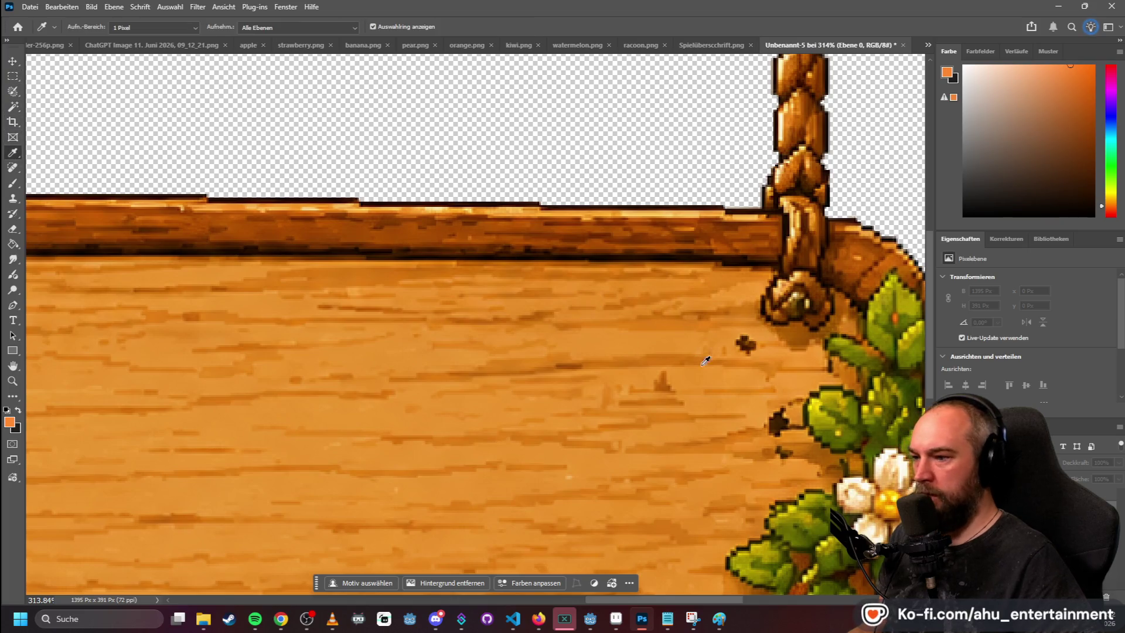
pyautogui.click(683, 339)
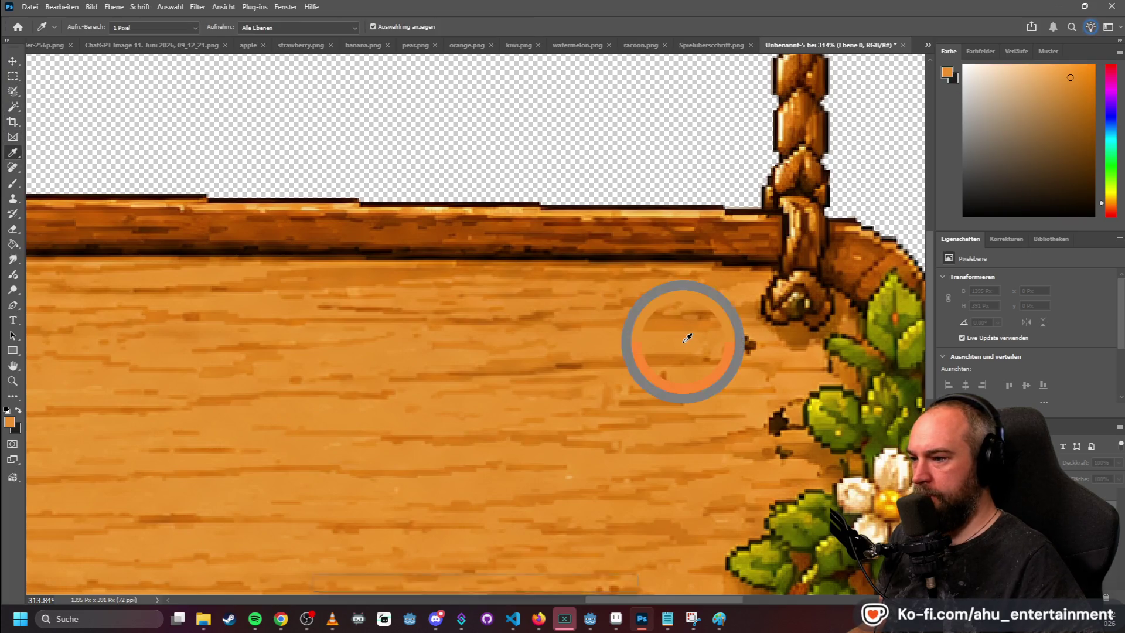
pyautogui.click(13, 183)
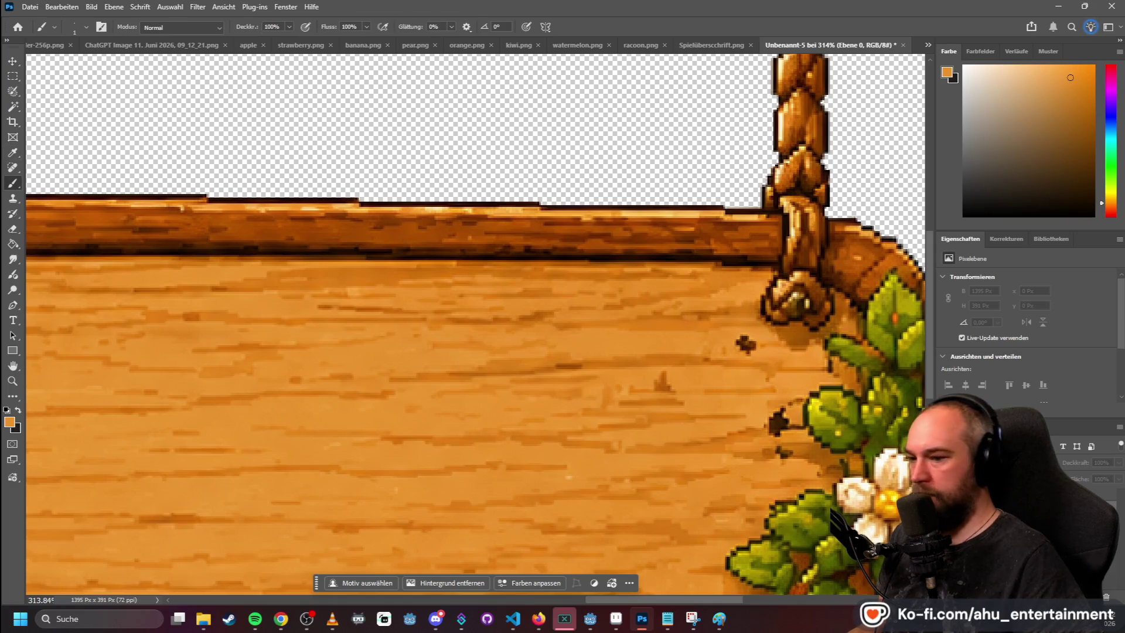
pyautogui.hotkey('ctrl', 'shift', 'alt', 'n')
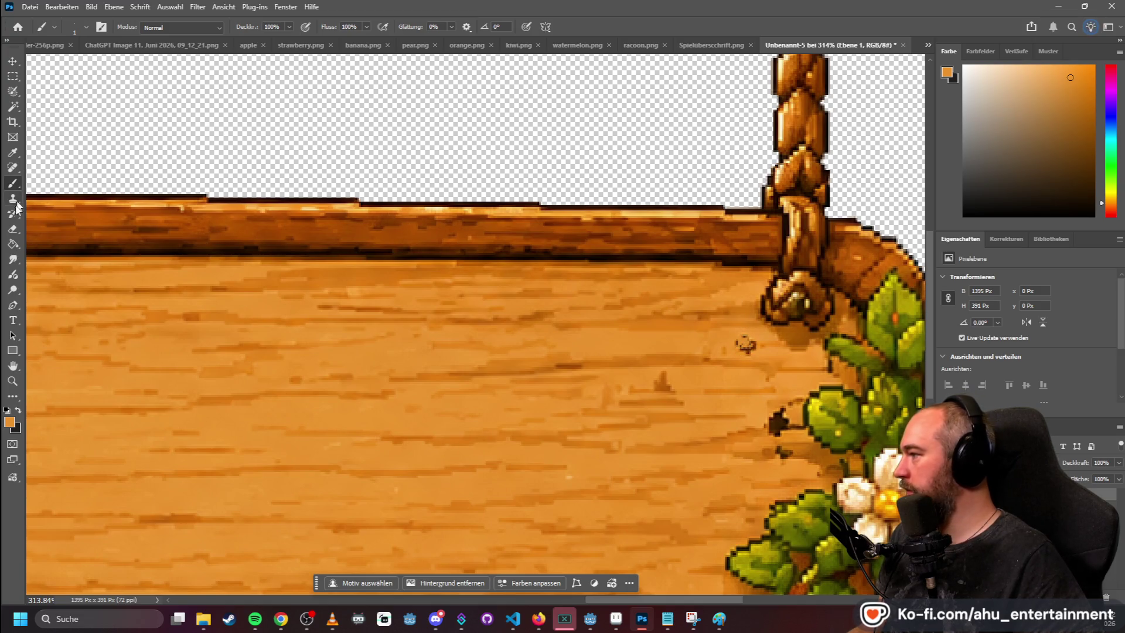
pyautogui.click(13, 259)
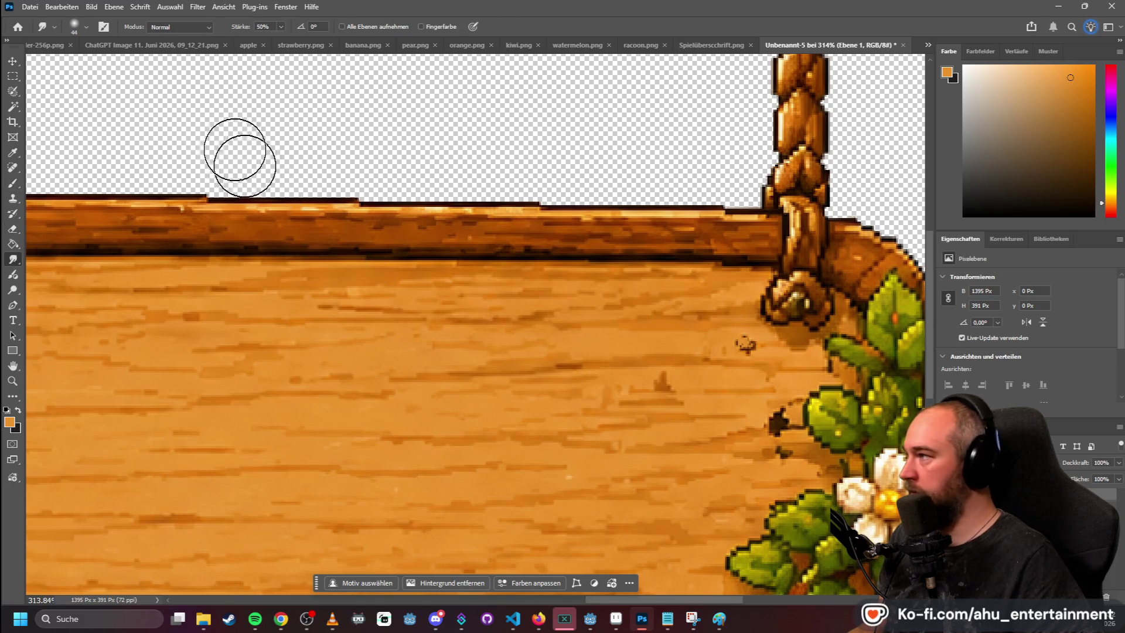
pyautogui.click(86, 26)
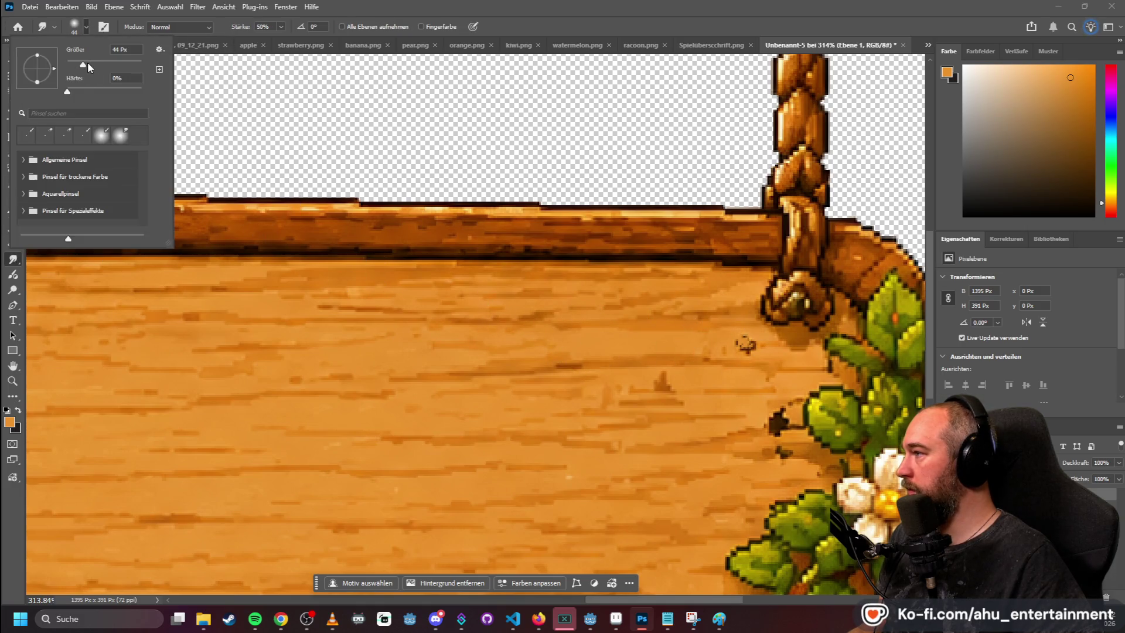
pyautogui.moveTo(82, 65); pyautogui.dragTo(72, 65)
pyautogui.click(735, 340)
# - Smudge the dark specks and blob beside the right-hand flowers into the wood grain
pyautogui.moveTo(736, 339); pyautogui.dragTo(759, 354)
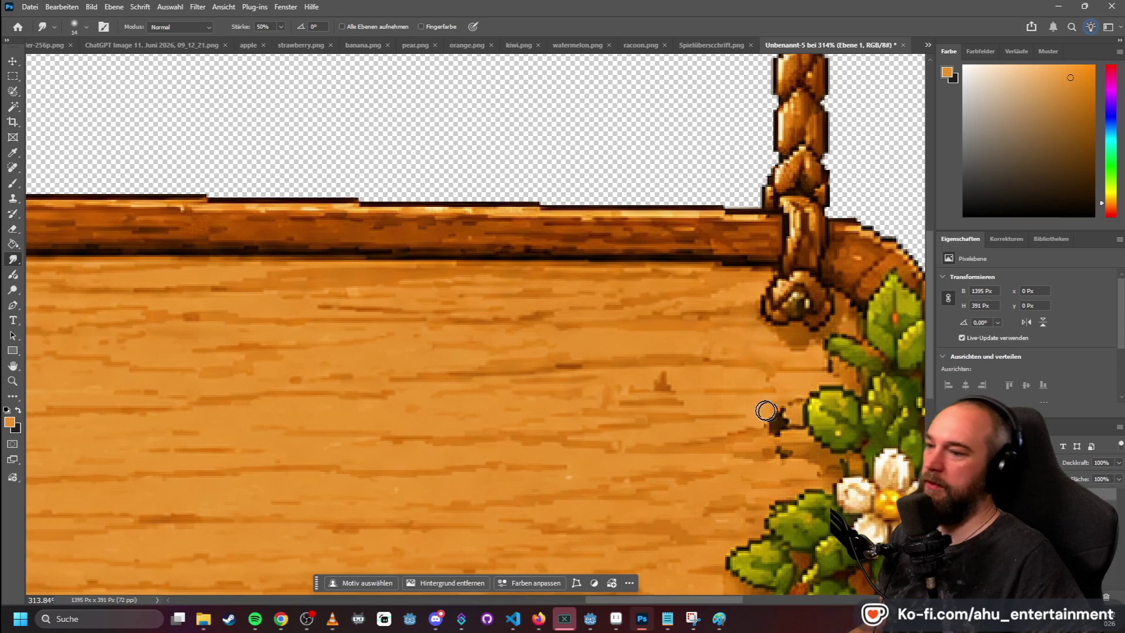
pyautogui.scroll(-2, 771, 409)
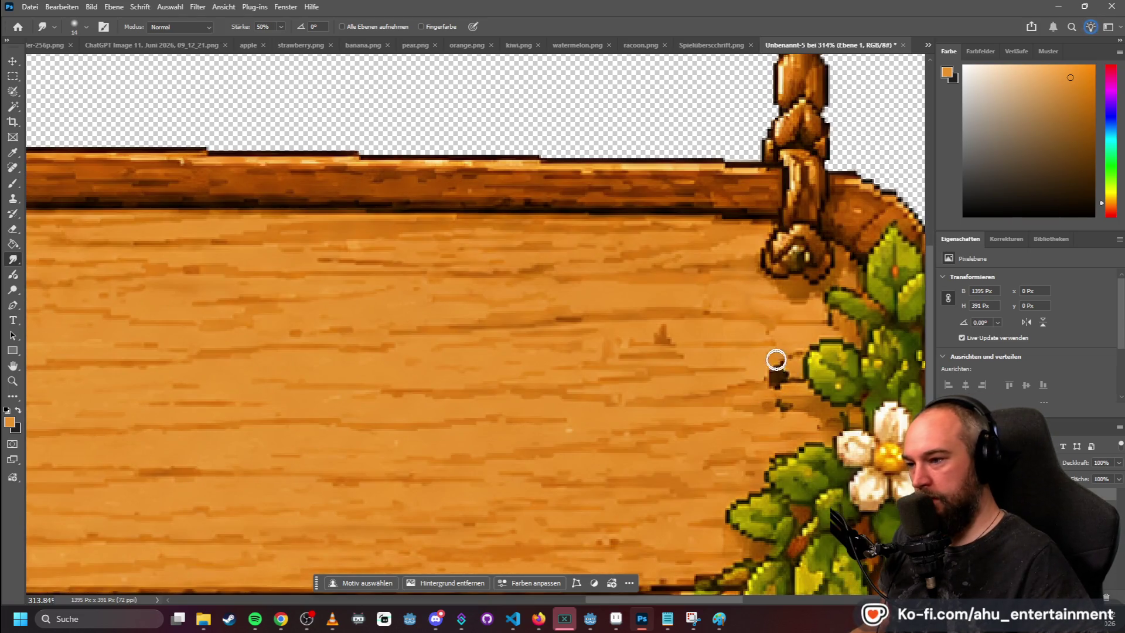
pyautogui.scroll(-5, 776, 360)
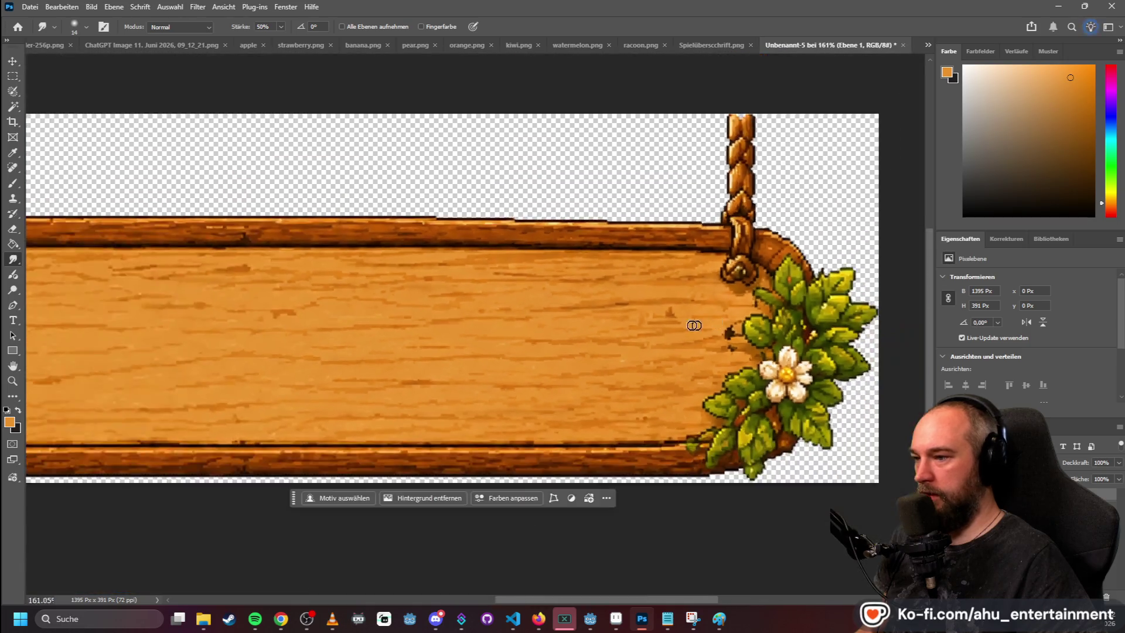
pyautogui.scroll(-3, 694, 325)
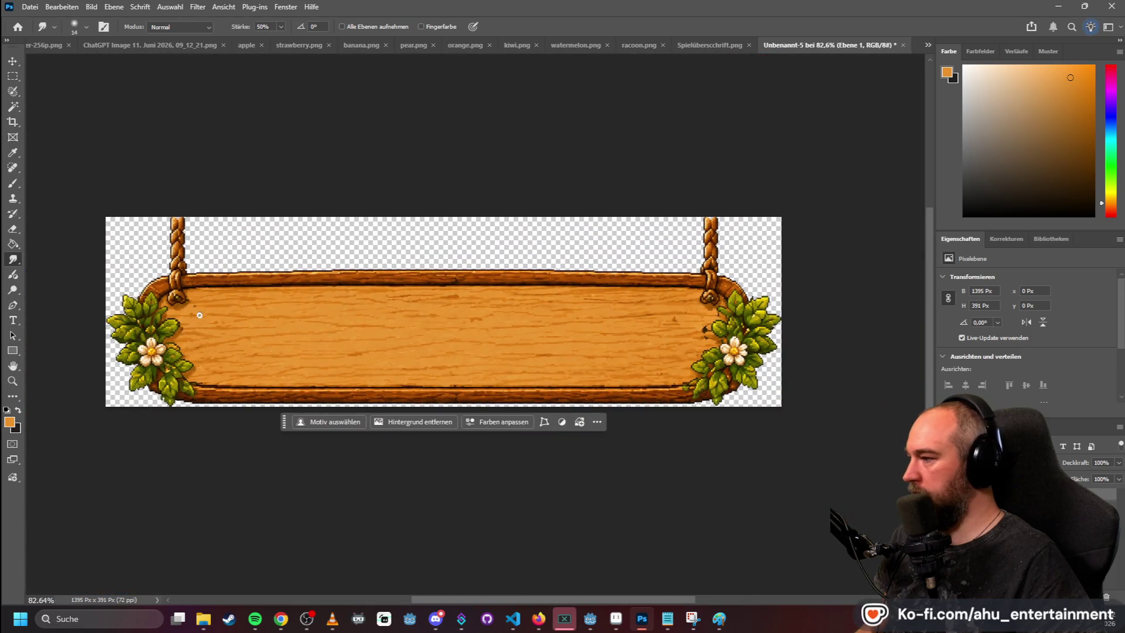
pyautogui.scroll(10, 700, 335)
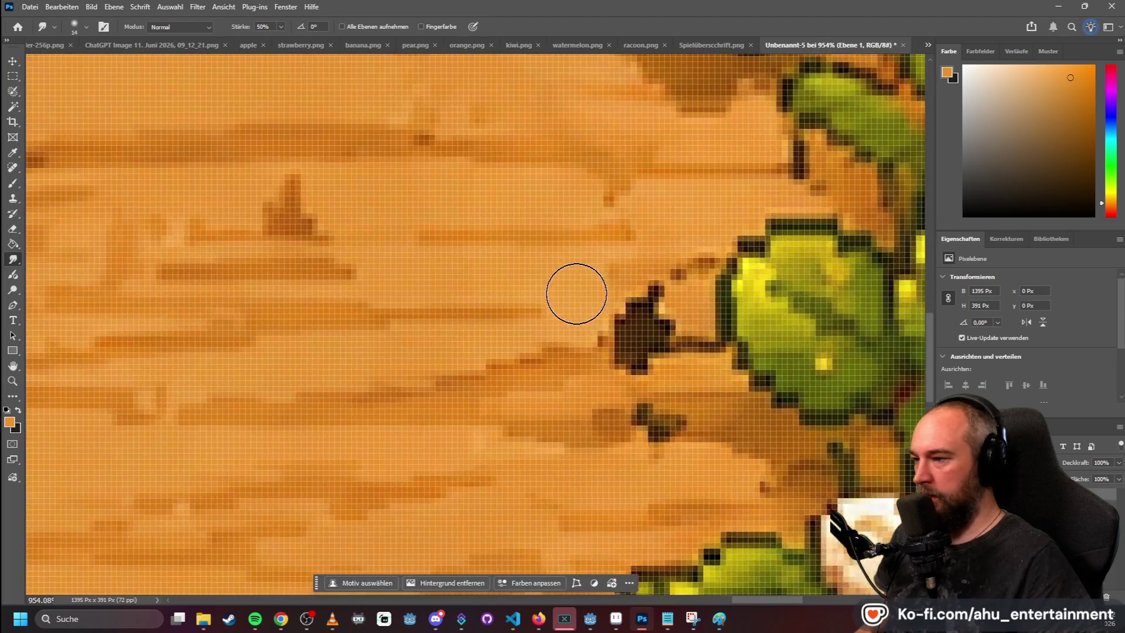
pyautogui.moveTo(576, 293)
pyautogui.mouseDown()
pyautogui.moveTo(642, 314)
pyautogui.moveTo(603, 323)
pyautogui.moveTo(683, 314)
pyautogui.moveTo(670, 304)
pyautogui.moveTo(640, 319)
pyautogui.moveTo(597, 311)
pyautogui.moveTo(627, 326)
pyautogui.mouseUp()
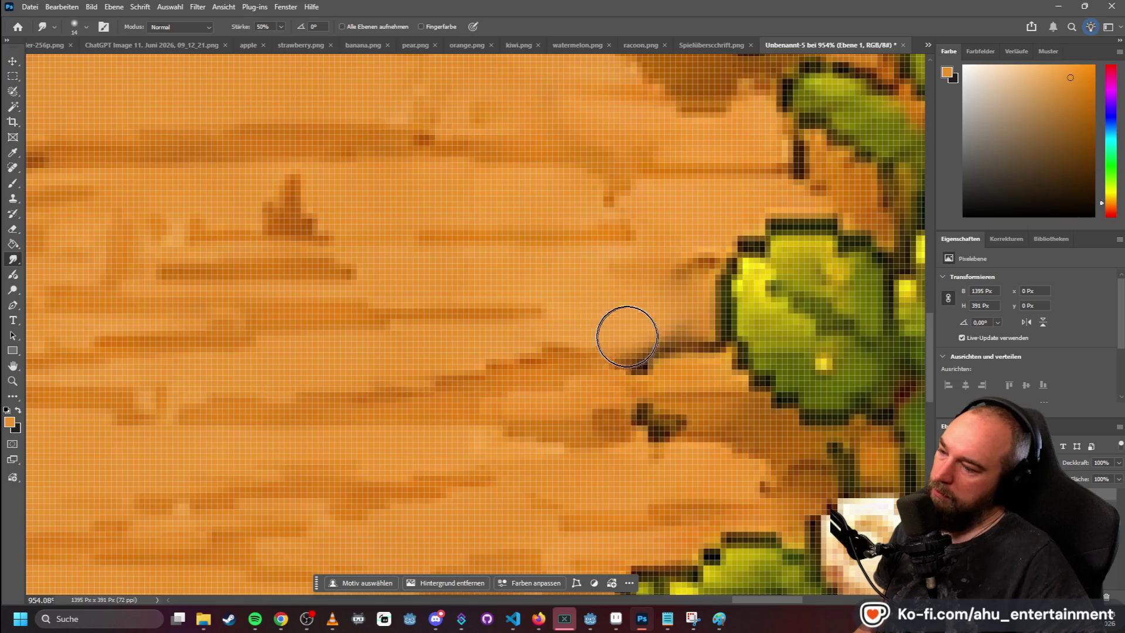
pyautogui.scroll(-6, 627, 326)
pyautogui.scroll(6, 460, 249)
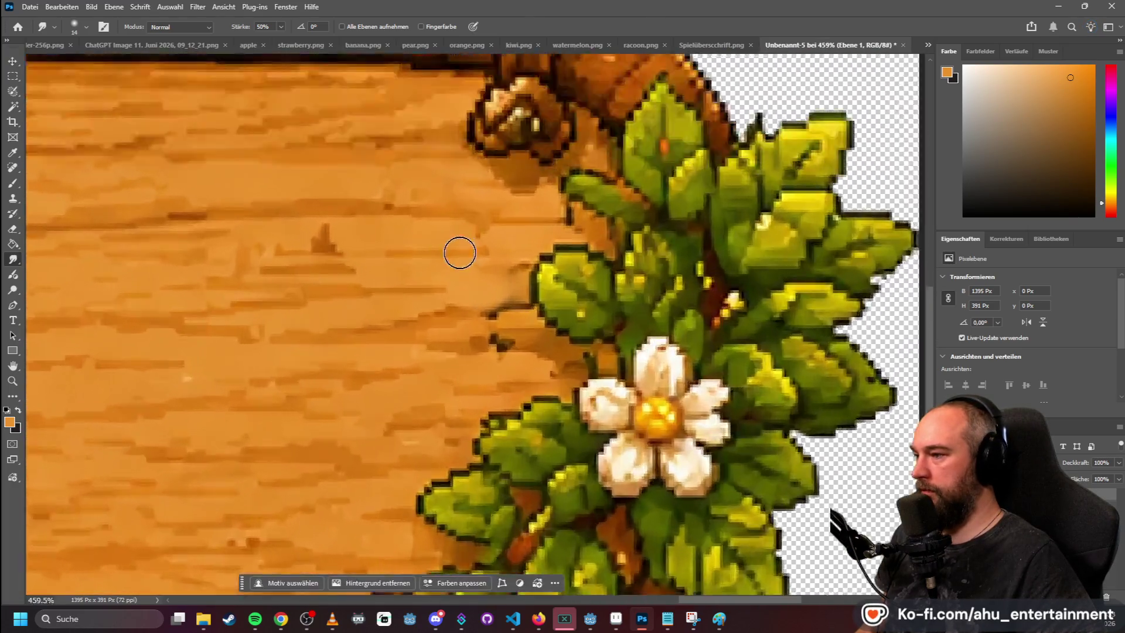
pyautogui.moveTo(524, 306)
pyautogui.mouseDown()
pyautogui.moveTo(573, 314)
pyautogui.moveTo(518, 311)
pyautogui.moveTo(547, 306)
pyautogui.mouseUp()
pyautogui.scroll(-2, 386, 258)
pyautogui.scroll(-10, 386, 257)
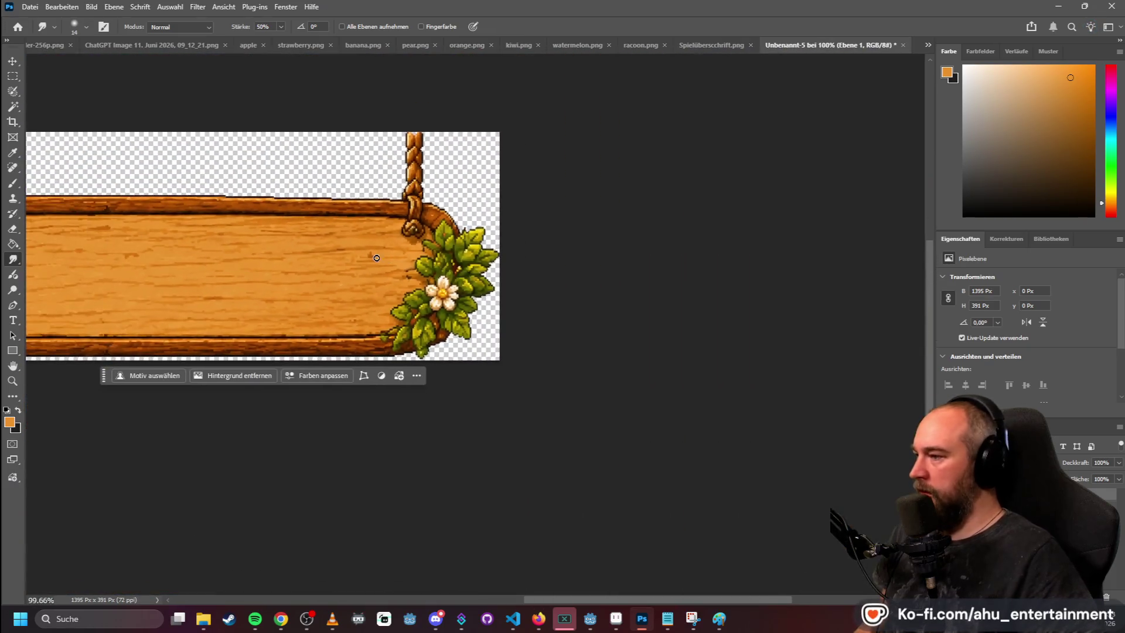
pyautogui.moveTo(535, 598); pyautogui.dragTo(459, 591)
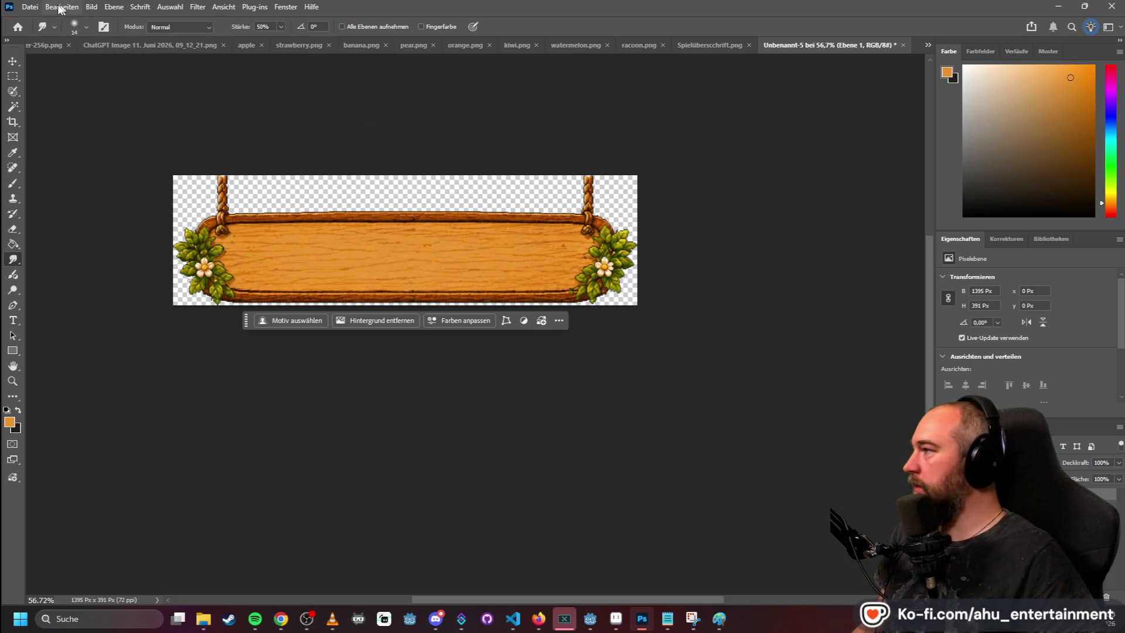
# - Quick-export the retouched sign as PNG, overwriting Spielüberschrift.png
pyautogui.click(29, 6)
pyautogui.moveTo(176, 219)
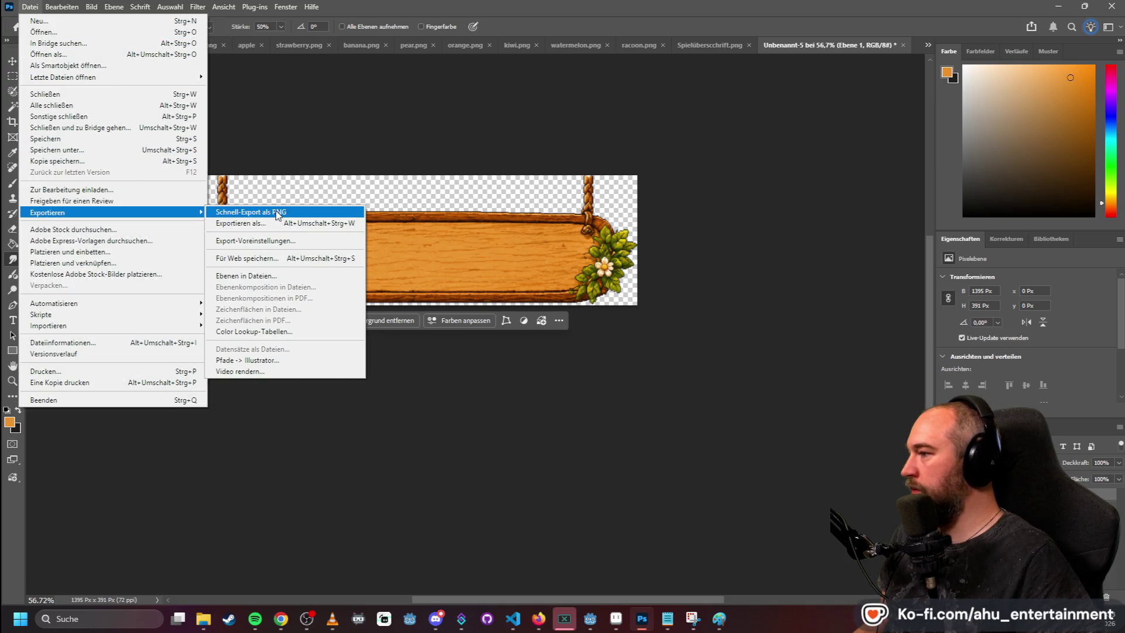
pyautogui.click(258, 211)
pyautogui.doubleClick(524, 188)
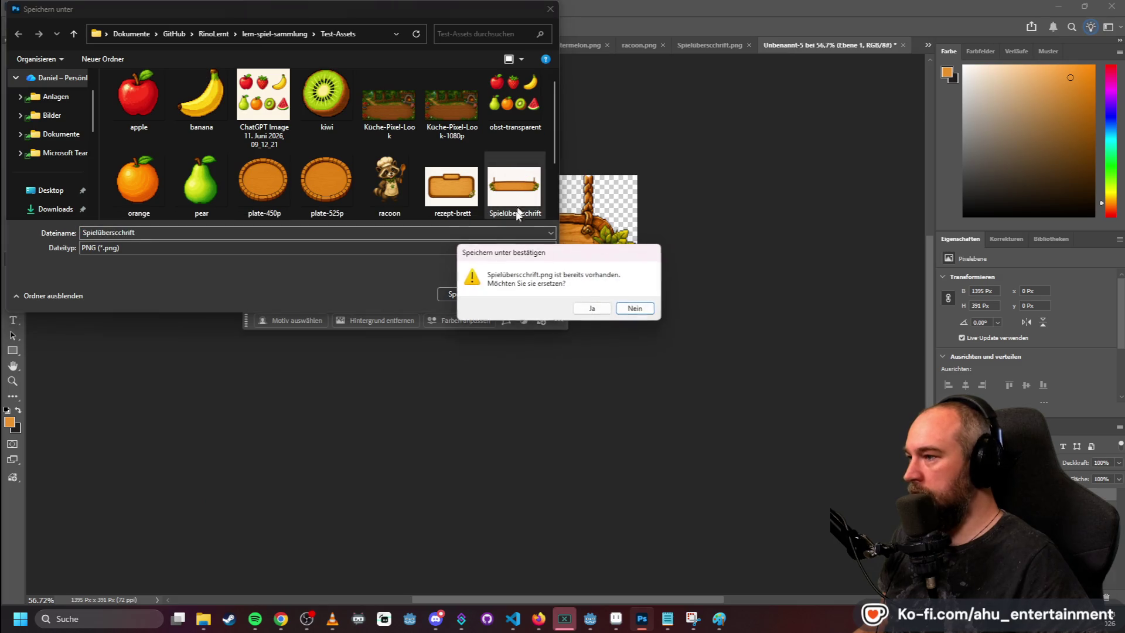
pyautogui.click(593, 308)
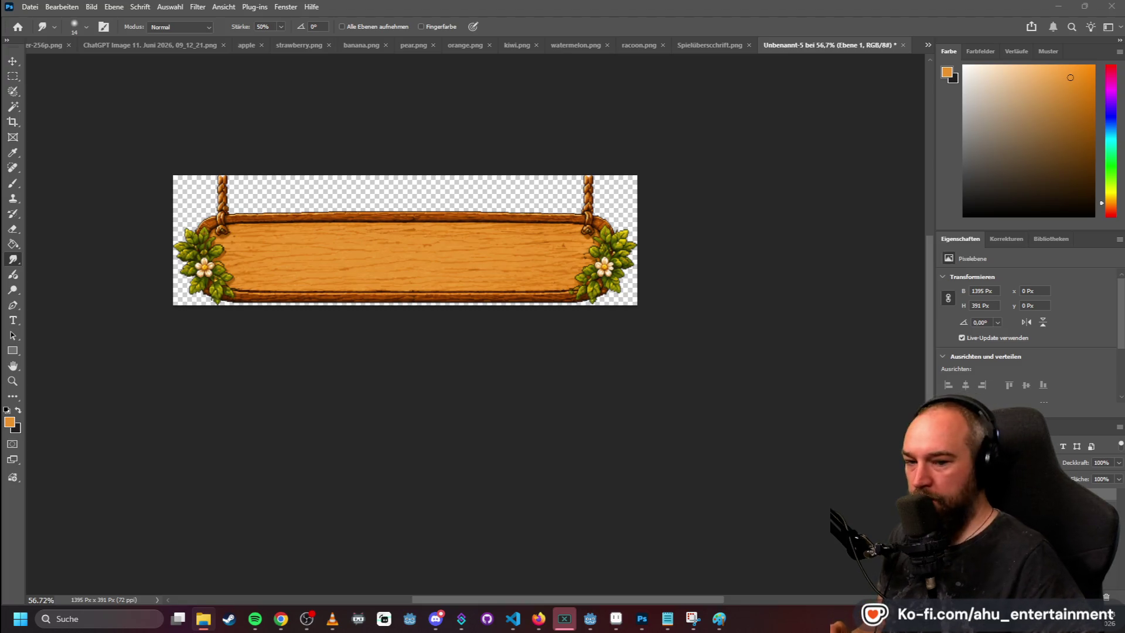
# - In rezept-brett.png, unlock the background layer and Magic Wand-select the white surround
pyautogui.moveTo(878, 126); pyautogui.dragTo(920, 44)
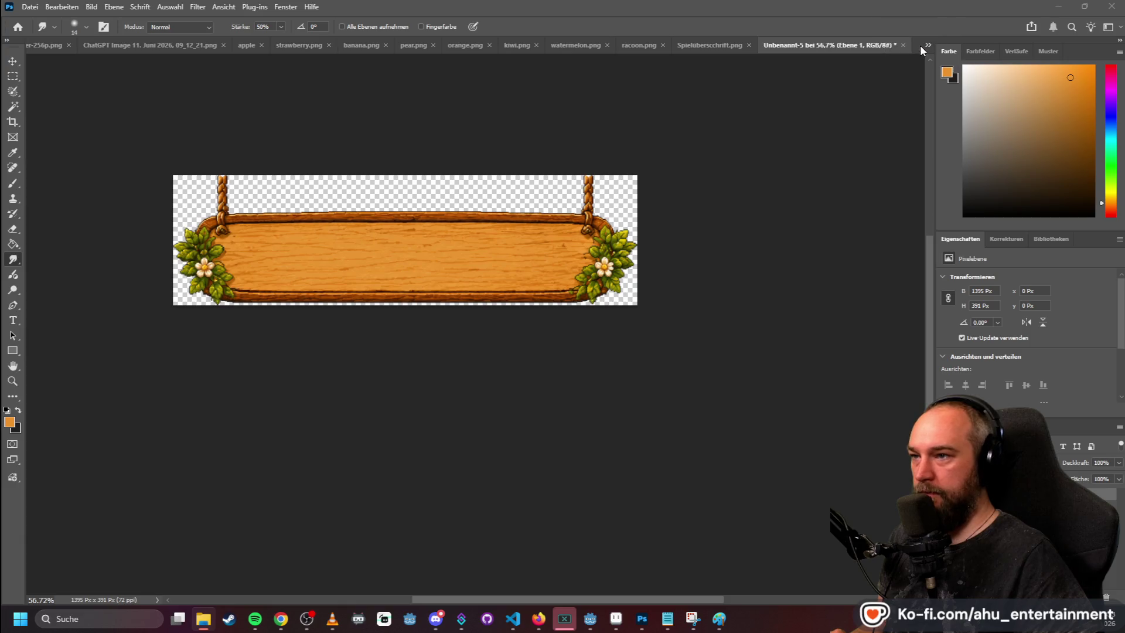
pyautogui.click(1108, 499)
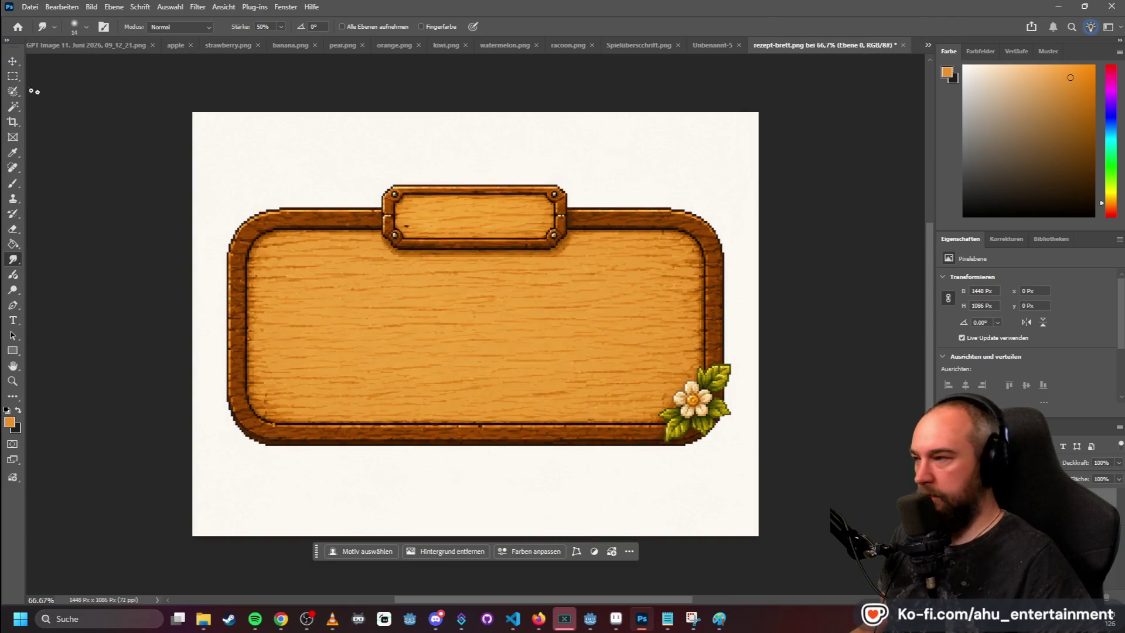
pyautogui.click(13, 106)
pyautogui.click(295, 125)
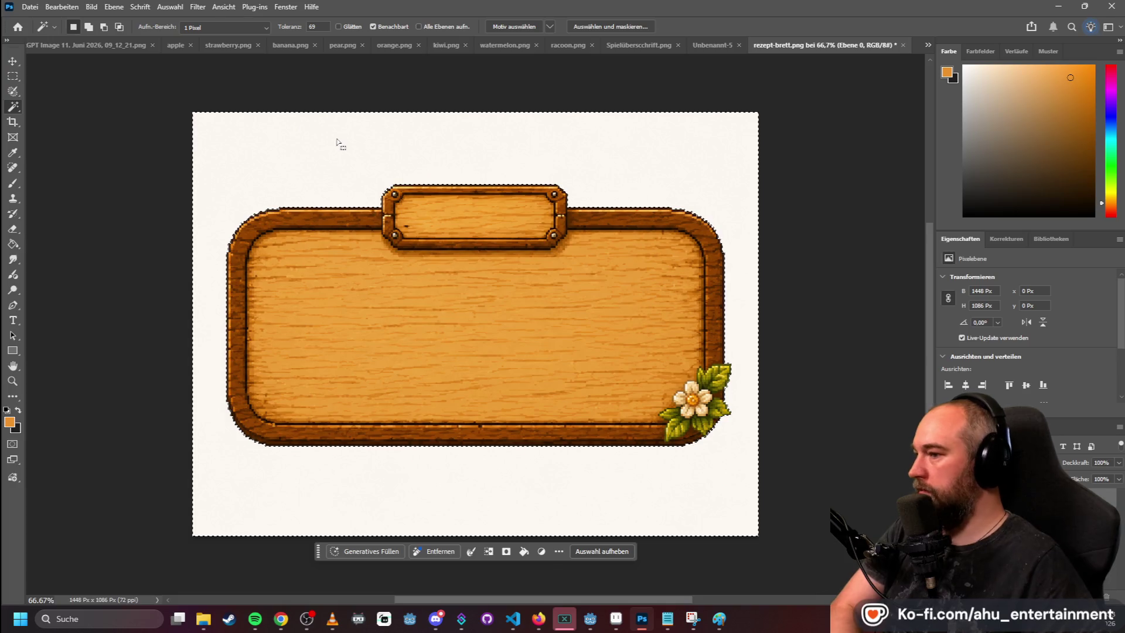
# - Clear the board's white surround to transparency and marquee-select tightly around the recipe board
pyautogui.press('Delete')
pyautogui.click(13, 76)
pyautogui.hotkey('ctrl', 'd')
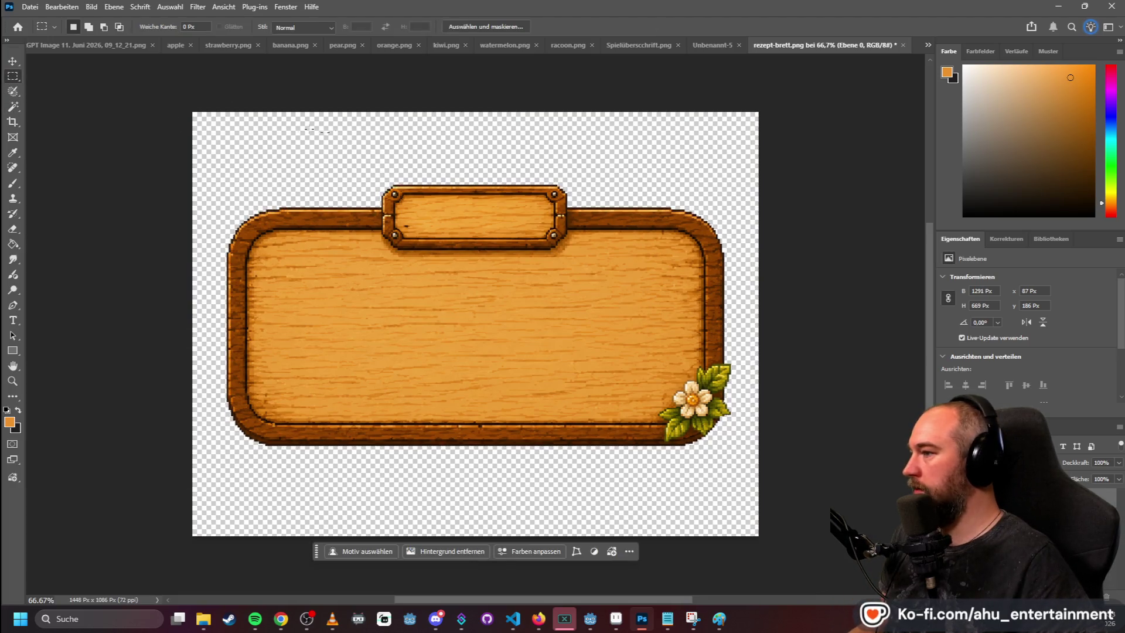
pyautogui.moveTo(208, 177)
pyautogui.mouseDown()
pyautogui.moveTo(759, 426)
pyautogui.moveTo(754, 455)
pyautogui.mouseUp()
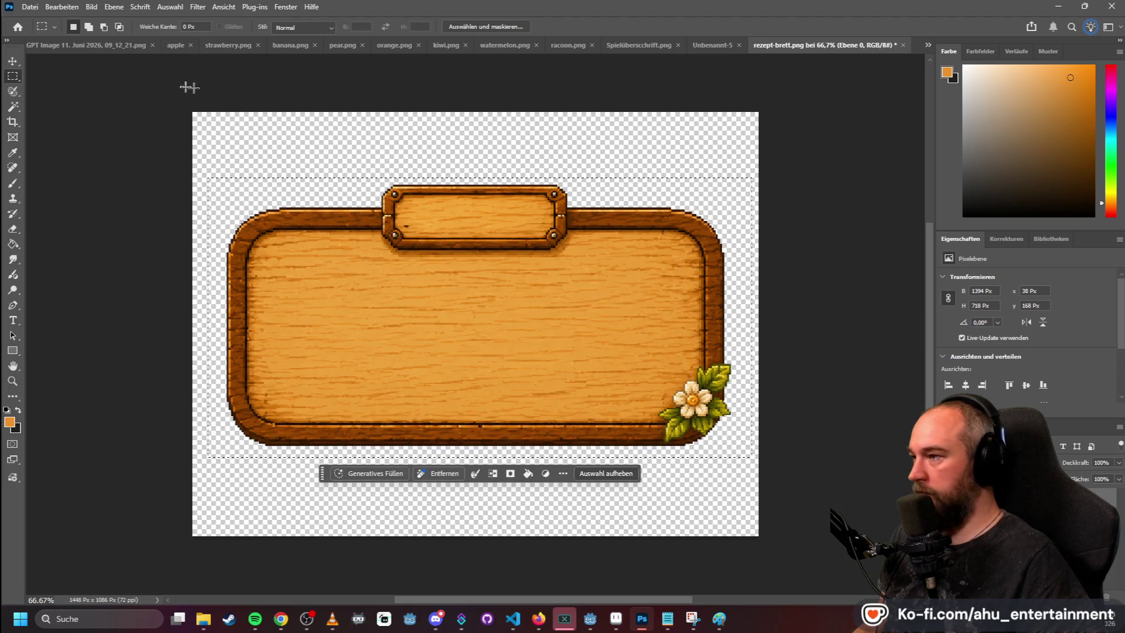
# - Create a new document, Unbenannt-6, sized to the copied recipe board
pyautogui.click(30, 7)
pyautogui.click(58, 155)
pyautogui.doubleClick(486, 302)
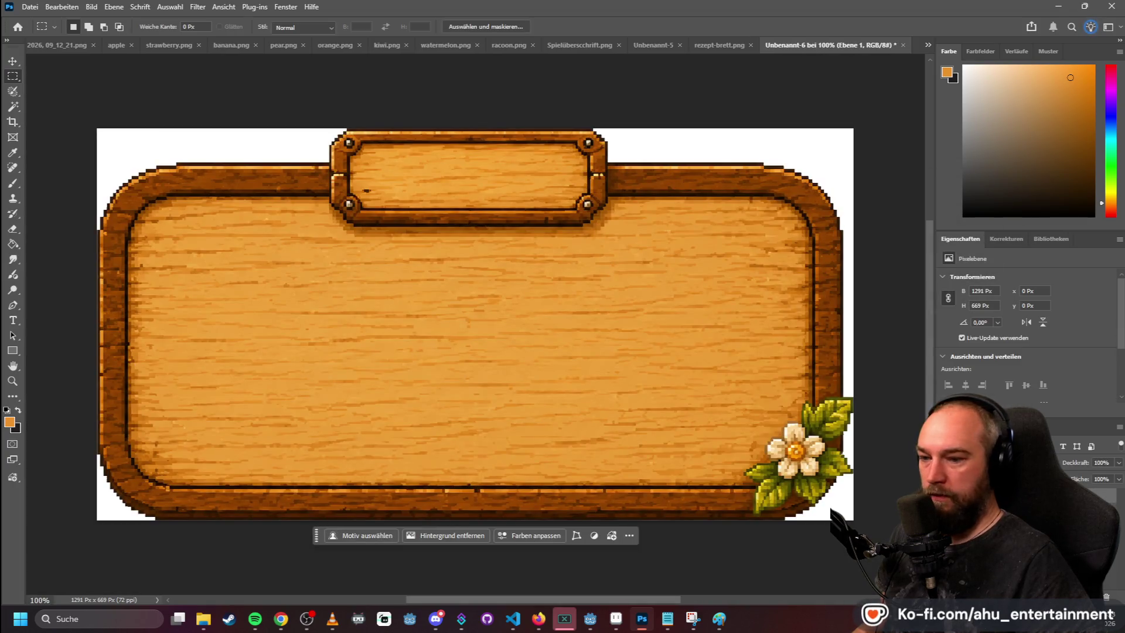
pyautogui.hotkey('ctrl', 'z')
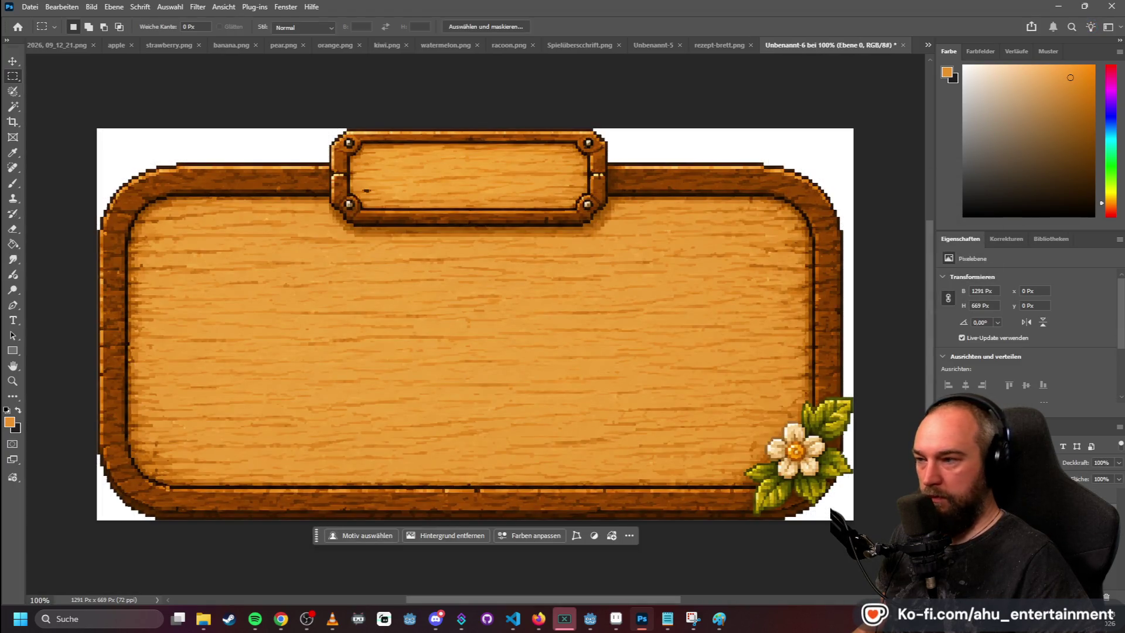
pyautogui.scroll(-5, 451, 175)
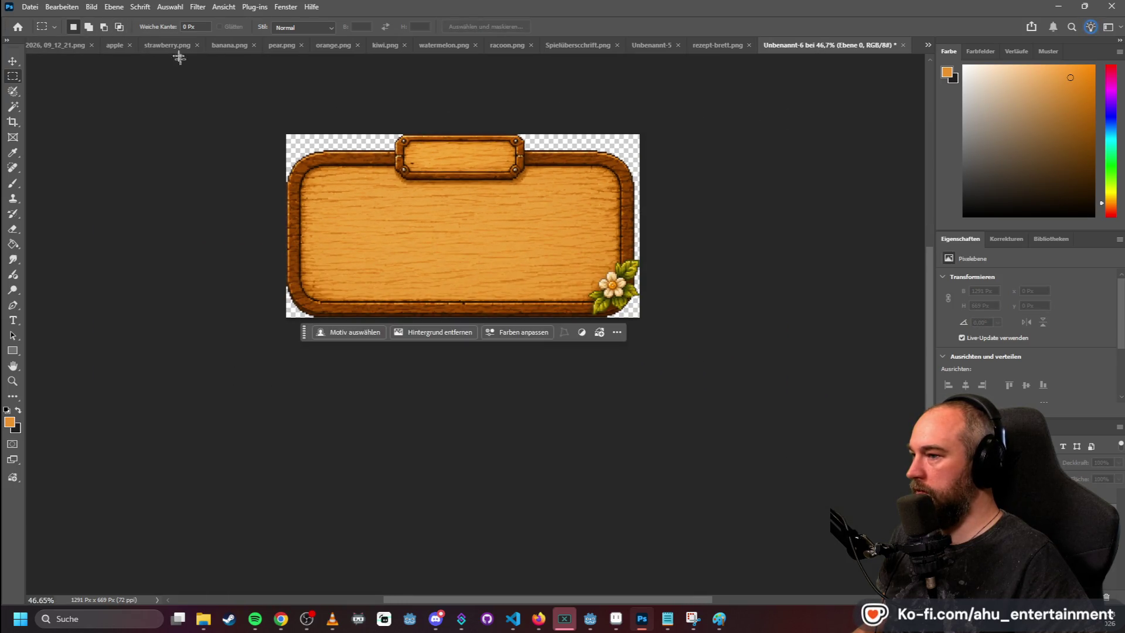
# - Quick-export the board as PNG, overwriting rezept-brett, then minimize Photoshop
pyautogui.click(22, 9)
pyautogui.moveTo(176, 214)
pyautogui.click(246, 212)
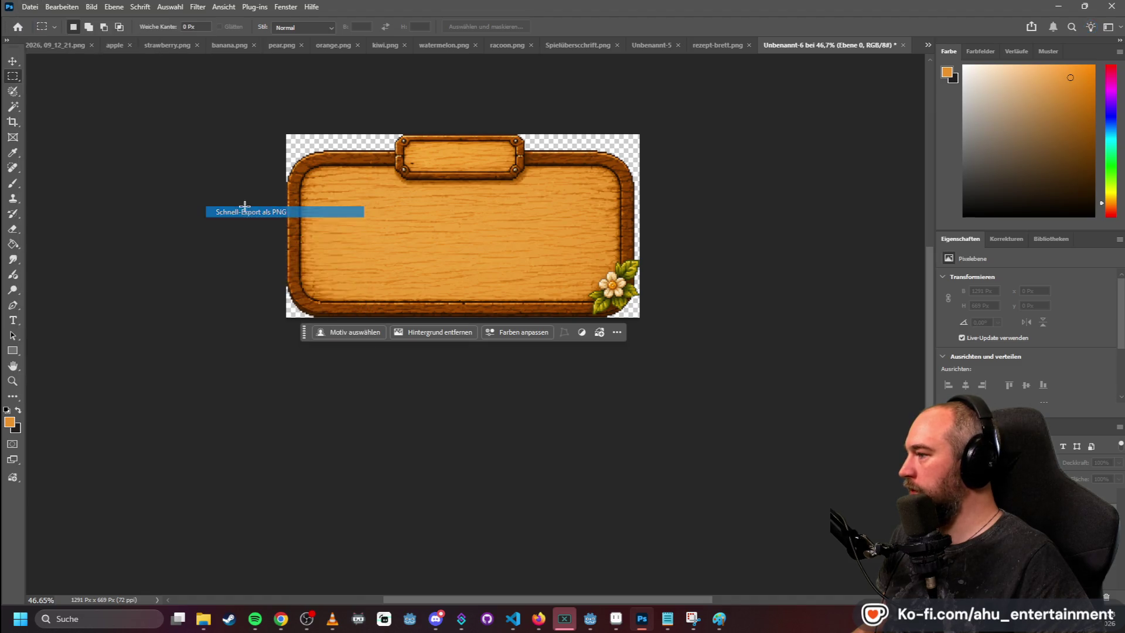
pyautogui.scroll(-2, 457, 176)
pyautogui.doubleClick(451, 112)
pyautogui.click(593, 308)
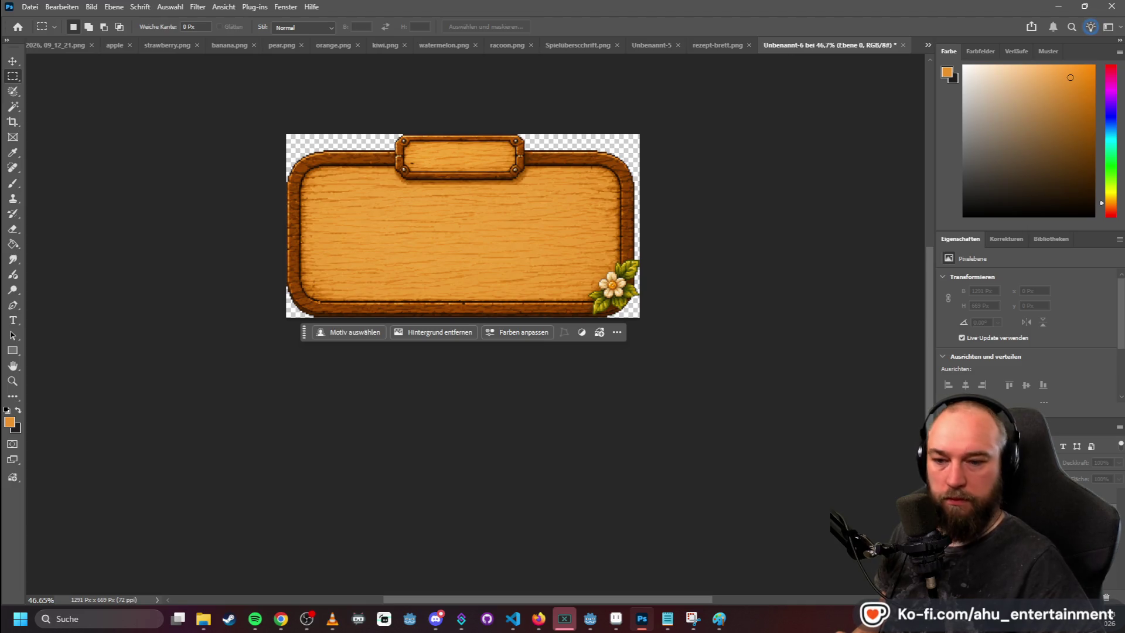
pyautogui.click(1061, 6)
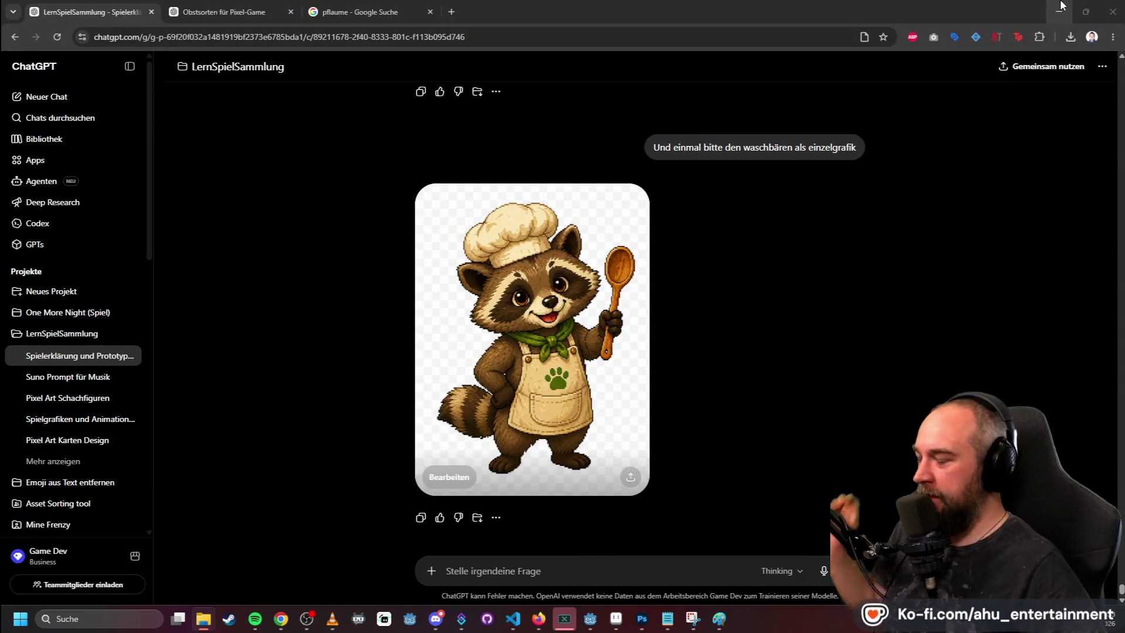
# - Minimize the ChatGPT browser, close the Paint screenshot without saving, and return to Photoshop
pyautogui.click(1061, 6)
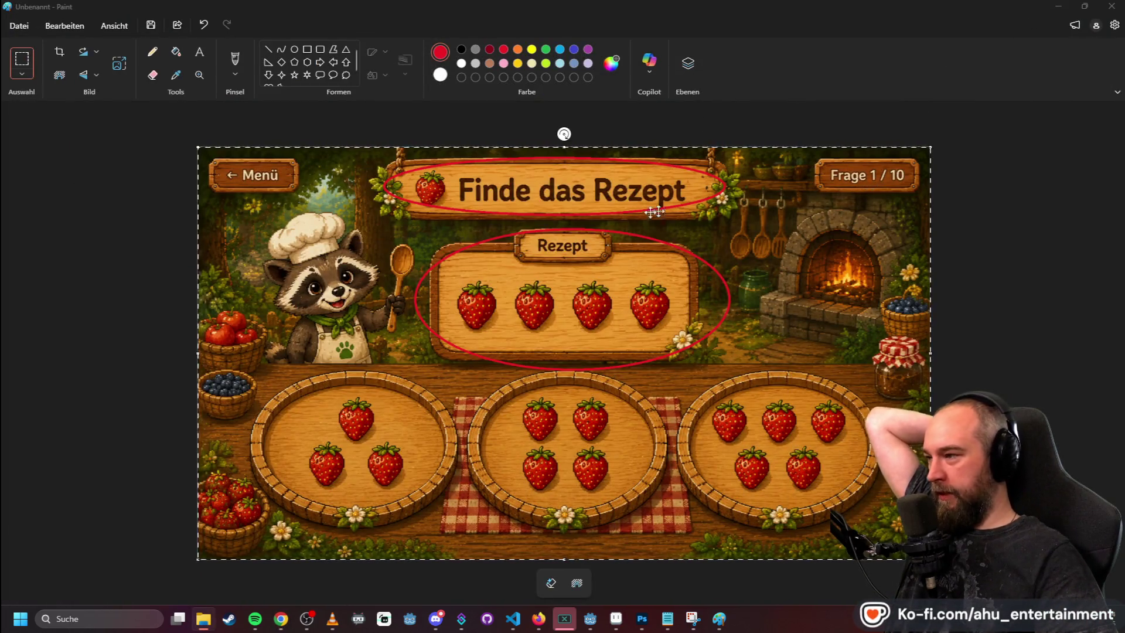
pyautogui.click(1111, 6)
pyautogui.click(579, 338)
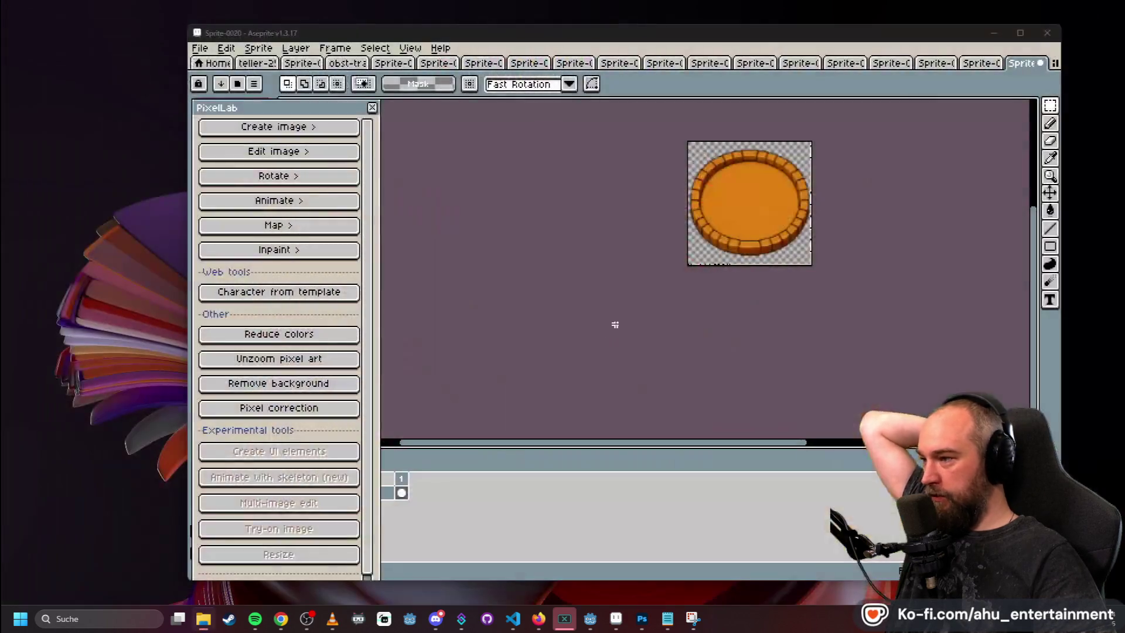
pyautogui.click(642, 620)
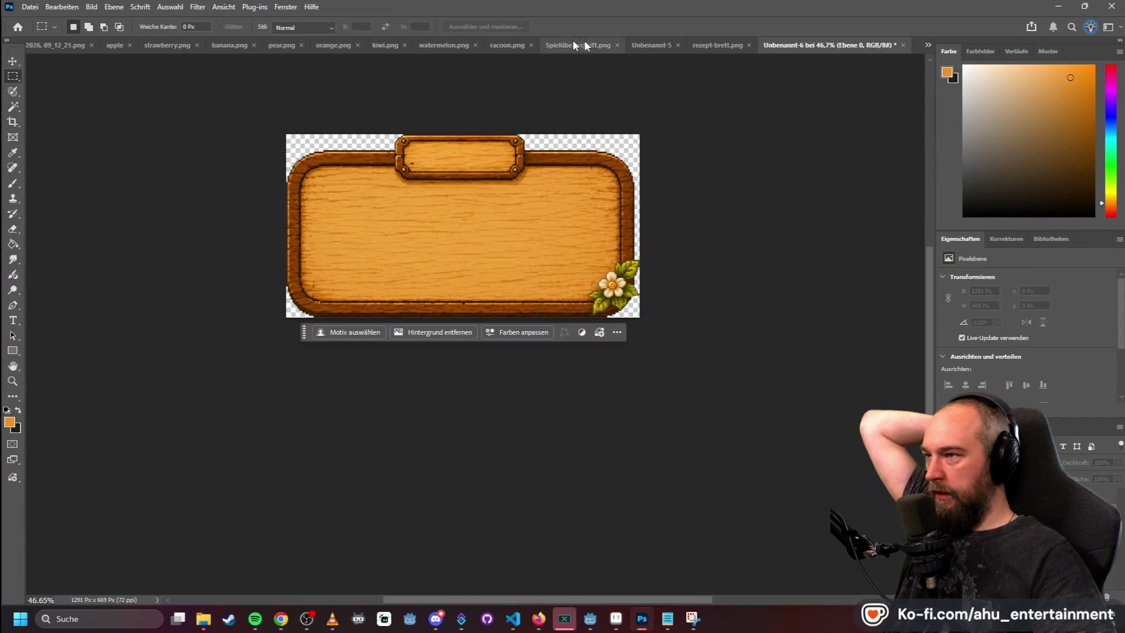
# - Close the apple, strawberry and fruit sprite sheet documents without saving
pyautogui.click(69, 45)
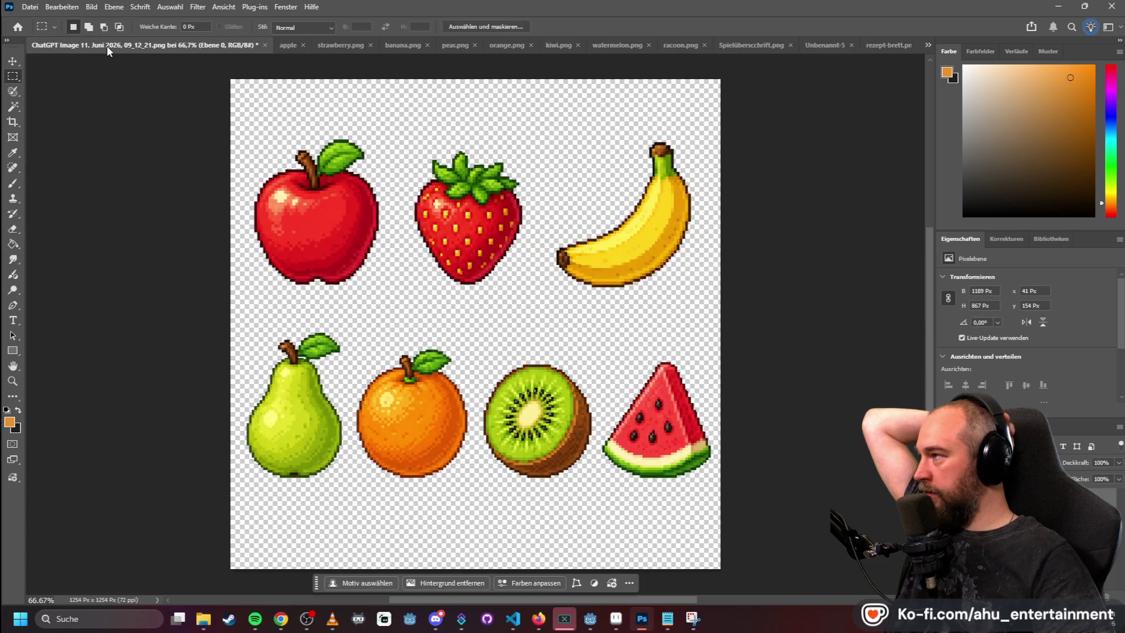
pyautogui.click(290, 45)
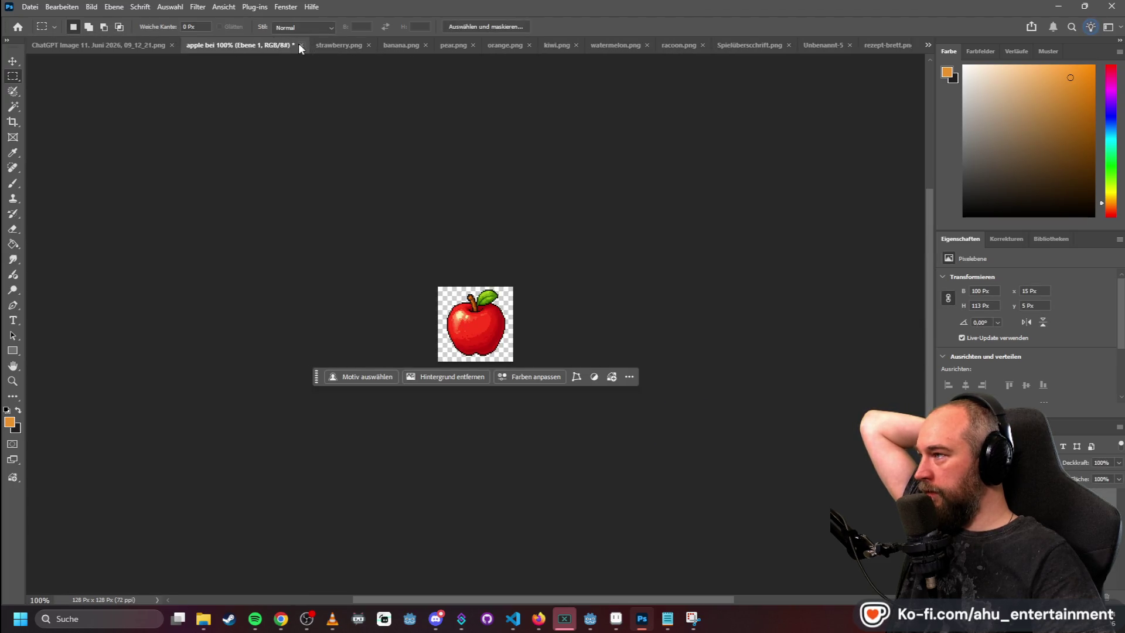
pyautogui.click(299, 45)
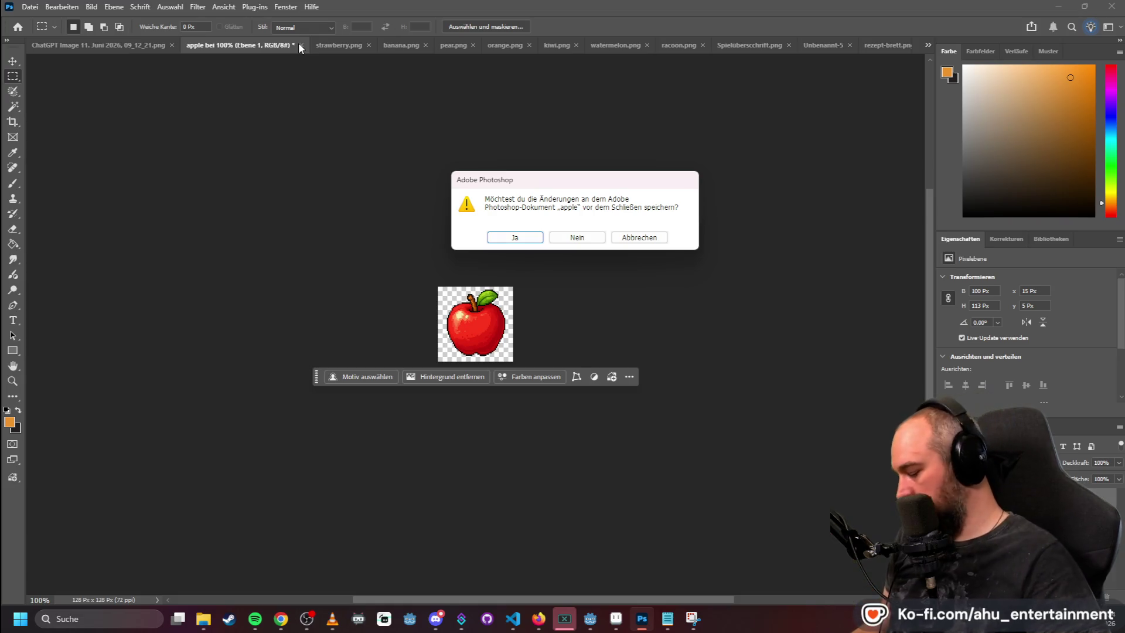
pyautogui.press('n')
pyautogui.click(330, 45)
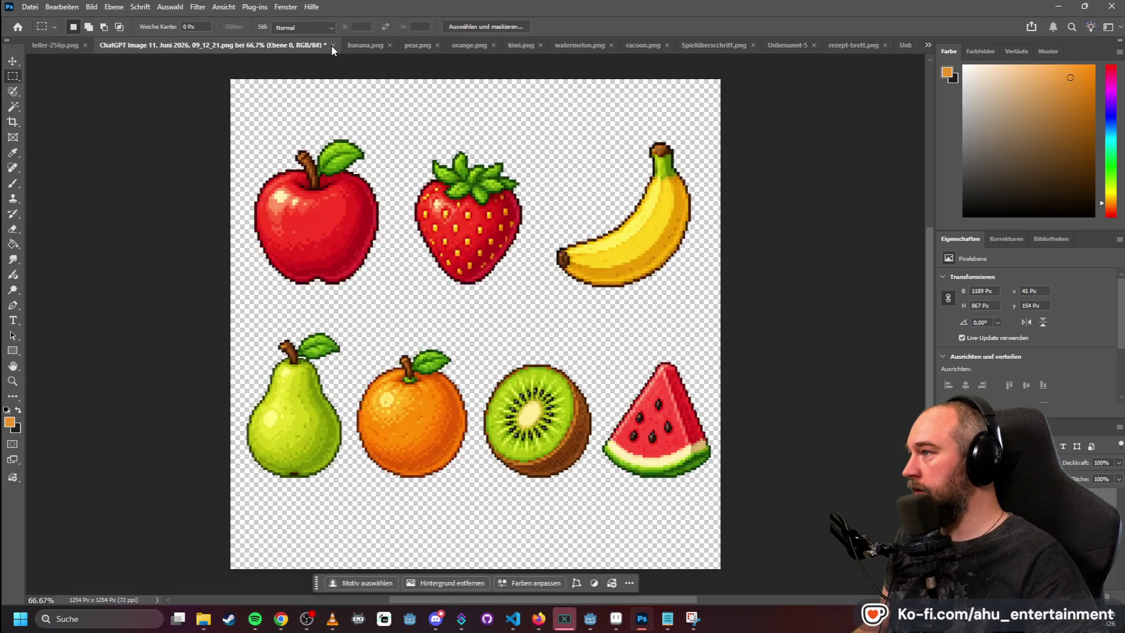
pyautogui.click(332, 45)
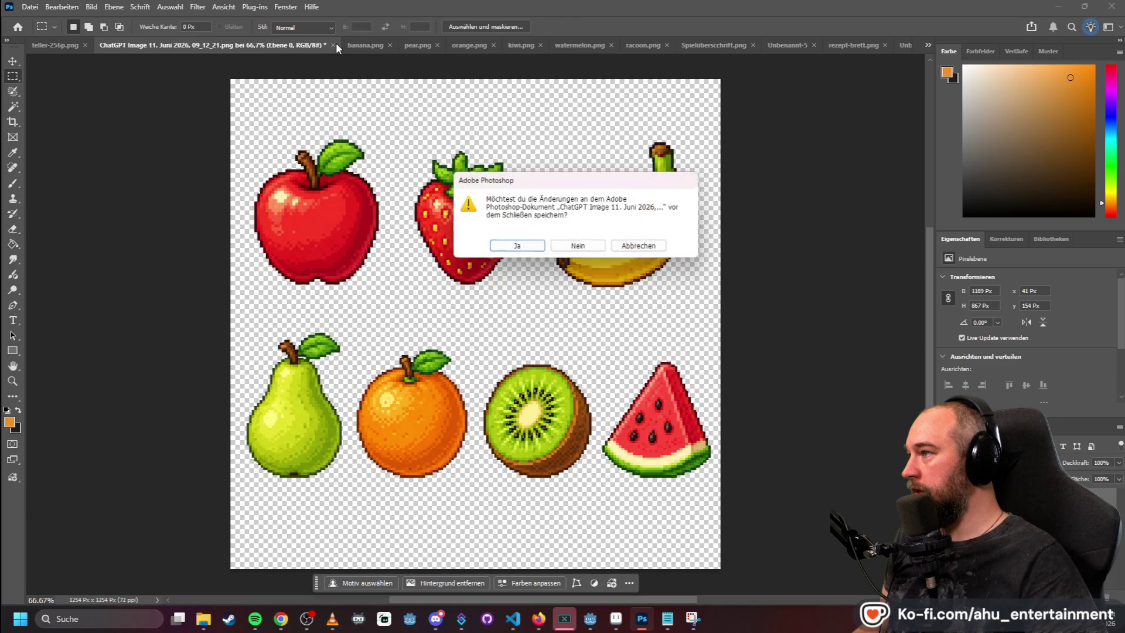
pyautogui.press('n')
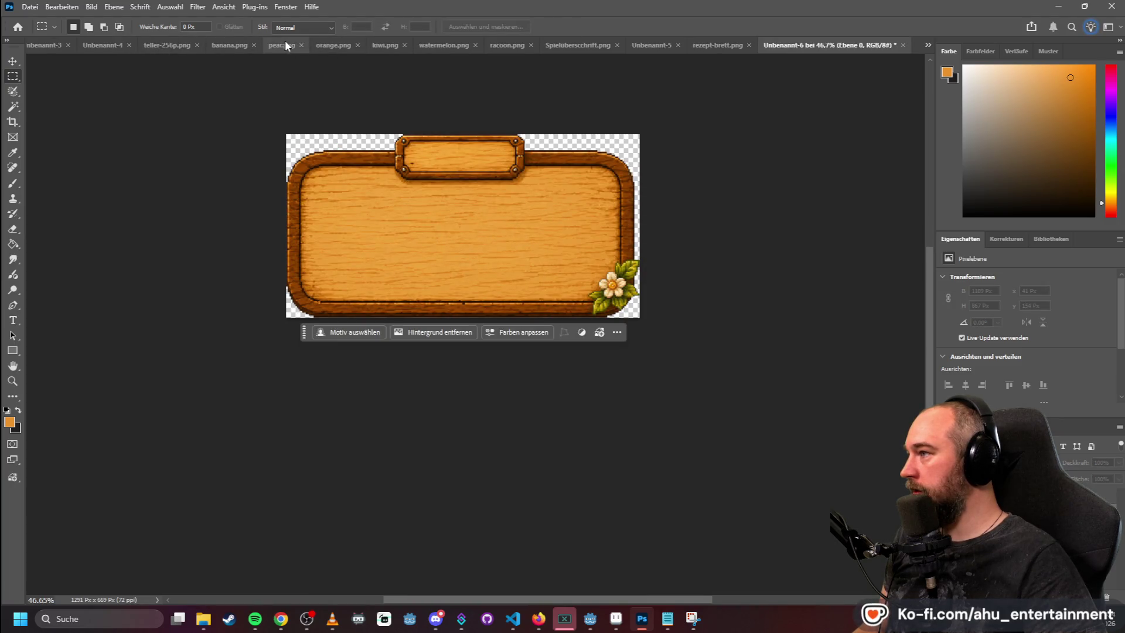
# - Close the pear, banana, orange, kiwi, watermelon and racoon documents without saving
pyautogui.click(301, 45)
pyautogui.press('n')
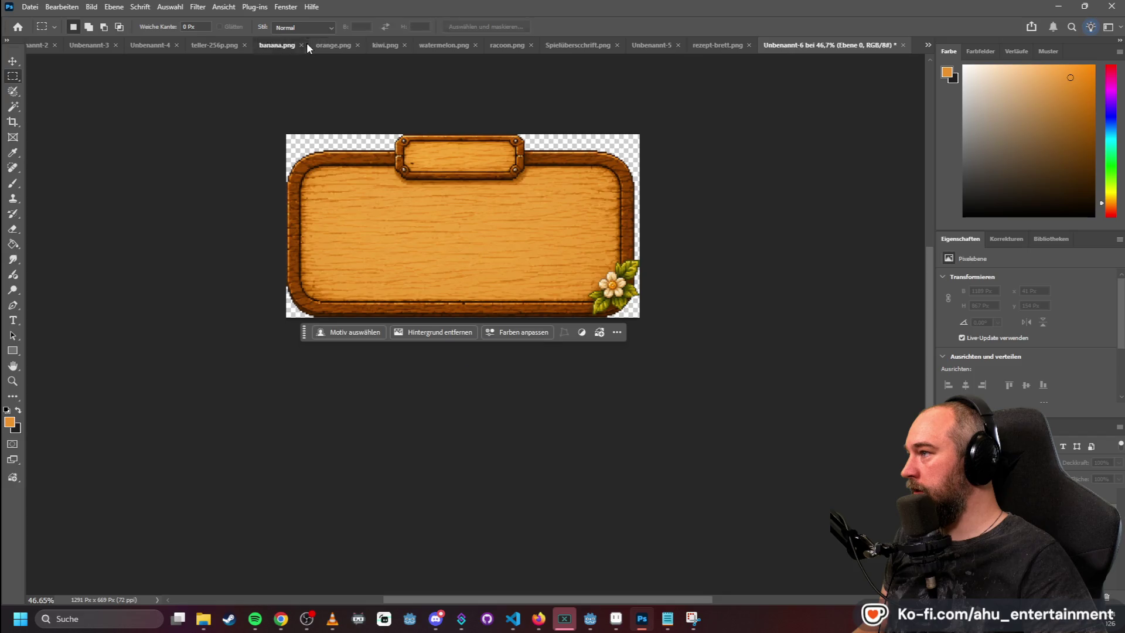
pyautogui.click(426, 45)
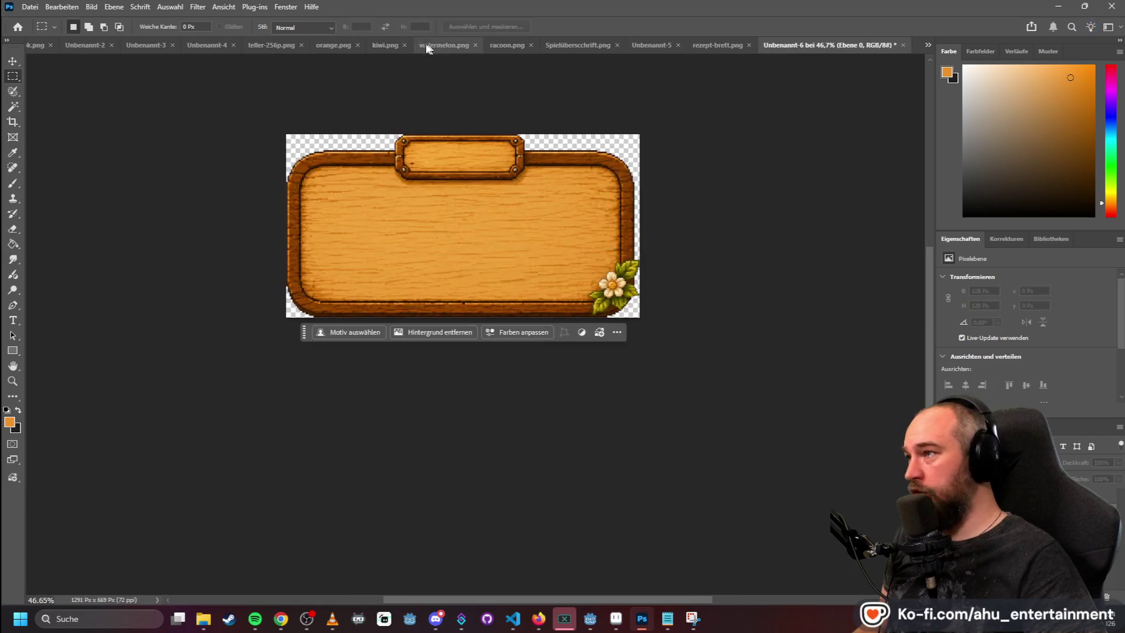
pyautogui.click(357, 45)
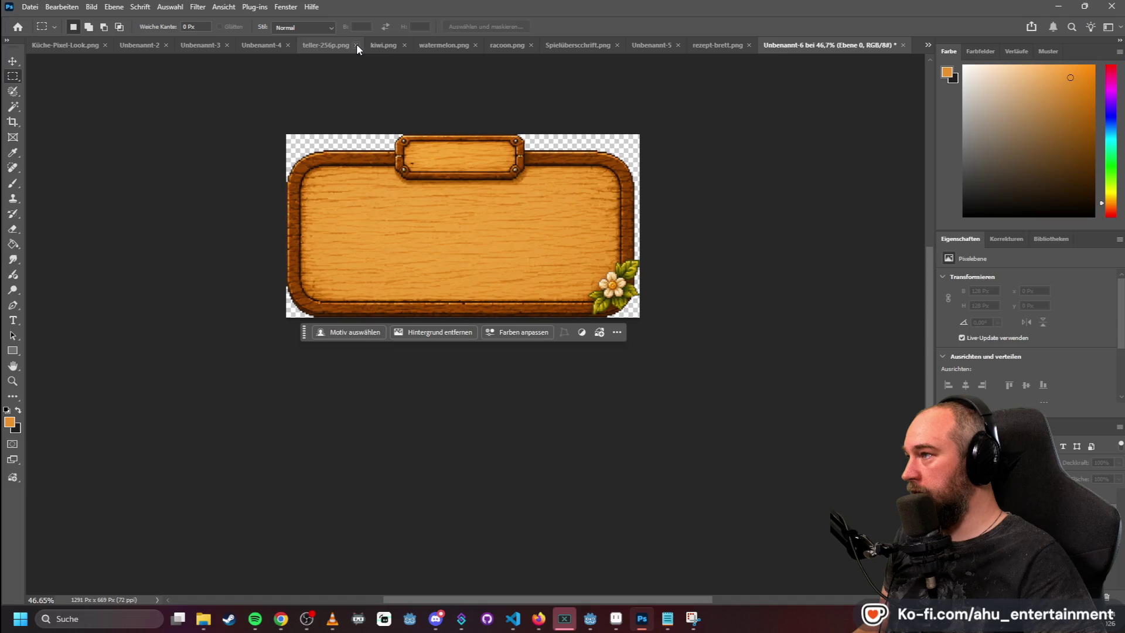
pyautogui.click(403, 44)
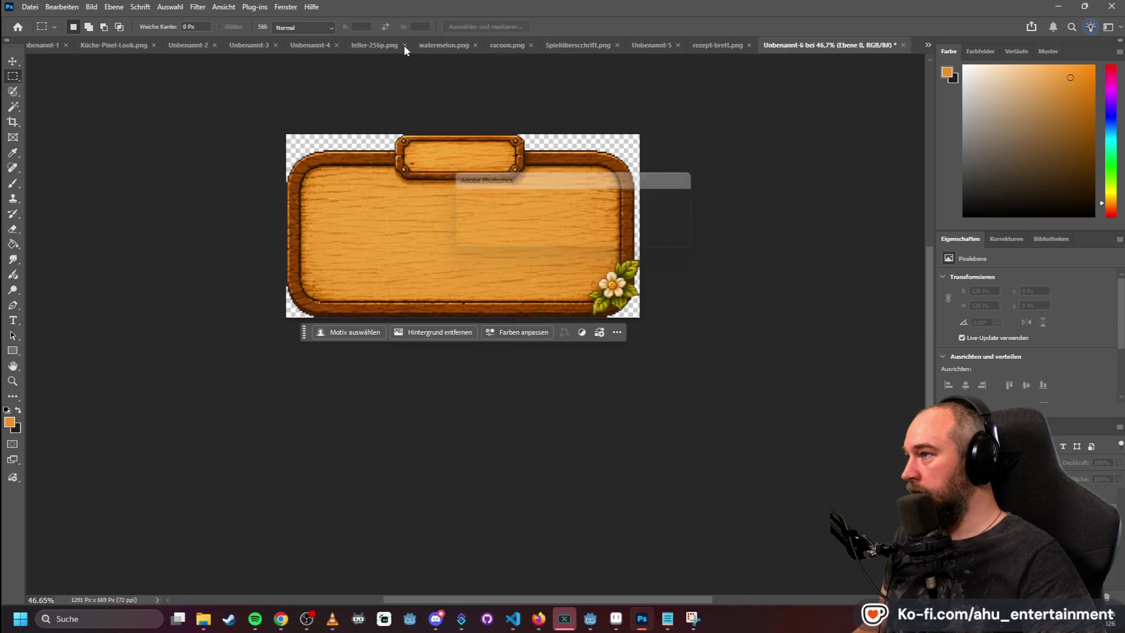
pyautogui.click(476, 46)
pyautogui.press('n')
pyautogui.click(530, 41)
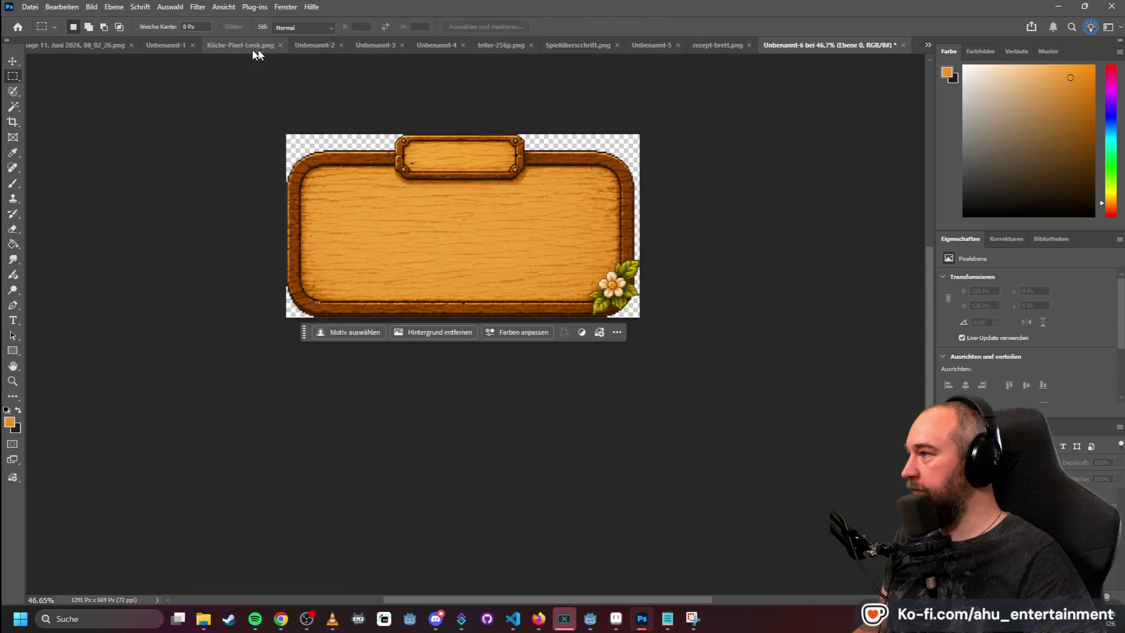
# - Close both ChatGPT portrait images without saving
pyautogui.click(234, 45)
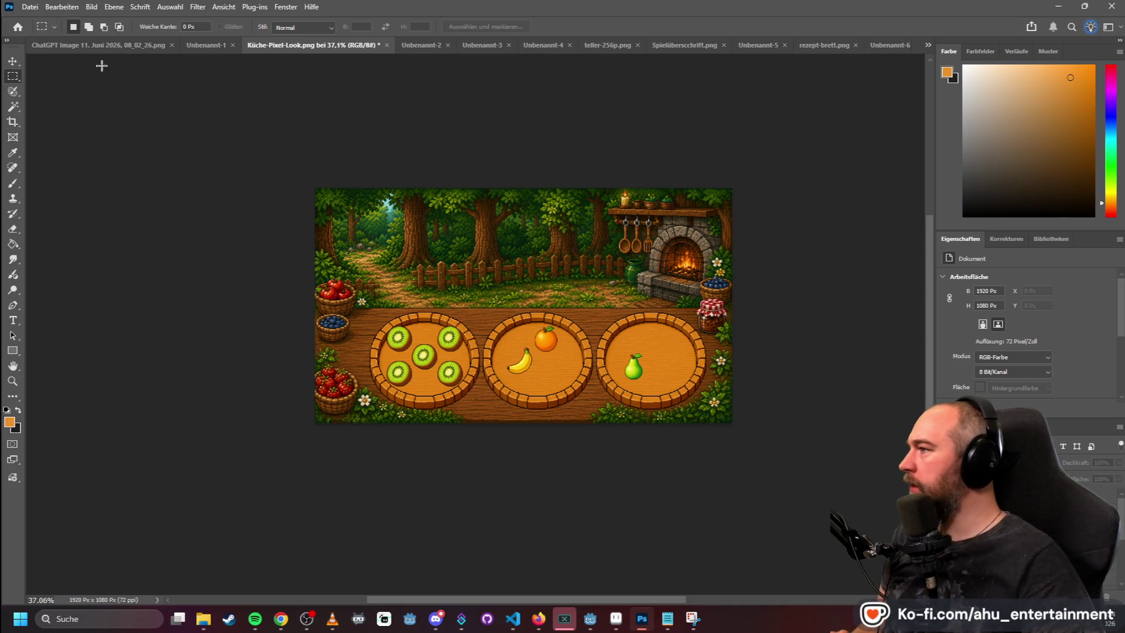
pyautogui.click(119, 44)
pyautogui.click(265, 46)
pyautogui.click(575, 243)
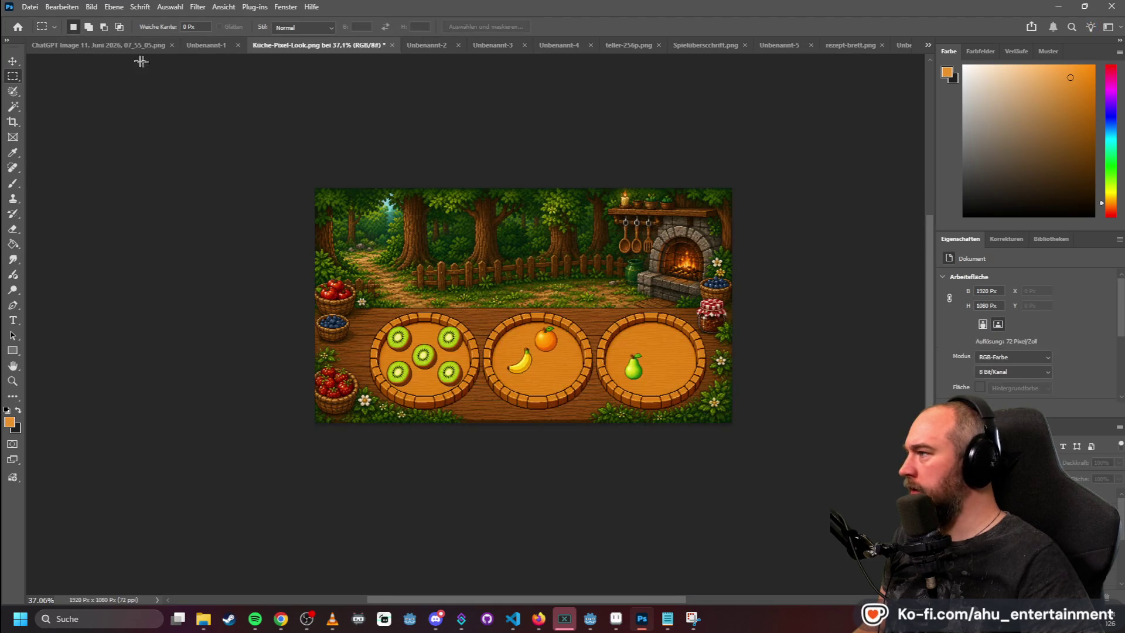
pyautogui.click(98, 43)
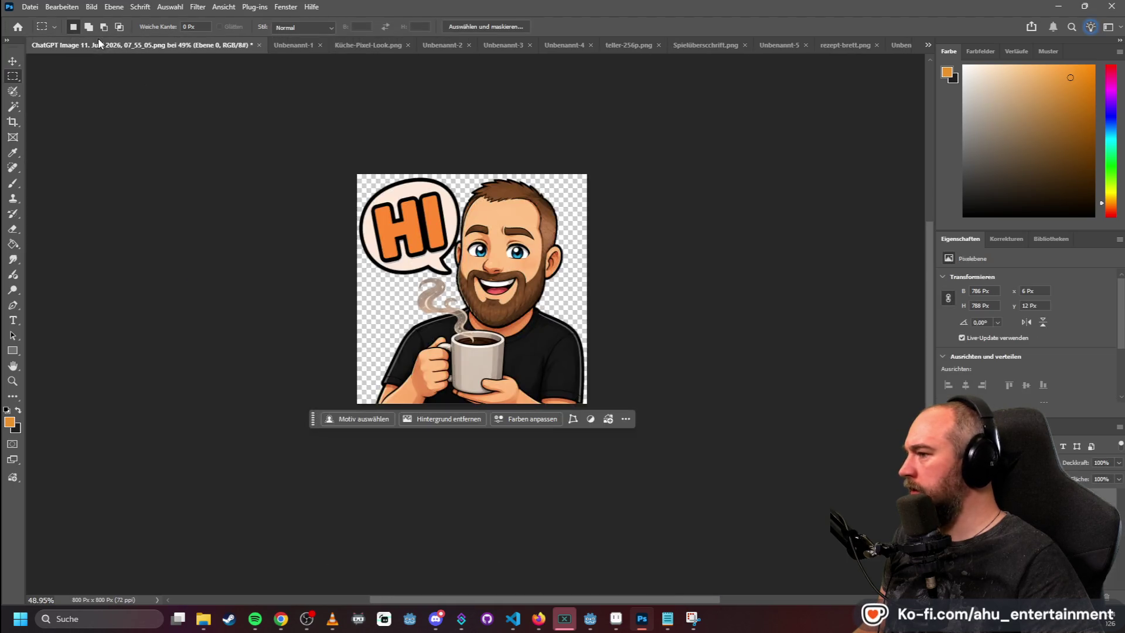
pyautogui.click(258, 44)
pyautogui.click(579, 246)
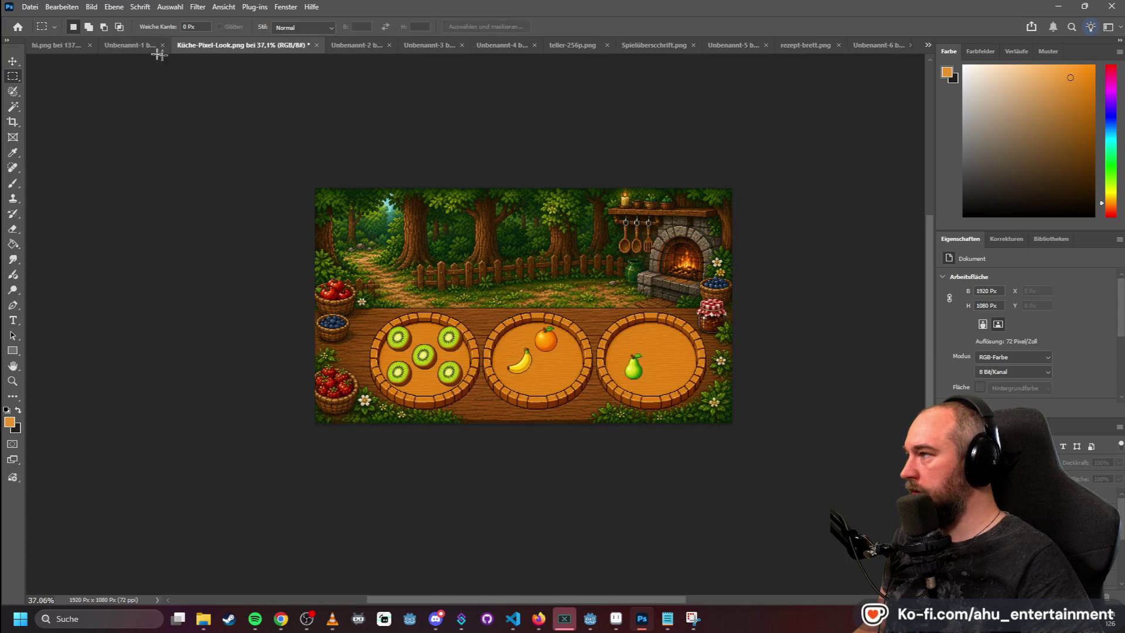
# - Close Unbenannt-1 and hi.png without saving, leaving the Unbenannt-2 plate document showing
pyautogui.click(114, 47)
pyautogui.click(244, 45)
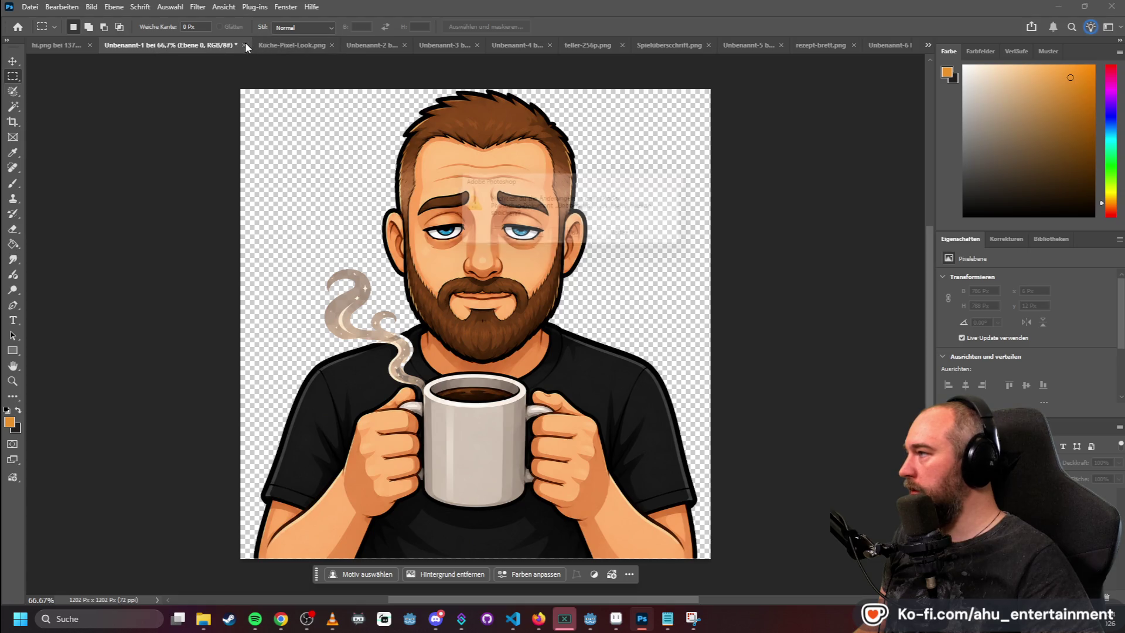
pyautogui.click(592, 239)
pyautogui.click(45, 44)
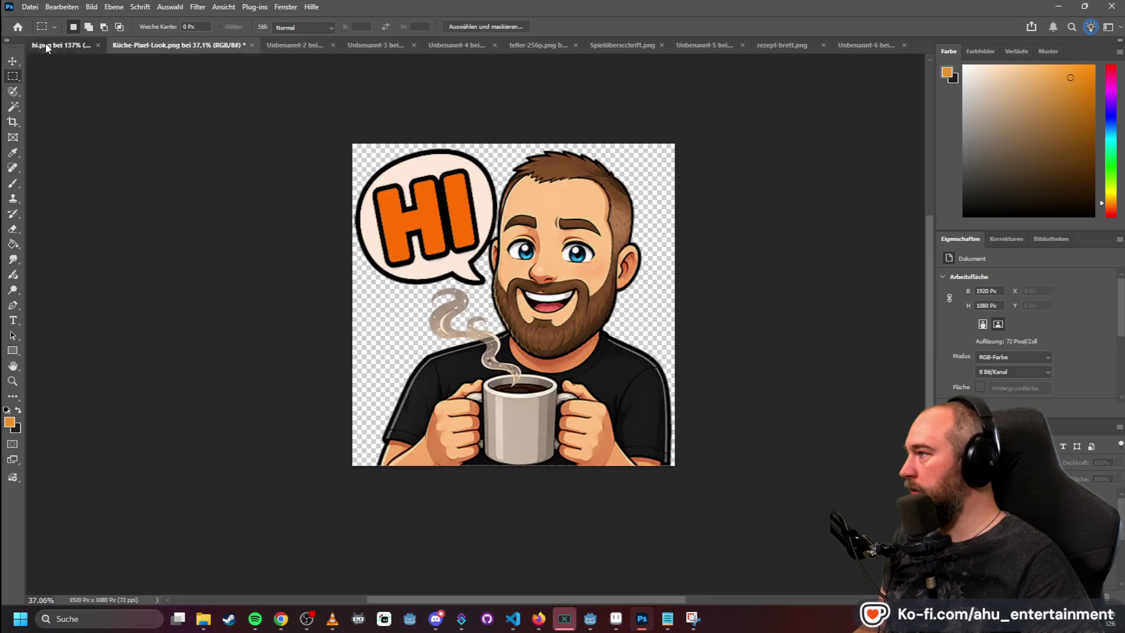
pyautogui.click(148, 46)
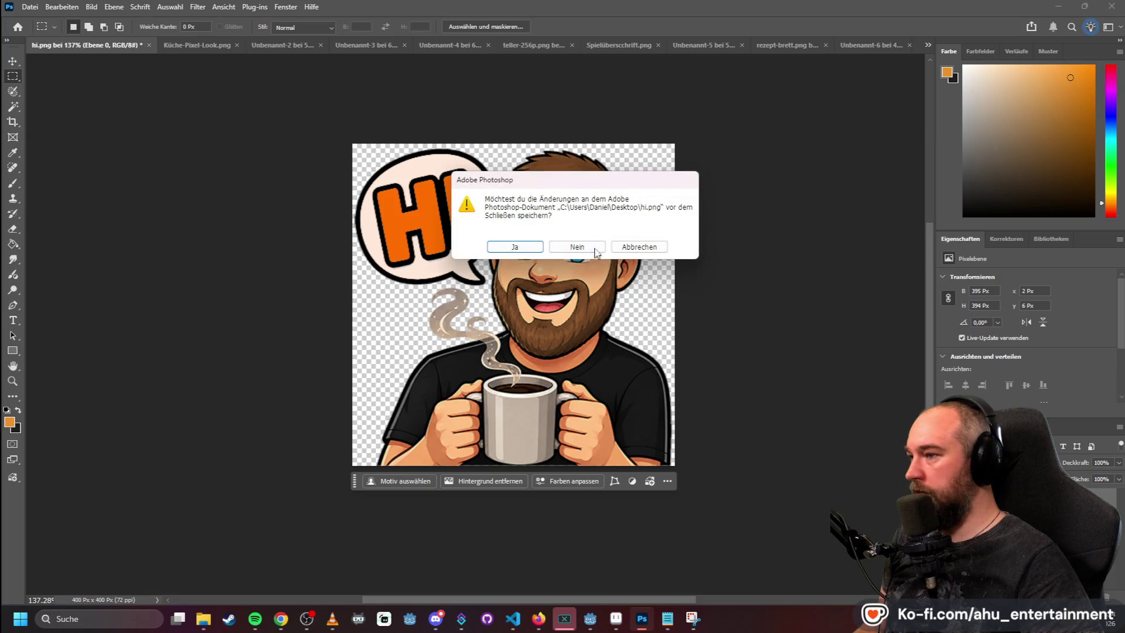
pyautogui.click(576, 245)
pyautogui.click(212, 48)
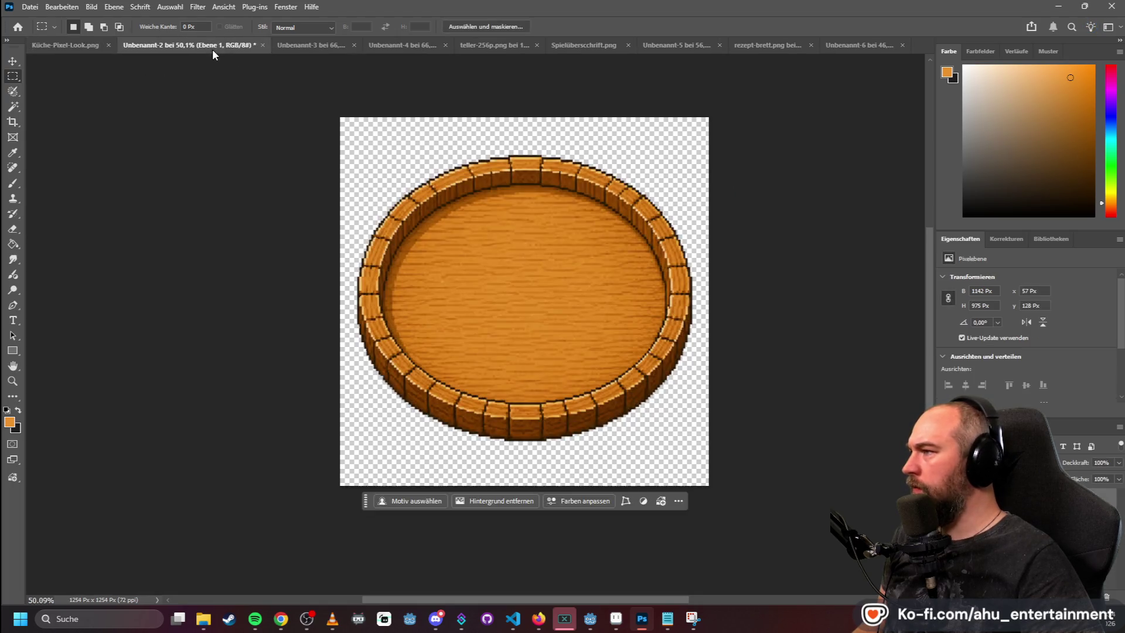
# - In the strawberry recipe mockup, marquee the Rezept board to read its size, about 788 × 375 px
pyautogui.click(301, 44)
pyautogui.click(400, 47)
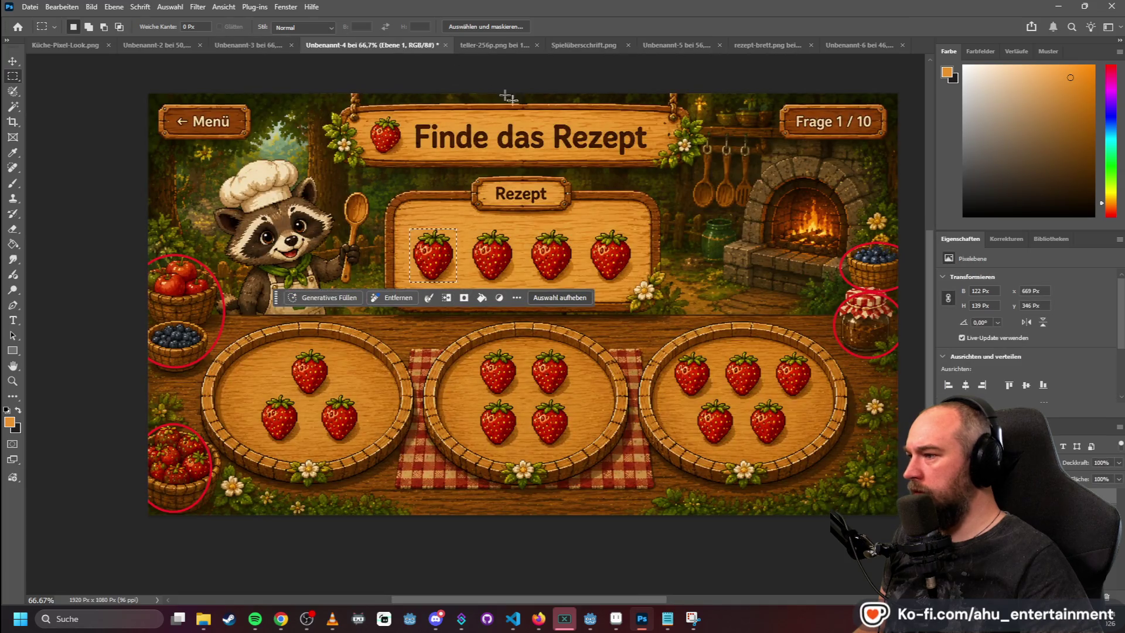
pyautogui.click(662, 249)
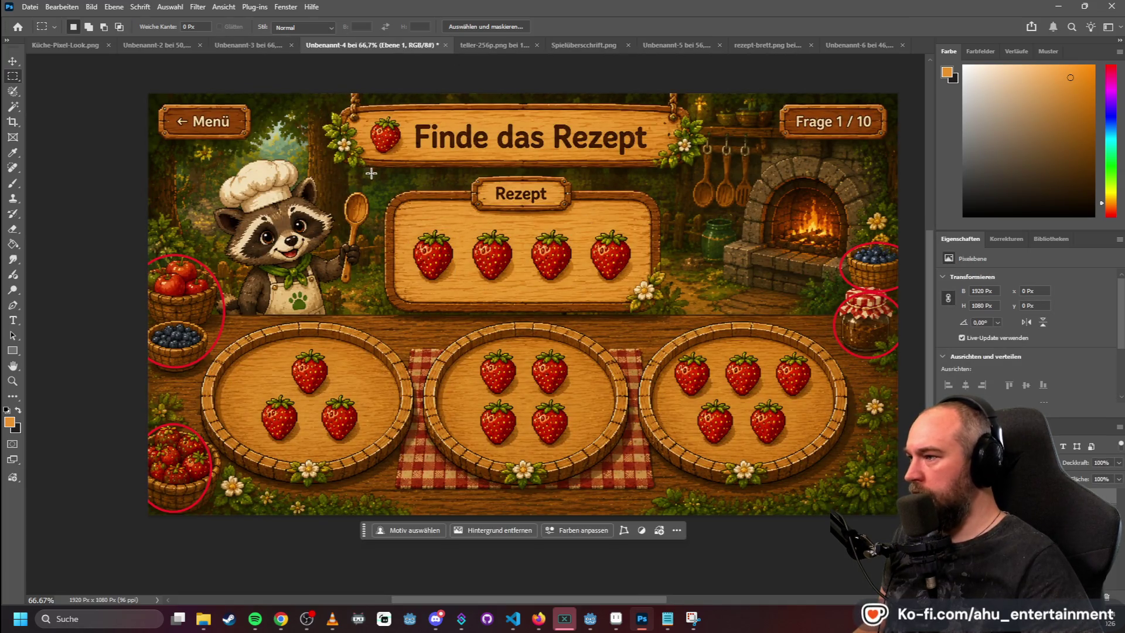
pyautogui.moveTo(326, 171)
pyautogui.mouseDown()
pyautogui.moveTo(663, 38)
pyautogui.moveTo(701, 133)
pyautogui.mouseUp()
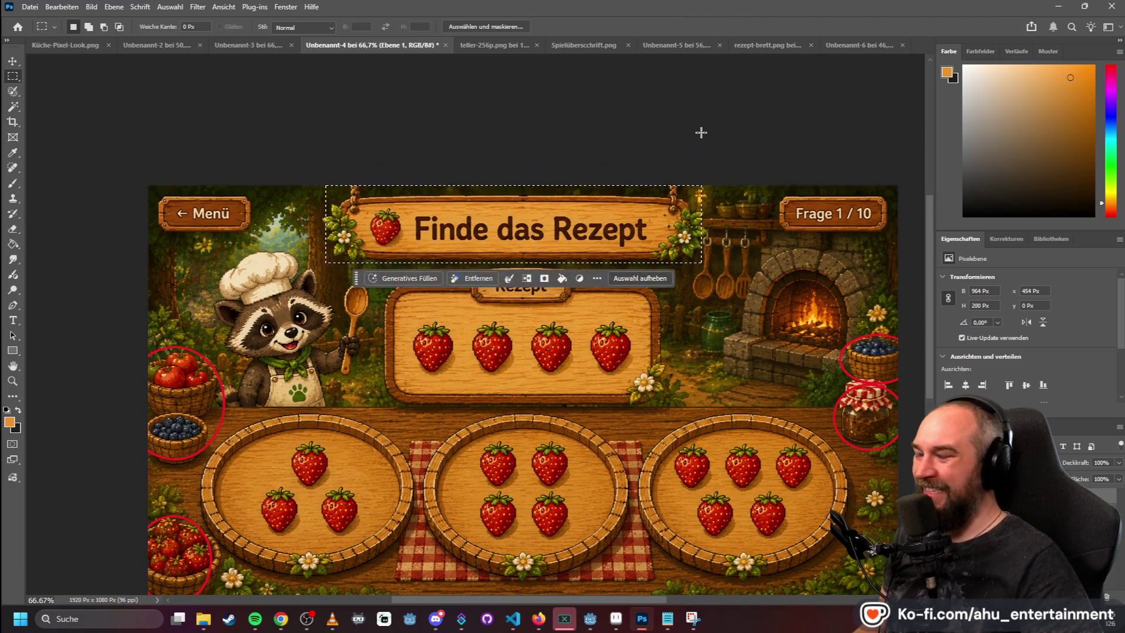
pyautogui.click(729, 134)
pyautogui.moveTo(323, 267)
pyautogui.mouseDown()
pyautogui.moveTo(725, 173)
pyautogui.moveTo(723, 131)
pyautogui.moveTo(711, 132)
pyautogui.mouseUp()
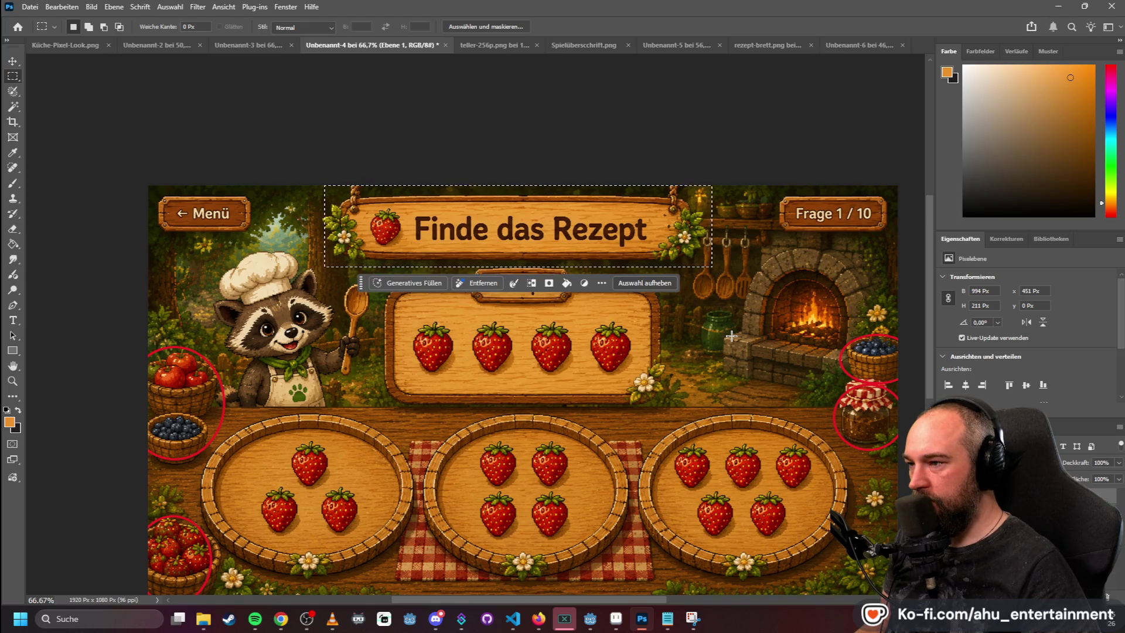
pyautogui.click(689, 338)
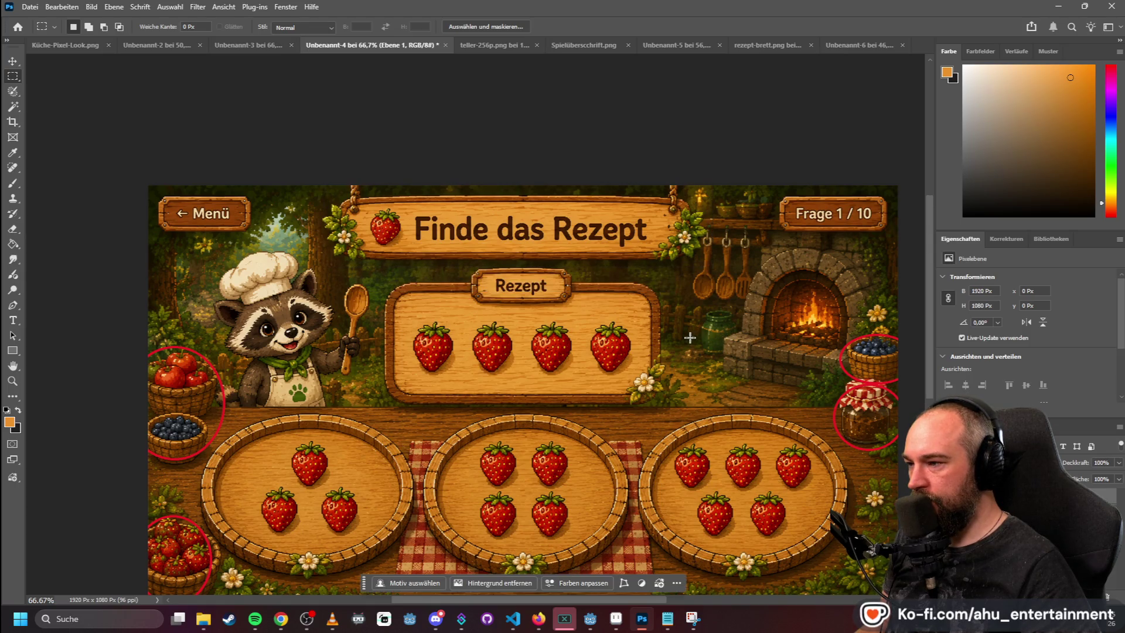
pyautogui.moveTo(366, 265)
pyautogui.mouseDown()
pyautogui.moveTo(712, 396)
pyautogui.moveTo(673, 408)
pyautogui.mouseUp()
pyautogui.hotkey('ctrl', 'd')
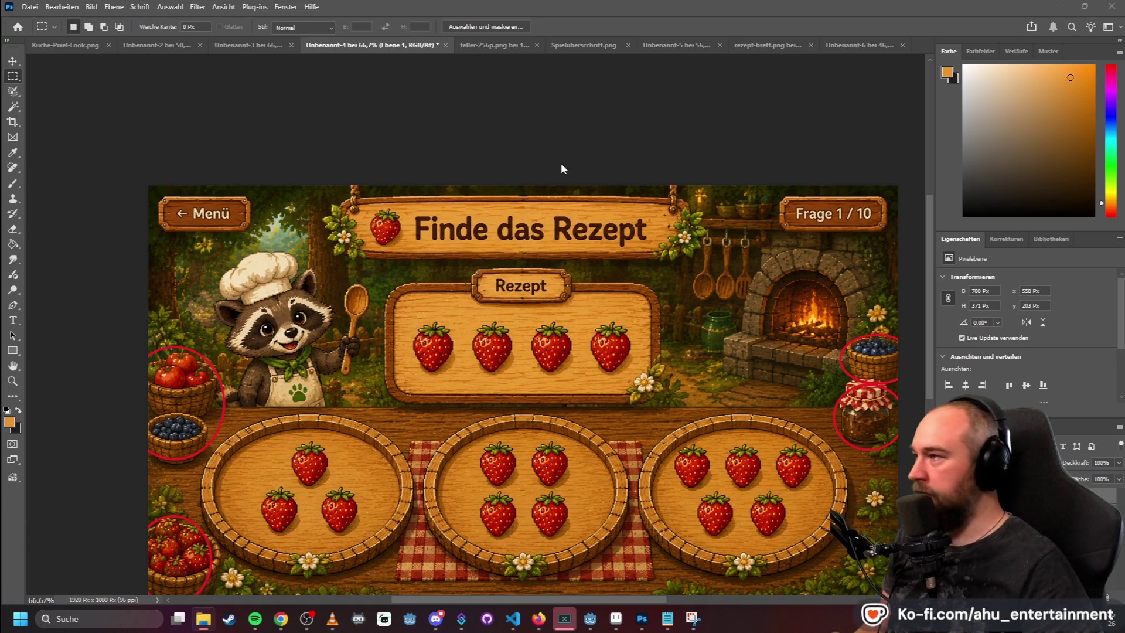
# - Trial-paste the title sign at the top of Küche-Pixel-Look, remove it, then show rezept-brett.png
pyautogui.click(254, 45)
pyautogui.click(141, 41)
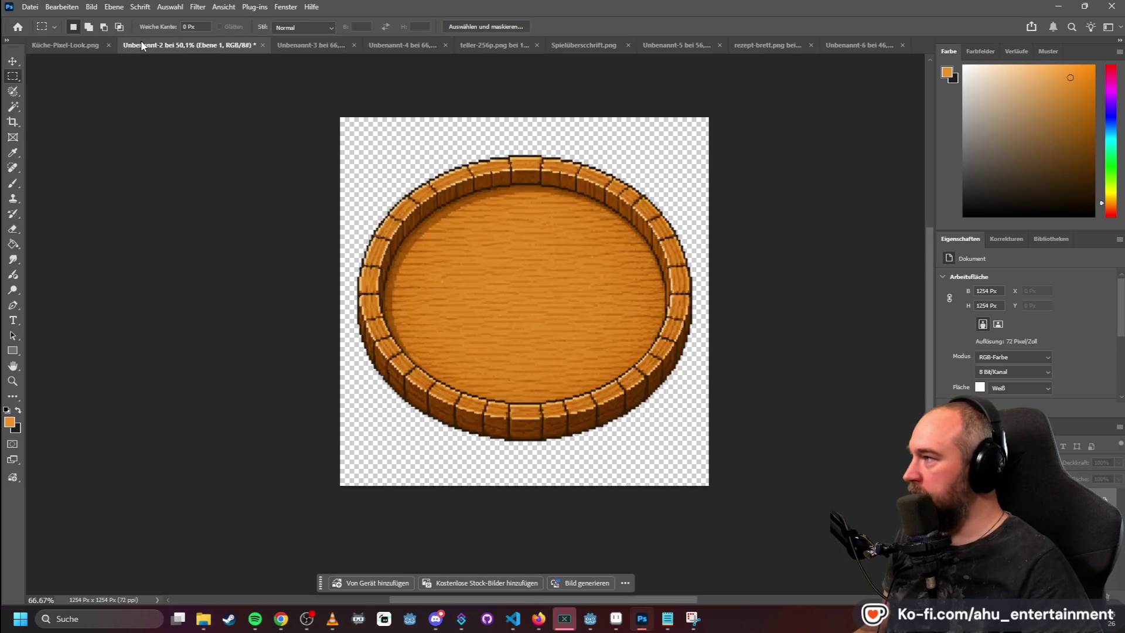
pyautogui.click(71, 46)
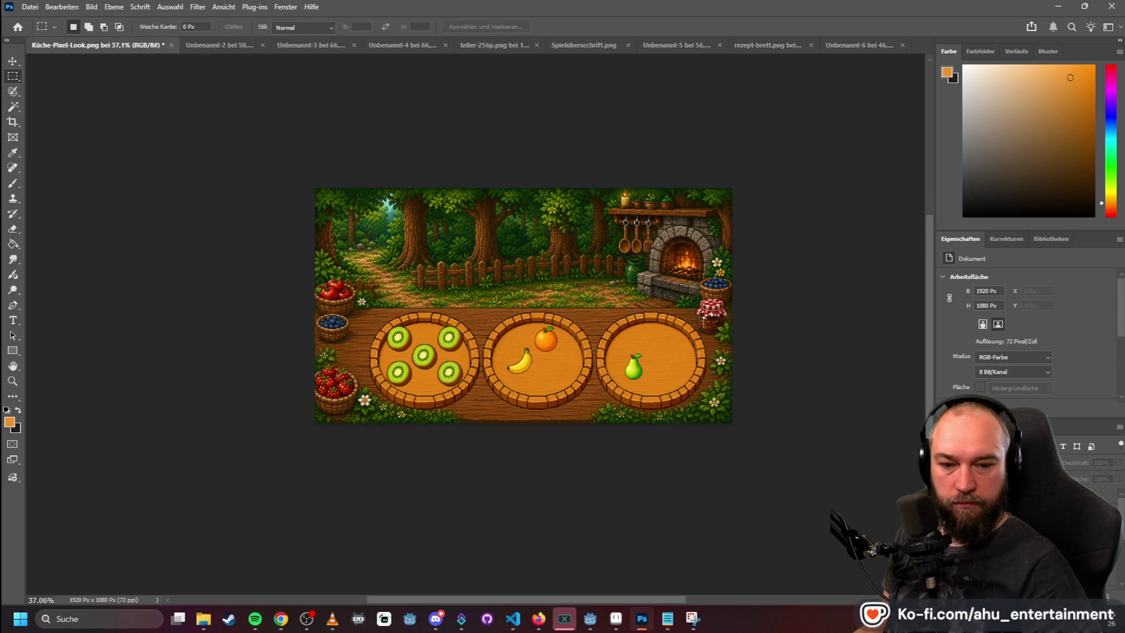
pyautogui.hotkey('ctrl', 'v')
pyautogui.moveTo(460, 319)
pyautogui.mouseDown()
pyautogui.moveTo(460, 237)
pyautogui.moveTo(471, 238)
pyautogui.mouseUp()
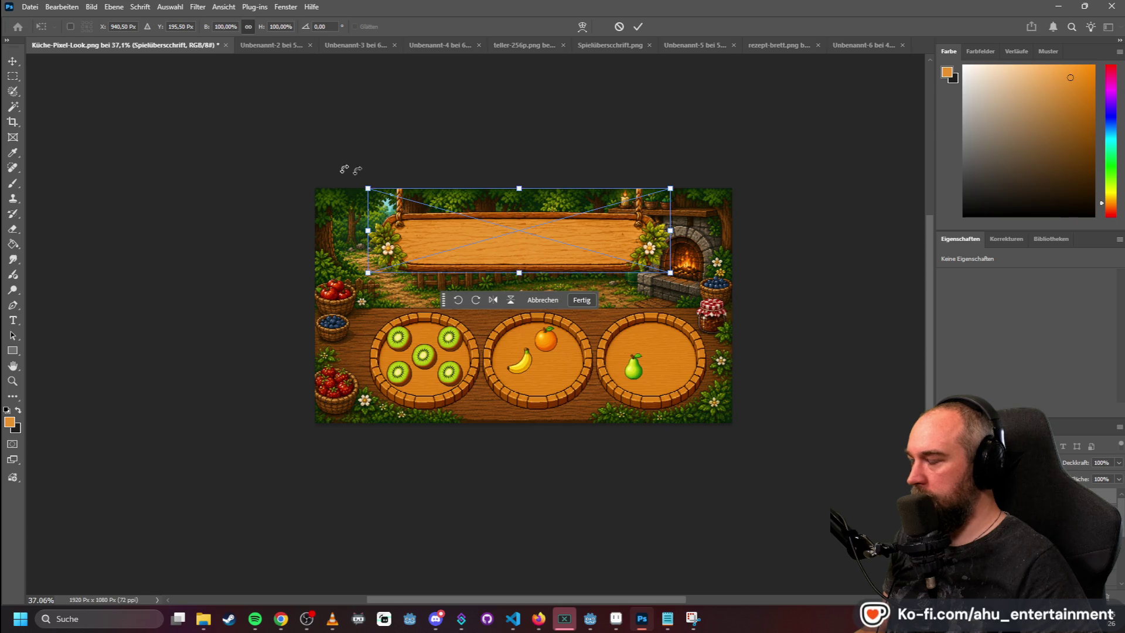
pyautogui.click(12, 76)
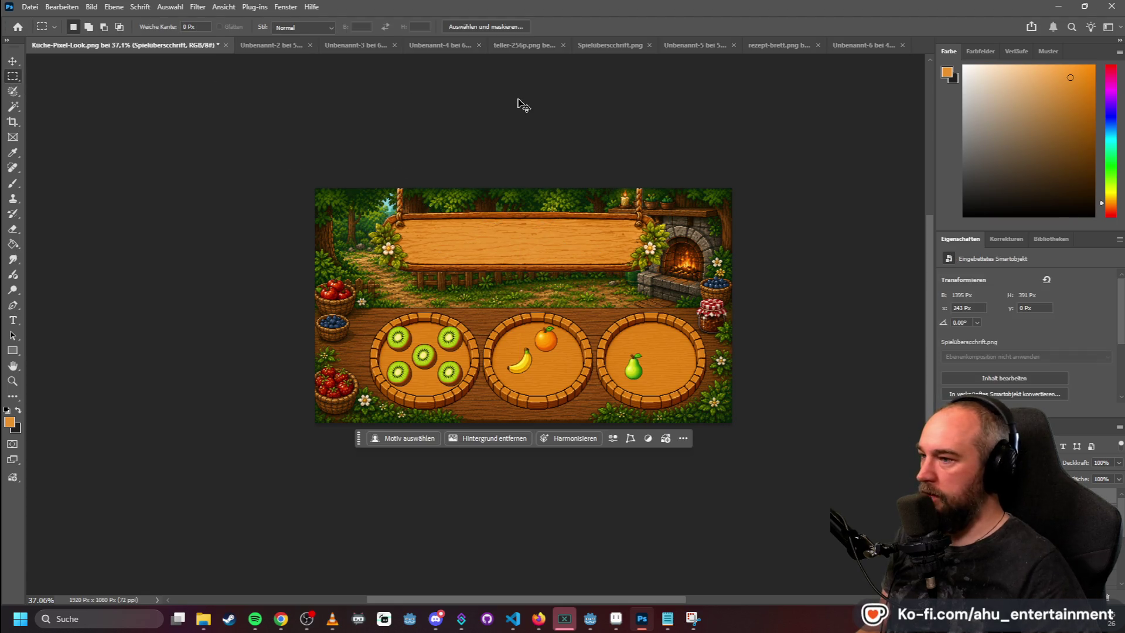
pyautogui.press('Delete')
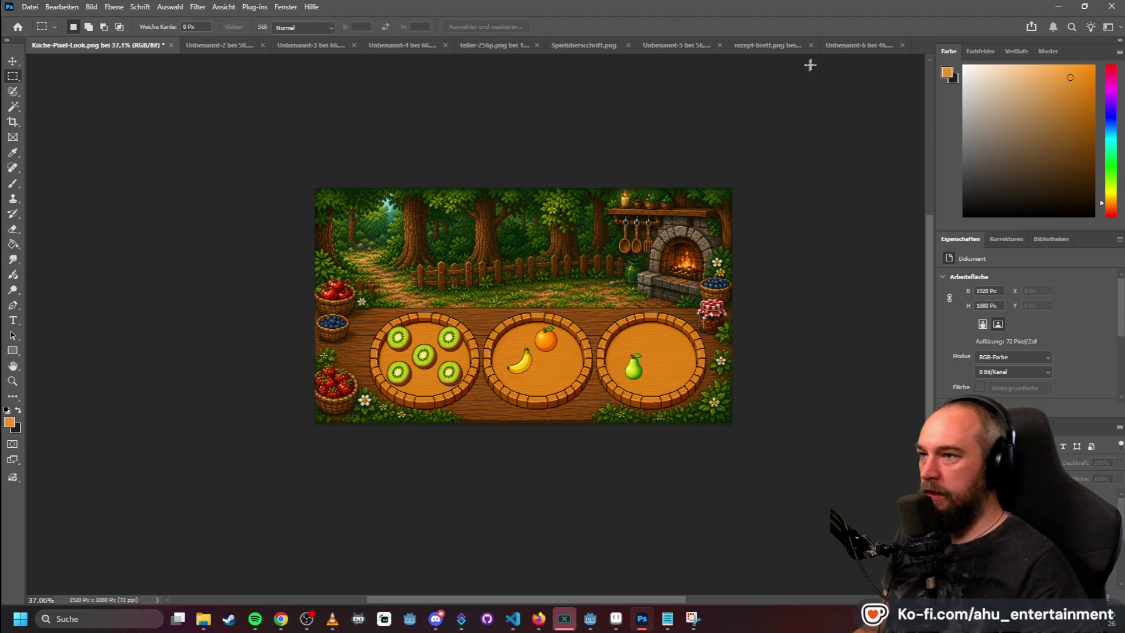
pyautogui.click(844, 45)
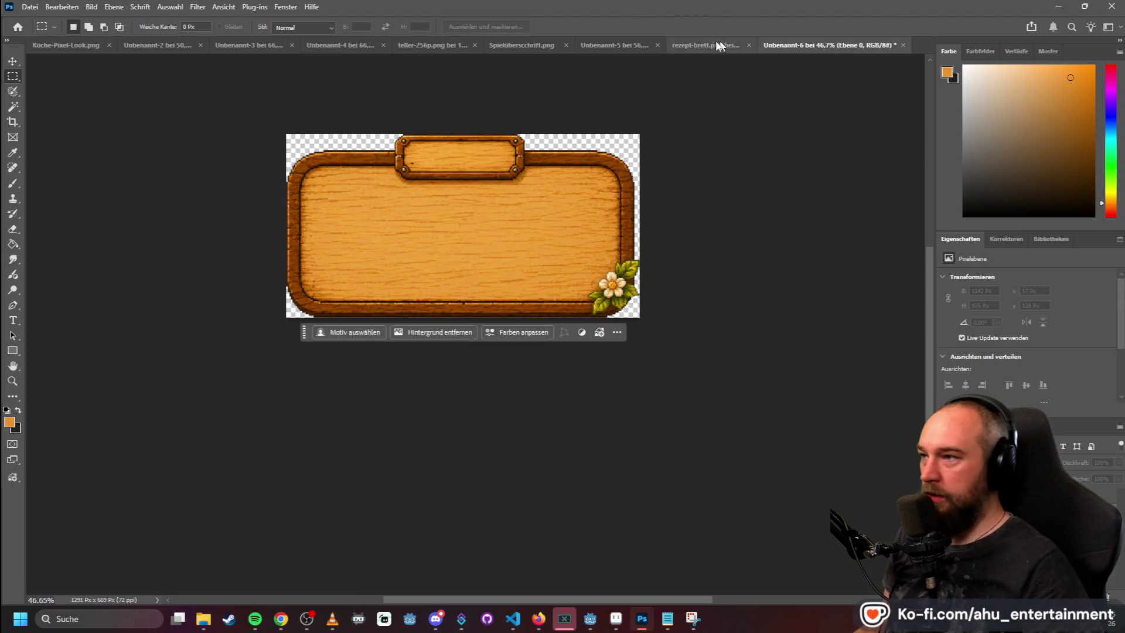
pyautogui.click(673, 46)
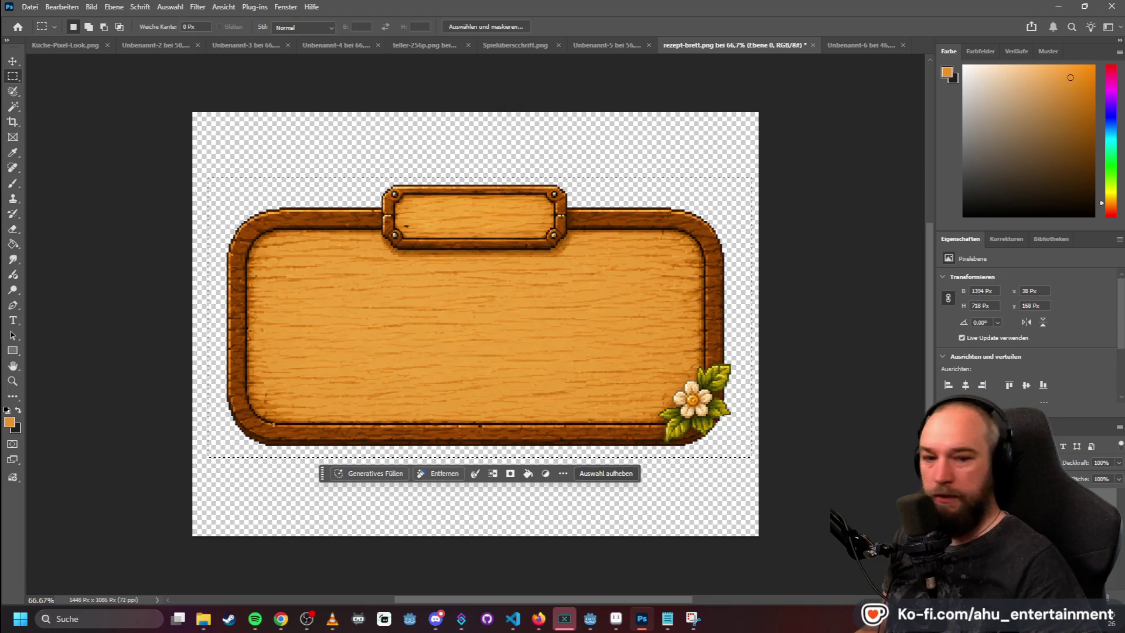
# - Close rezept-brett and Unbenannt-6 unsaved and reload the updated Spielüberschrift.png sign
pyautogui.click(813, 44)
pyautogui.click(579, 238)
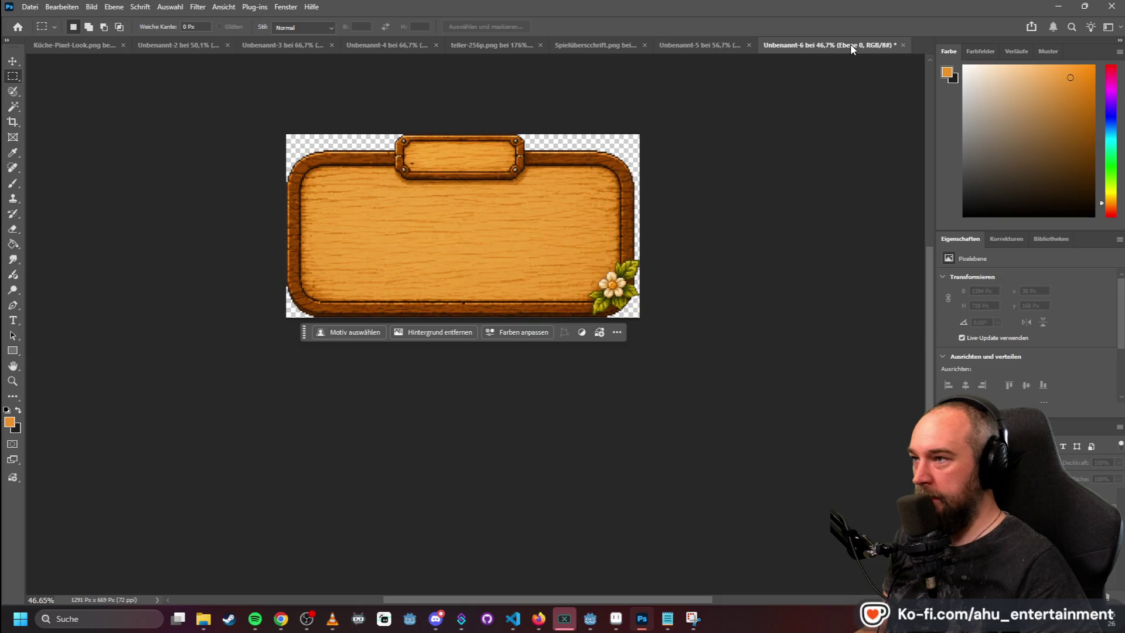
pyautogui.click(903, 45)
pyautogui.click(579, 237)
pyautogui.moveTo(876, 127)
pyautogui.mouseDown()
pyautogui.moveTo(932, 59)
pyautogui.moveTo(925, 64)
pyautogui.mouseUp()
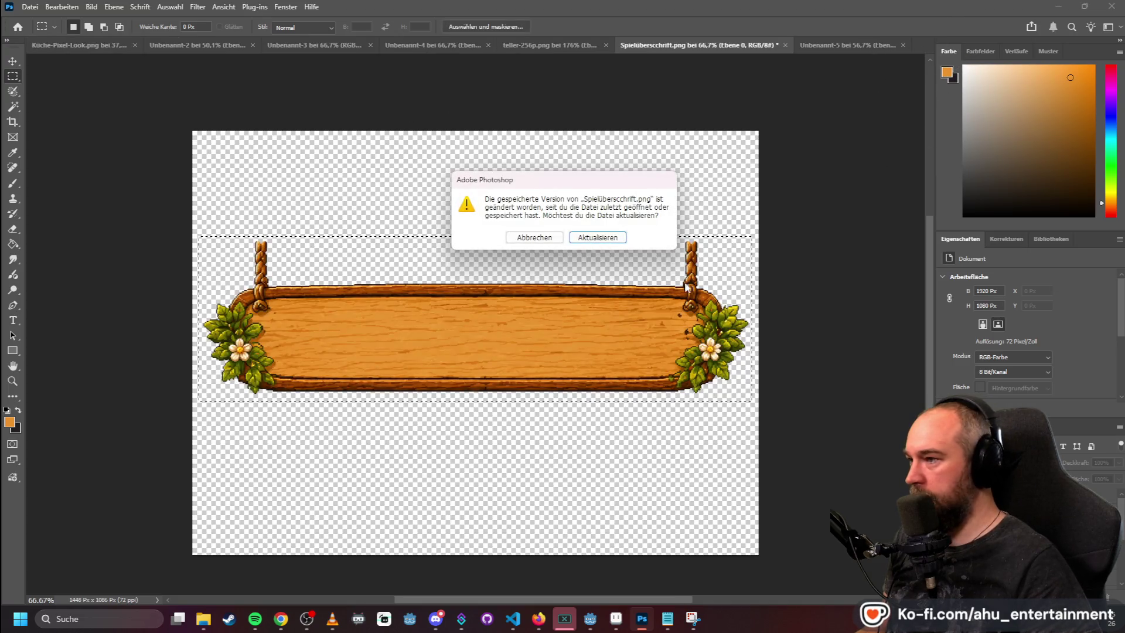
pyautogui.click(604, 239)
# - Resize the sign proportionally from 1395 × 391 to 1000 × 280 px
pyautogui.click(114, 6)
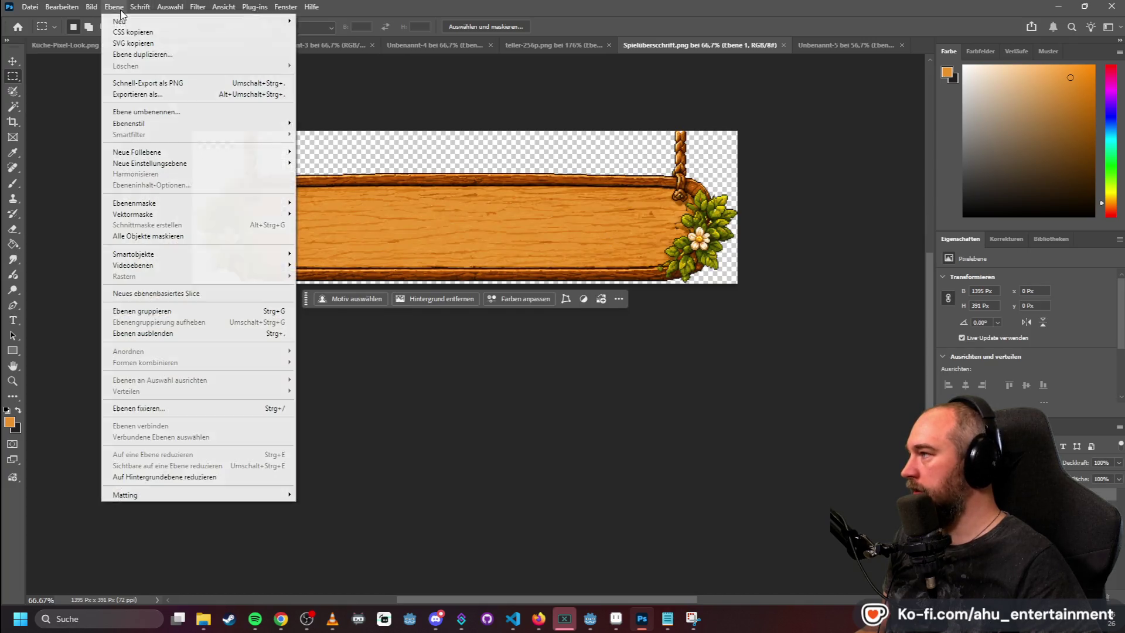
pyautogui.click(112, 96)
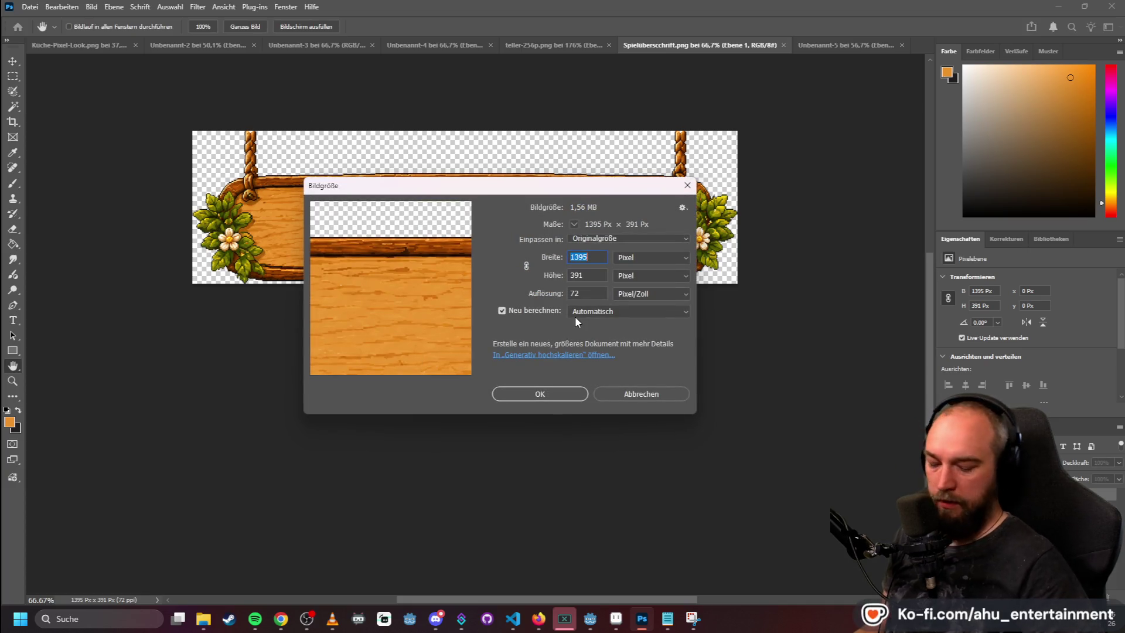
pyautogui.write('1000')
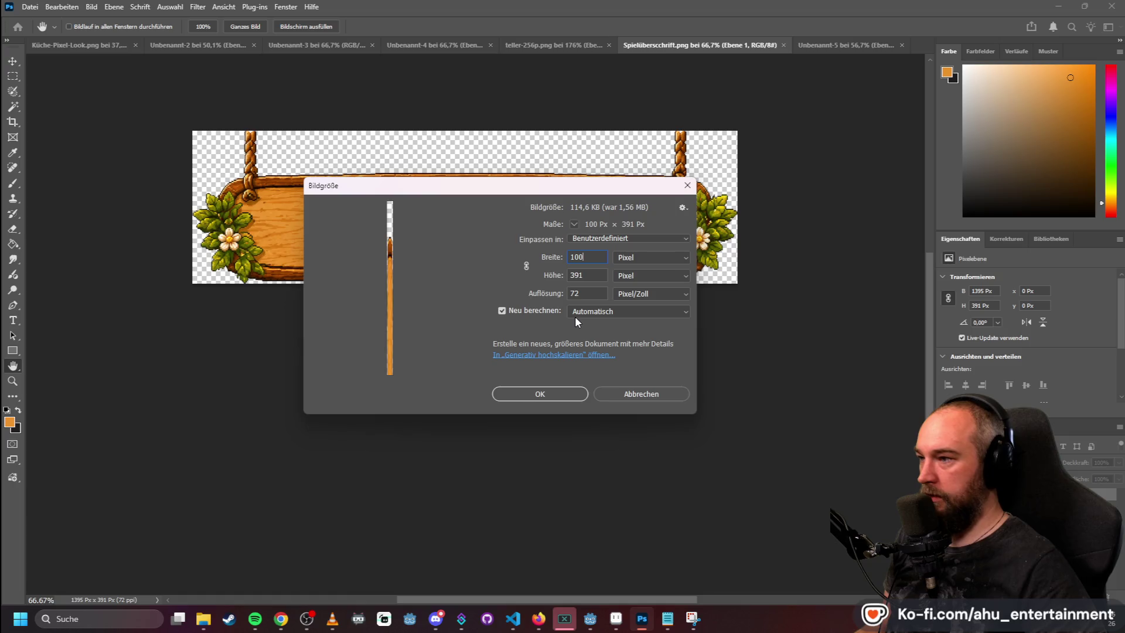
pyautogui.click(525, 266)
pyautogui.write('1000')
pyautogui.press('Return')
pyautogui.press('m')
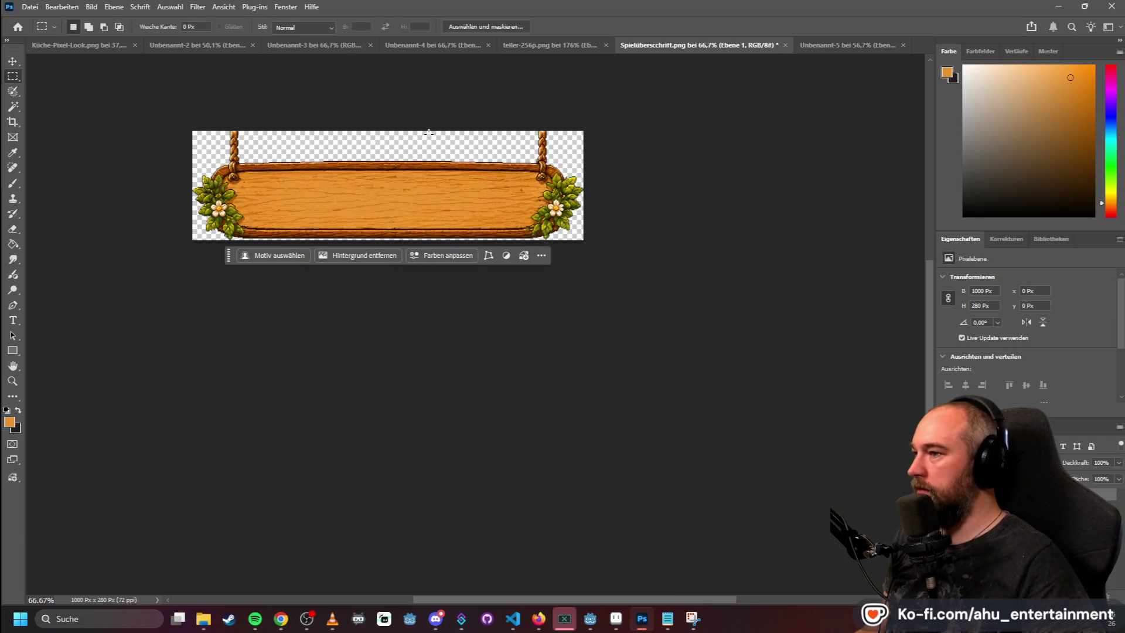
pyautogui.scroll(1, 328, 136)
pyautogui.click(31, 11)
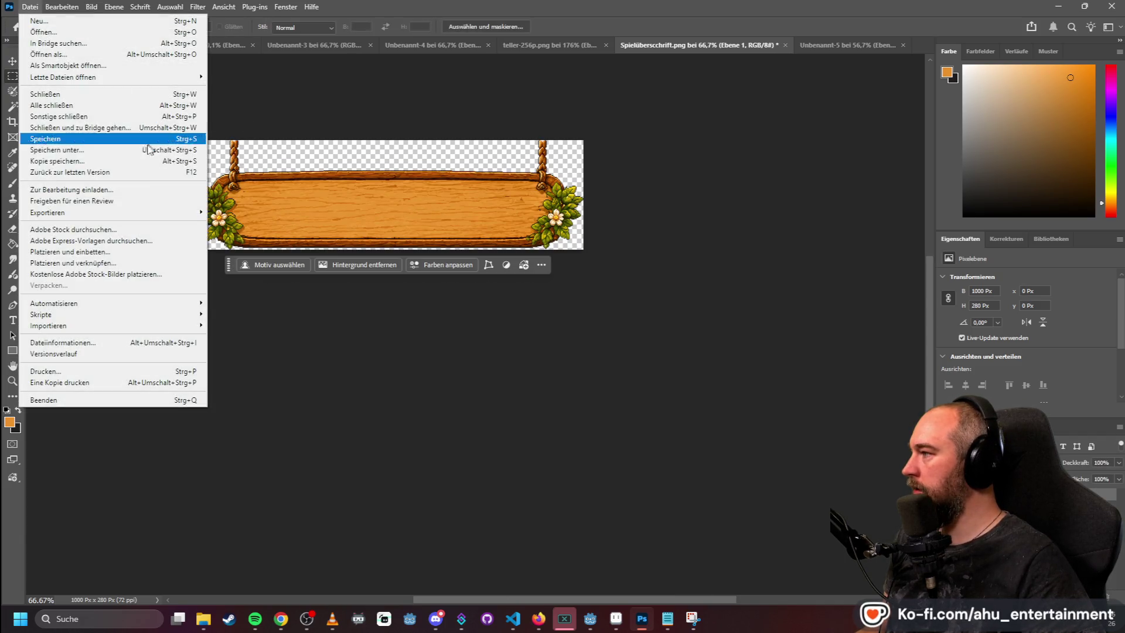
# - Quick-export the 1000 × 280 sign as PNG named header-kitchen-1000-w in Test-Assets
pyautogui.moveTo(187, 212)
pyautogui.click(234, 214)
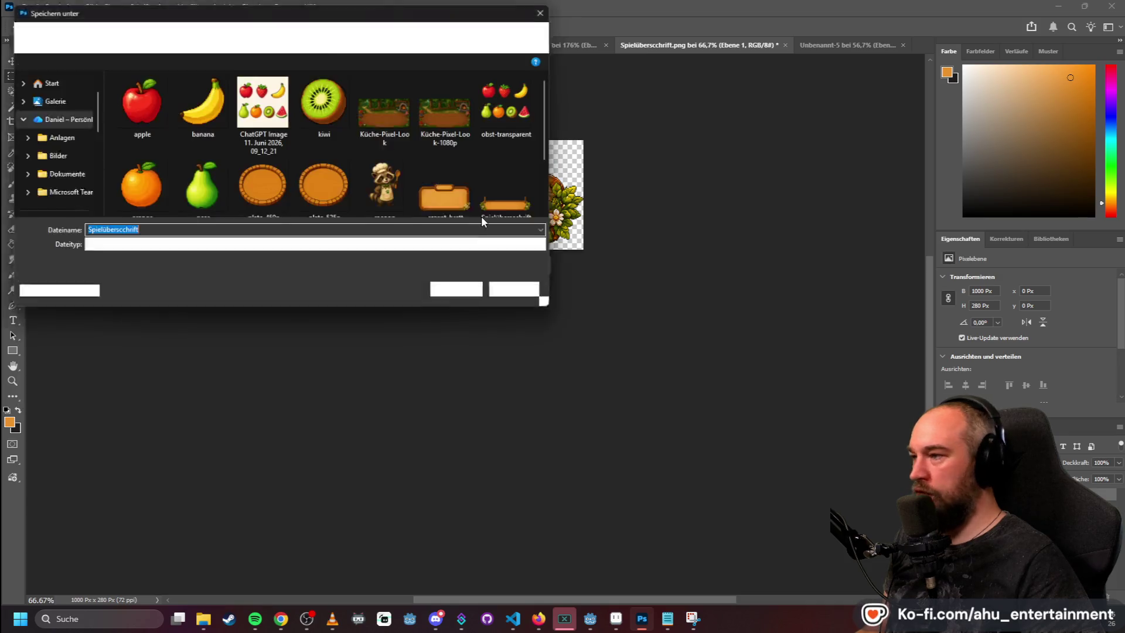
pyautogui.scroll(-2, 479, 176)
pyautogui.click(517, 138)
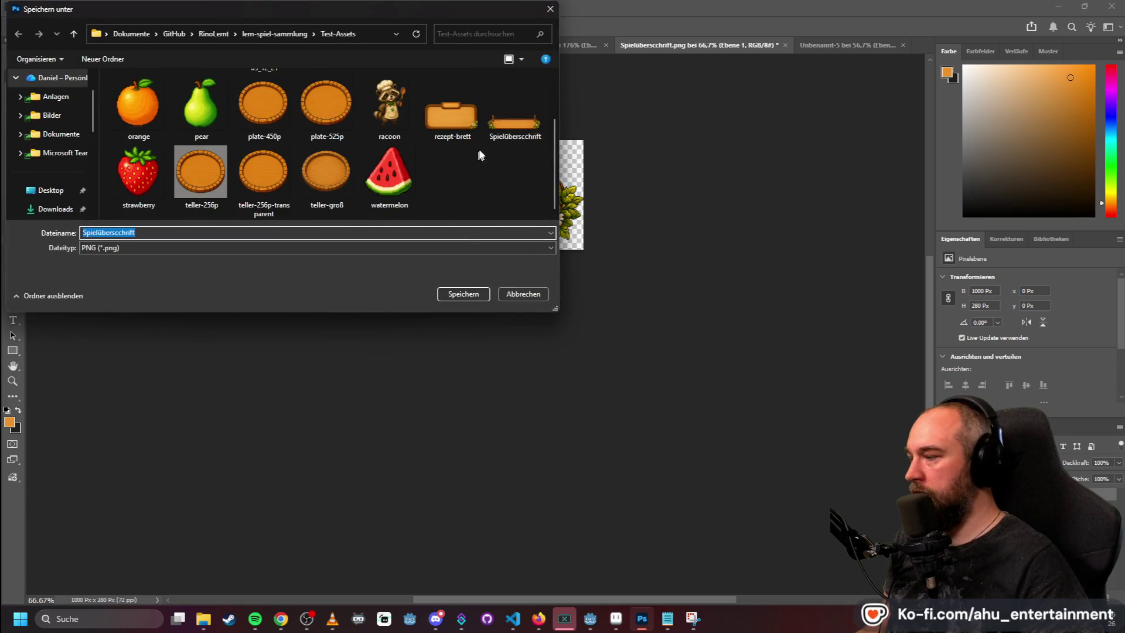
pyautogui.doubleClick(124, 233)
pyautogui.write('Spielüberschrift')
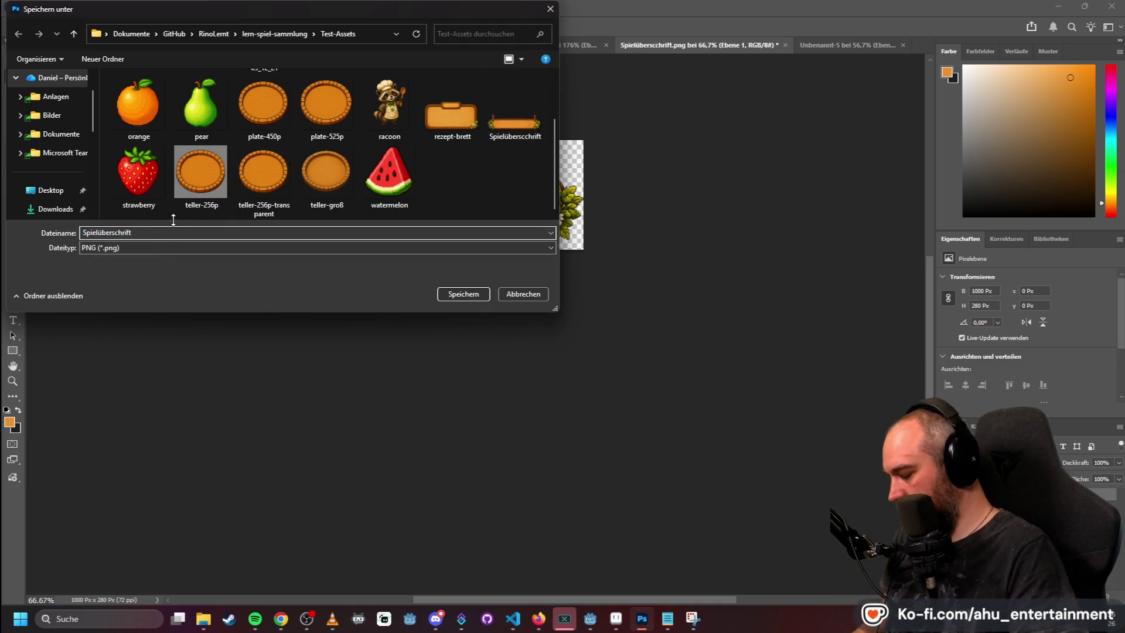
pyautogui.hotkey('ctrl', 'a')
pyautogui.write('header-')
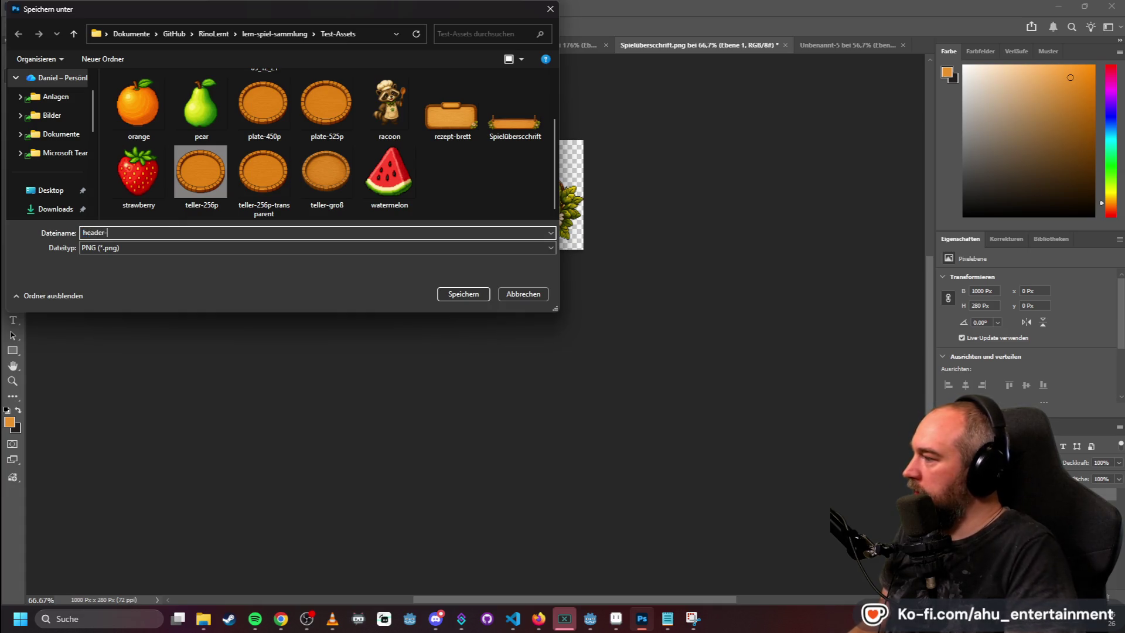
pyautogui.write('kitchen')
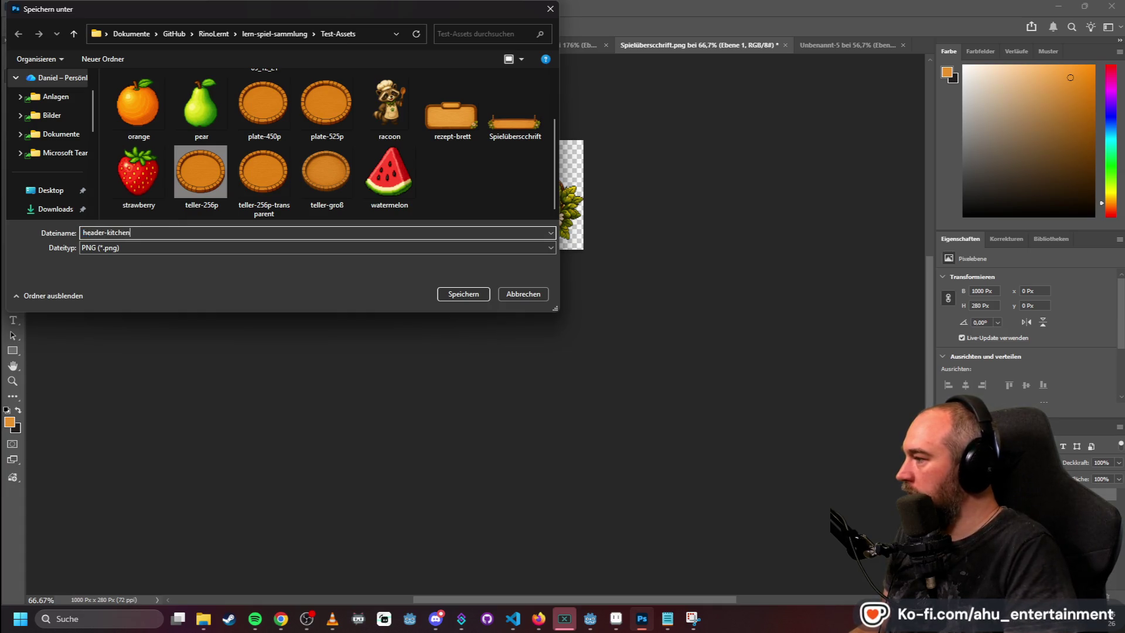
pyautogui.write('-1000')
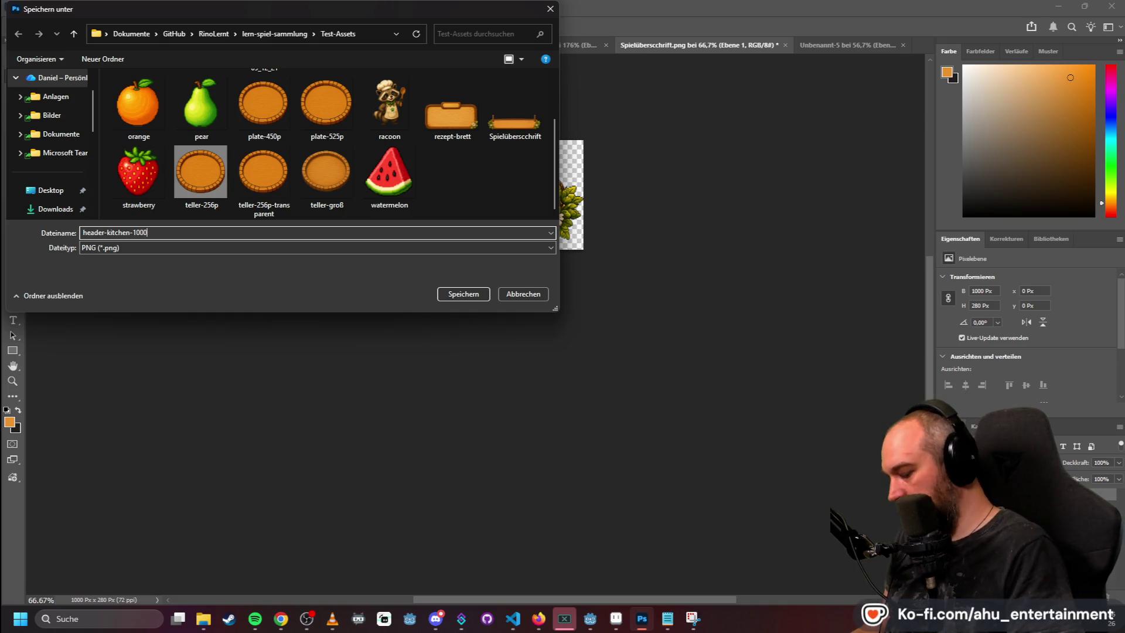
pyautogui.write('p')
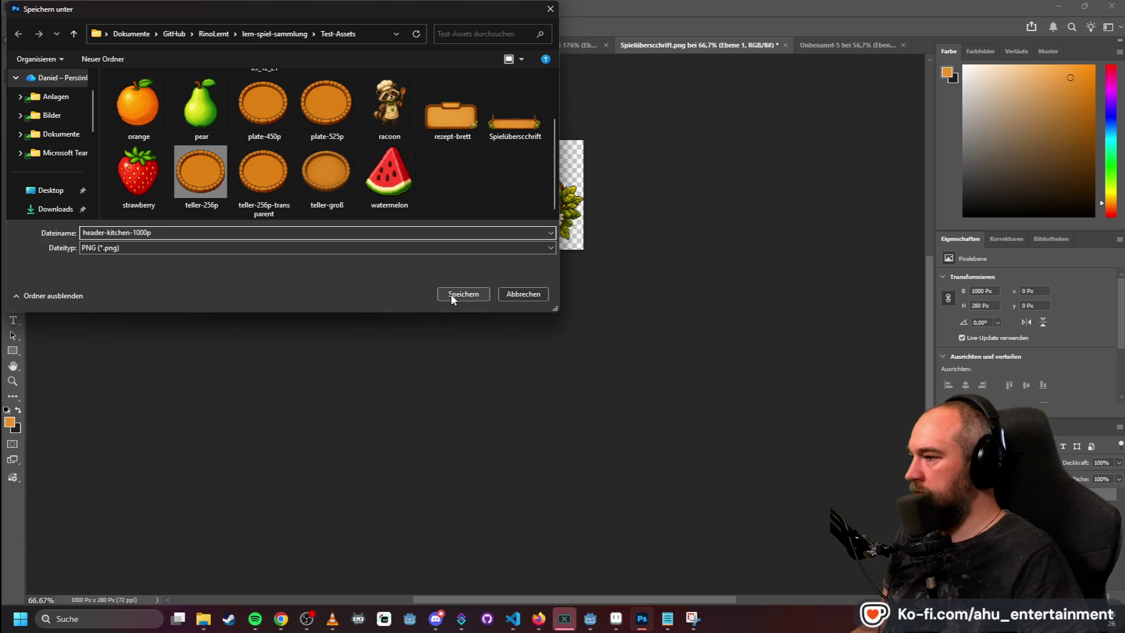
pyautogui.press('BackSpace')
pyautogui.write('-w')
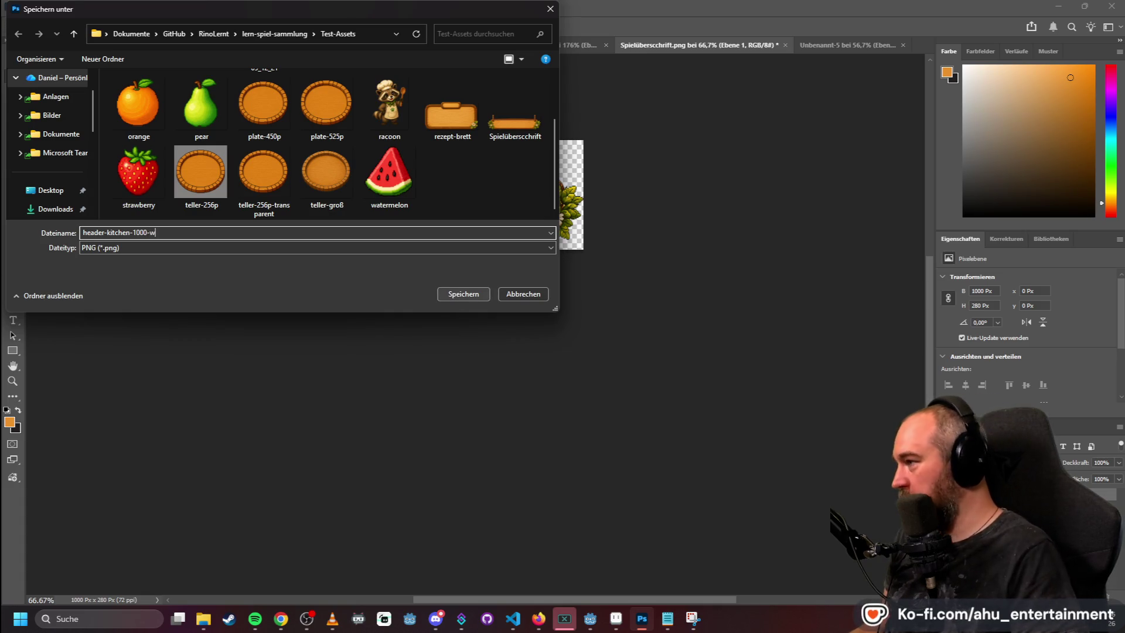
pyautogui.press('Return')
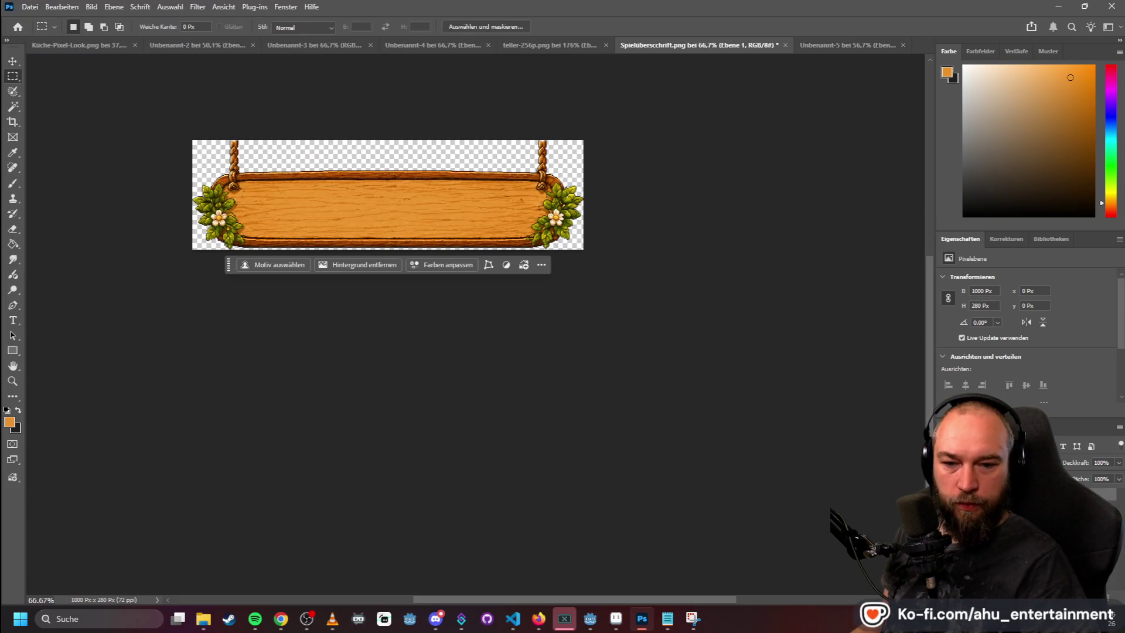
# - Reopen rezept-brett and re-measure the Rezept board area in the recipe game mockup
pyautogui.moveTo(884, 108); pyautogui.dragTo(914, 47)
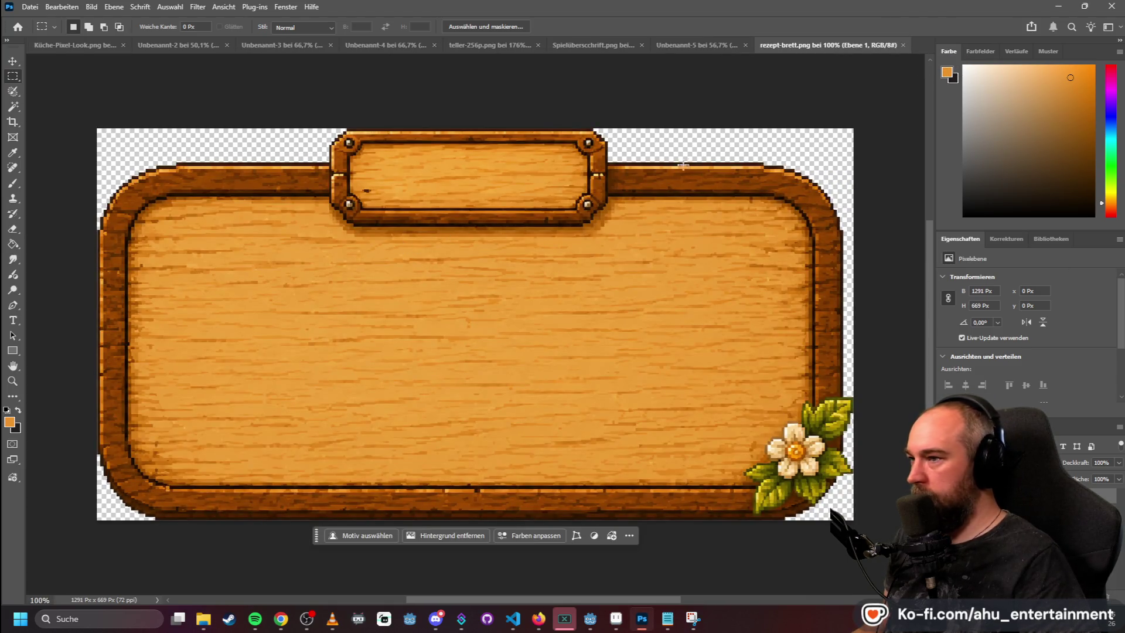
pyautogui.click(477, 42)
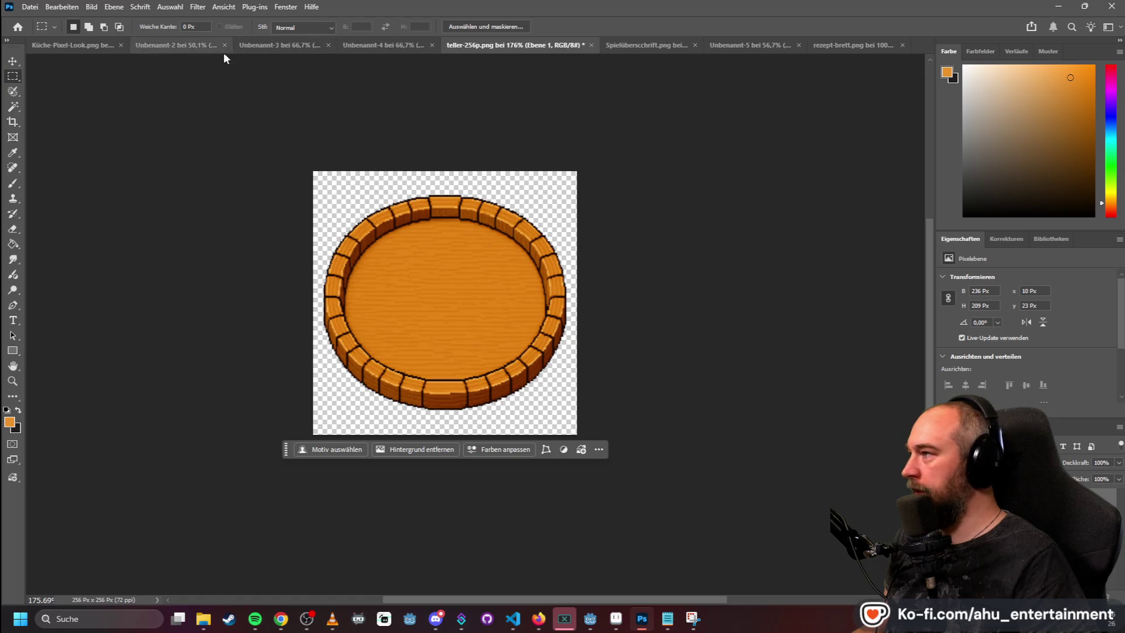
pyautogui.click(173, 43)
pyautogui.click(322, 38)
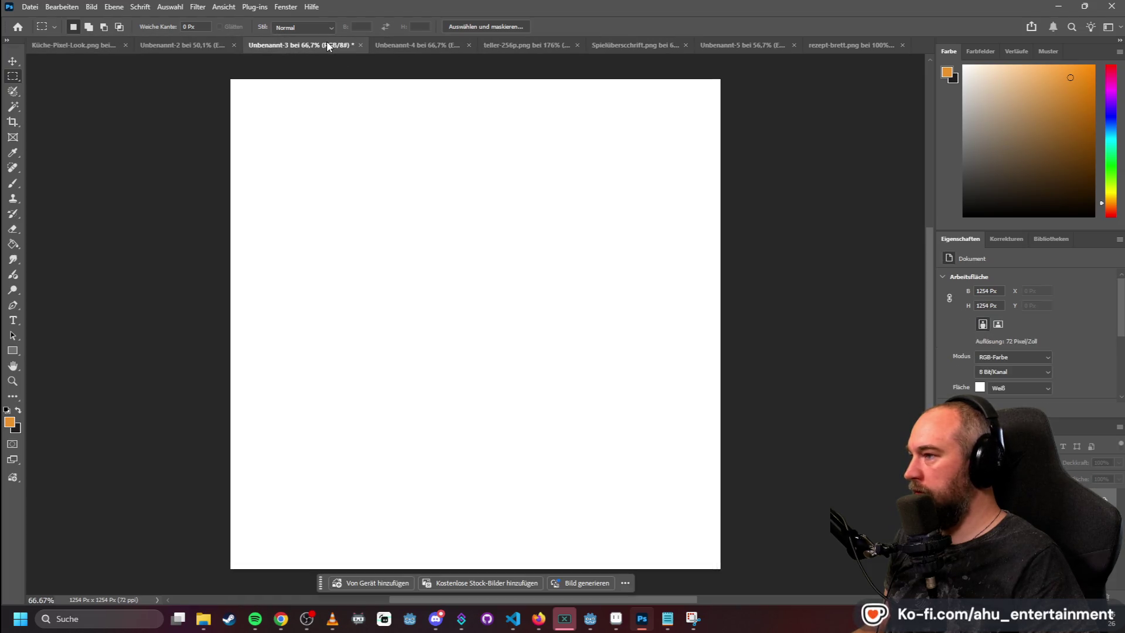
pyautogui.click(465, 44)
pyautogui.click(484, 46)
pyautogui.click(627, 232)
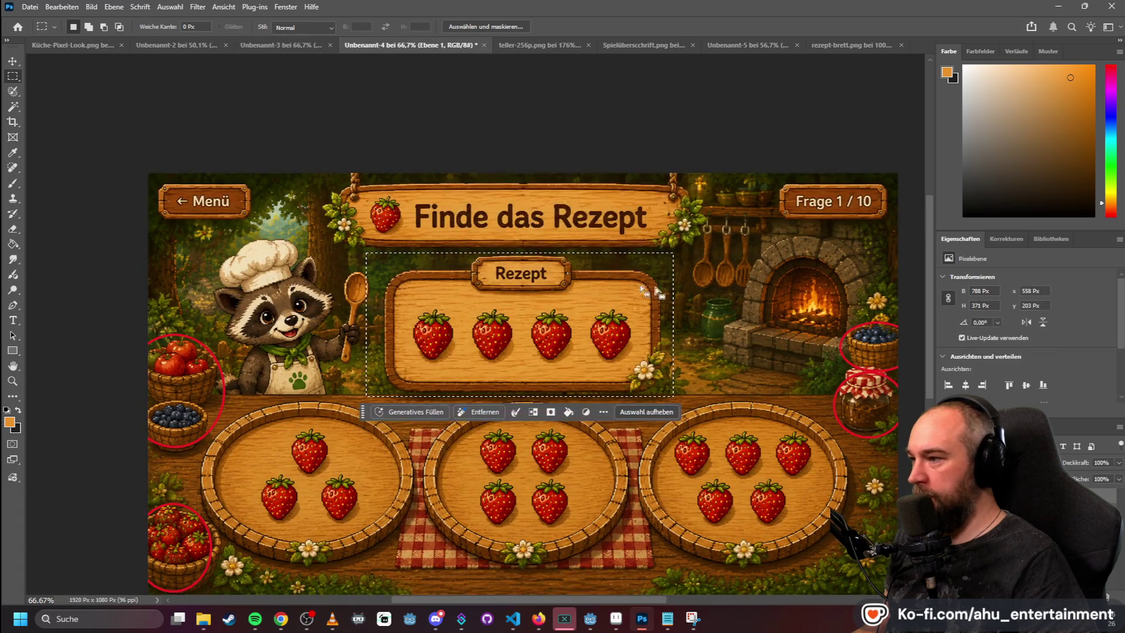
pyautogui.click(348, 269)
pyautogui.moveTo(381, 256)
pyautogui.mouseDown()
pyautogui.moveTo(597, 336)
pyautogui.moveTo(673, 395)
pyautogui.mouseUp()
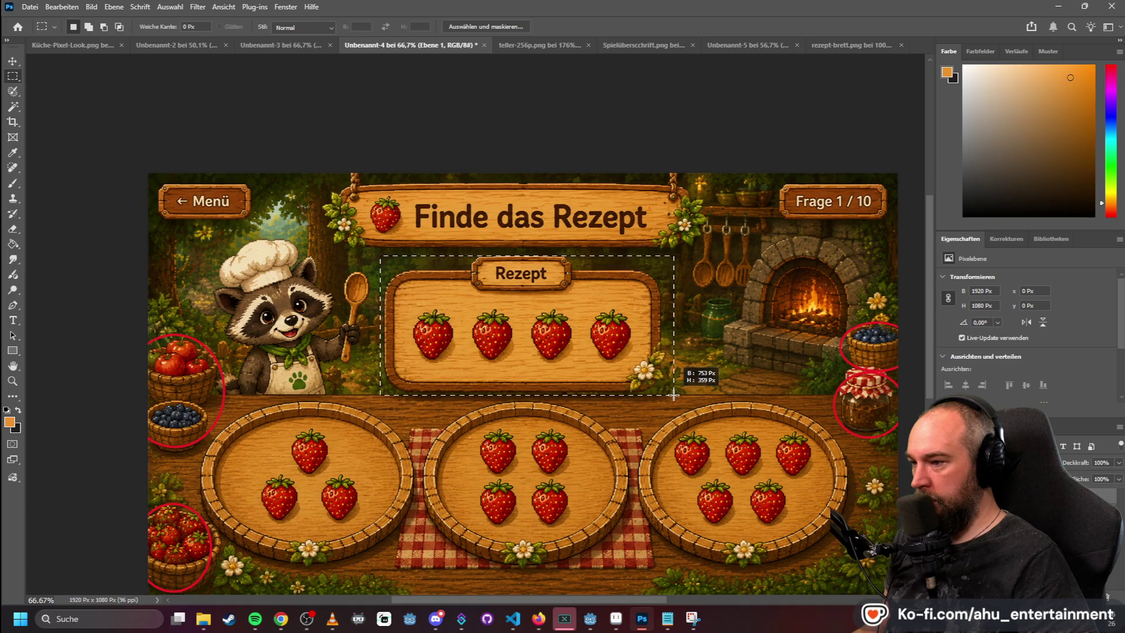
# - Resize the rezept-brett board image to 750 px wide (750 × 389)
pyautogui.click(855, 45)
pyautogui.click(114, 7)
pyautogui.moveTo(91, 7)
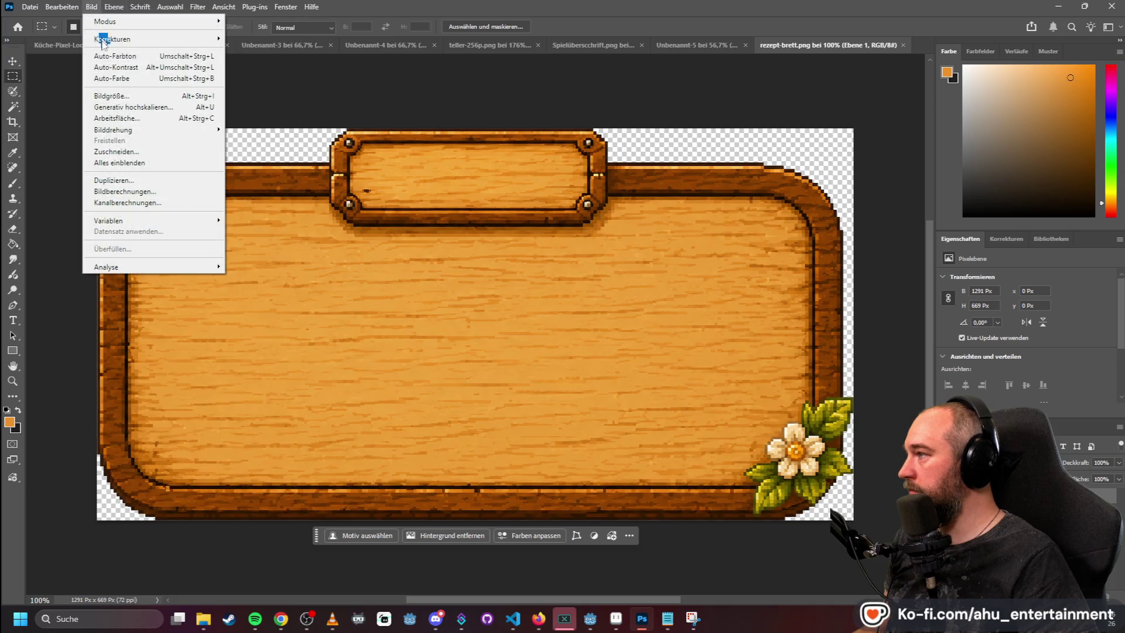
pyautogui.click(111, 95)
pyautogui.write('7')
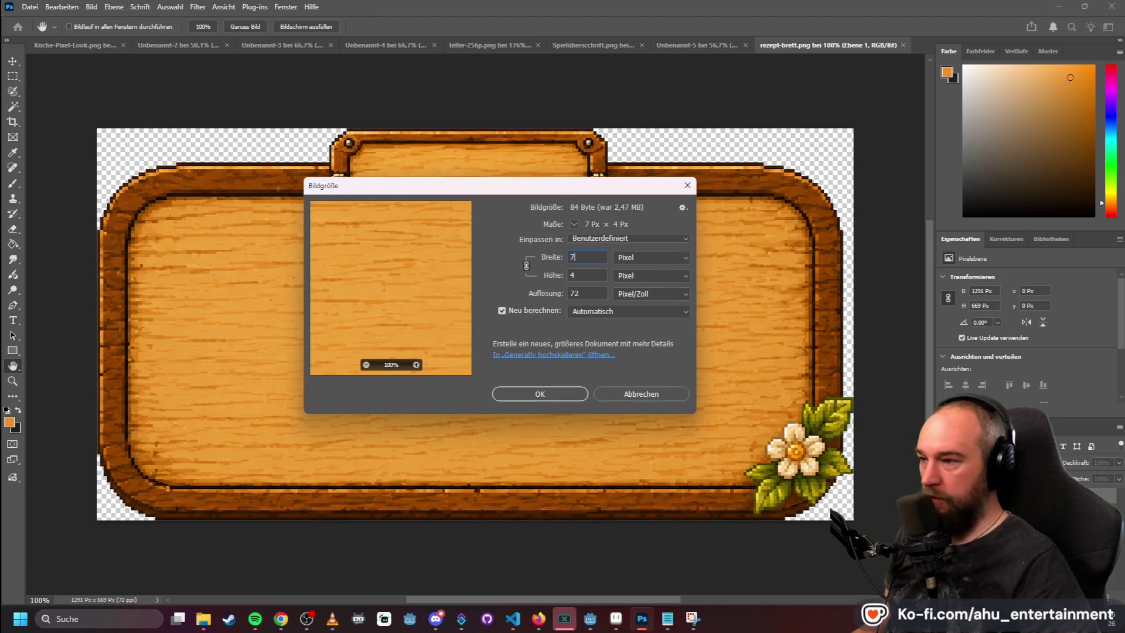
pyautogui.write('50')
pyautogui.click(573, 394)
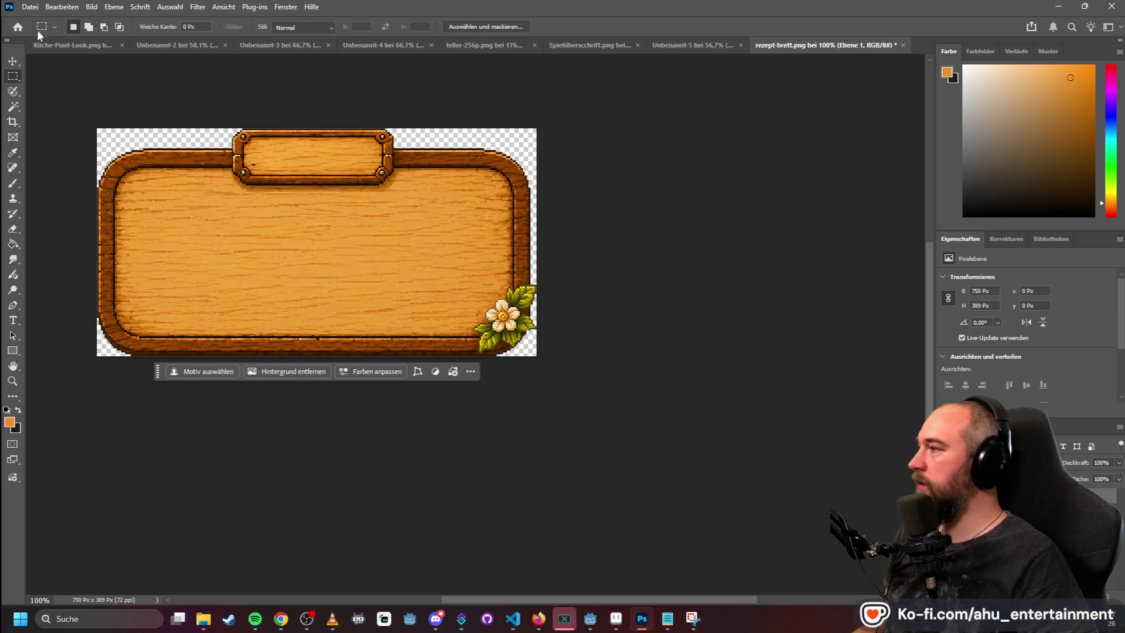
# - Quick-export the resized board as recipe-board-750-w PNG and minimize Photoshop
pyautogui.click(28, 8)
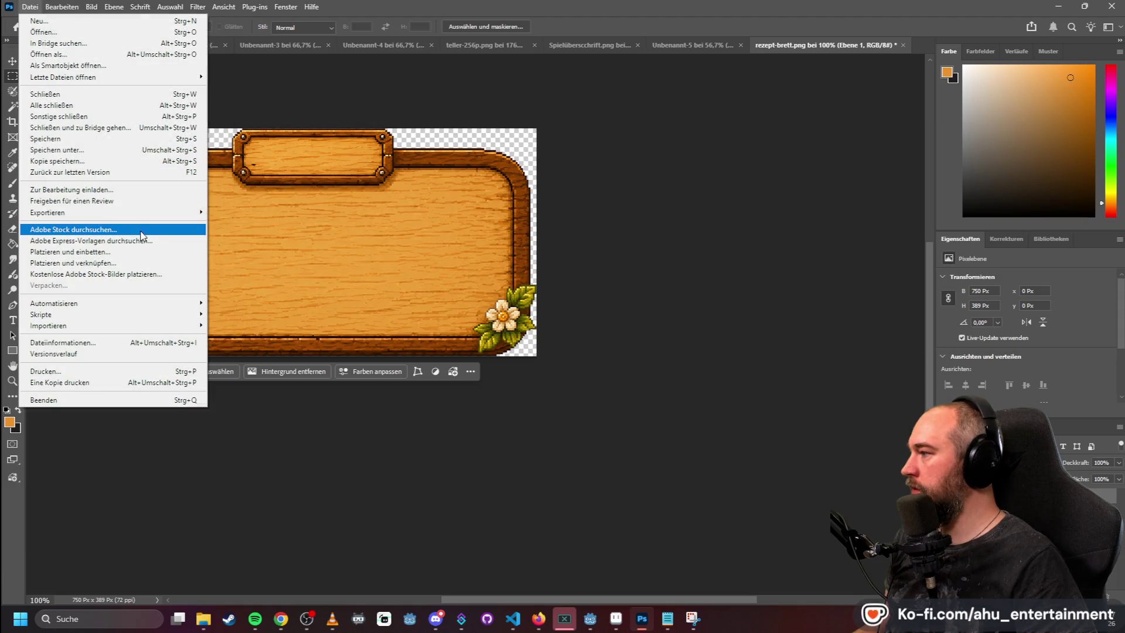
pyautogui.moveTo(146, 219)
pyautogui.click(328, 211)
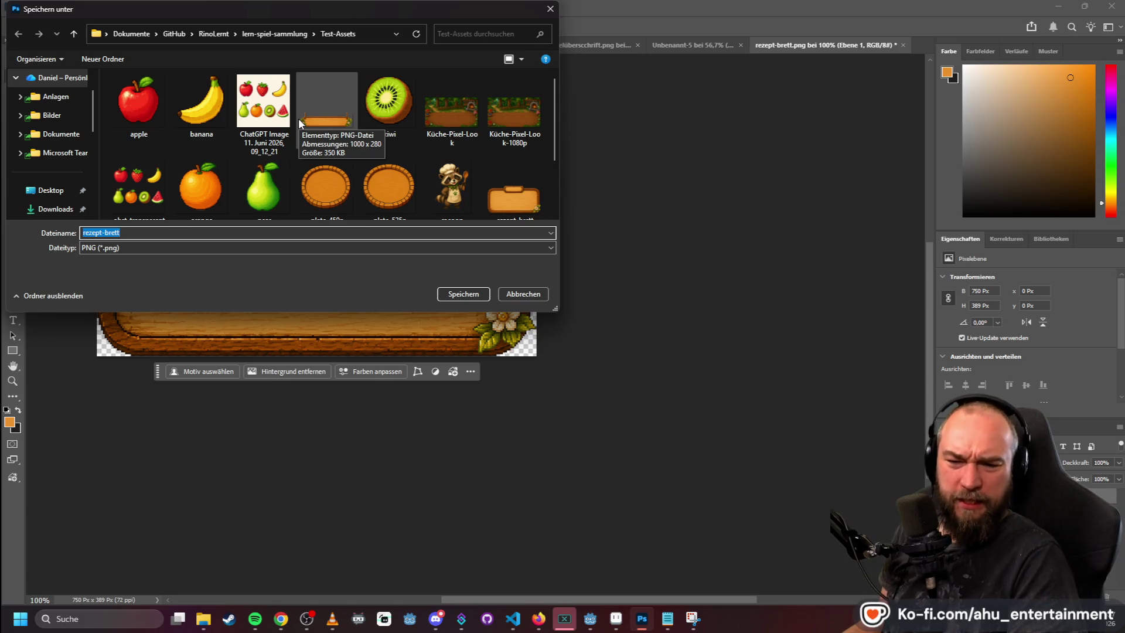
pyautogui.write('recip')
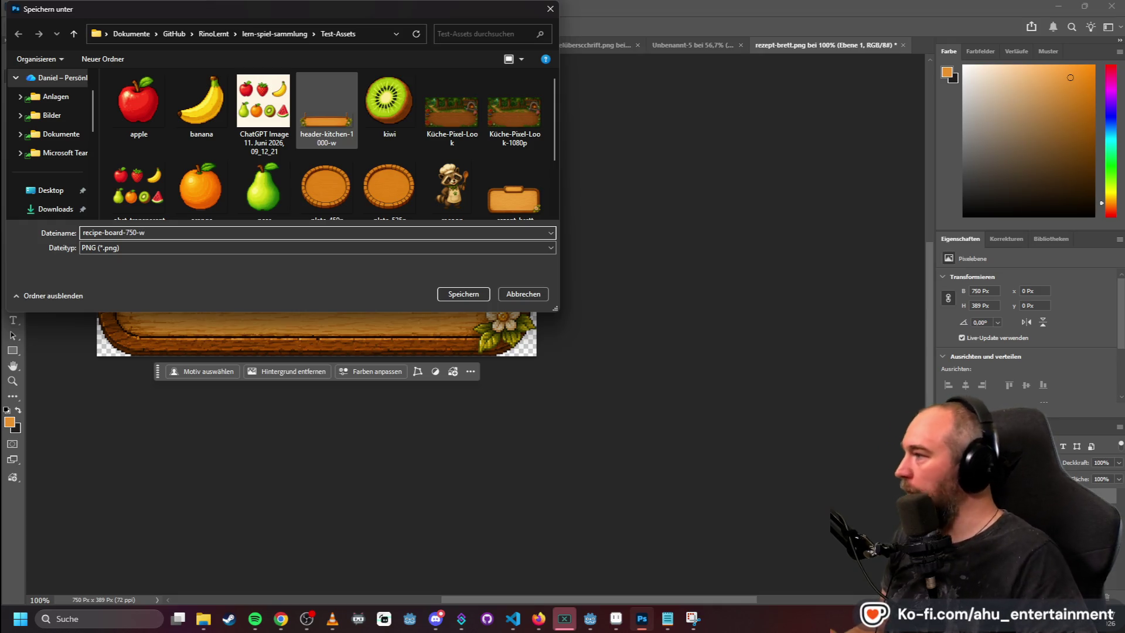
pyautogui.press('Return')
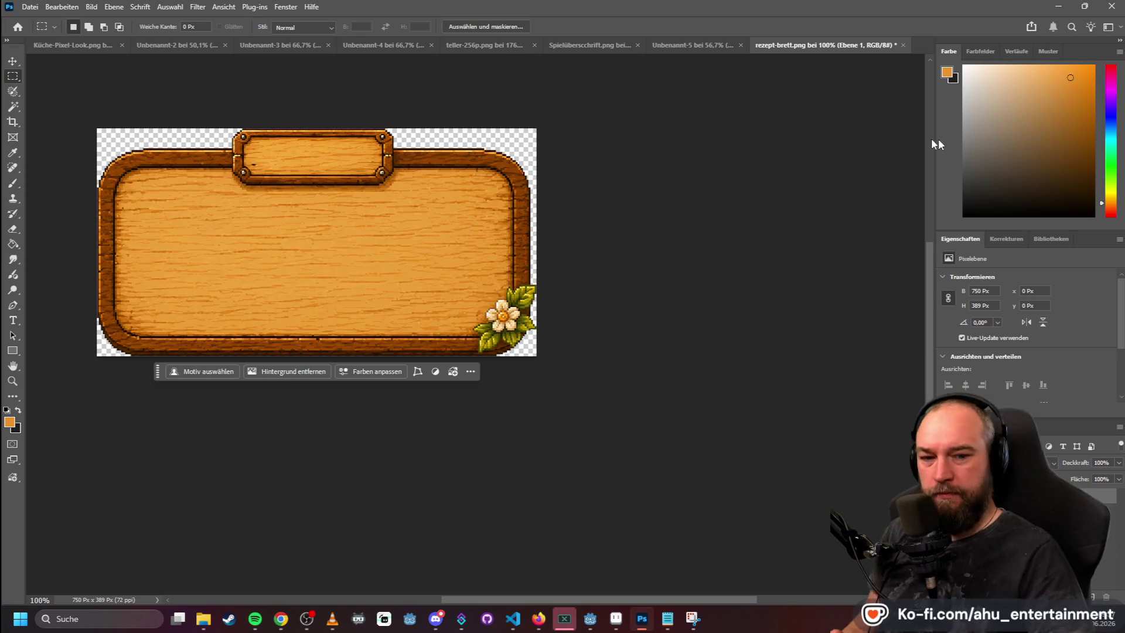
pyautogui.click(1058, 6)
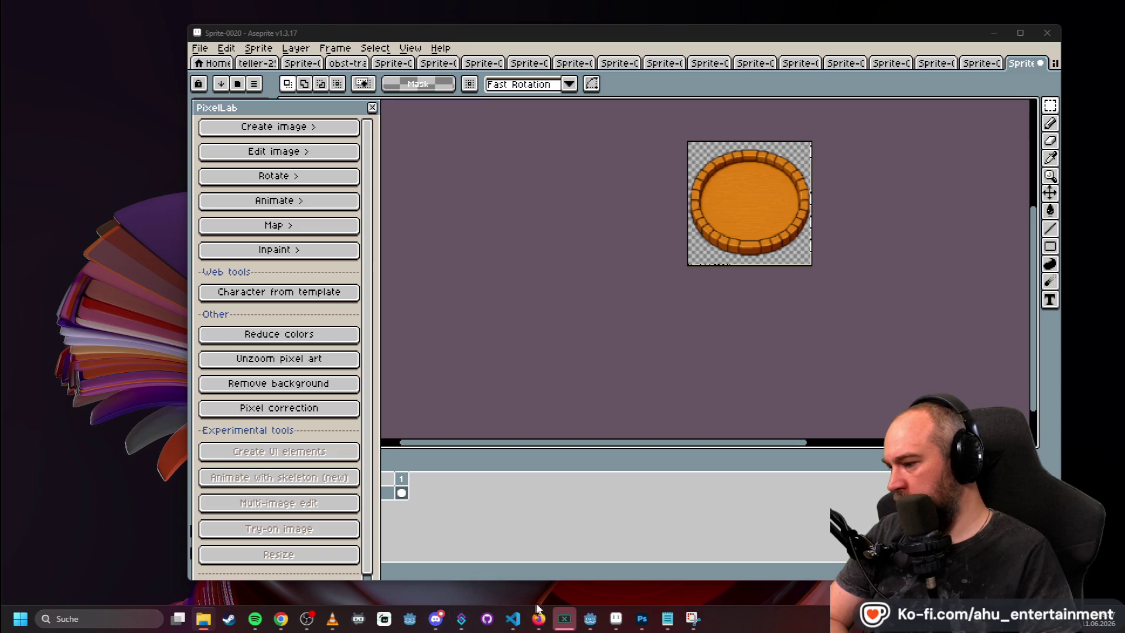
# - Stop briefly in Godot, then return to Photoshop's Küche-Pixel-Look.png kitchen background
pyautogui.click(590, 618)
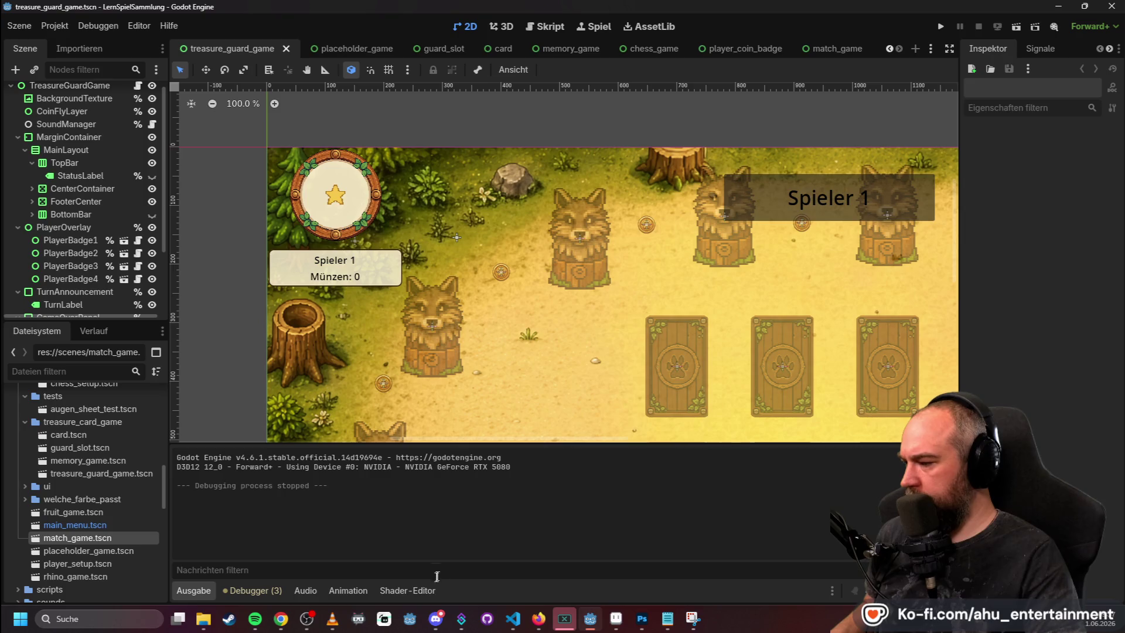
pyautogui.click(641, 618)
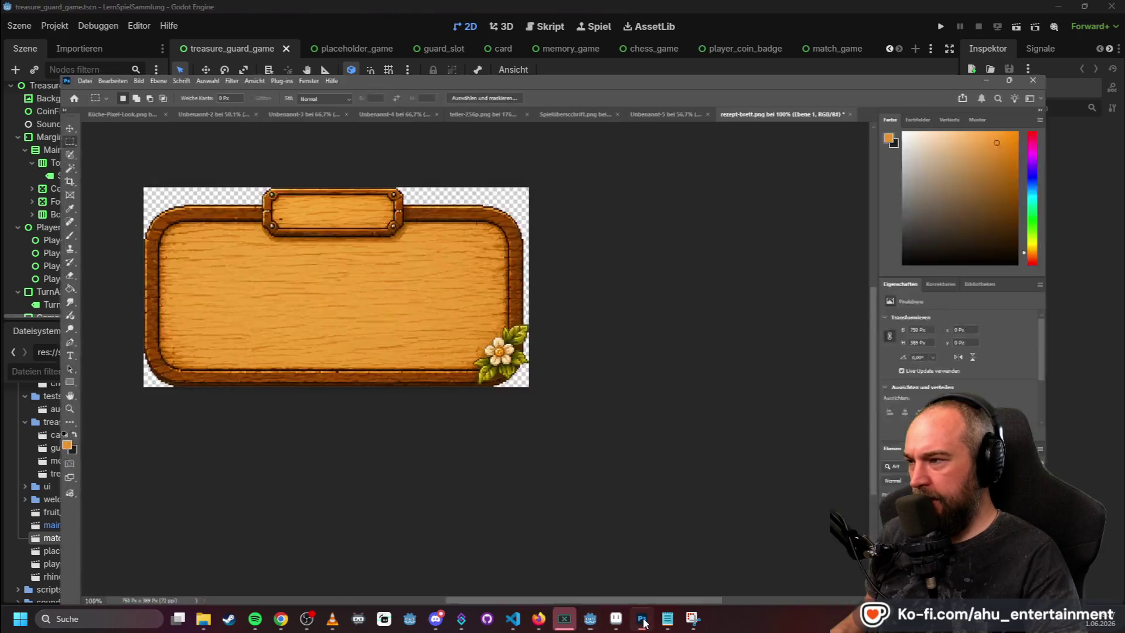
pyautogui.click(277, 46)
pyautogui.click(71, 44)
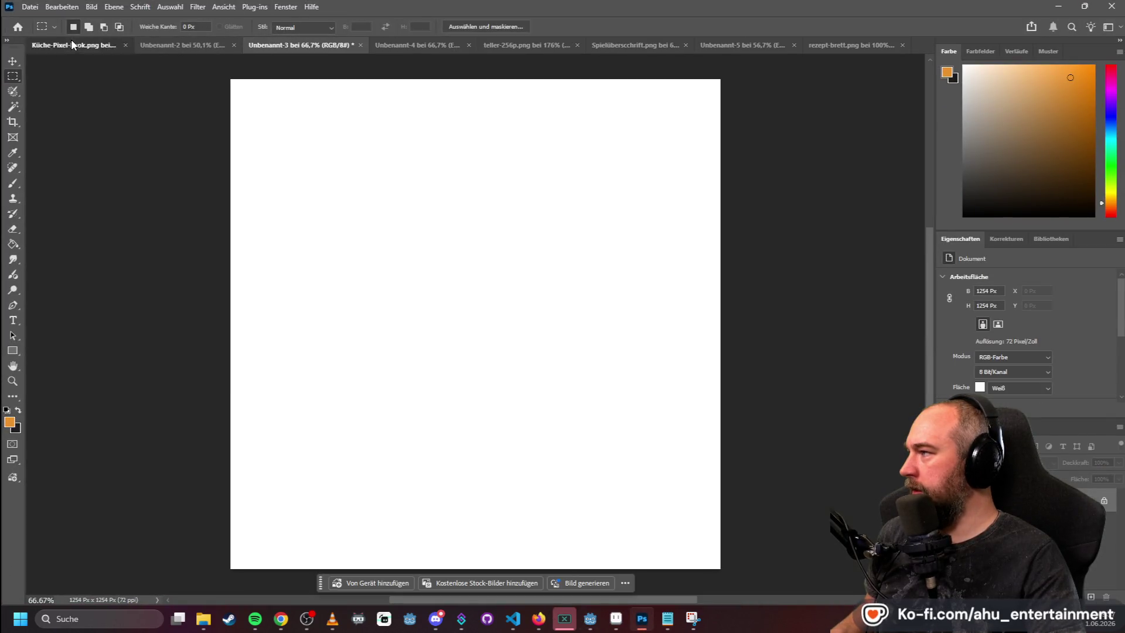
# - Replace a trial banner with header-kitchen-1000-w.png placed near the top of the kitchen scene
pyautogui.moveTo(1046, 586)
pyautogui.mouseDown()
pyautogui.moveTo(865, 310)
pyautogui.moveTo(595, 222)
pyautogui.mouseUp()
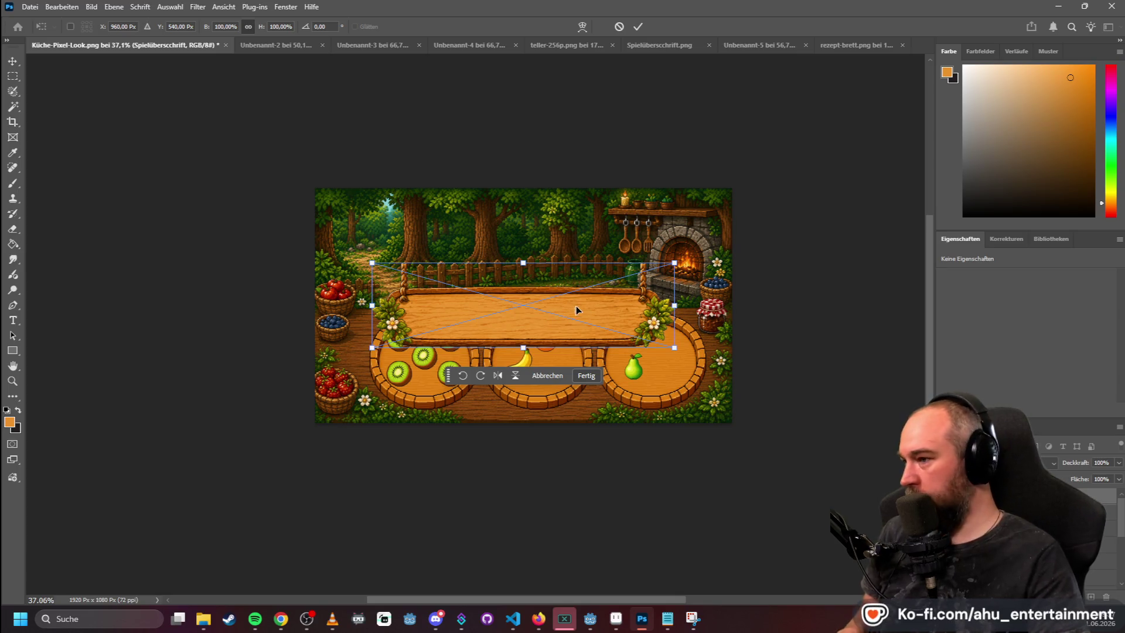
pyautogui.press('Return')
pyautogui.hotkey('ctrl', 'z')
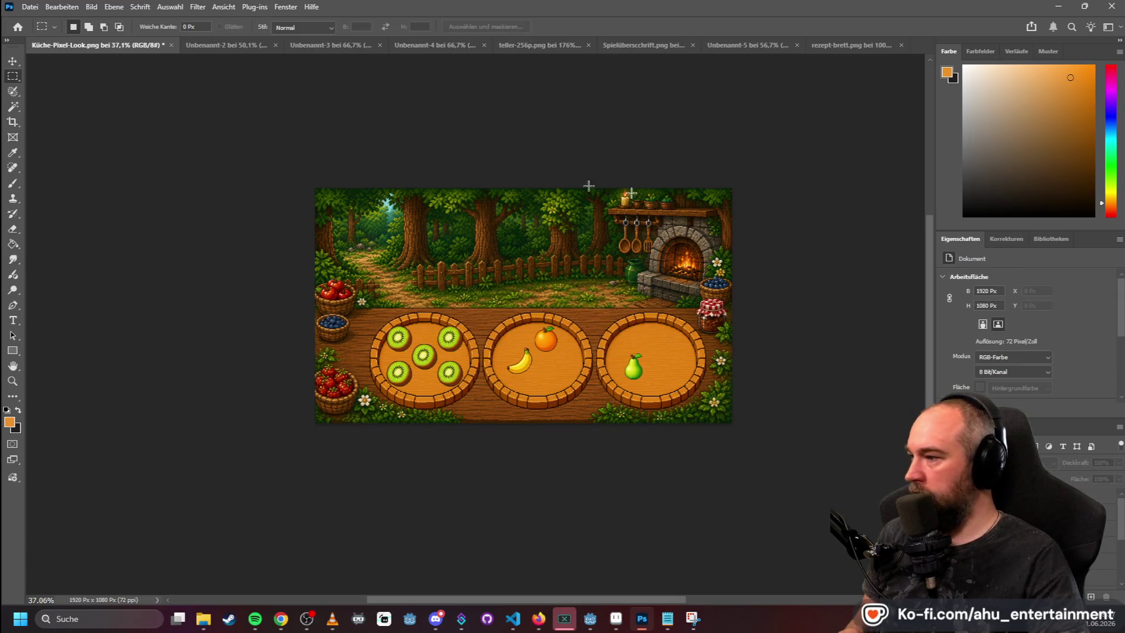
pyautogui.press('super+e')
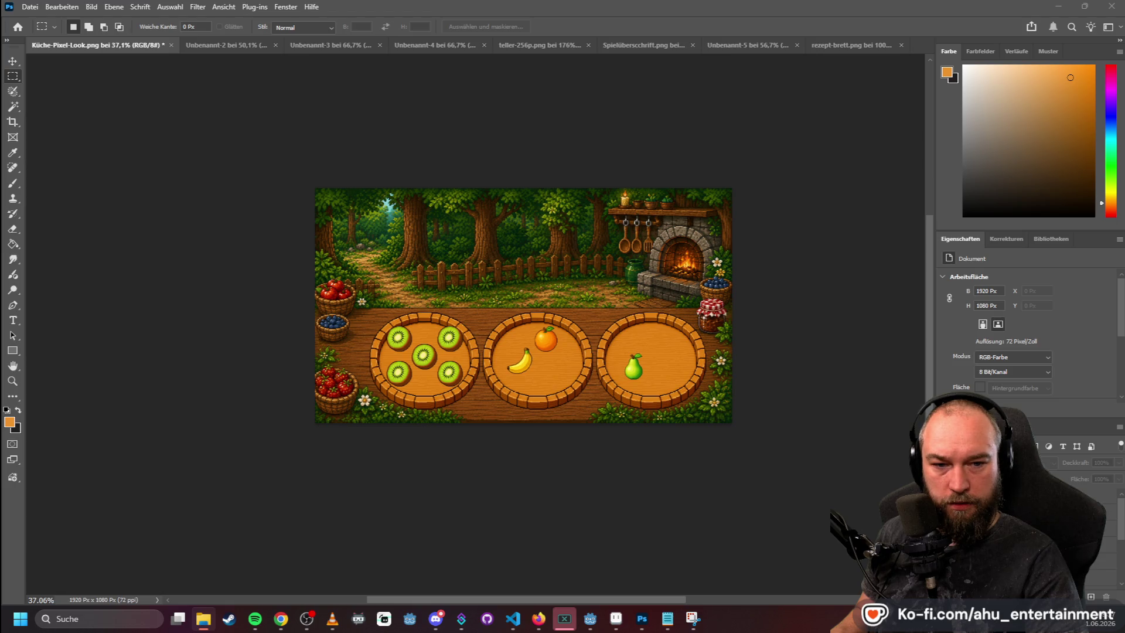
pyautogui.moveTo(832, 323); pyautogui.dragTo(656, 293)
pyautogui.moveTo(562, 321)
pyautogui.mouseDown()
pyautogui.moveTo(538, 231)
pyautogui.moveTo(550, 231)
pyautogui.mouseUp()
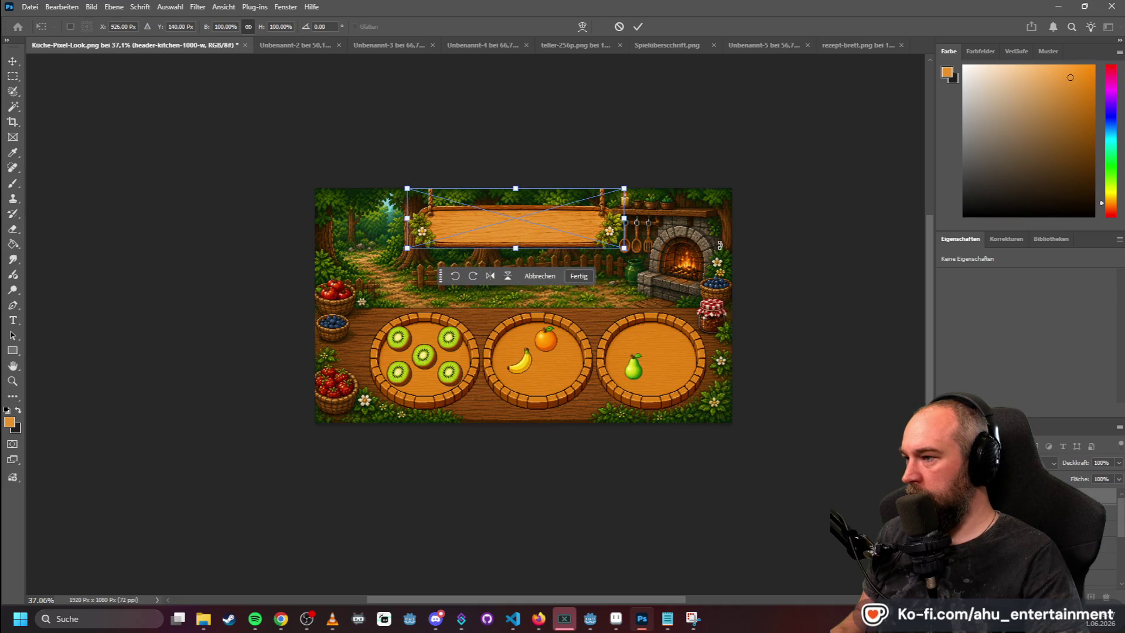
pyautogui.click(13, 75)
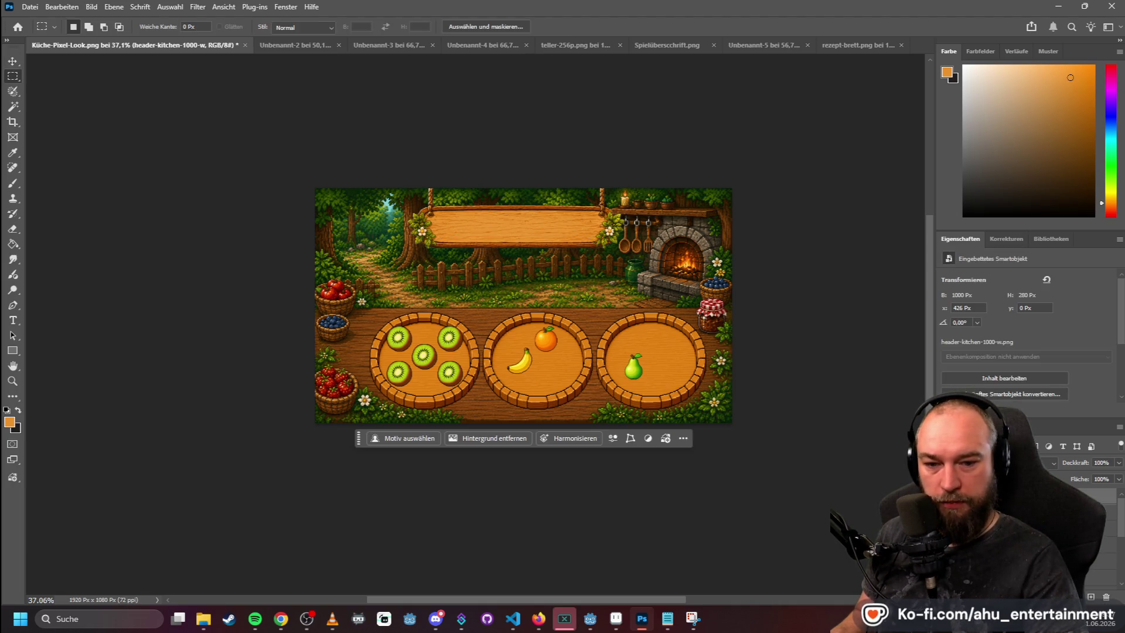
pyautogui.moveTo(541, 333)
pyautogui.mouseDown()
pyautogui.moveTo(533, 305)
pyautogui.moveTo(578, 363)
pyautogui.moveTo(544, 309)
pyautogui.moveTo(540, 266)
pyautogui.mouseUp()
# - Push the header sign to the top edge and place recipe-board-750-w centred just beneath it
pyautogui.click(412, 44)
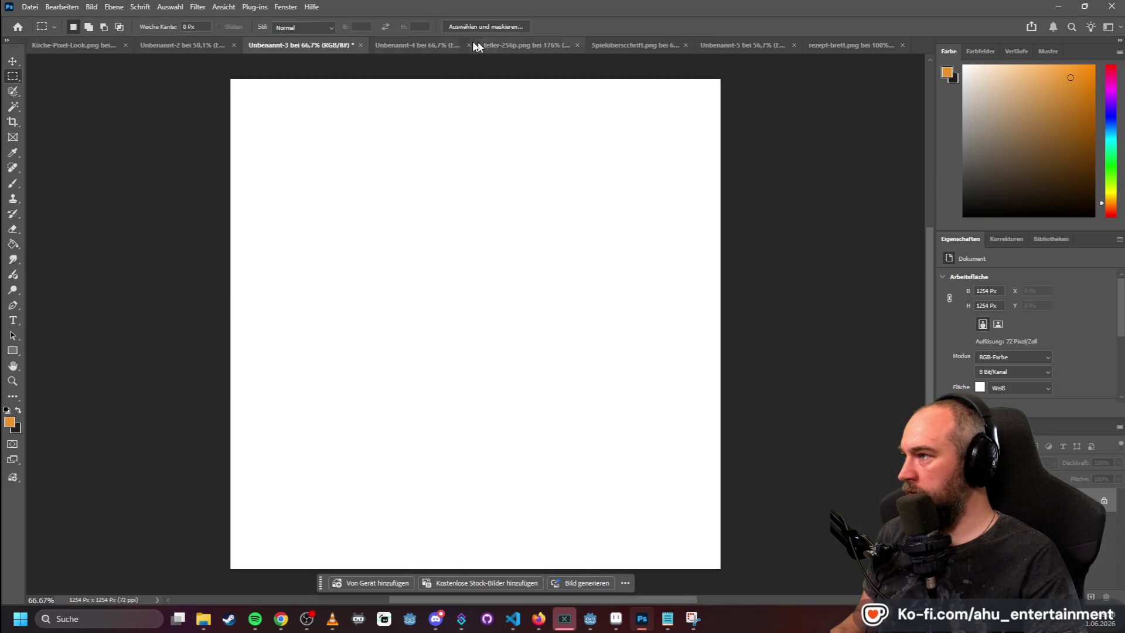
pyautogui.scroll(-2, 331, 220)
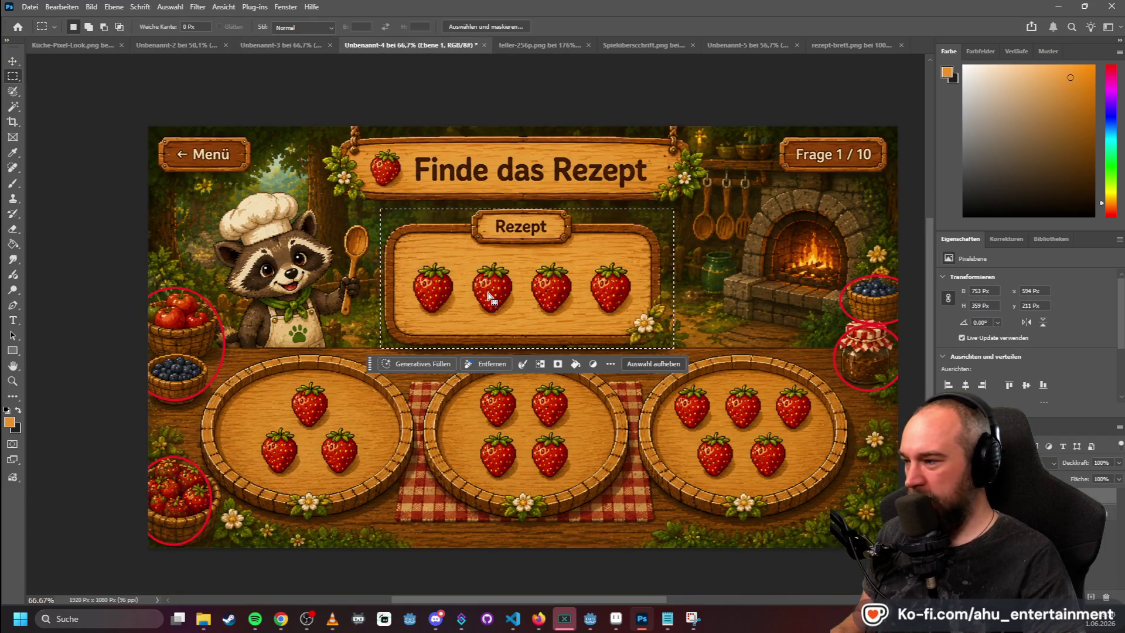
pyautogui.click(77, 45)
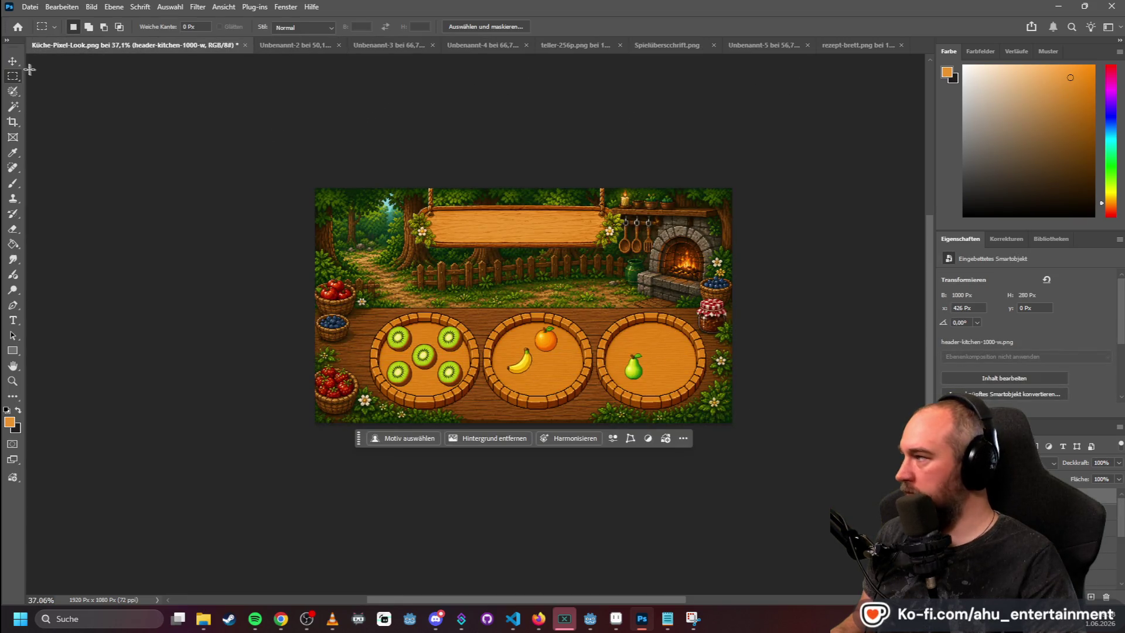
pyautogui.press('v')
pyautogui.moveTo(519, 212); pyautogui.dragTo(518, 200)
pyautogui.click(748, 146)
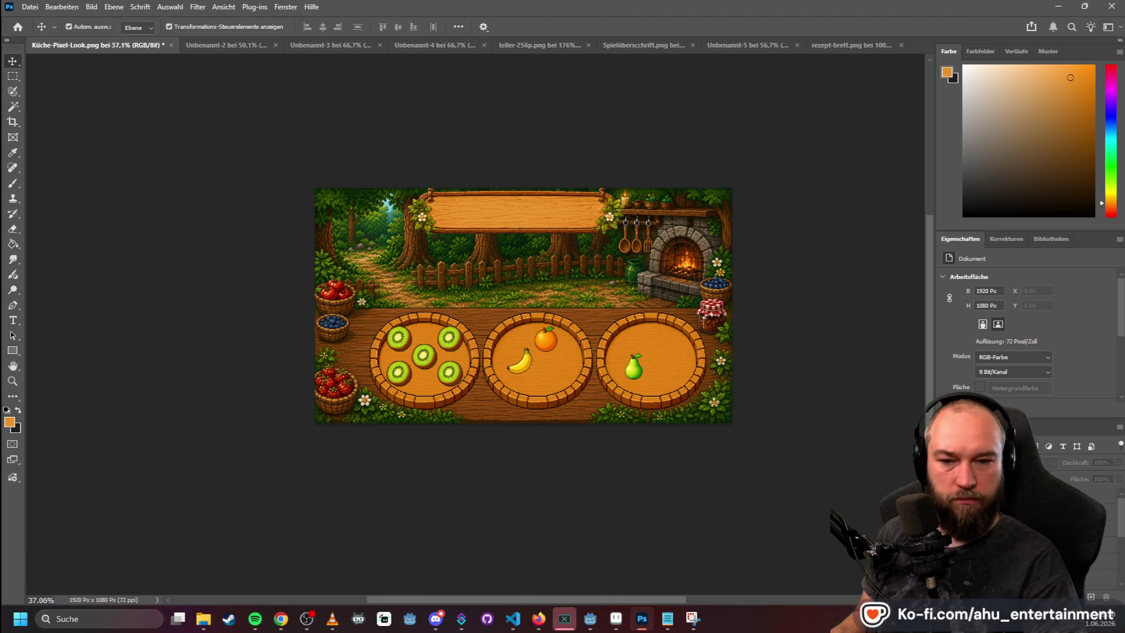
pyautogui.moveTo(615, 310)
pyautogui.mouseDown()
pyautogui.moveTo(510, 351)
pyautogui.moveTo(494, 288)
pyautogui.mouseUp()
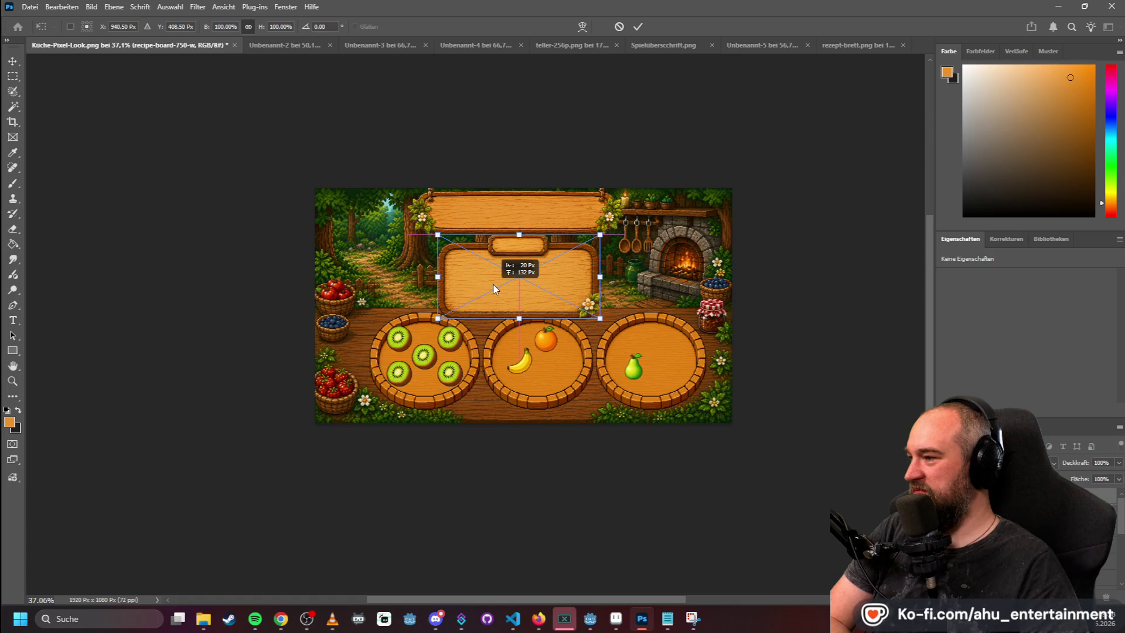
pyautogui.press('Return')
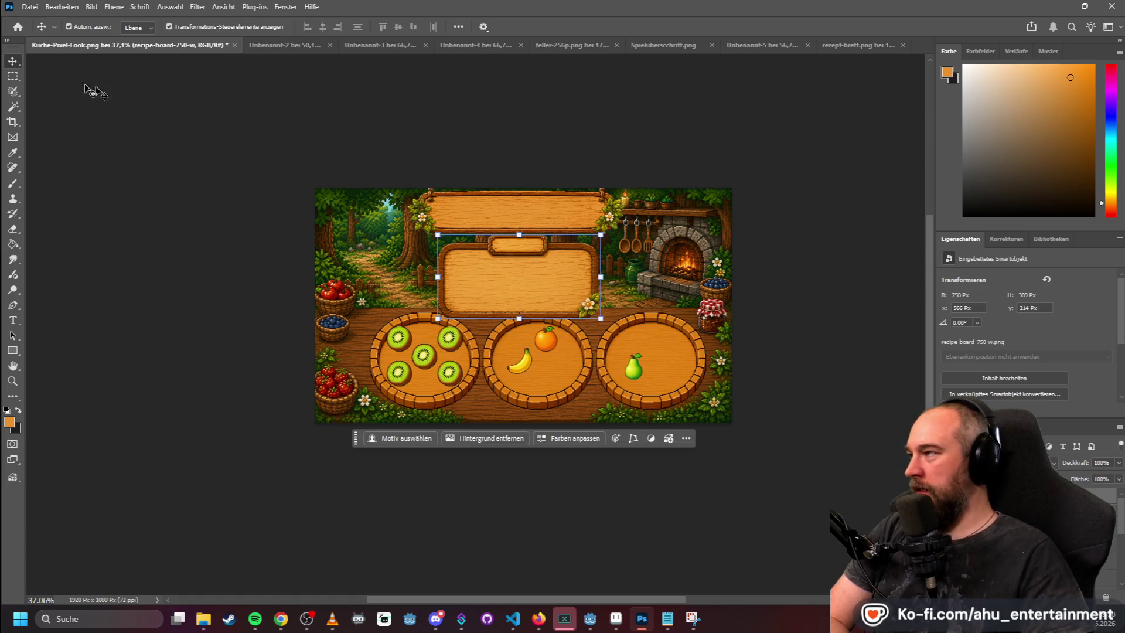
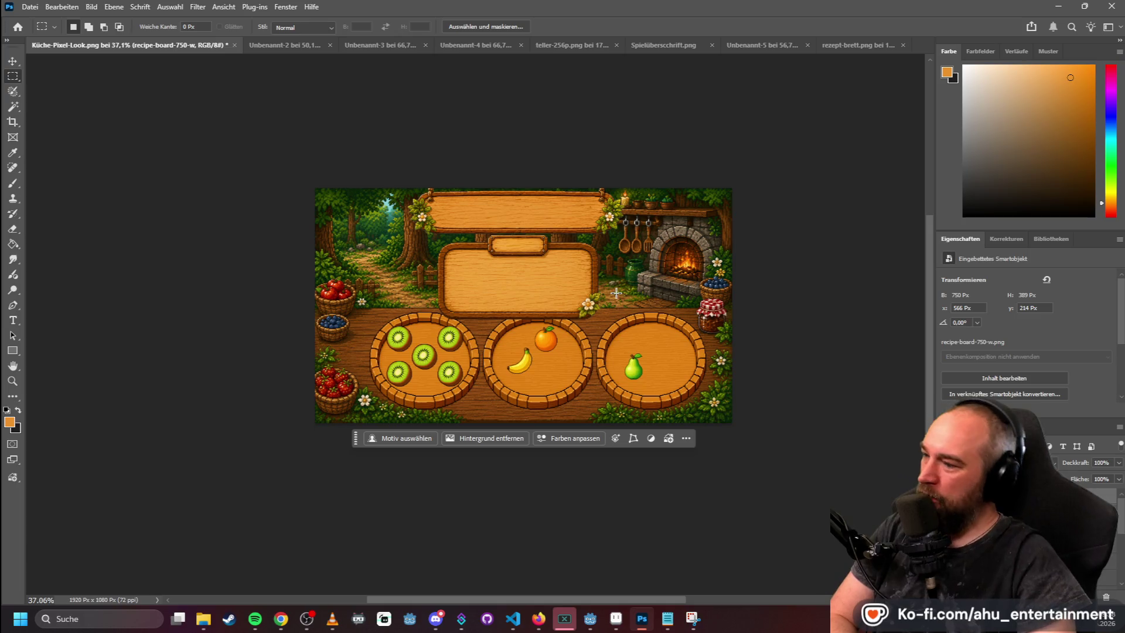
# - Make trial selections around the recipe board and the left kiwi plate in the mockups, then deselect
pyautogui.click(492, 49)
pyautogui.click(188, 90)
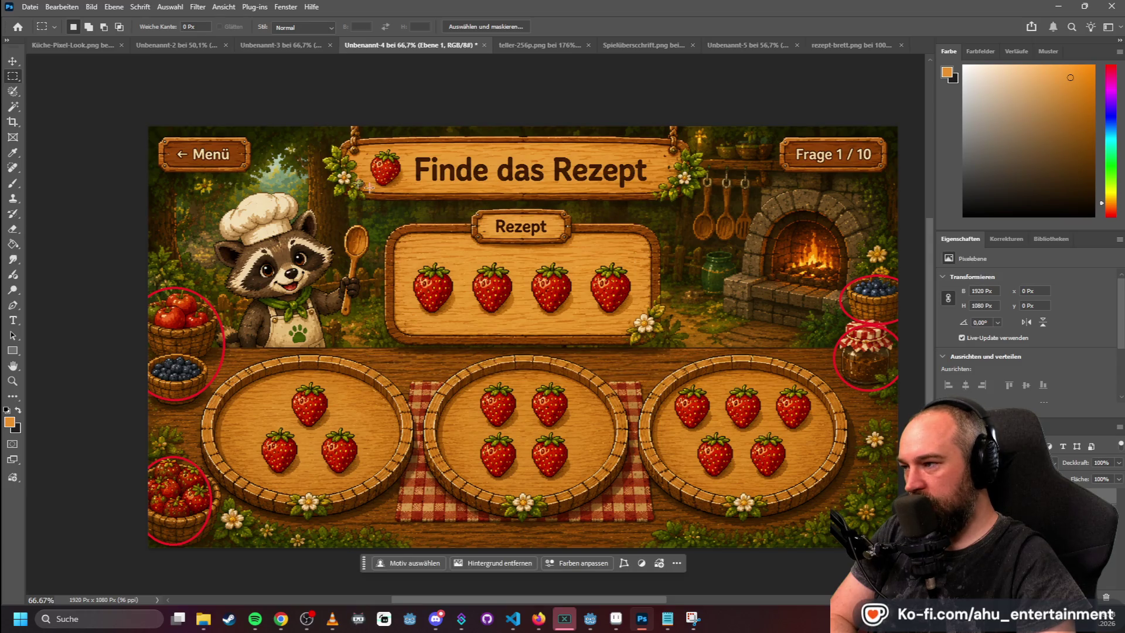
pyautogui.moveTo(414, 126)
pyautogui.mouseDown()
pyautogui.moveTo(595, 586)
pyautogui.moveTo(595, 559)
pyautogui.mouseUp()
pyautogui.click(219, 169)
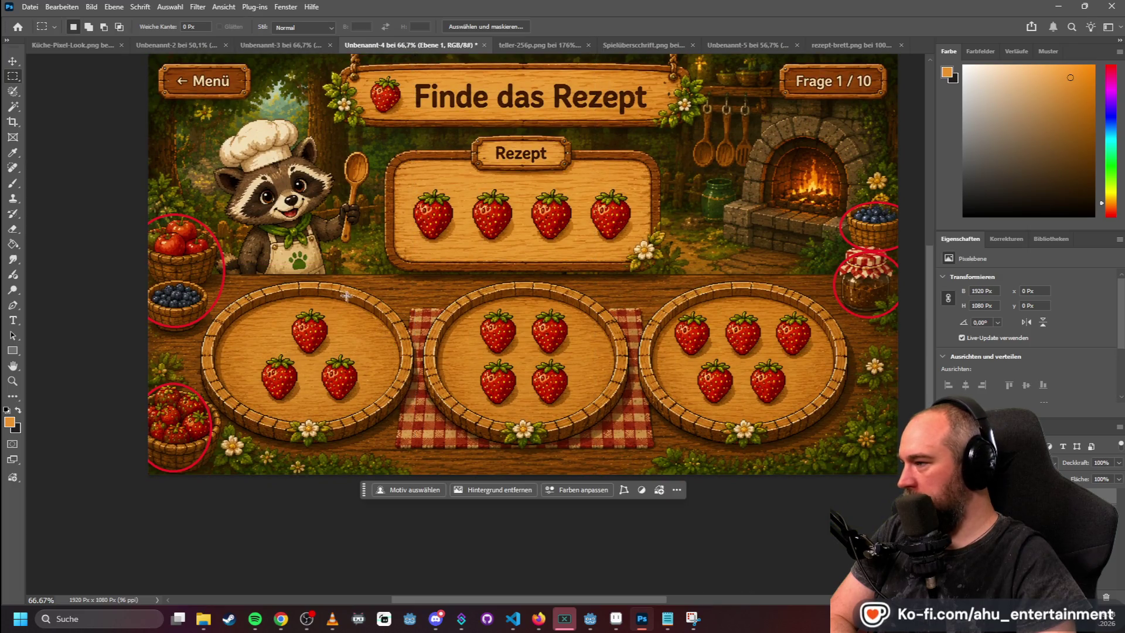
pyautogui.moveTo(328, 276)
pyautogui.mouseDown()
pyautogui.moveTo(424, 549)
pyautogui.moveTo(371, 554)
pyautogui.mouseUp()
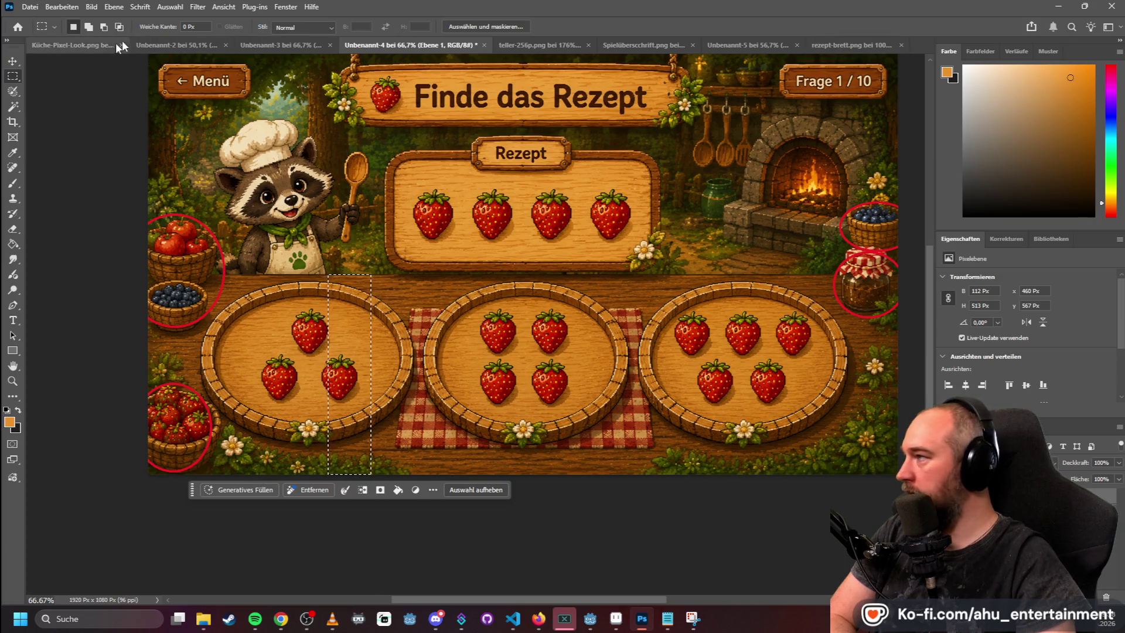
pyautogui.click(106, 45)
pyautogui.moveTo(377, 307)
pyautogui.mouseDown()
pyautogui.moveTo(455, 500)
pyautogui.moveTo(440, 498)
pyautogui.mouseUp()
pyautogui.hotkey('ctrl', 'd')
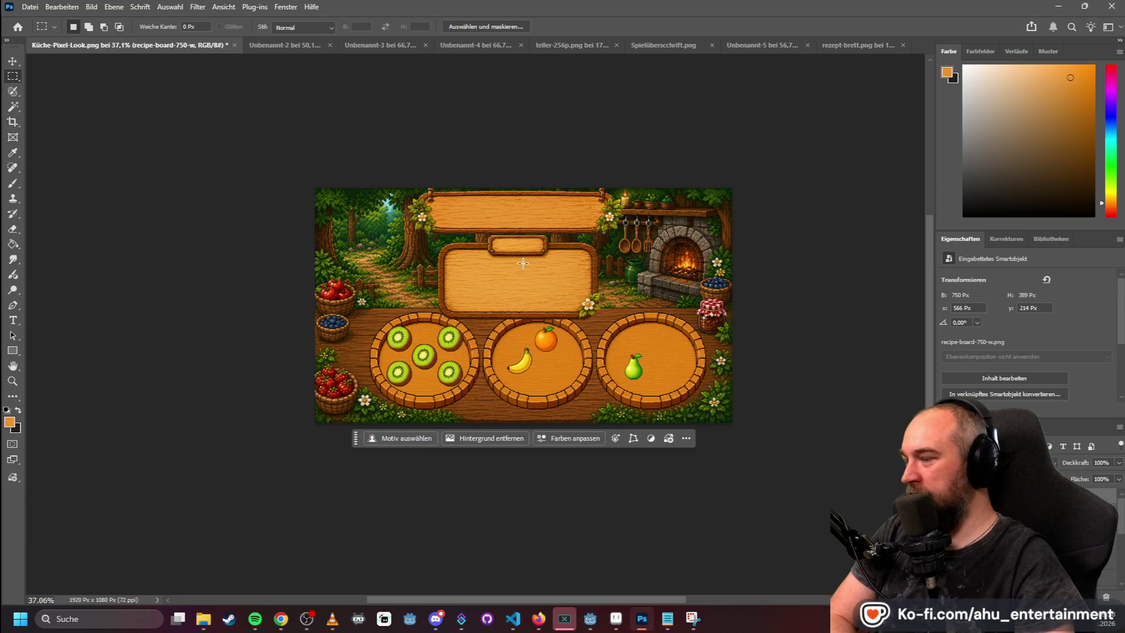
# - Look through the recipe board, hanging sign and strawberry recipe mockup documents
pyautogui.click(860, 48)
pyautogui.click(695, 42)
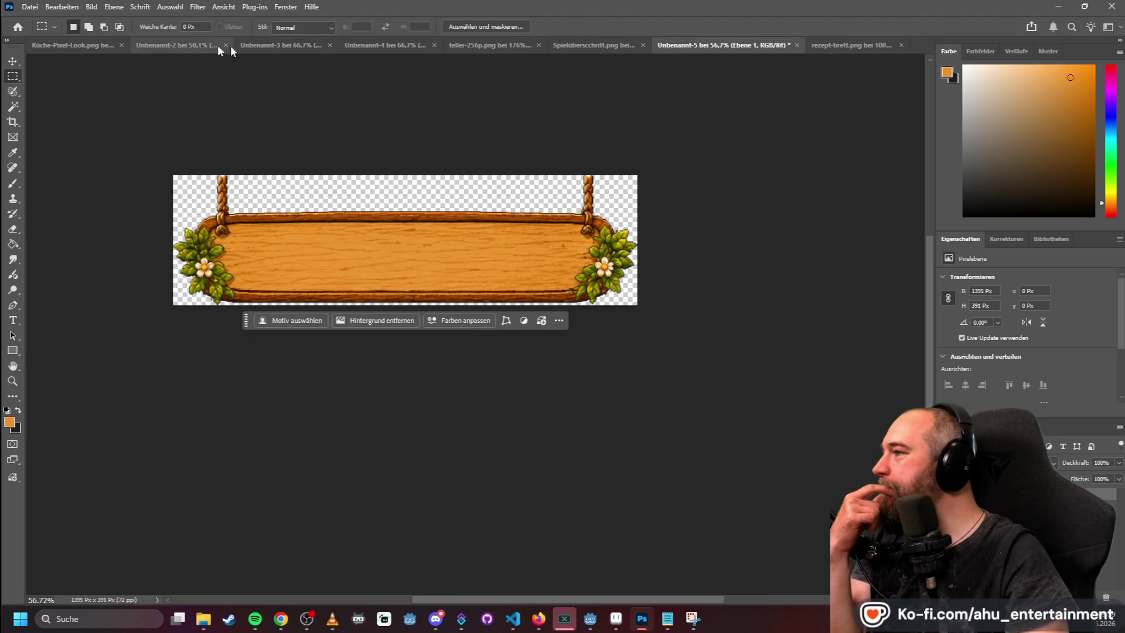
pyautogui.click(275, 46)
pyautogui.click(415, 45)
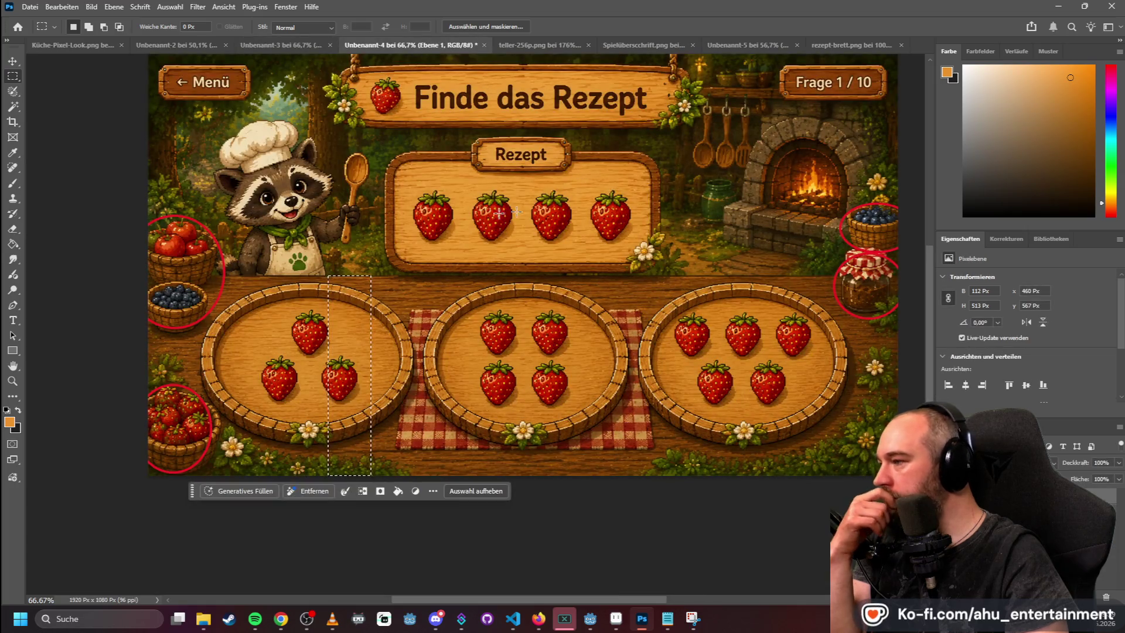
pyautogui.scroll(-1, 469, 152)
pyautogui.scroll(2, 482, 161)
pyautogui.scroll(-1, 482, 161)
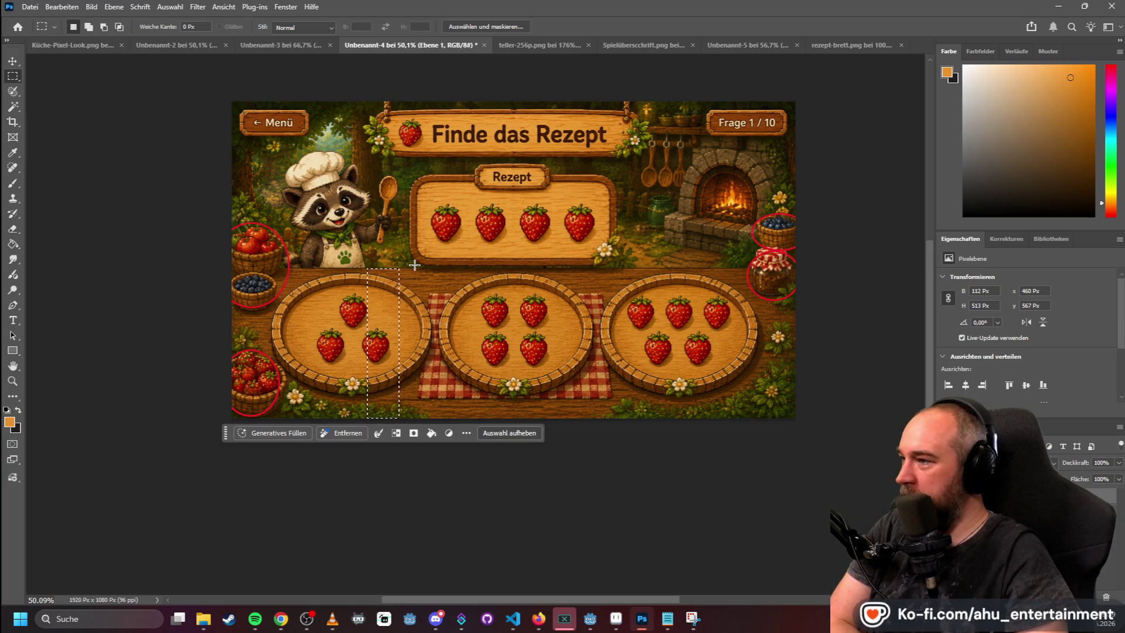
# - Measure the title banner with a selection, then review the other open documents
pyautogui.moveTo(381, 165)
pyautogui.mouseDown()
pyautogui.moveTo(548, 99)
pyautogui.moveTo(644, 85)
pyautogui.mouseUp()
pyautogui.click(613, 104)
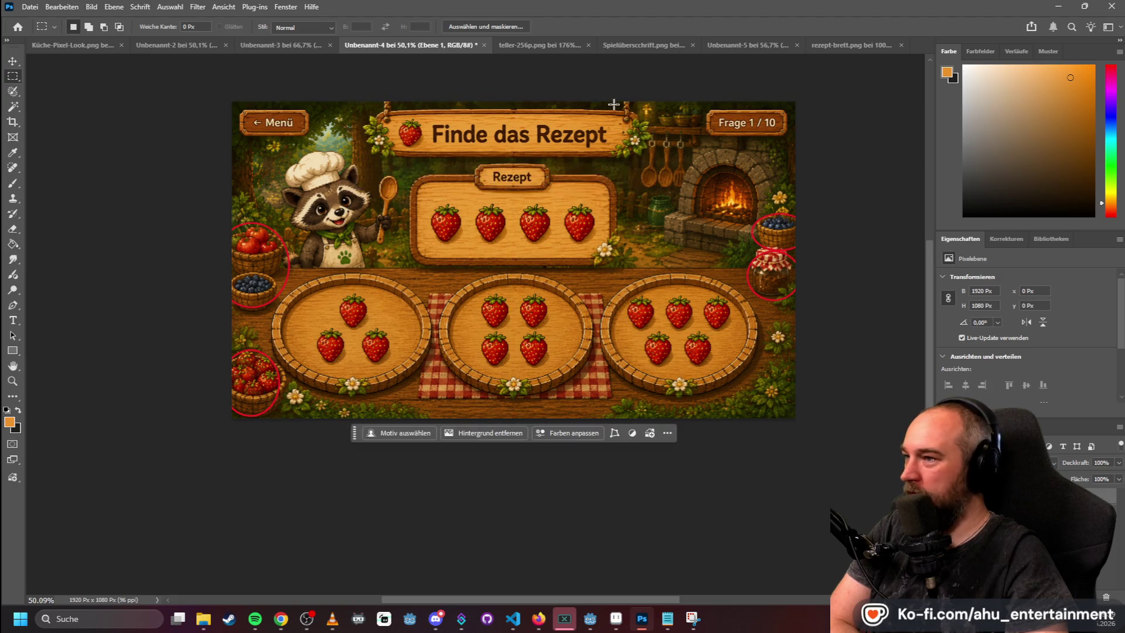
pyautogui.click(834, 40)
pyautogui.click(280, 40)
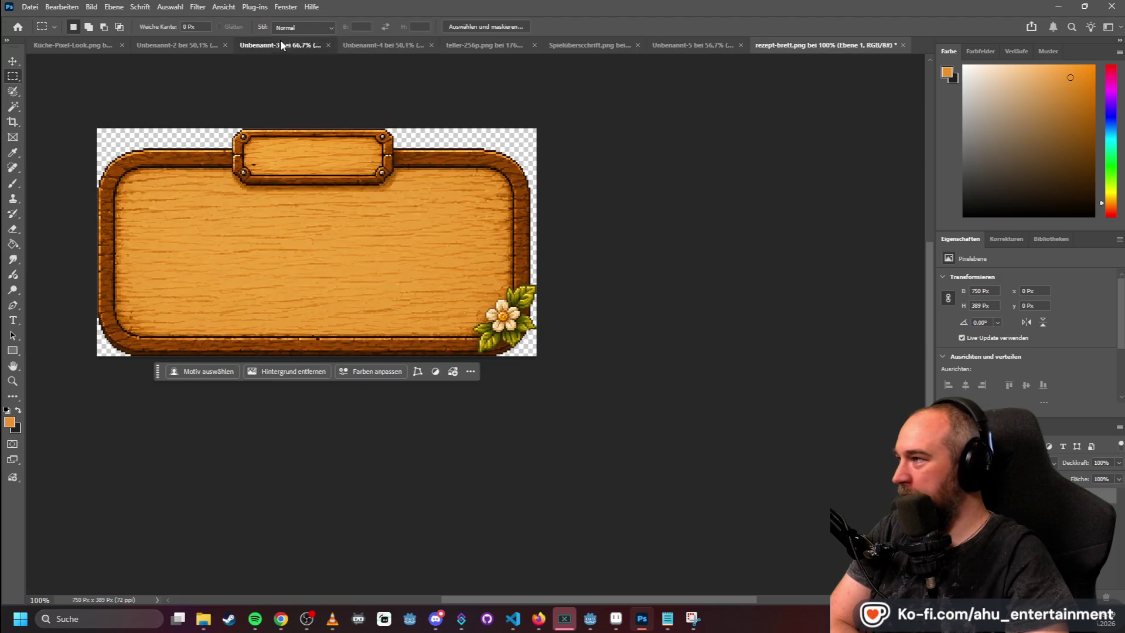
pyautogui.click(167, 43)
pyautogui.click(72, 41)
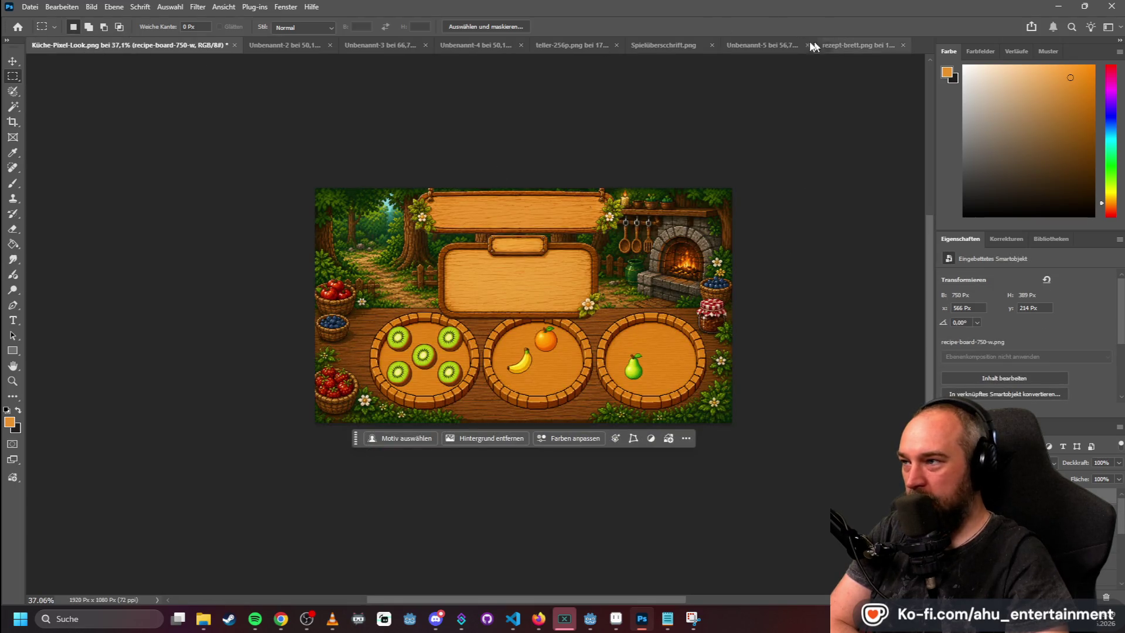
# - In the hanging sign header file, select the whole sign canvas
pyautogui.click(655, 43)
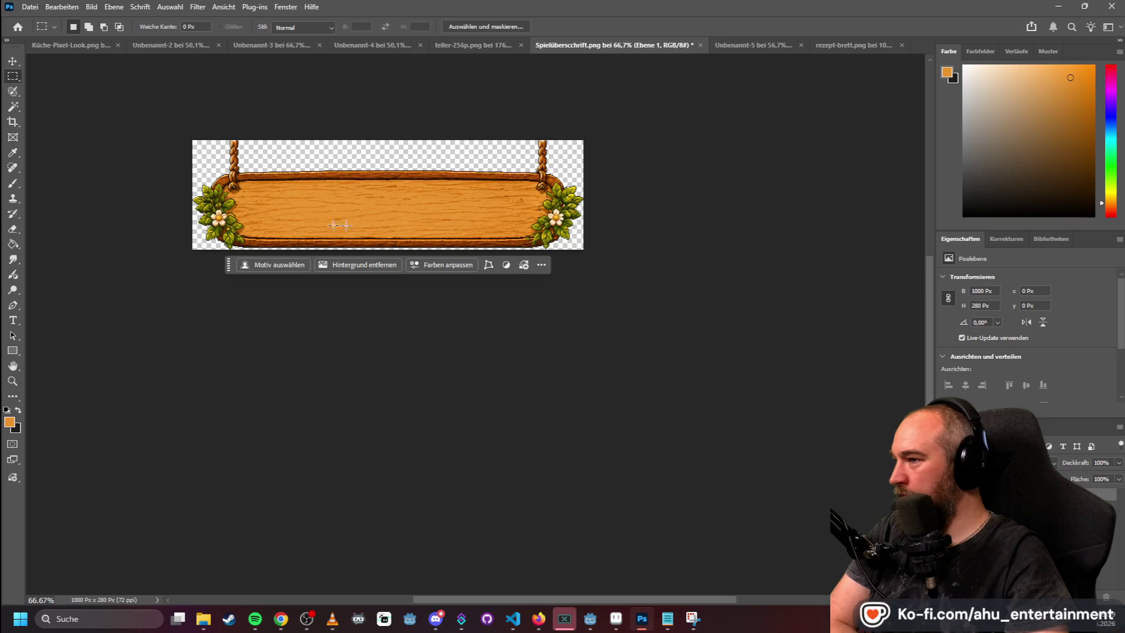
pyautogui.click(14, 61)
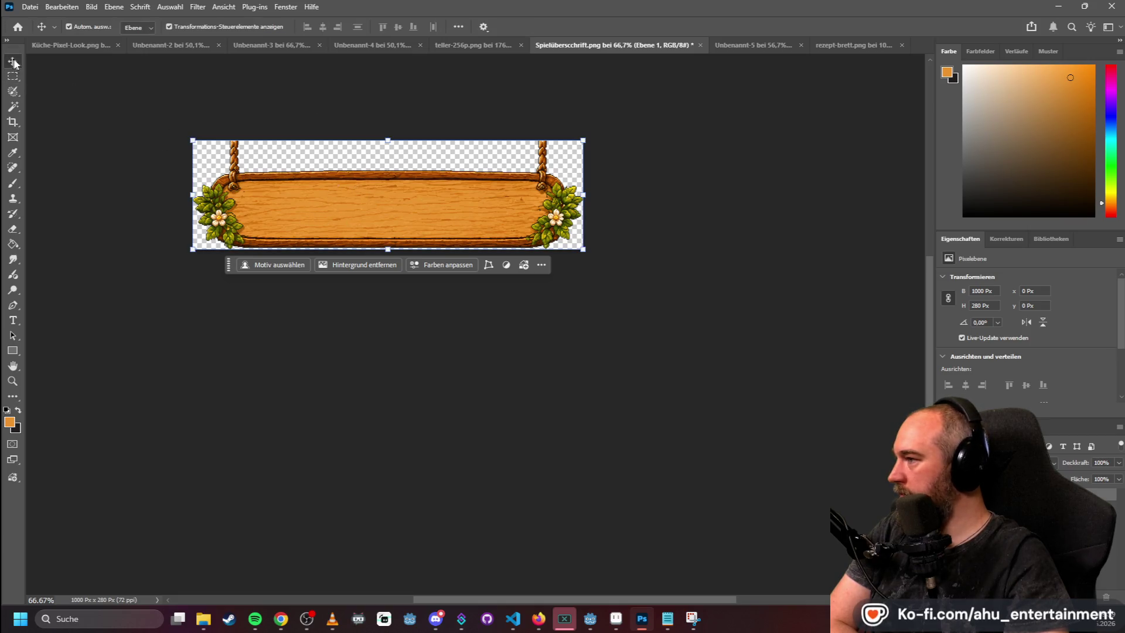
pyautogui.click(406, 149)
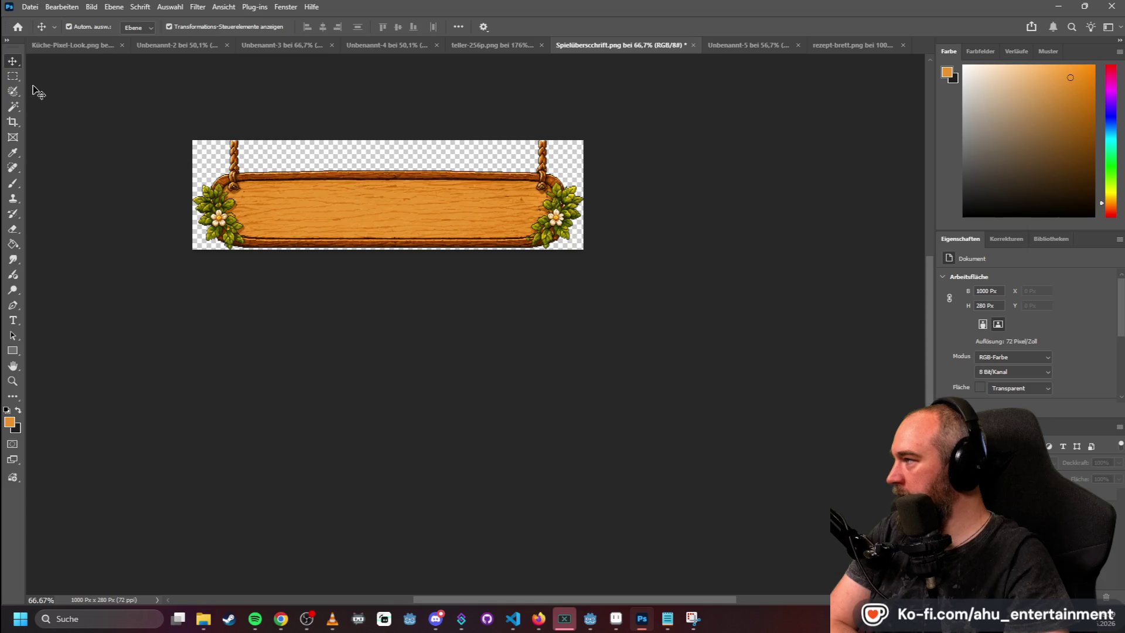
pyautogui.press('m')
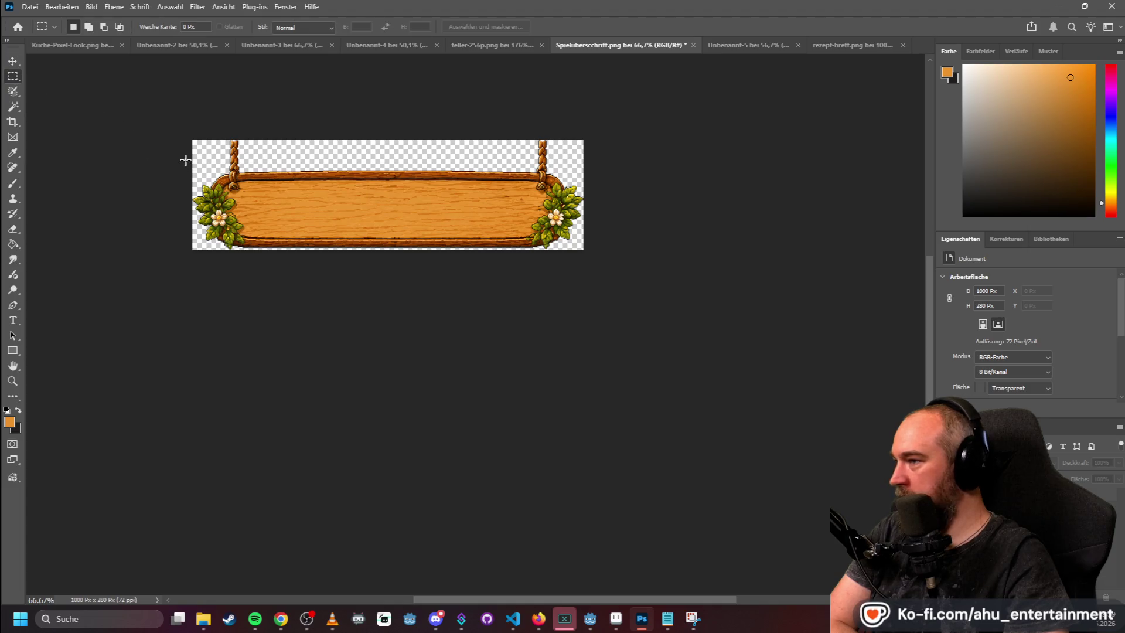
pyautogui.scroll(3, 185, 162)
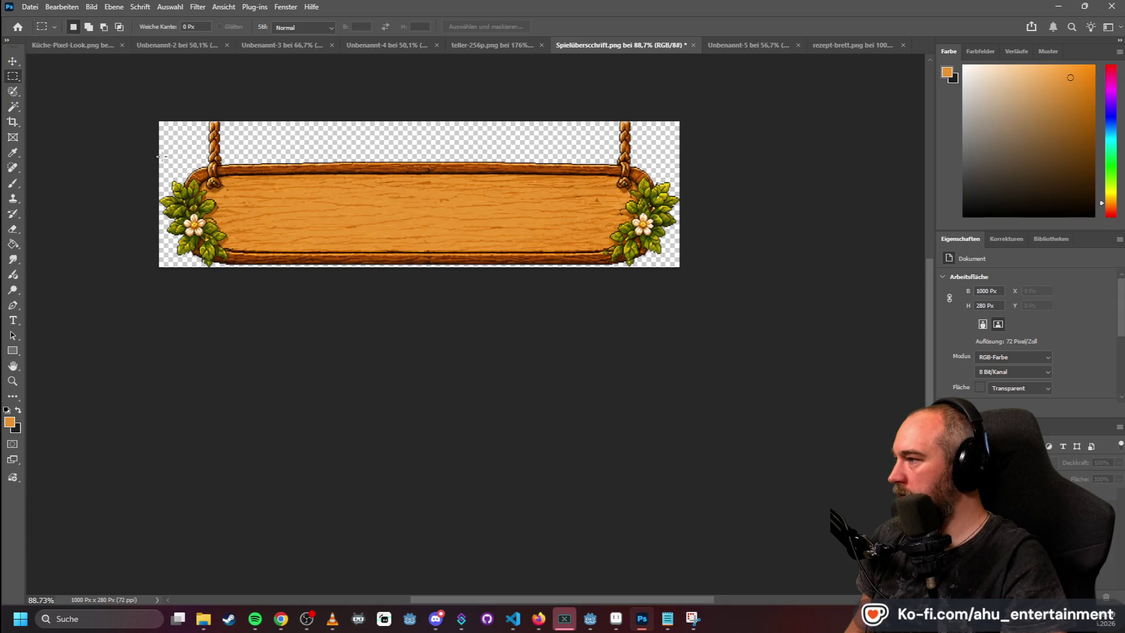
pyautogui.moveTo(134, 99); pyautogui.dragTo(731, 380)
# - Create a new clipboard-sized document with the height set to 230 px (1000 × 230)
pyautogui.click(29, 7)
pyautogui.click(35, 19)
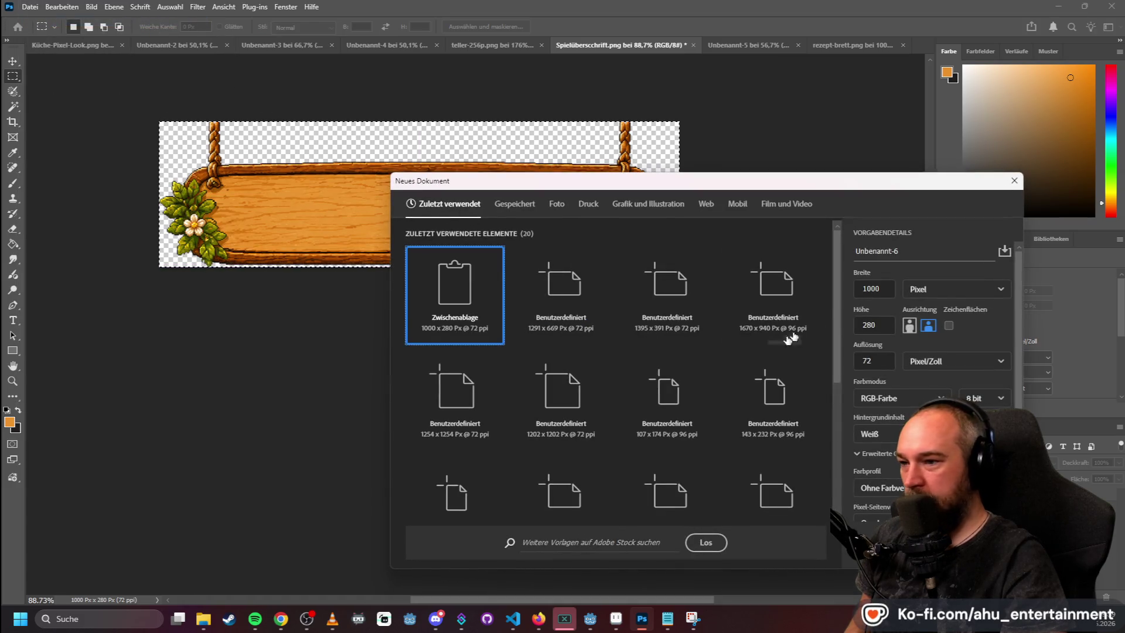
pyautogui.click(872, 325)
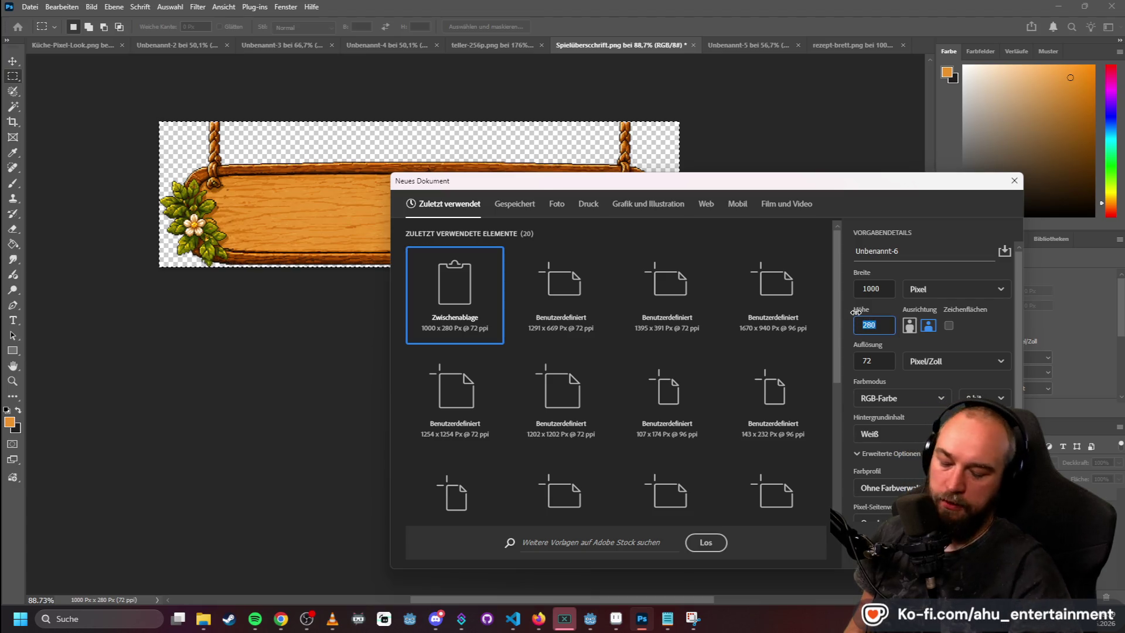
pyautogui.write('230')
pyautogui.press('Return')
# - Paste the sign, shift it up 50 px, then undo back to a blank canvas
pyautogui.hotkey('ctrl', 'v')
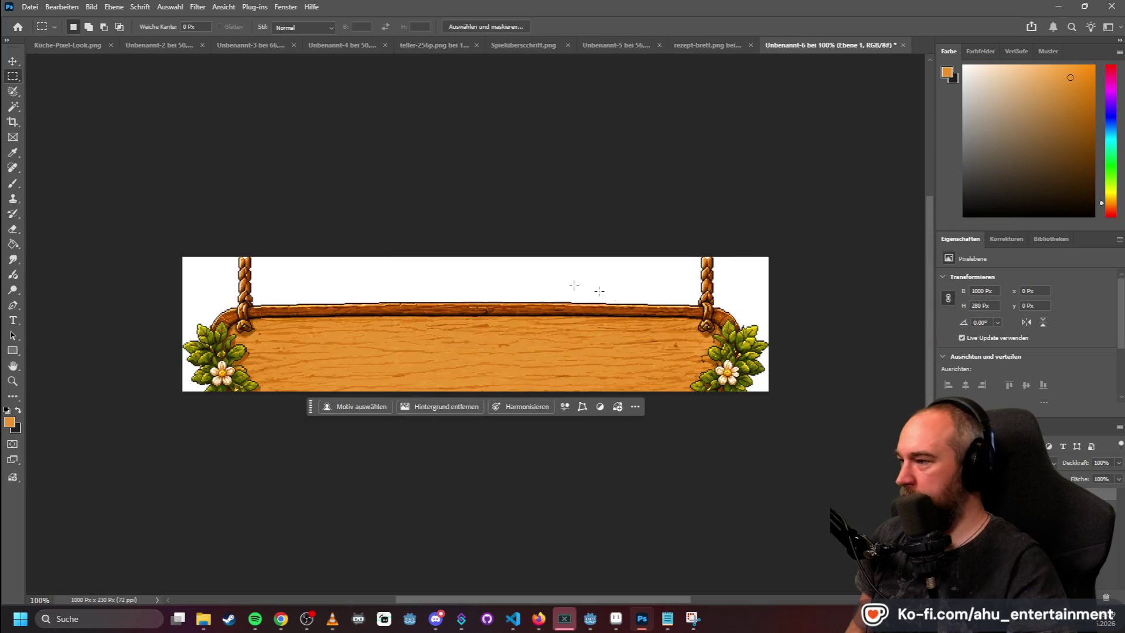
pyautogui.press('v')
pyautogui.moveTo(393, 321)
pyautogui.mouseDown()
pyautogui.moveTo(411, 325)
pyautogui.moveTo(410, 305)
pyautogui.mouseUp()
pyautogui.hotkey('ctrl', 'z')
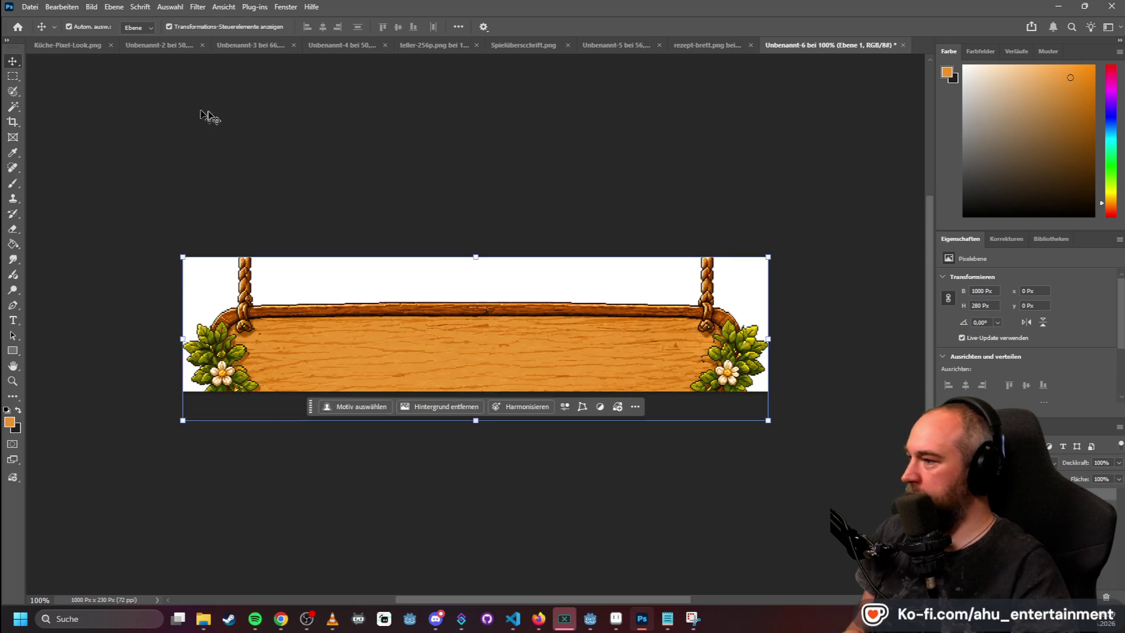
pyautogui.hotkey('ctrl', 'z')
pyautogui.click(30, 6)
pyautogui.click(41, 21)
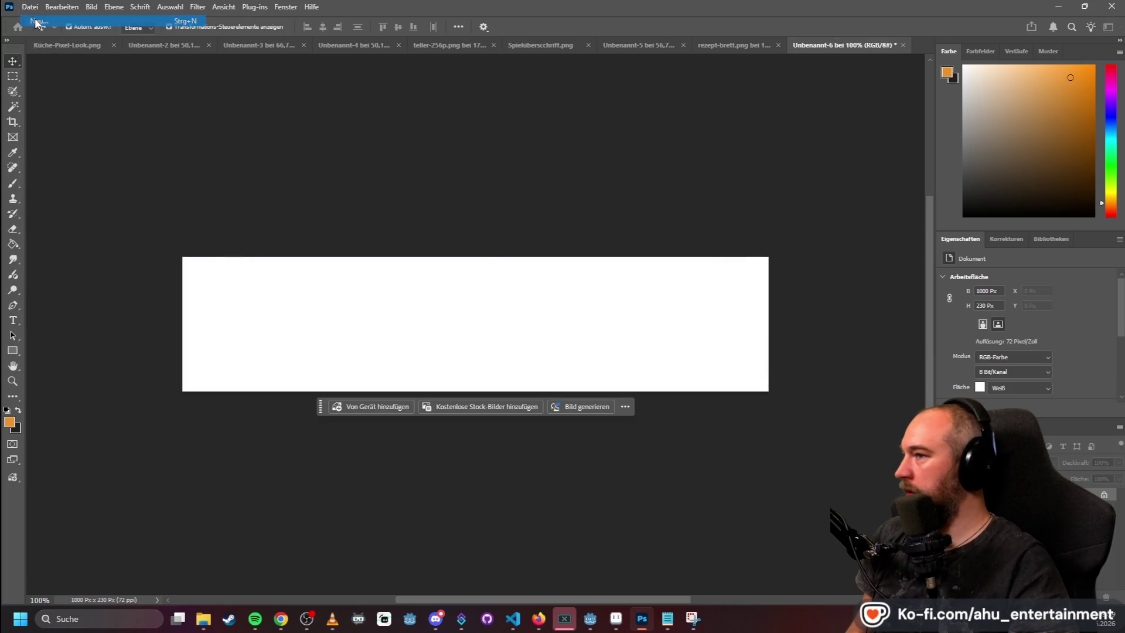
# - Try a 1000 × 200 px document with the sign pasted and moved up 80 px, then discard it
pyautogui.doubleClick(871, 325)
pyautogui.write('200')
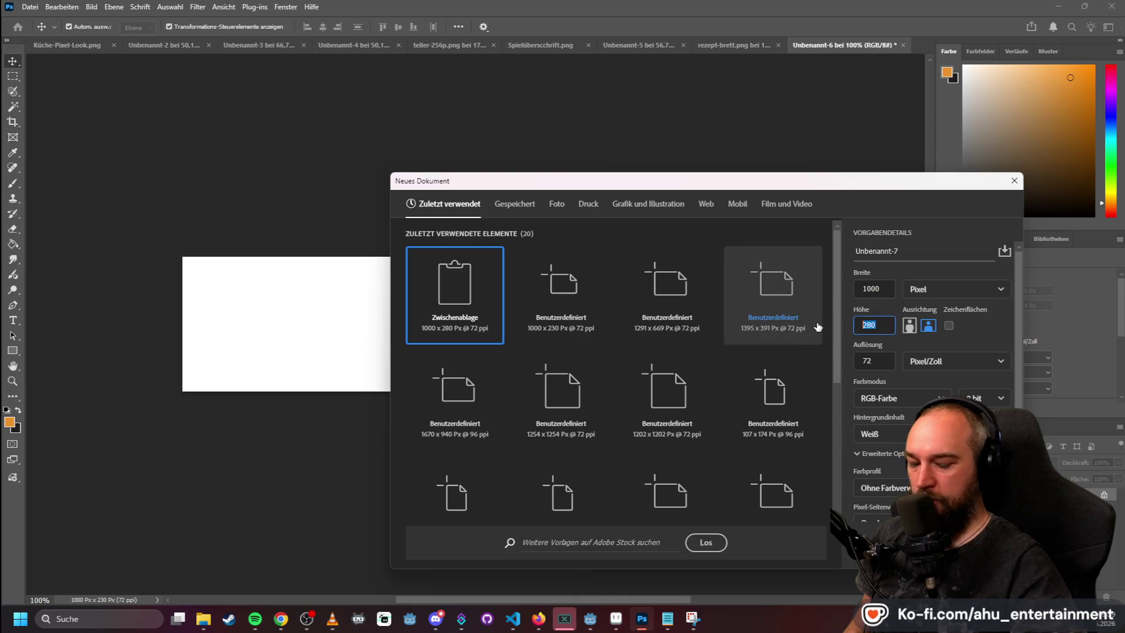
pyautogui.press('Return')
pyautogui.hotkey('ctrl', 'v')
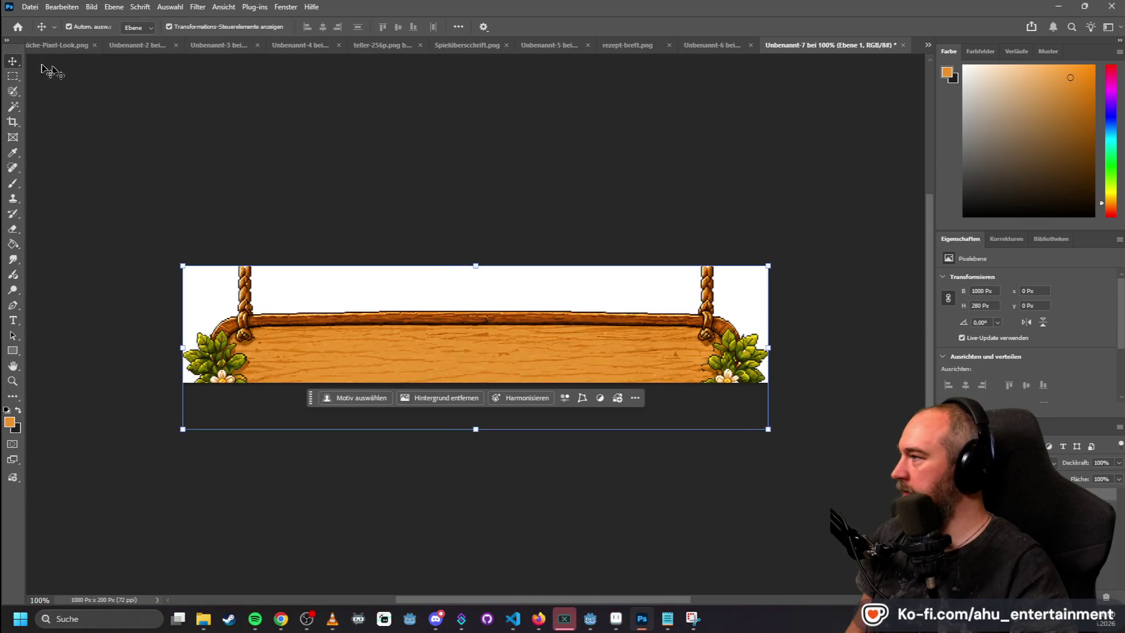
pyautogui.moveTo(415, 342); pyautogui.dragTo(415, 296)
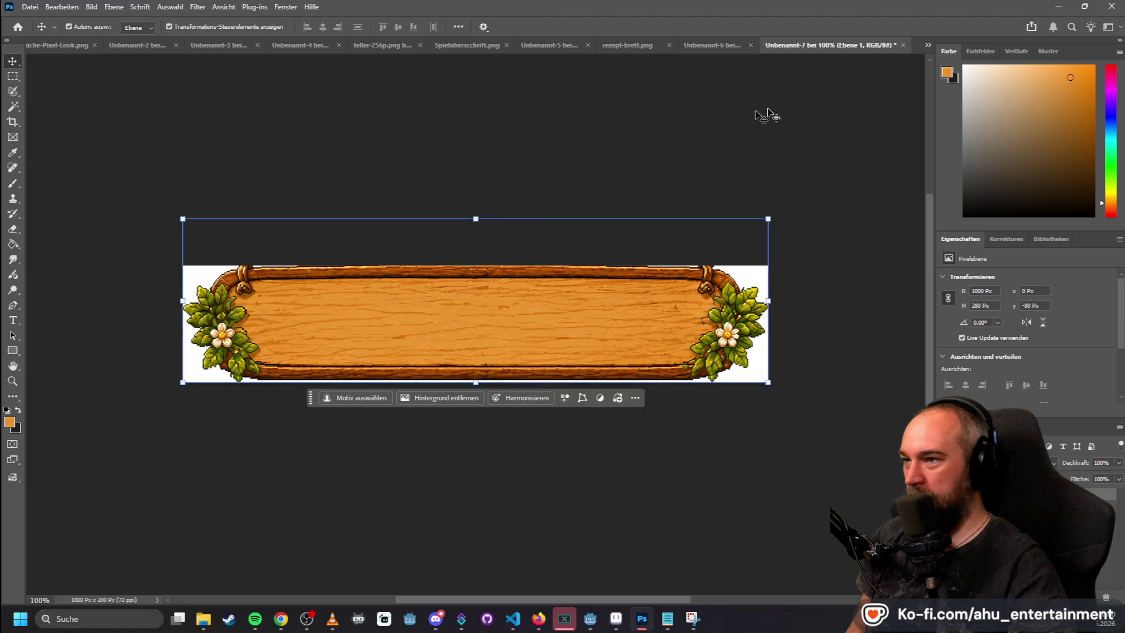
pyautogui.click(902, 45)
pyautogui.click(577, 239)
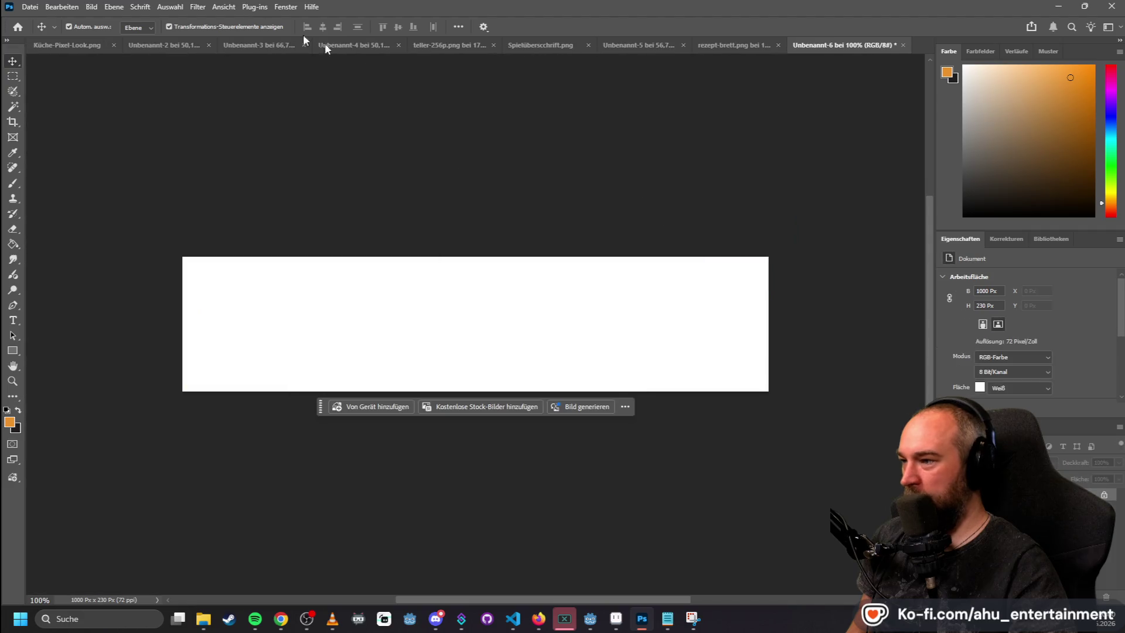
# - Create a 1000 × 215 px document, paste the sign, move it up 65 px and delete the white background
pyautogui.click(29, 7)
pyautogui.click(35, 20)
pyautogui.click(854, 325)
pyautogui.write('215')
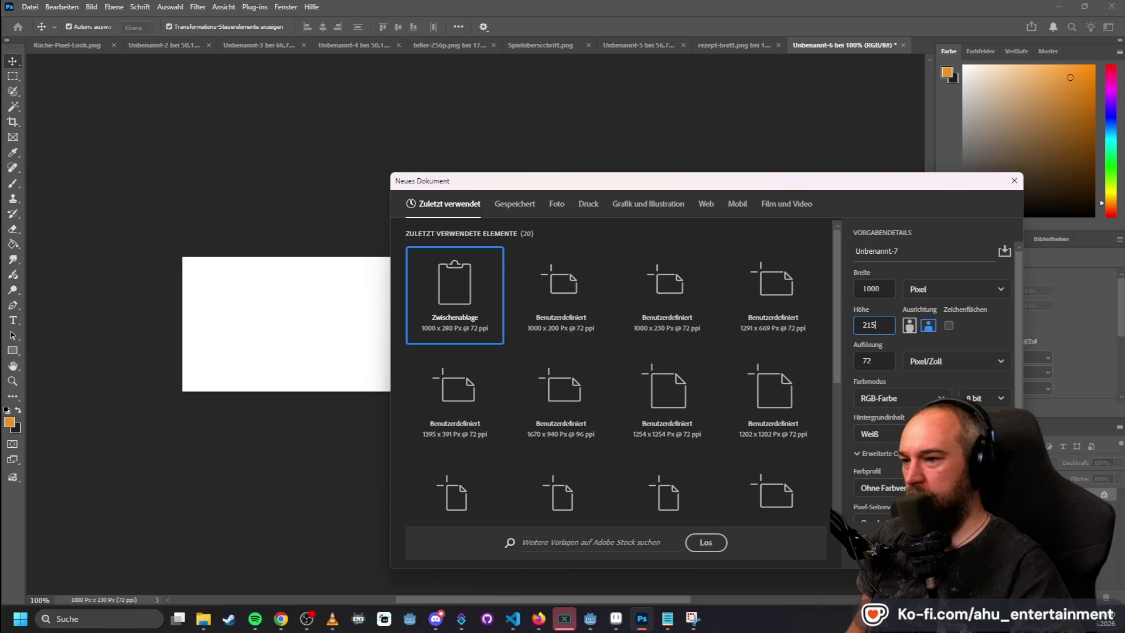
pyautogui.press('Return')
pyautogui.hotkey('ctrl', 'v')
pyautogui.moveTo(420, 337); pyautogui.dragTo(420, 301)
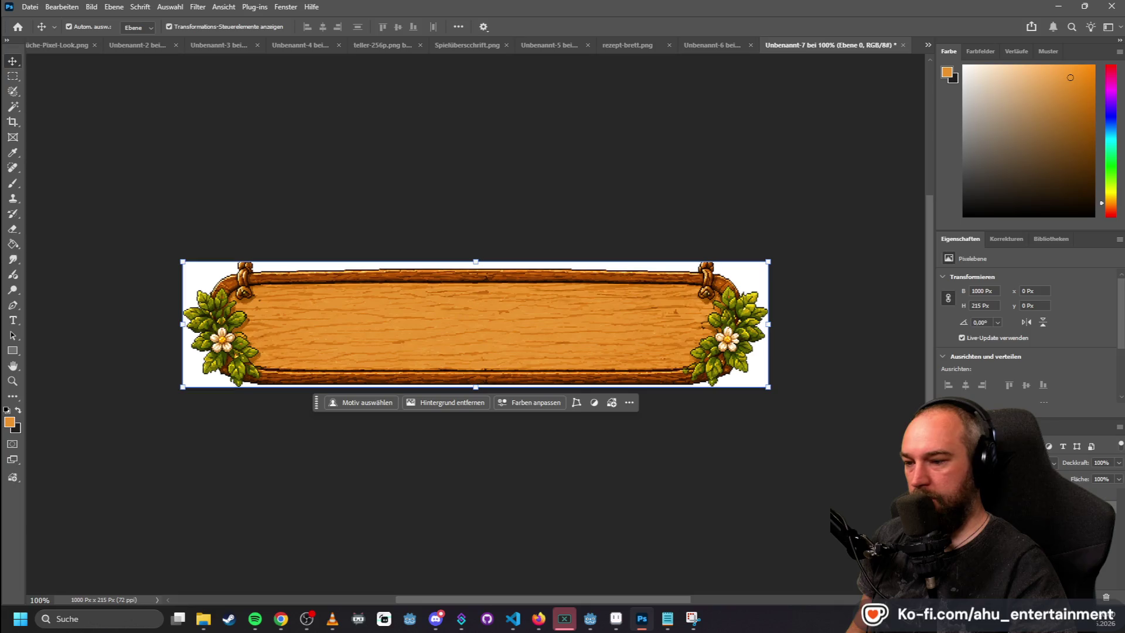
pyautogui.press('Delete')
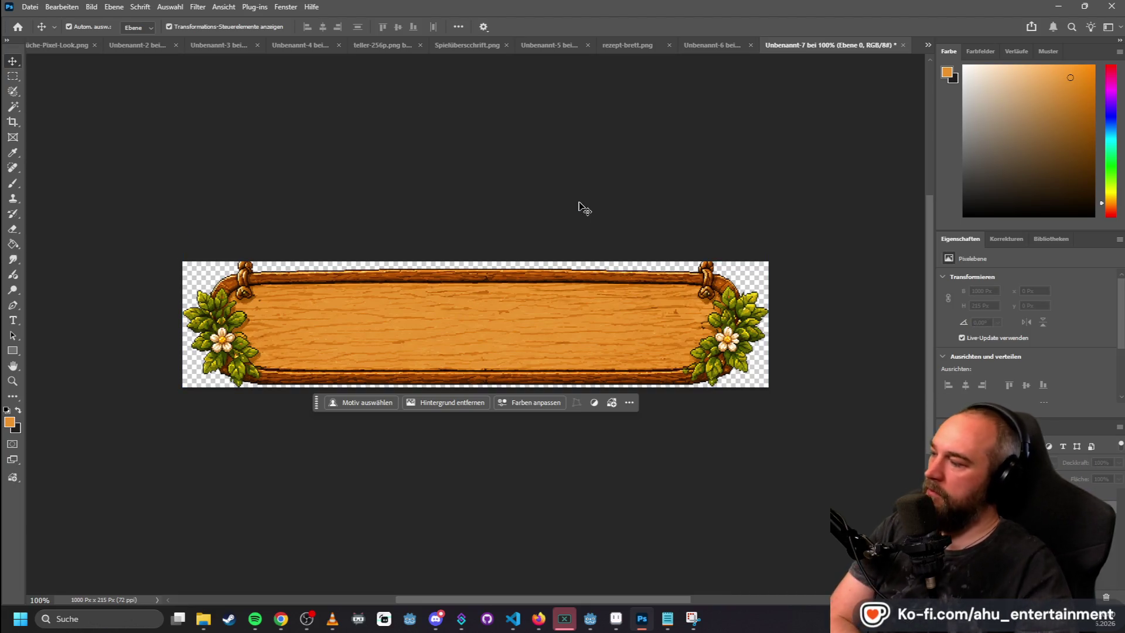
# - Open the export settings for the sign, then close them without exporting
pyautogui.click(30, 7)
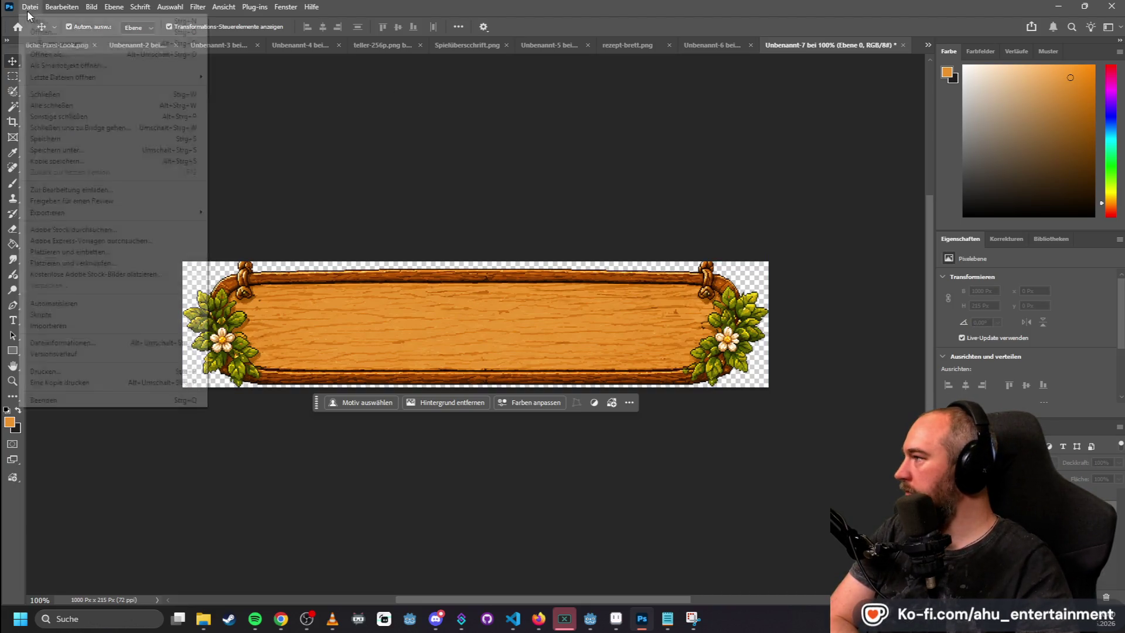
pyautogui.moveTo(167, 213)
pyautogui.click(233, 221)
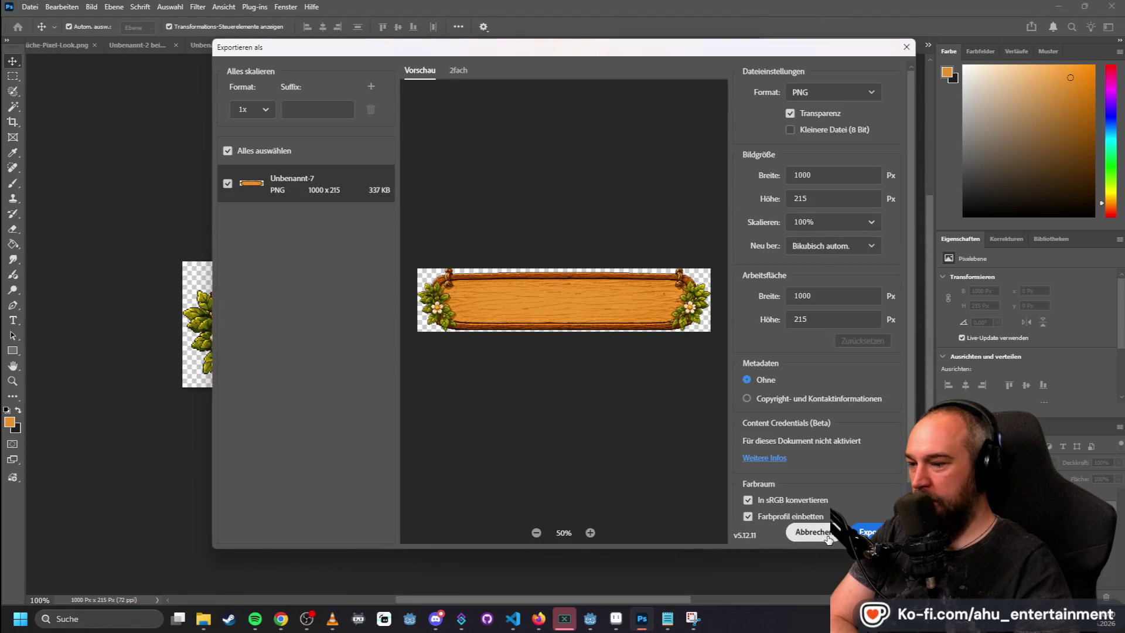
pyautogui.click(812, 535)
# - Quick-export the sign as a PNG named 'header-kitchen-215' in the Test-Assets folder
pyautogui.click(32, 8)
pyautogui.moveTo(117, 213)
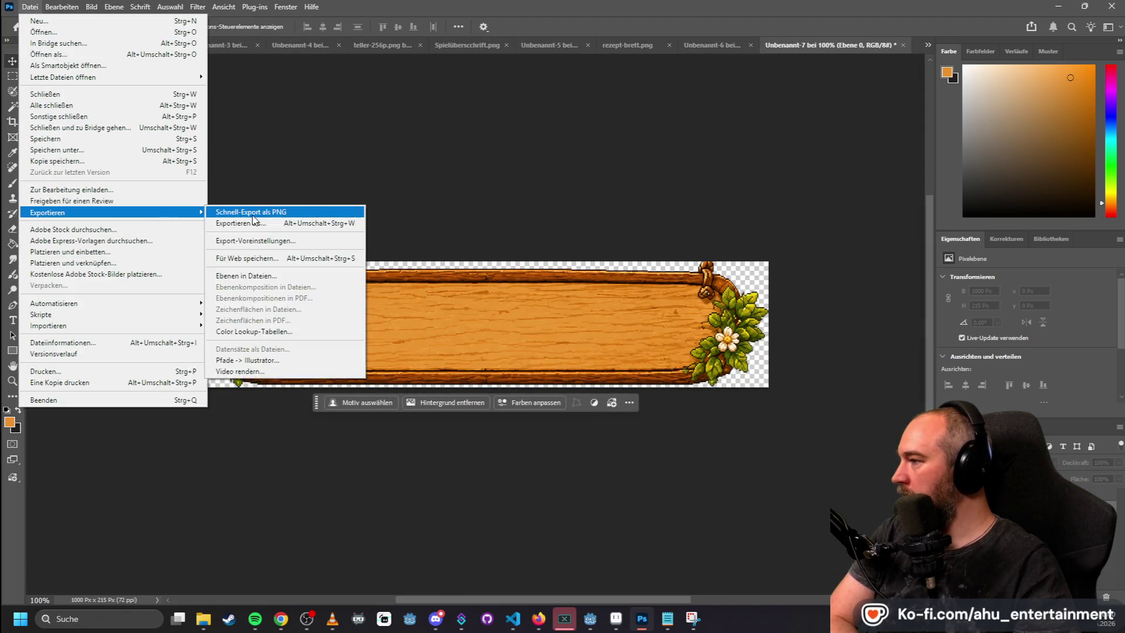
pyautogui.click(263, 212)
pyautogui.scroll(-2, 316, 162)
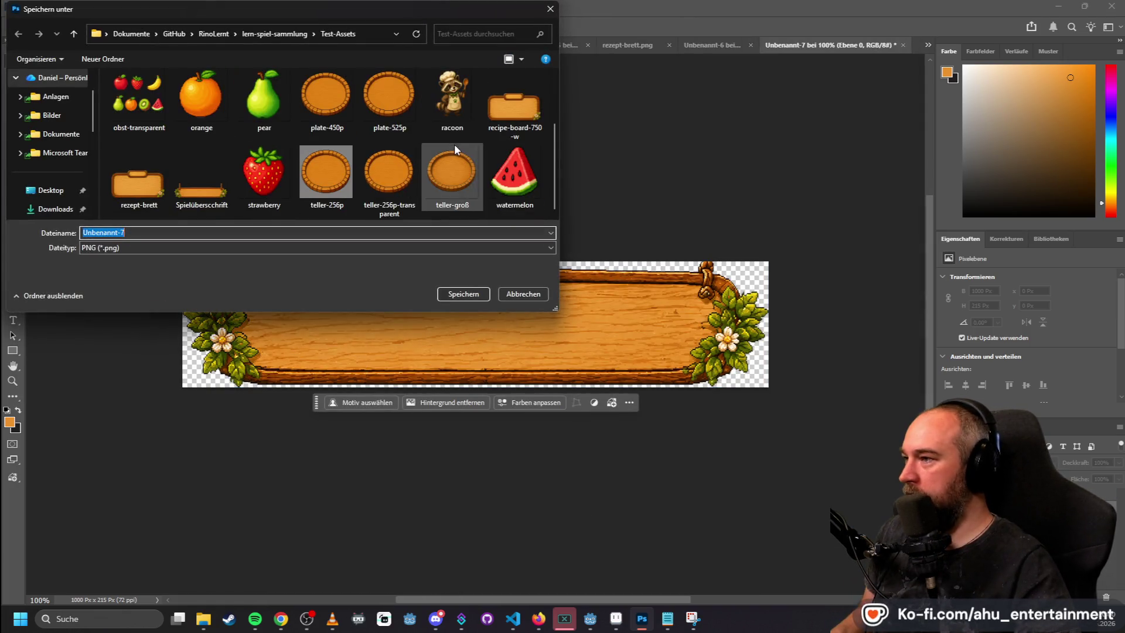
pyautogui.scroll(2, 410, 170)
pyautogui.click(349, 146)
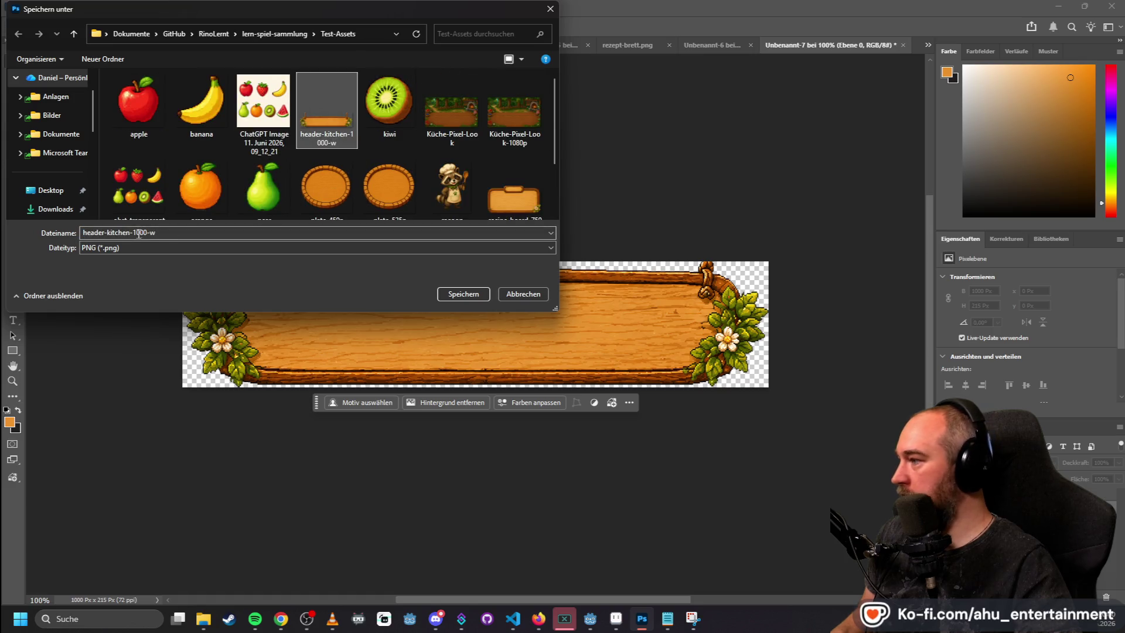
pyautogui.click(158, 236)
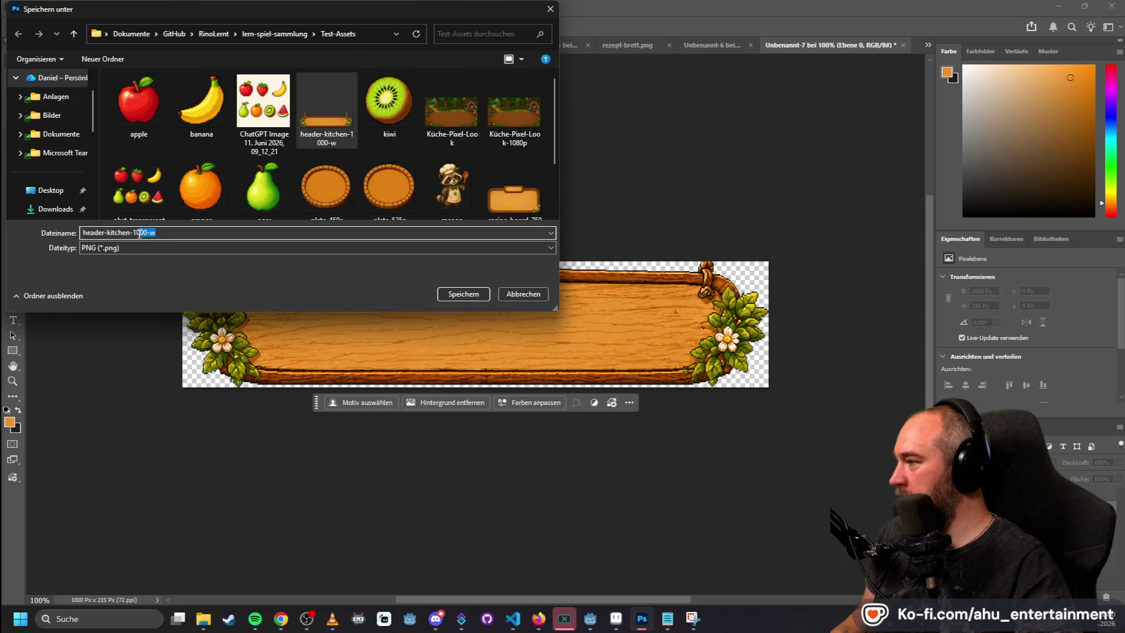
pyautogui.write('215')
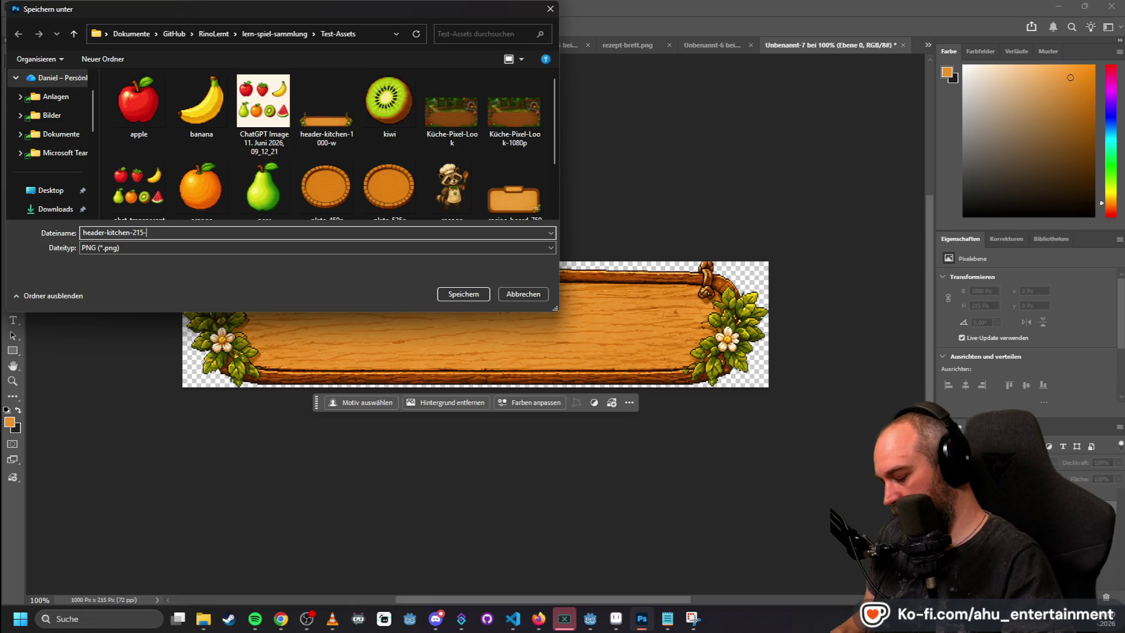
pyautogui.press('Return')
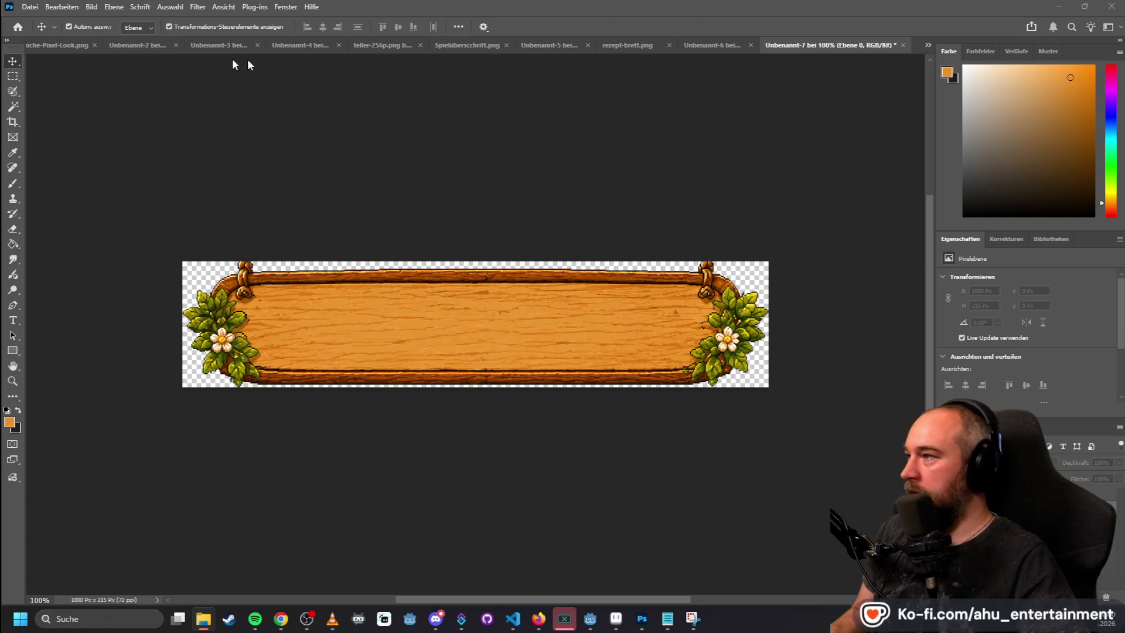
pyautogui.click(62, 45)
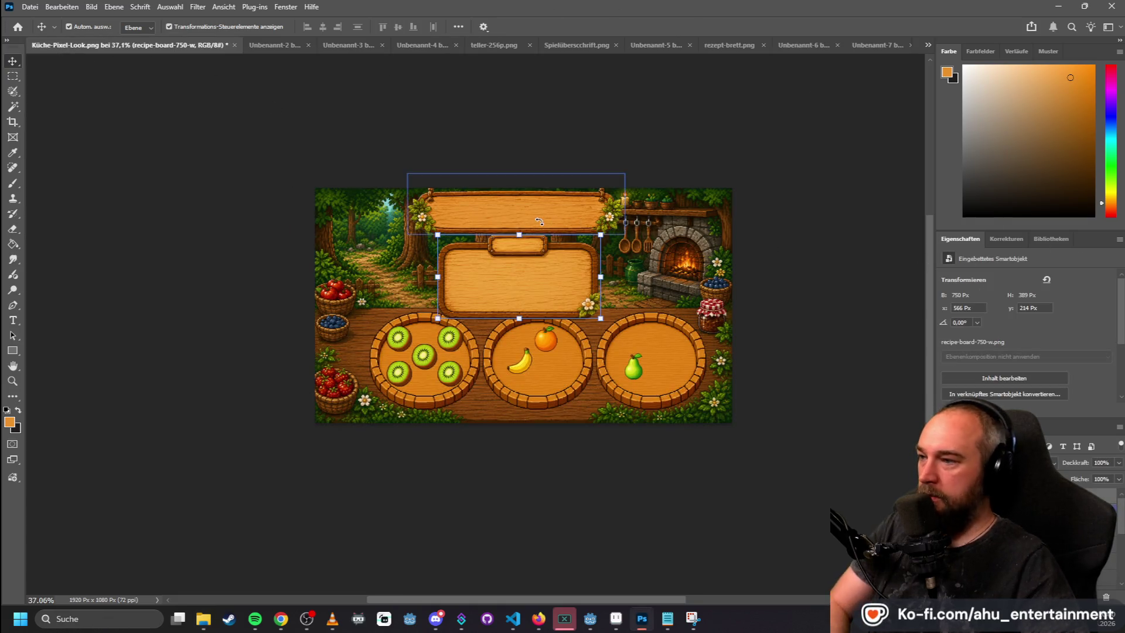
# - Delete the old top banner and place header-kitchen-215-p.png across the top of the kitchen scene
pyautogui.click(508, 202)
pyautogui.press('Delete')
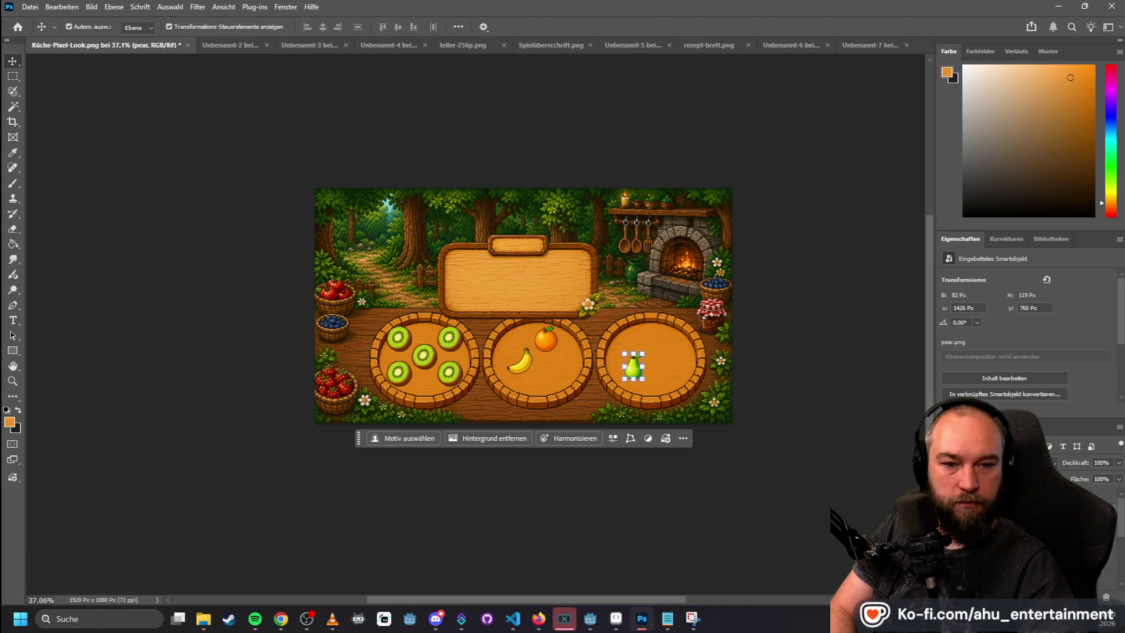
pyautogui.moveTo(761, 235)
pyautogui.mouseDown()
pyautogui.moveTo(620, 244)
pyautogui.moveTo(520, 299)
pyautogui.moveTo(545, 220)
pyautogui.mouseUp()
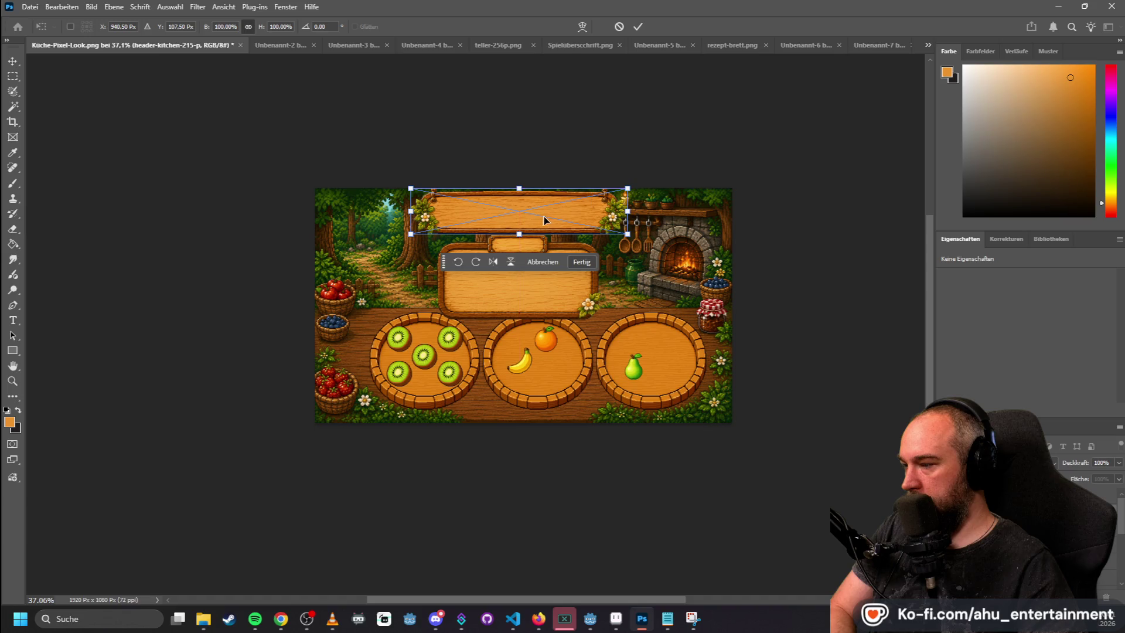
pyautogui.click(13, 76)
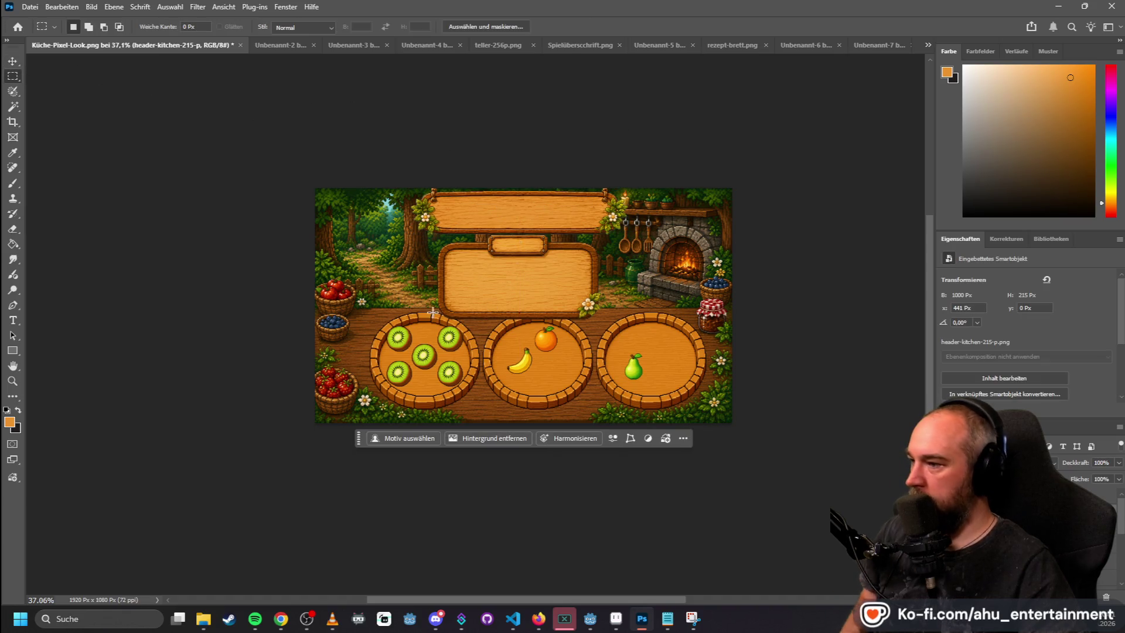
pyautogui.scroll(1, 453, 314)
pyautogui.scroll(3, 452, 314)
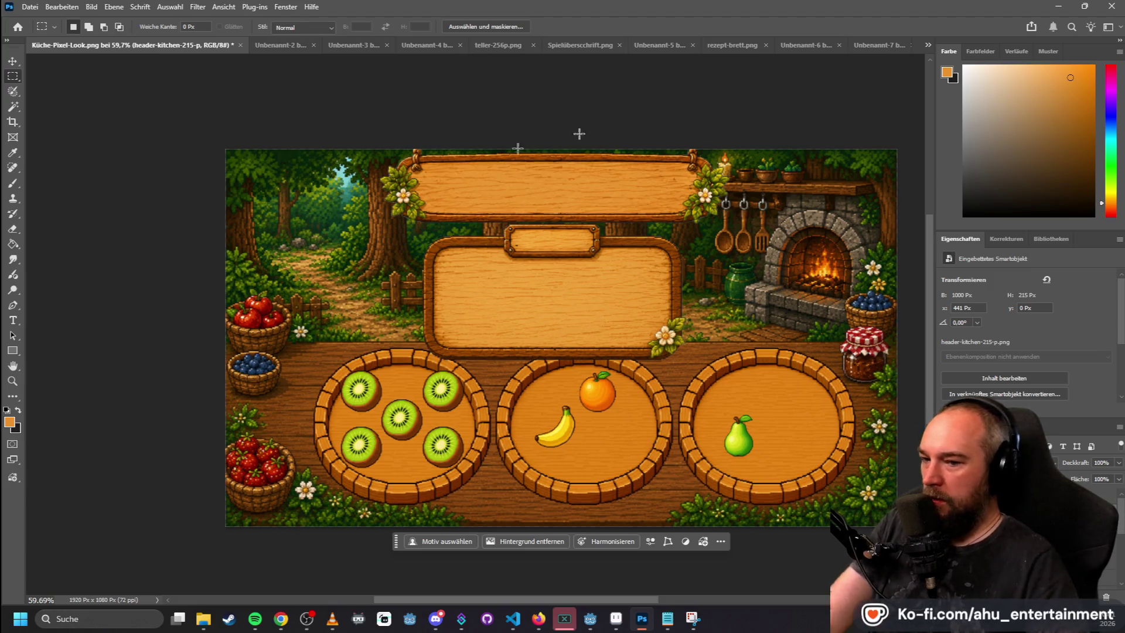
pyautogui.hotkey('alt', 'Tab')
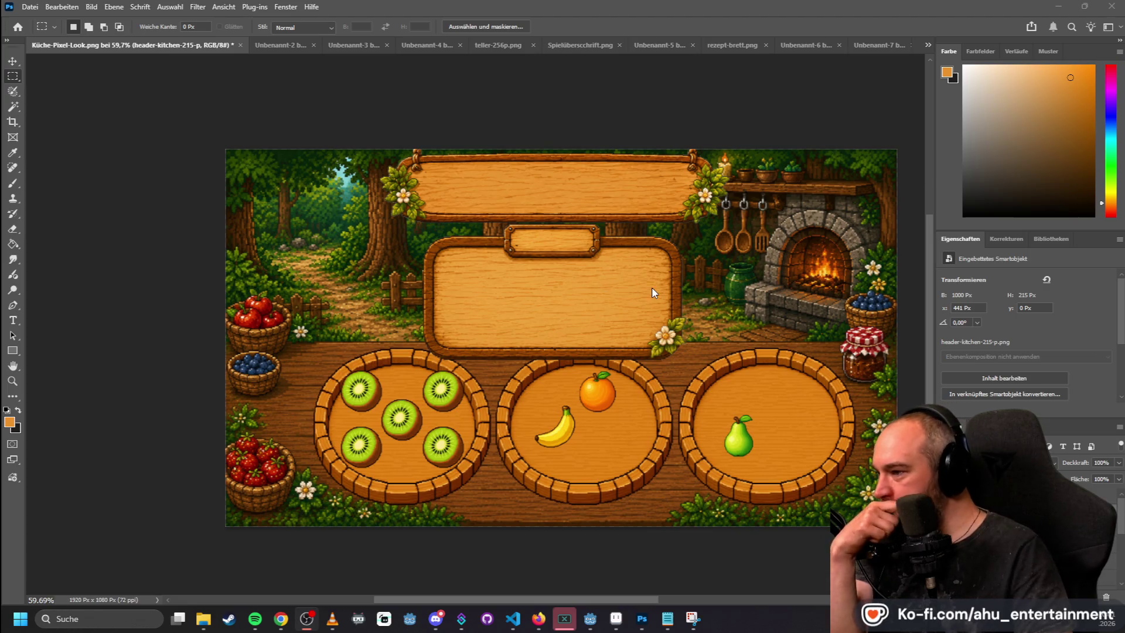
pyautogui.hotkey('alt', 'Tab')
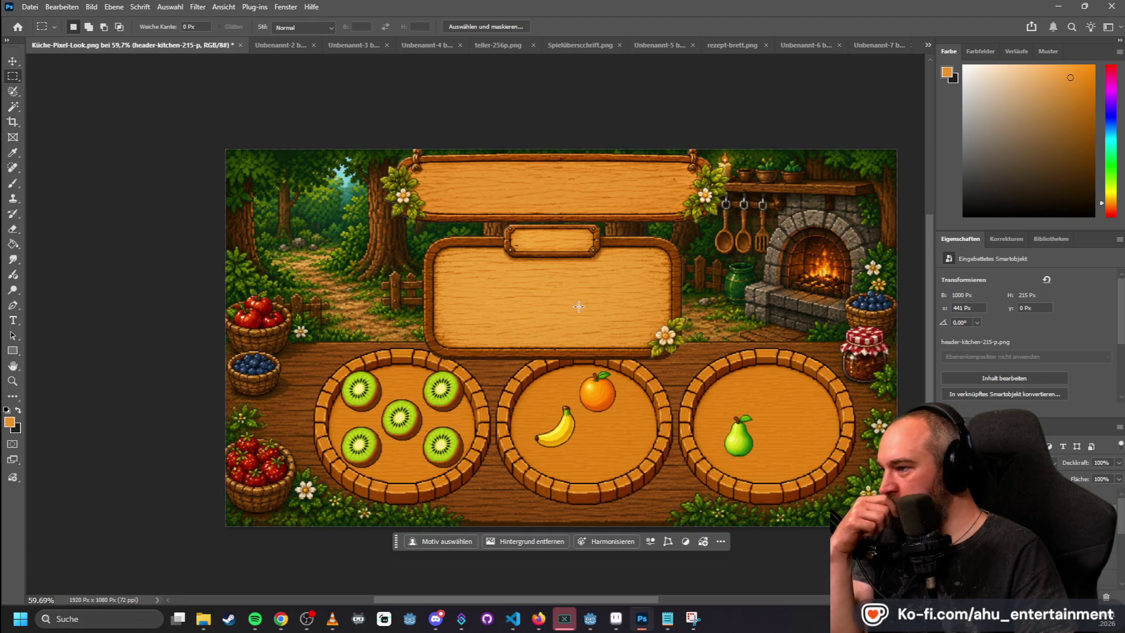
# - Move the recipe board up and to the left in the kitchen scene
pyautogui.keyDown('ctrl'); pyautogui.click(487, 270); pyautogui.keyUp('ctrl')
pyautogui.moveTo(487, 270); pyautogui.dragTo(590, 300)
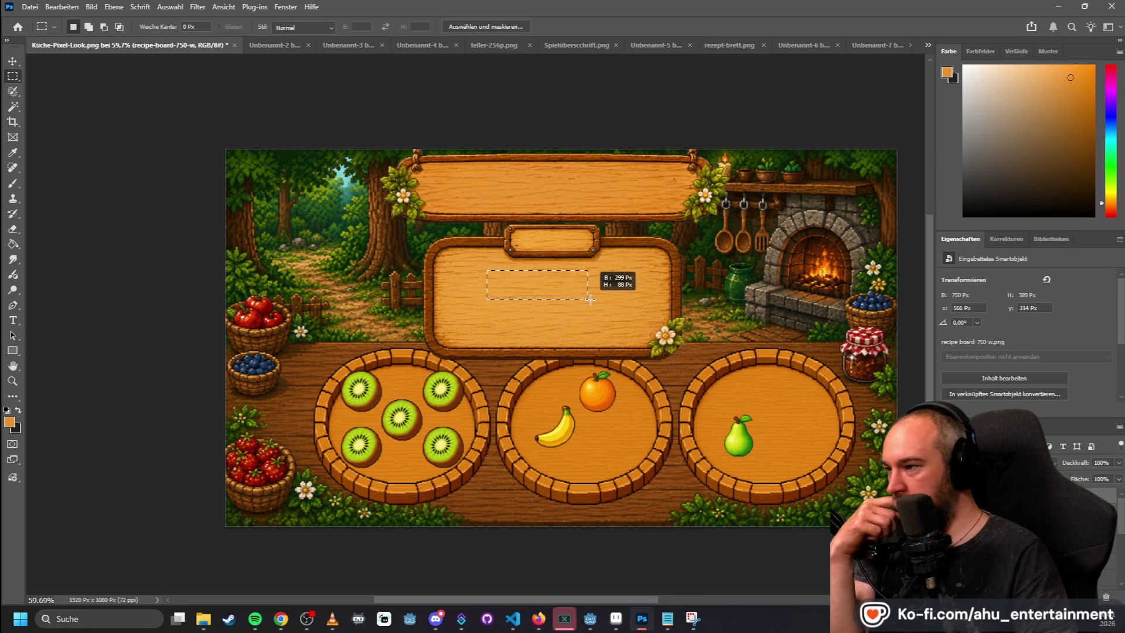
pyautogui.click(18, 68)
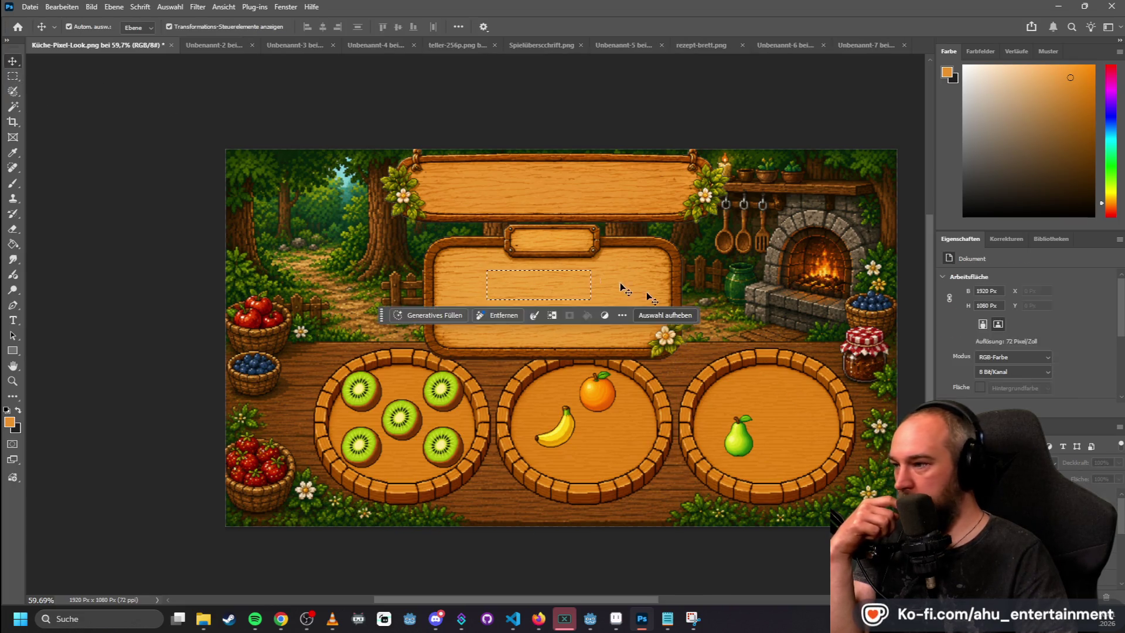
pyautogui.moveTo(560, 247)
pyautogui.mouseDown()
pyautogui.moveTo(689, 283)
pyautogui.moveTo(537, 251)
pyautogui.moveTo(633, 253)
pyautogui.moveTo(539, 216)
pyautogui.moveTo(560, 232)
pyautogui.moveTo(523, 235)
pyautogui.mouseUp()
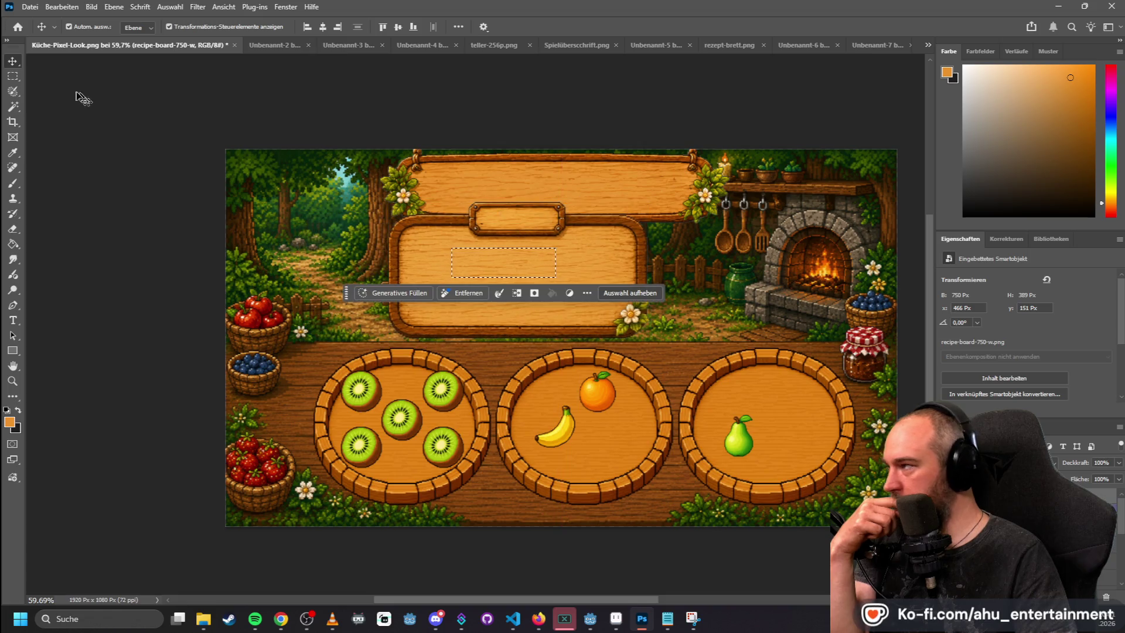
# - Select the left strip of the canvas and inspect the header sign and recipe board layers
pyautogui.click(12, 76)
pyautogui.moveTo(156, 113)
pyautogui.mouseDown()
pyautogui.moveTo(441, 553)
pyautogui.moveTo(401, 572)
pyautogui.mouseUp()
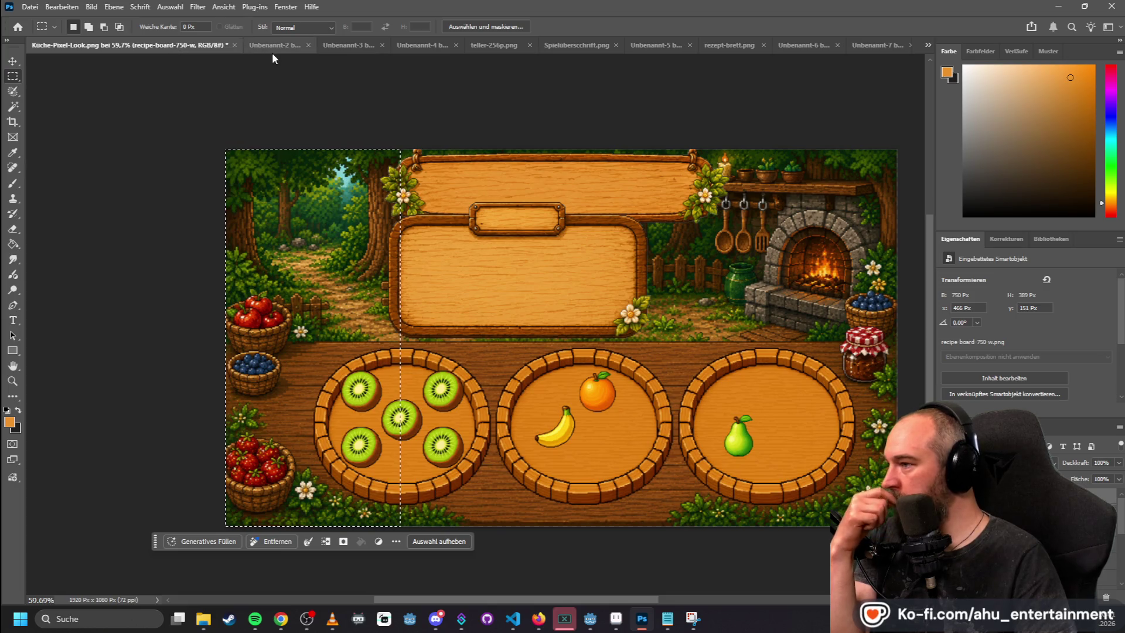
pyautogui.press('v')
pyautogui.click(476, 183)
pyautogui.click(518, 267)
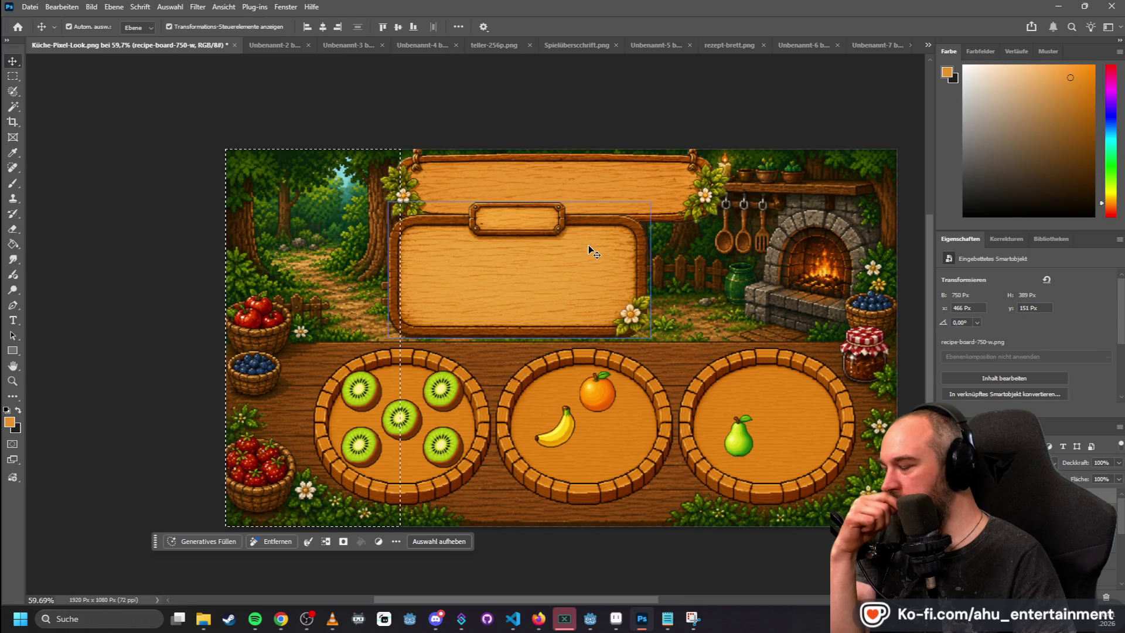
pyautogui.rightClick(507, 264)
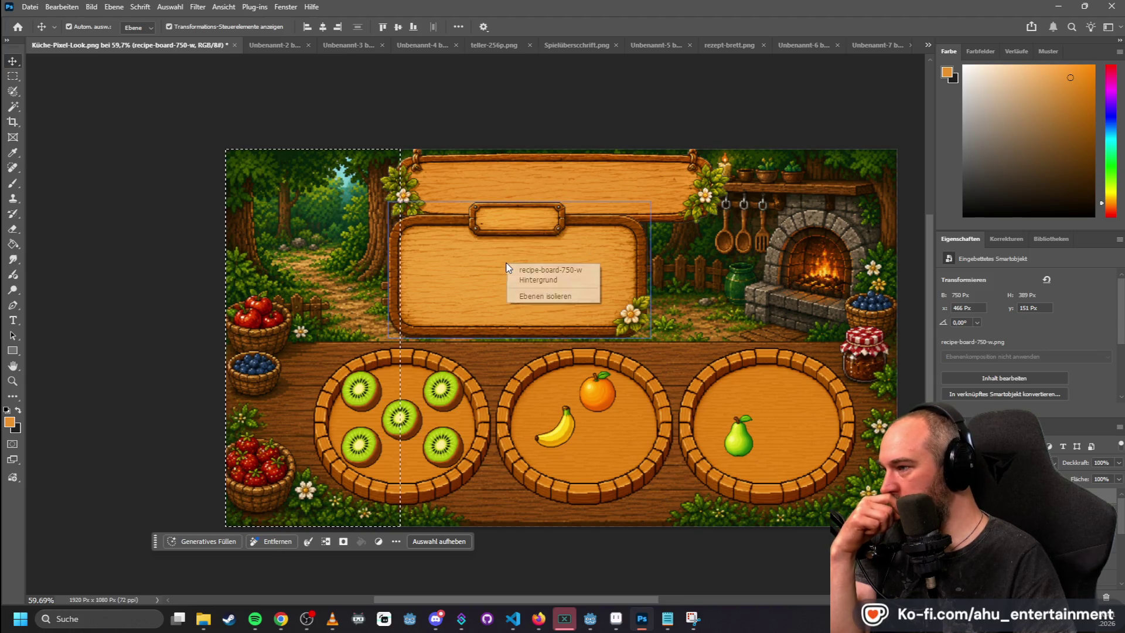
# - Check rezept-brett.png, restore the left-strip selection in the kitchen scene, then show Unbenannt-2
pyautogui.click(725, 43)
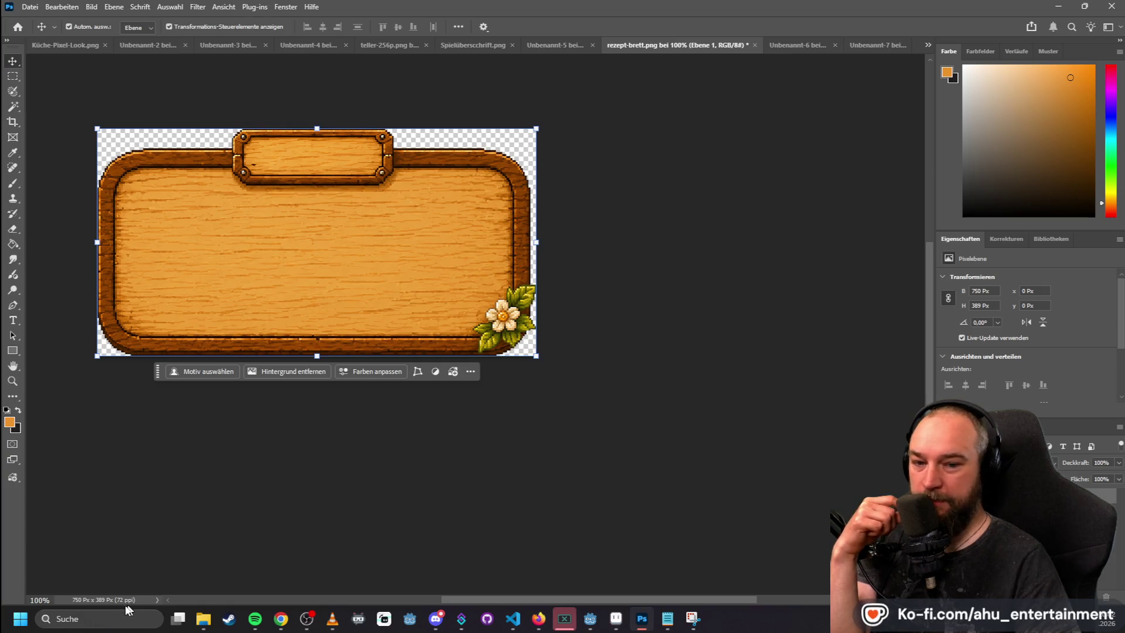
pyautogui.click(68, 45)
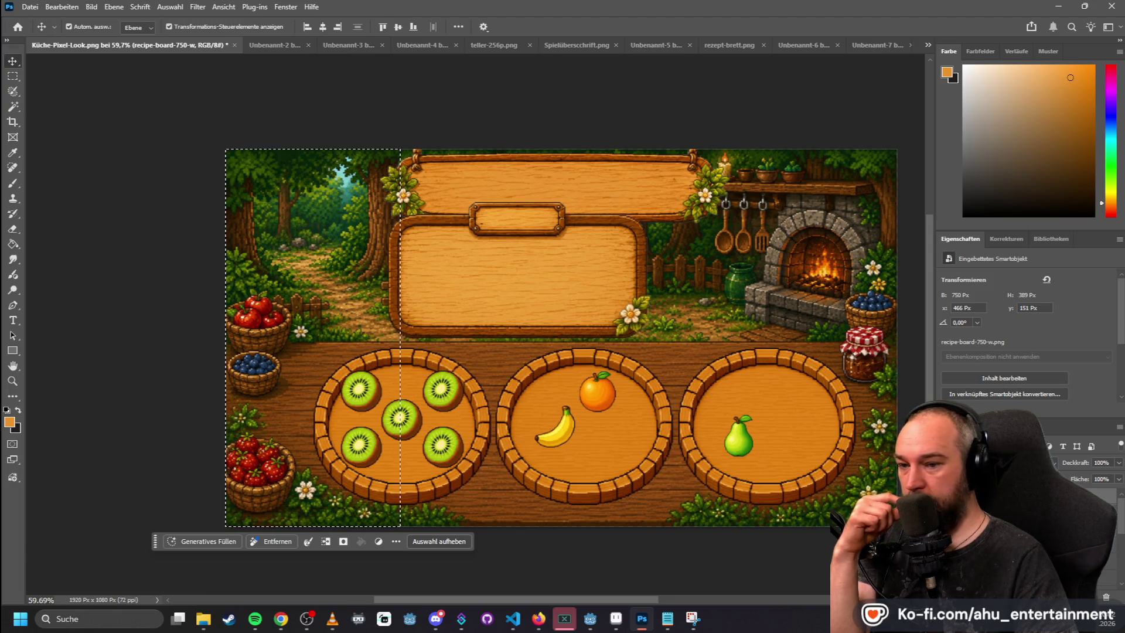
pyautogui.hotkey('ctrl', 'd')
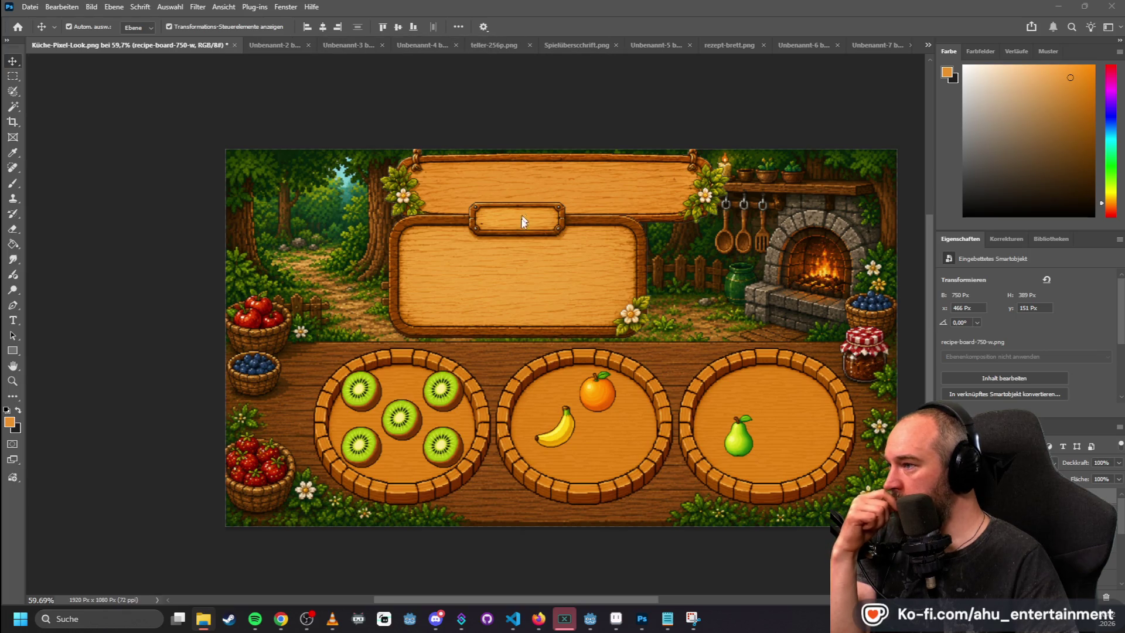
pyautogui.hotkey('ctrl', 'shift', 'd')
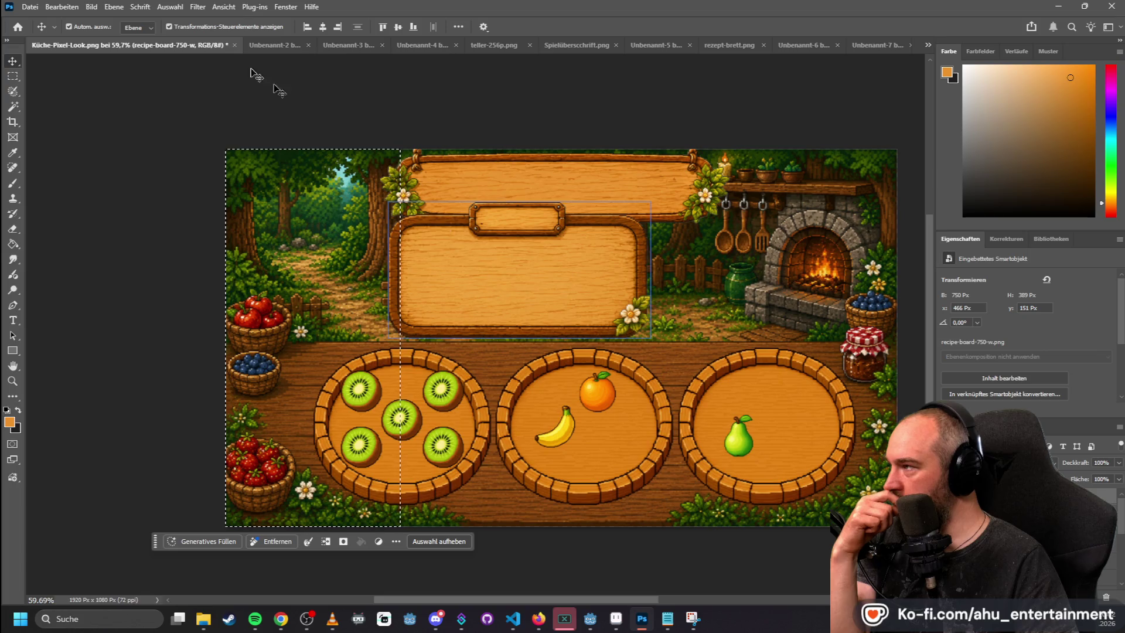
pyautogui.click(267, 44)
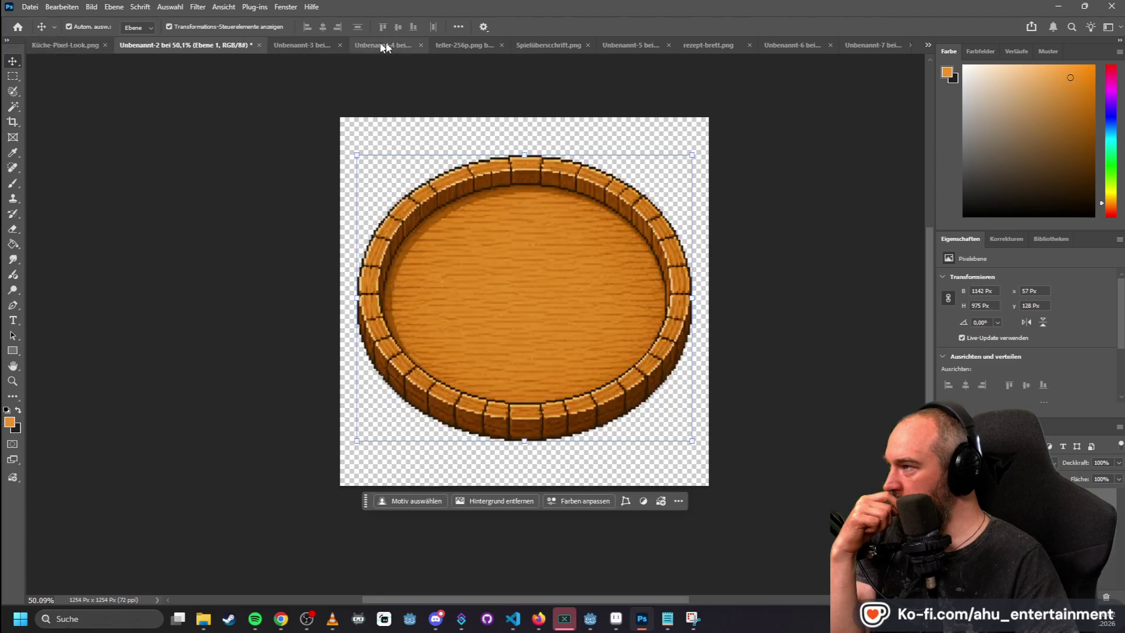
# - On the Finde das Rezept reference screen, measure a 257 × 366 px recipe area, then show Unbenannt-6
pyautogui.click(468, 45)
pyautogui.click(294, 43)
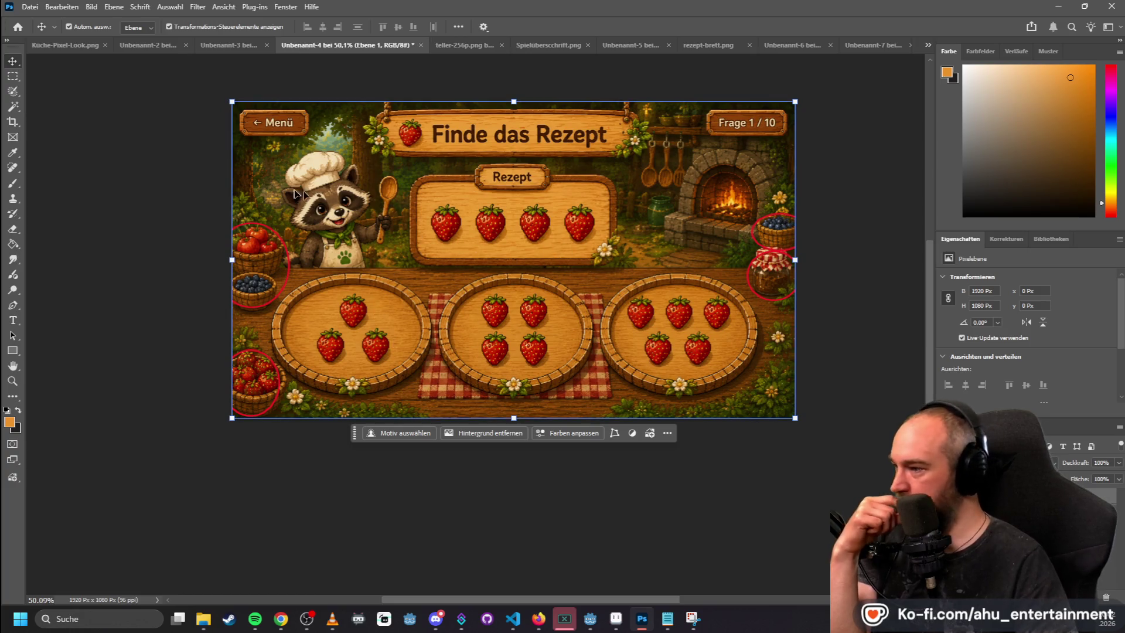
pyautogui.click(14, 76)
pyautogui.moveTo(379, 104)
pyautogui.mouseDown()
pyautogui.moveTo(524, 376)
pyautogui.moveTo(550, 475)
pyautogui.mouseUp()
pyautogui.click(497, 196)
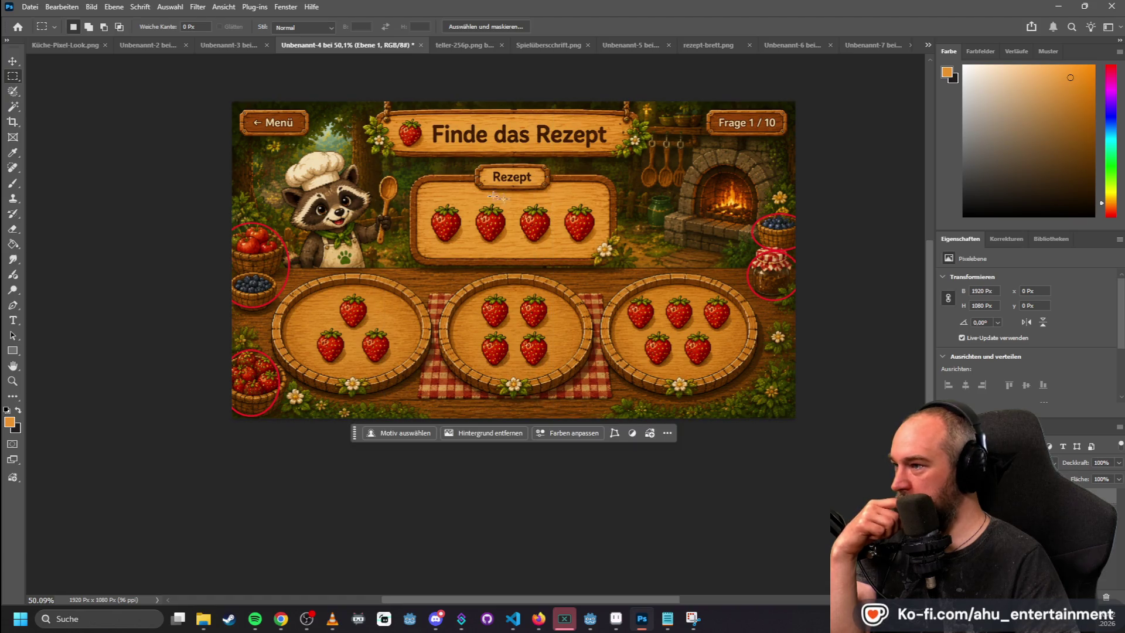
pyautogui.moveTo(462, 161); pyautogui.dragTo(538, 268)
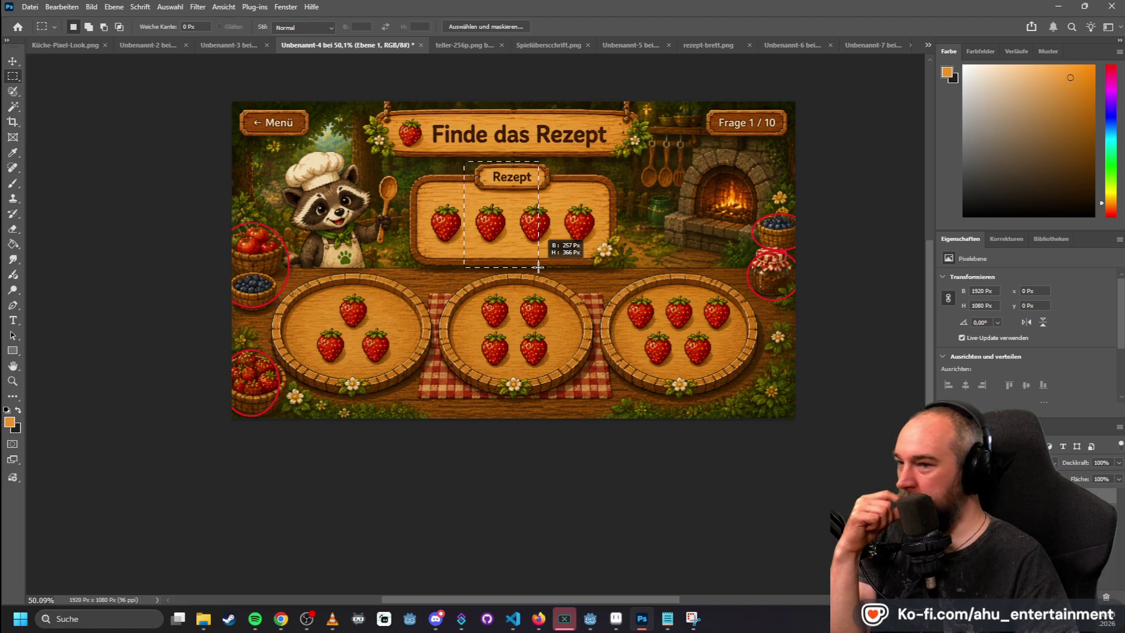
pyautogui.moveTo(538, 268); pyautogui.dragTo(538, 267)
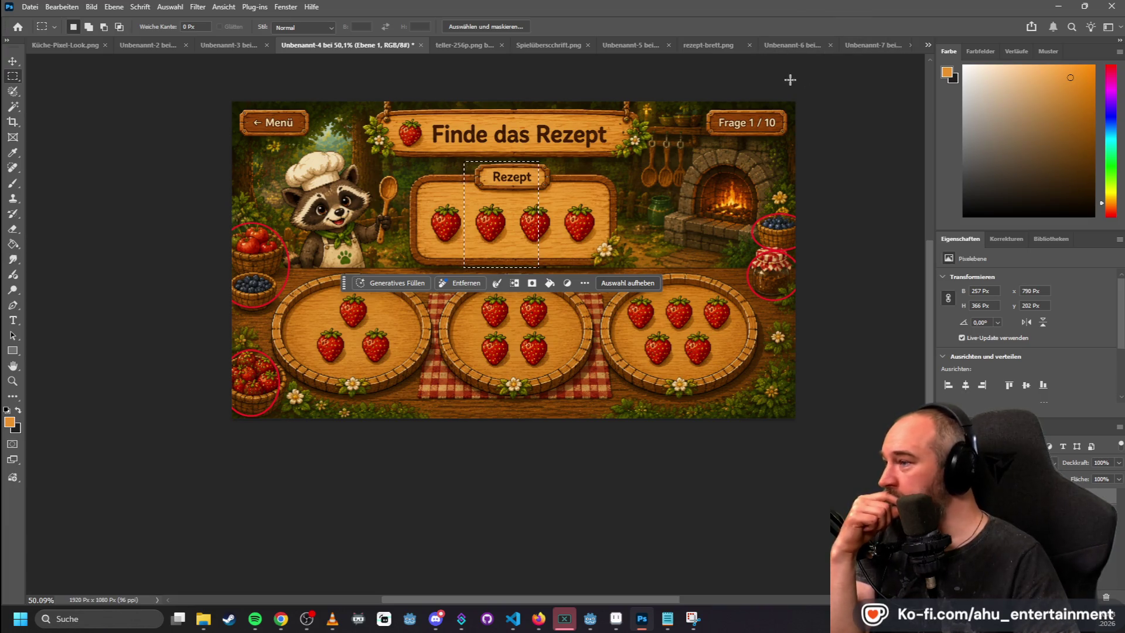
pyautogui.click(792, 43)
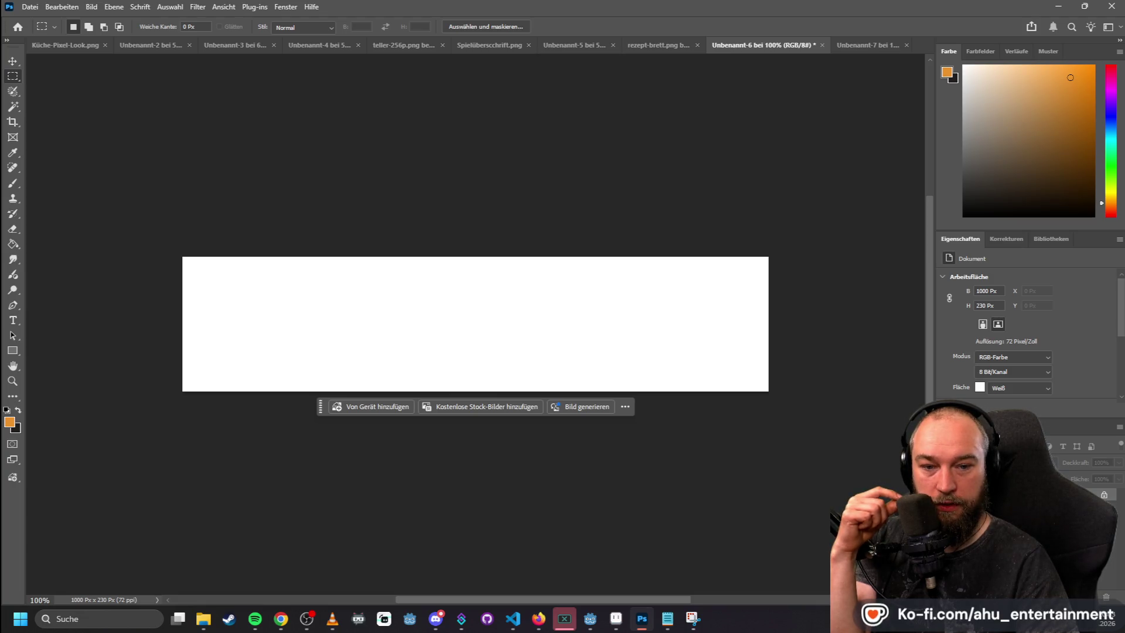
# - Open recipe-board-750-w.png and resize it to 330 px high (636 × 330)
pyautogui.moveTo(975, 170); pyautogui.dragTo(934, 60)
pyautogui.moveTo(423, 173)
pyautogui.mouseDown()
pyautogui.moveTo(578, 449)
pyautogui.moveTo(581, 495)
pyautogui.mouseUp()
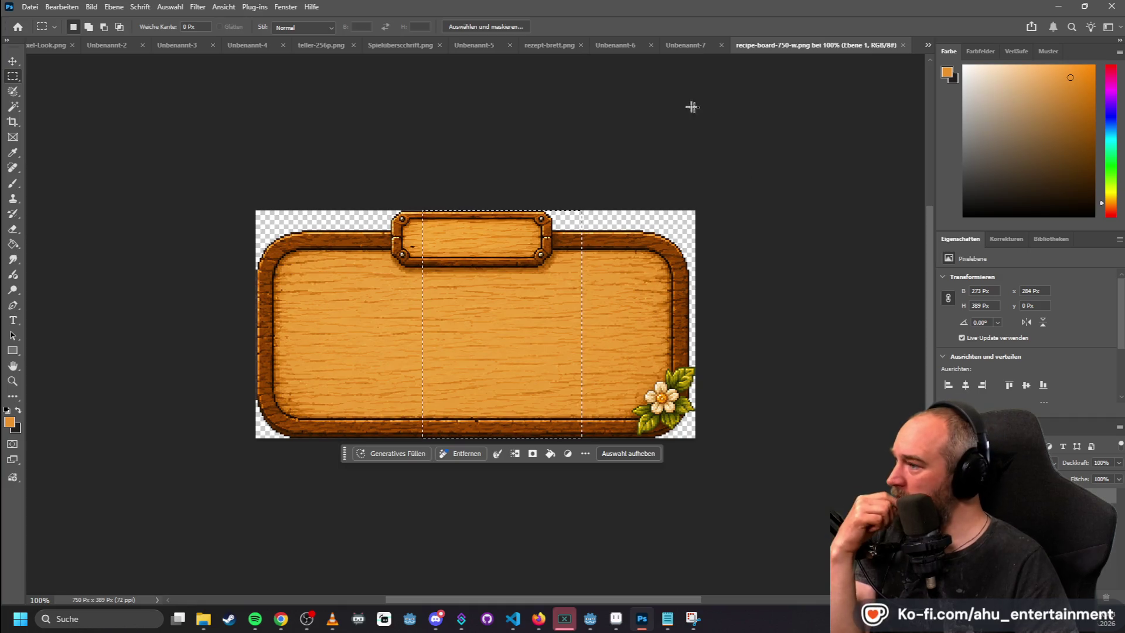
pyautogui.hotkey('ctrl', 'd')
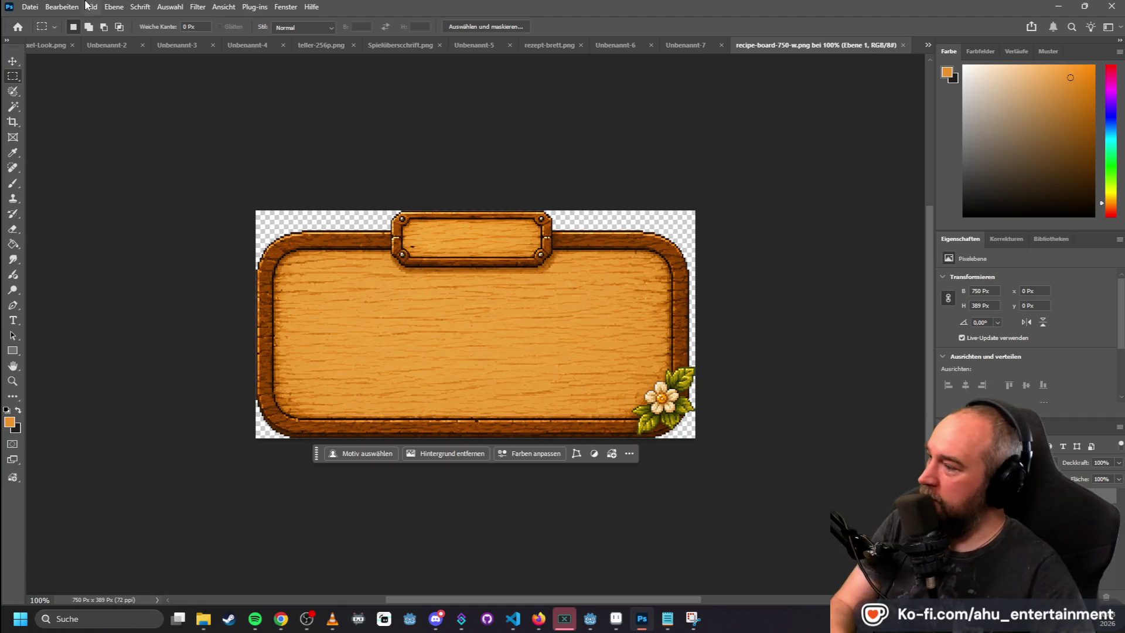
pyautogui.click(89, 6)
pyautogui.click(120, 98)
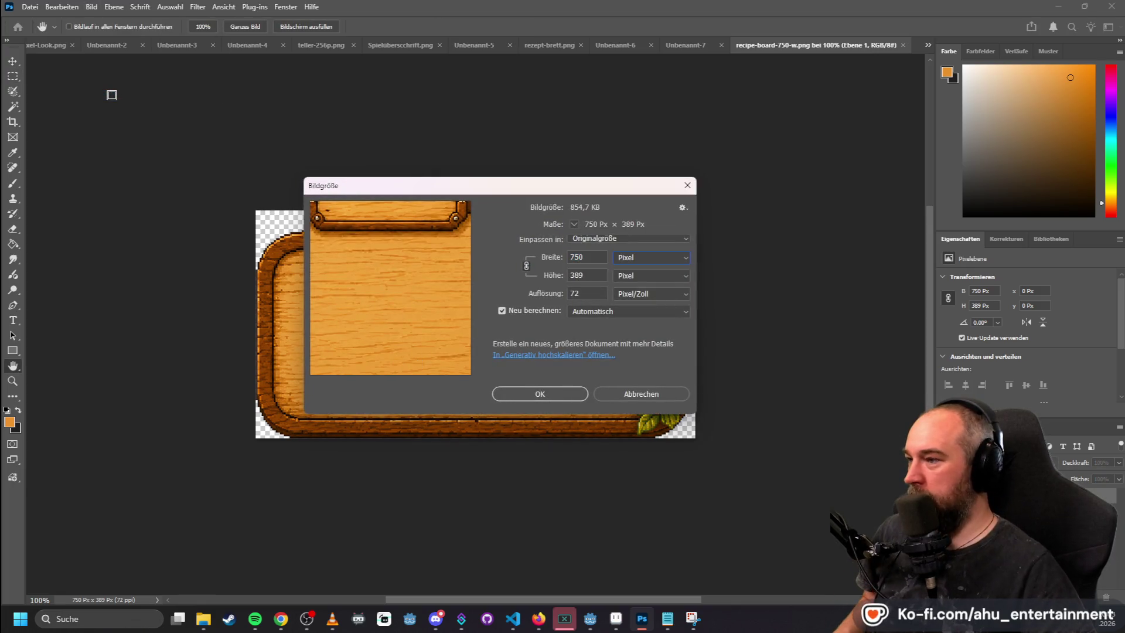
pyautogui.write('330')
pyautogui.press('Return')
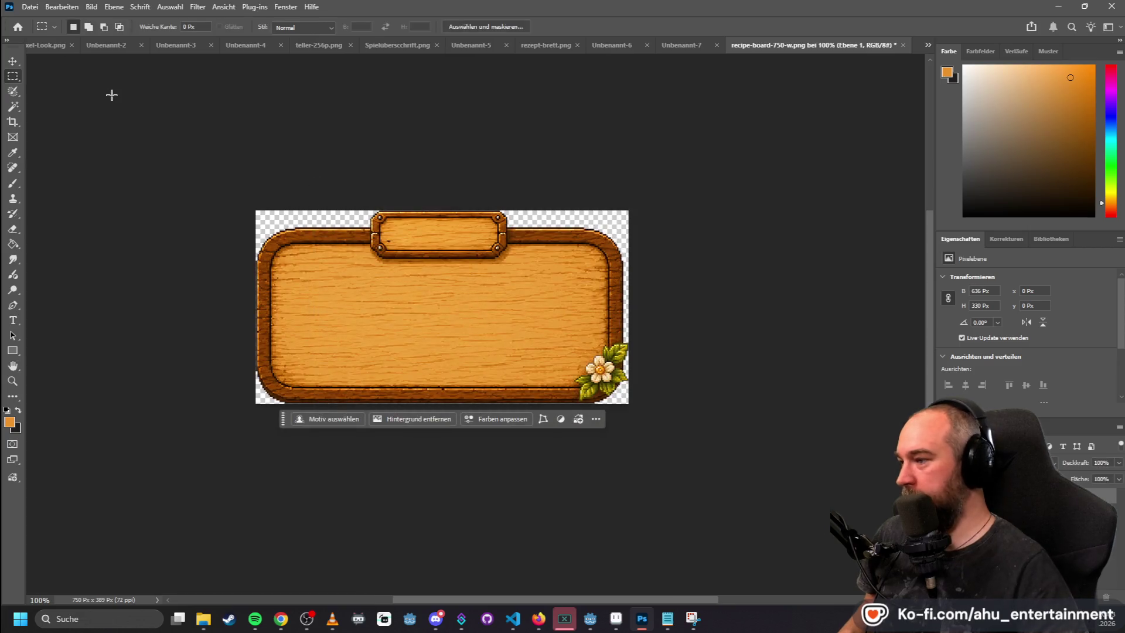
# - Paste the resized recipe board into the Küche-Pixel-Look kitchen scene
pyautogui.click(30, 6)
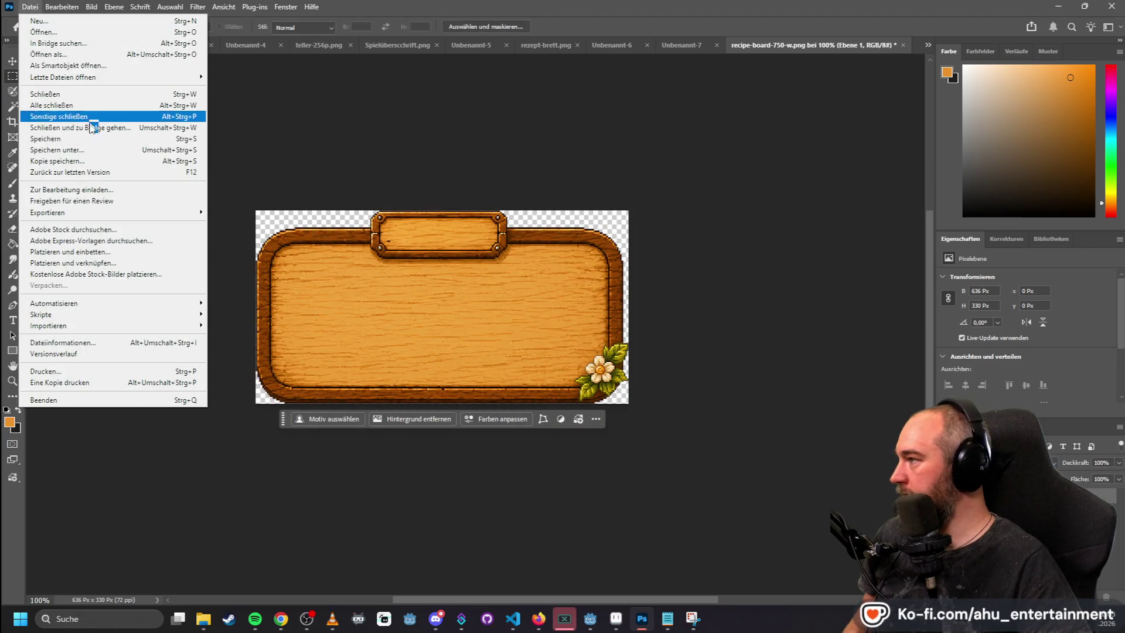
pyautogui.click(246, 225)
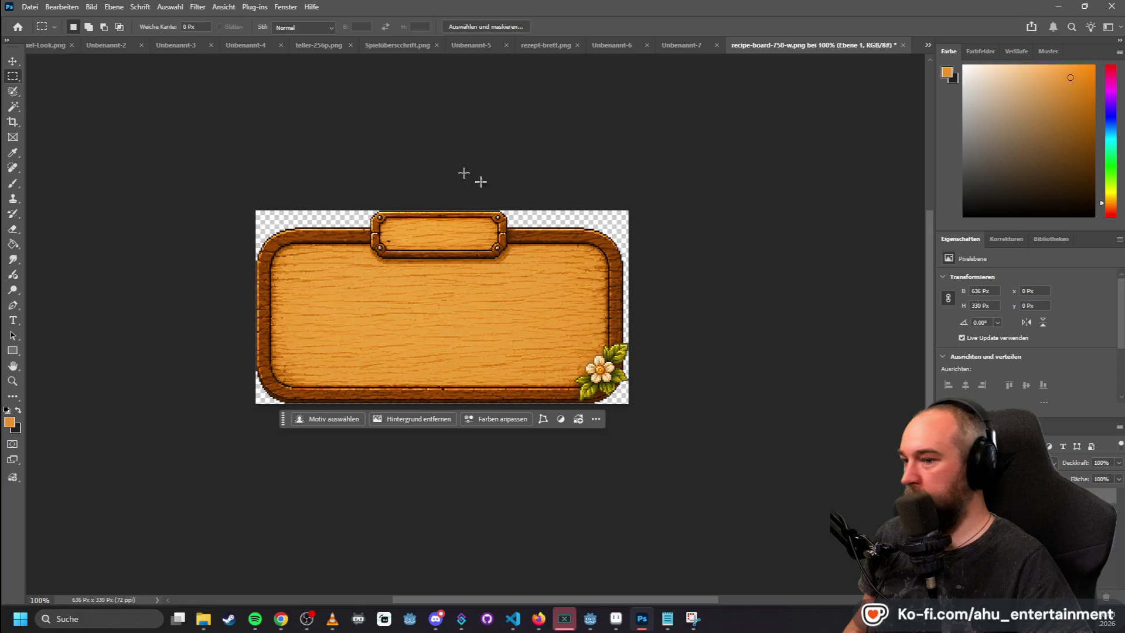
pyautogui.click(64, 47)
pyautogui.hotkey('ctrl', 'v')
# - Move the 636 × 330 board to the centre top, delete the old larger board, and nudge it into place
pyautogui.press('v')
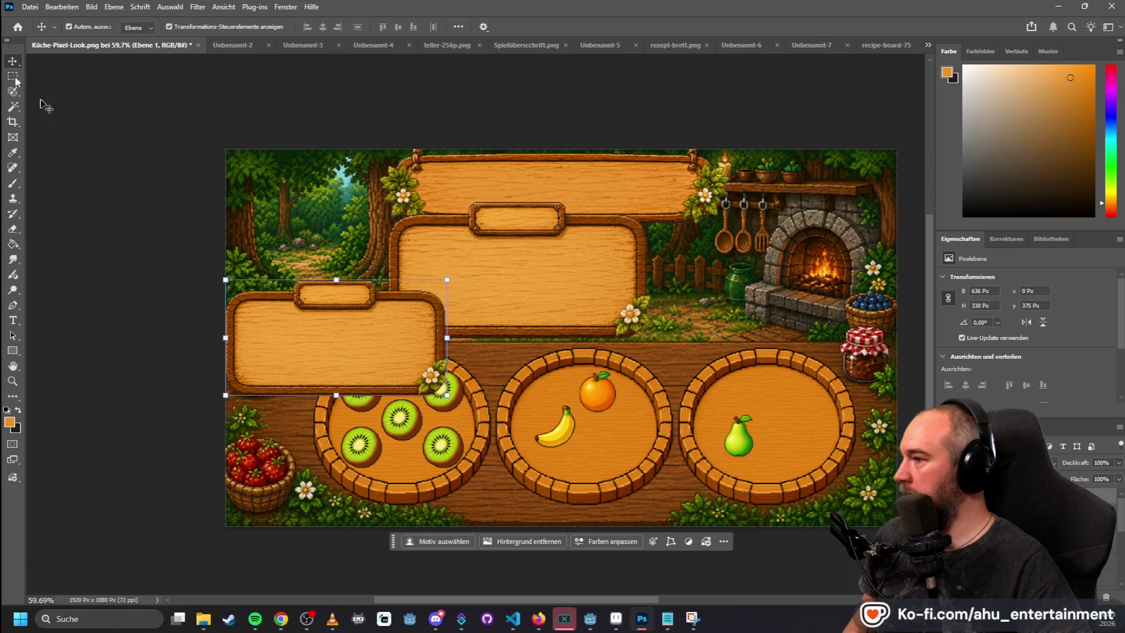
pyautogui.moveTo(297, 334)
pyautogui.mouseDown()
pyautogui.moveTo(561, 281)
pyautogui.moveTo(521, 277)
pyautogui.mouseUp()
pyautogui.click(412, 238)
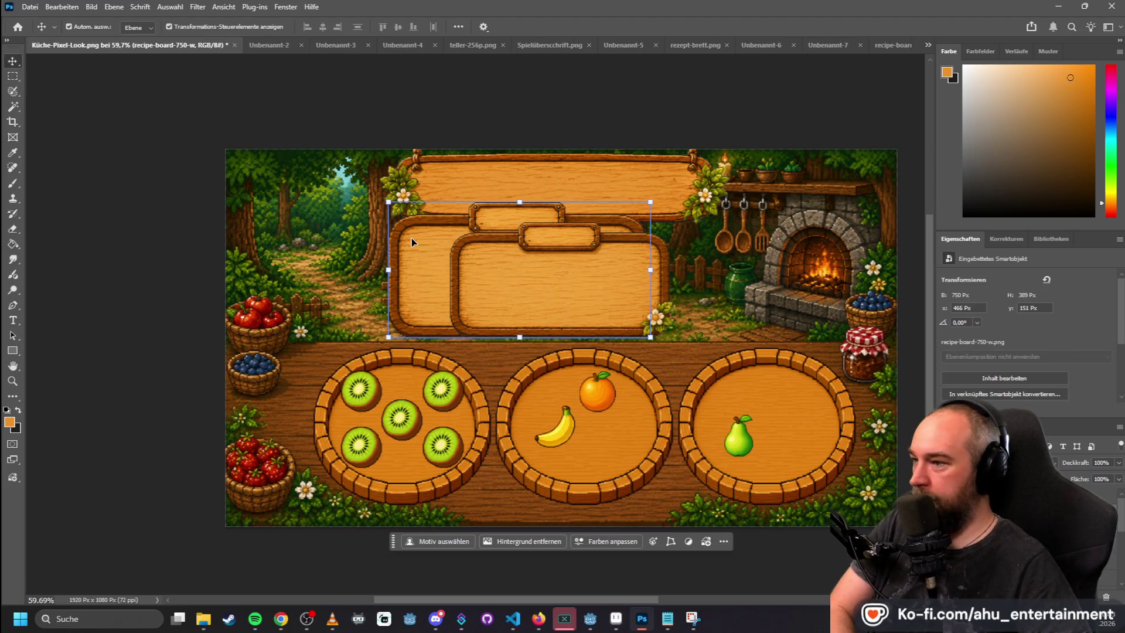
pyautogui.press('Delete')
pyautogui.moveTo(561, 282); pyautogui.dragTo(561, 285)
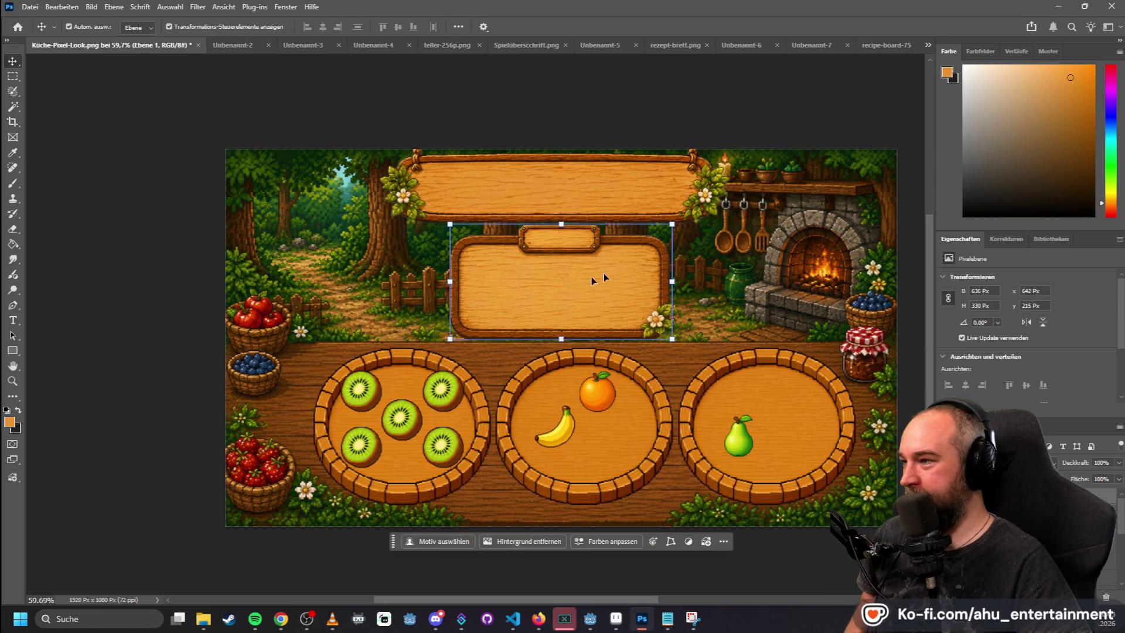
pyautogui.click(725, 245)
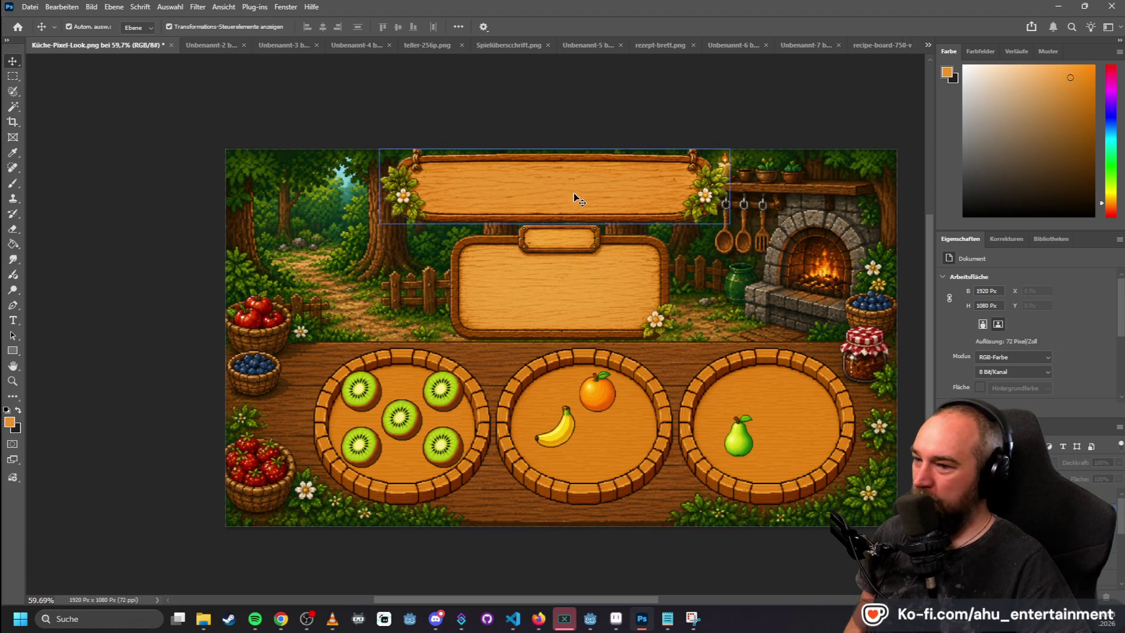
pyautogui.click(883, 45)
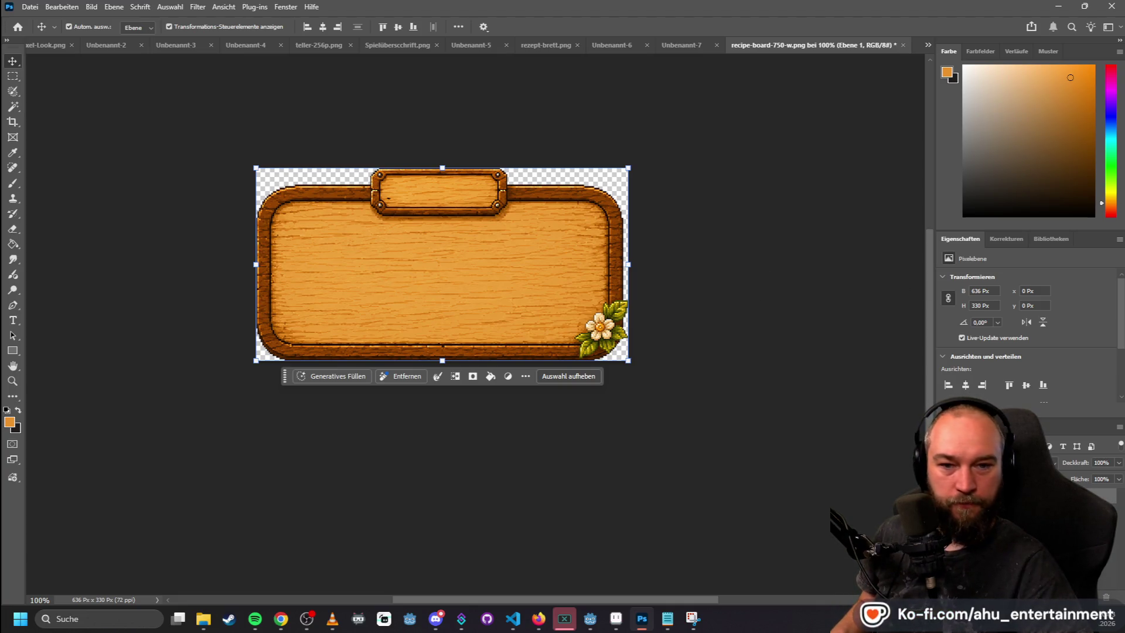
pyautogui.hotkey('alt', 'Tab')
# - Open header-kitchen-215-p.png and resize it to 900 px wide (900 × 194)
pyautogui.moveTo(973, 59)
pyautogui.mouseDown()
pyautogui.moveTo(931, 23)
pyautogui.moveTo(886, 24)
pyautogui.moveTo(886, 36)
pyautogui.mouseUp()
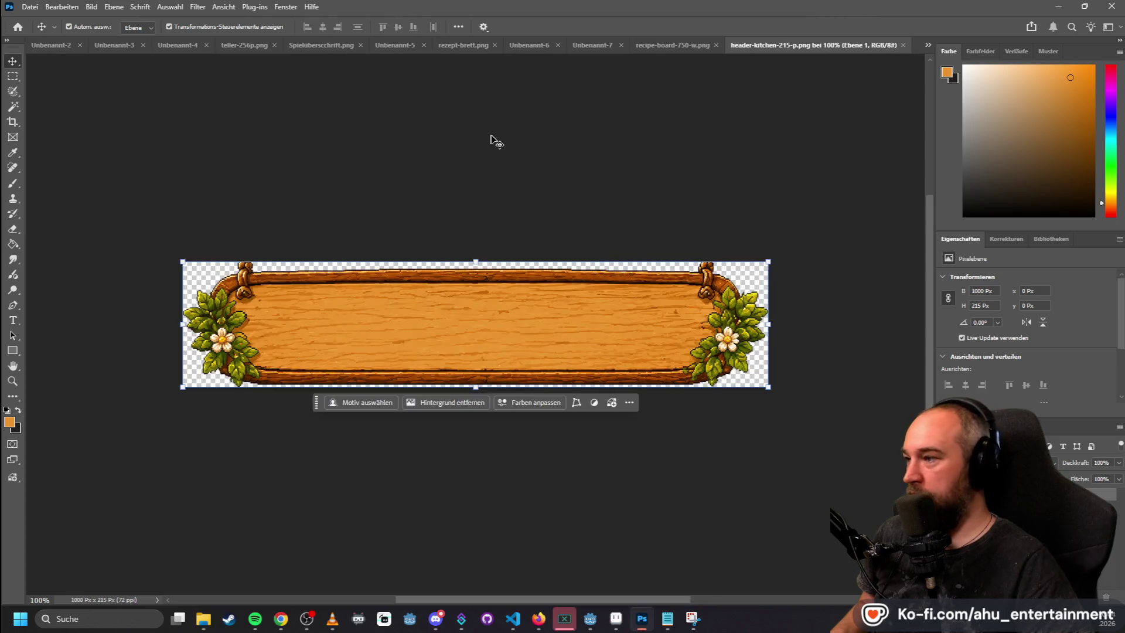
pyautogui.click(92, 7)
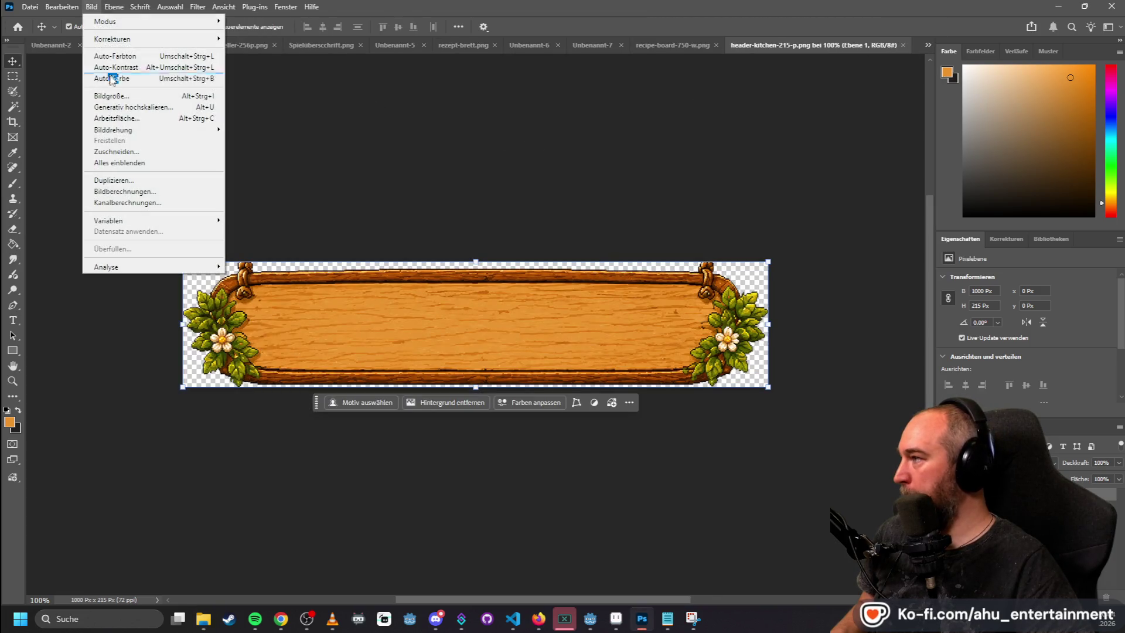
pyautogui.click(111, 96)
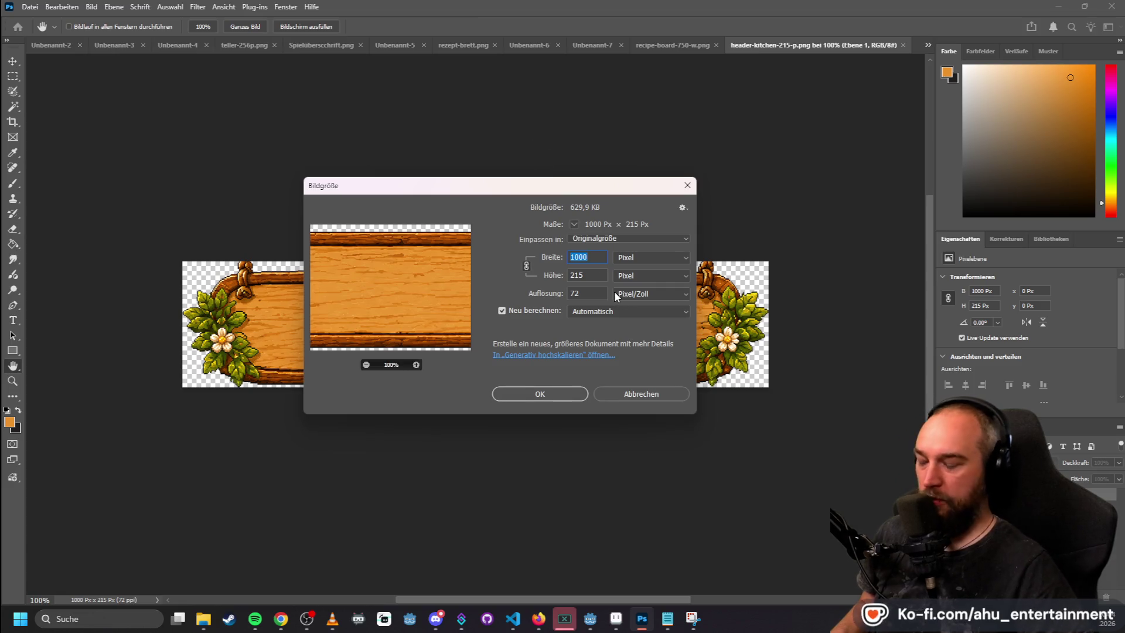
pyautogui.write('900')
pyautogui.press('Return')
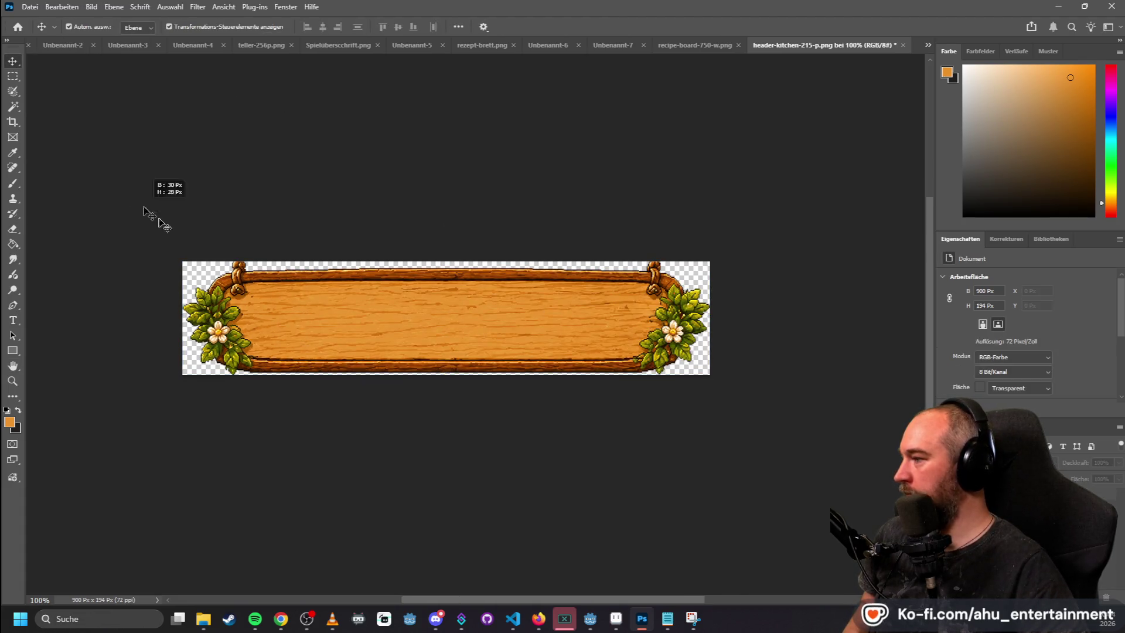
# - Paste the resized header sign into the Küche-Pixel-Look kitchen scene
pyautogui.scroll(-1, 351, 263)
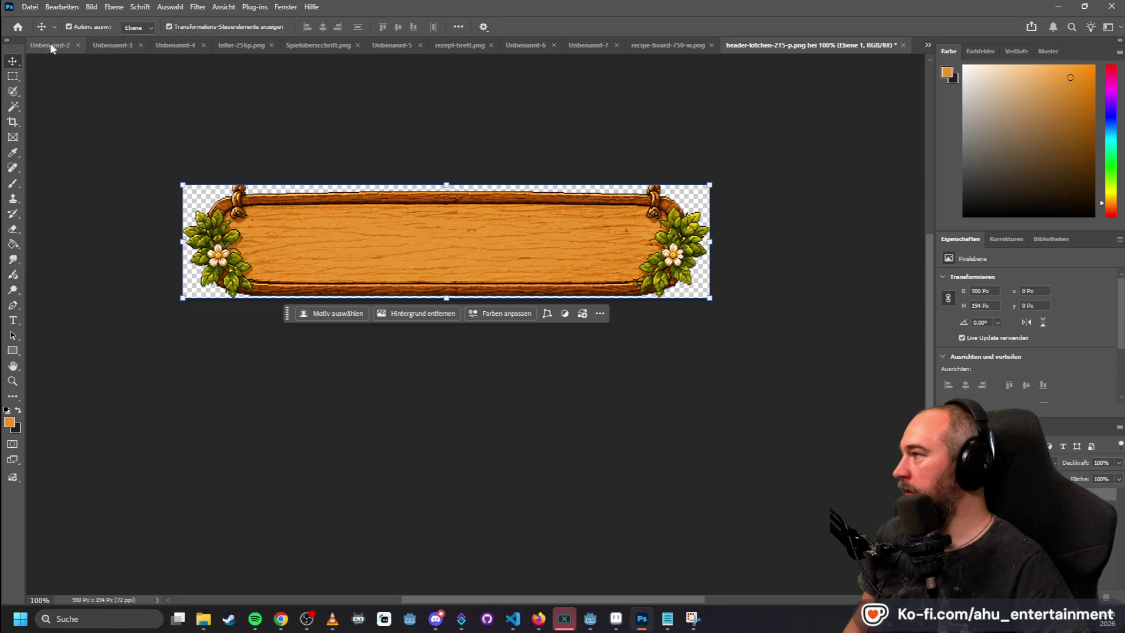
pyautogui.click(322, 46)
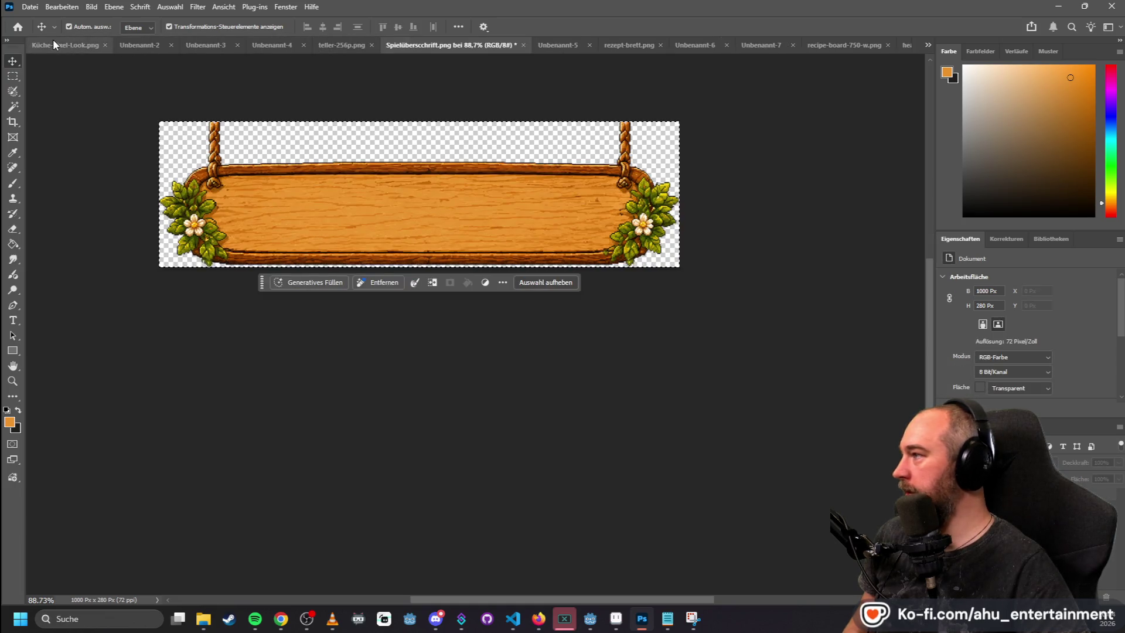
pyautogui.click(53, 41)
pyautogui.hotkey('ctrl', 'v')
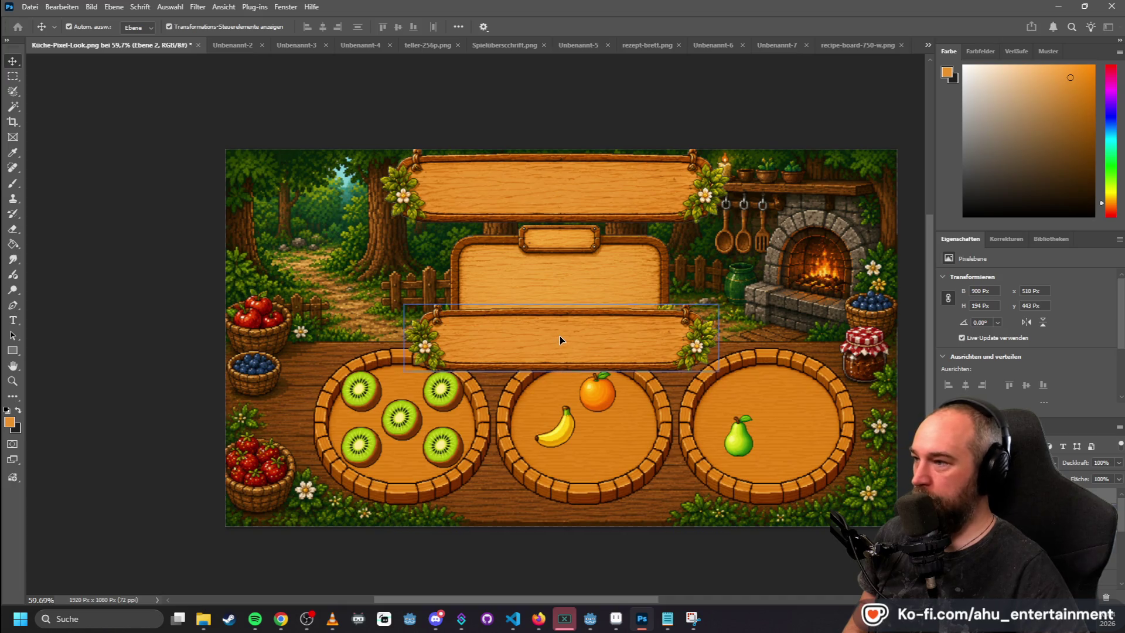